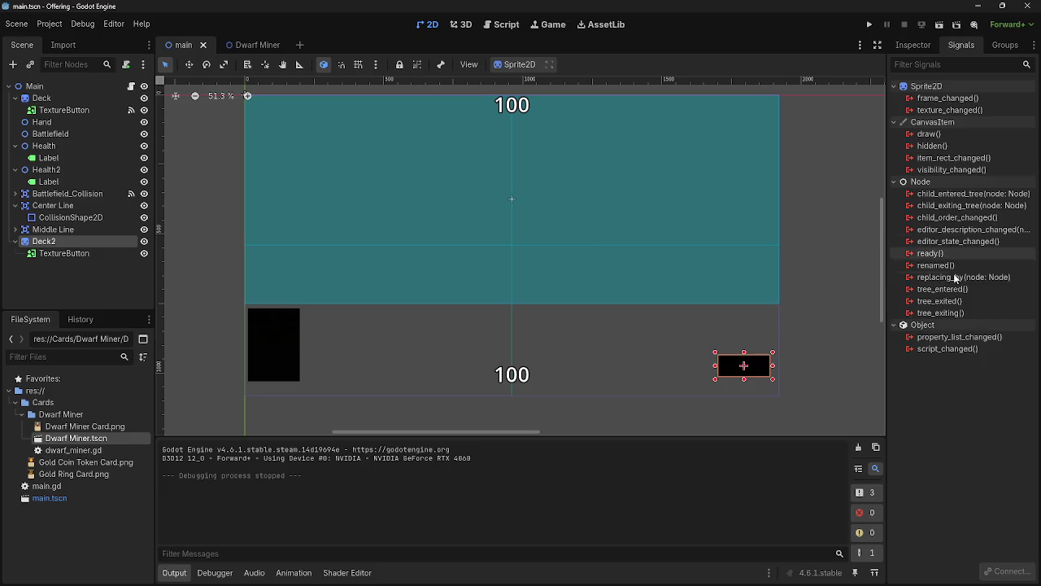
# Select Deck2's TextureButton and open the Connect dialog for its button_up signal
pyautogui.moveTo(951, 243)
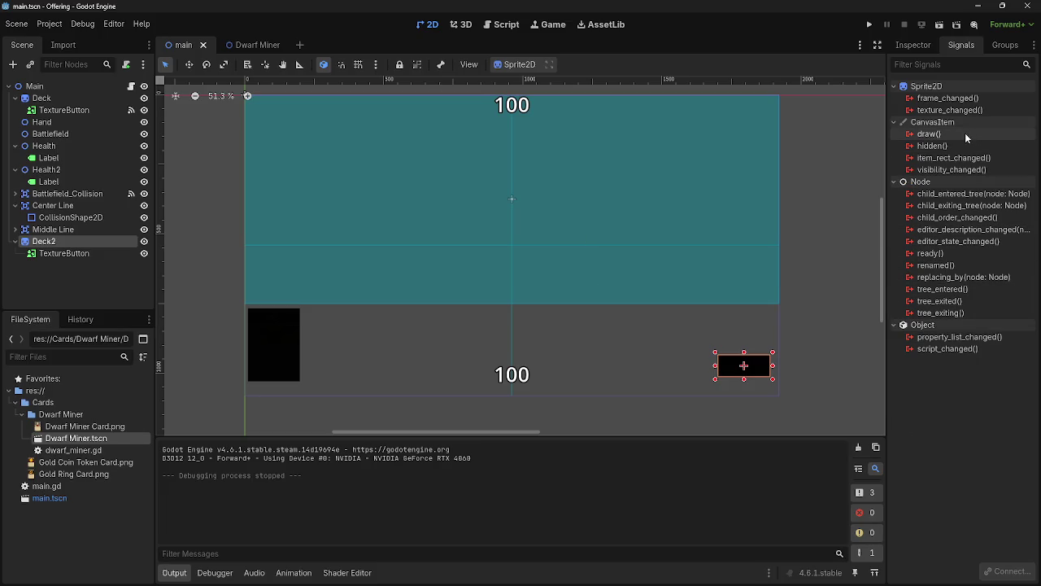
pyautogui.click(77, 254)
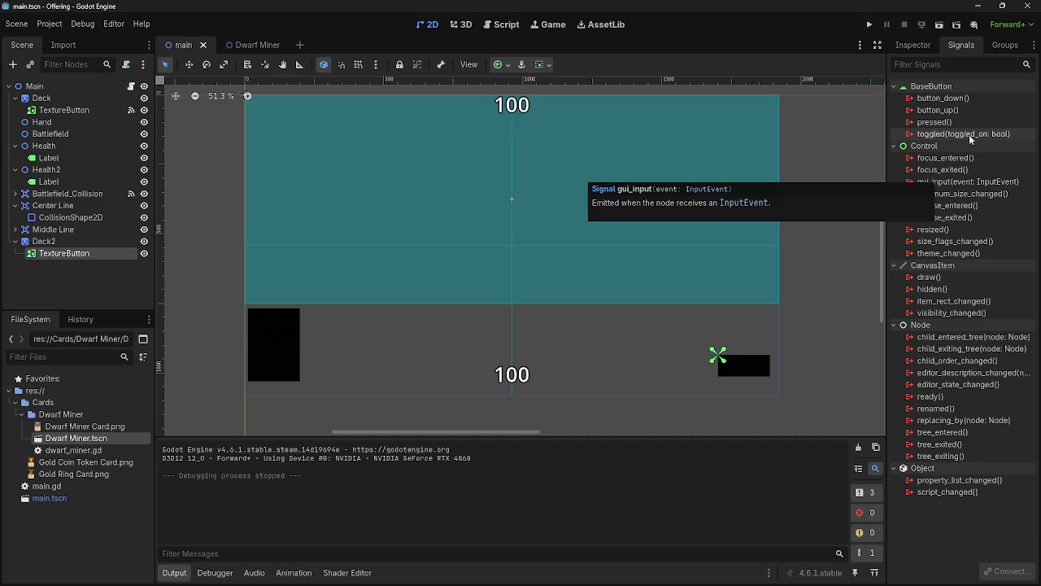
pyautogui.moveTo(964, 90)
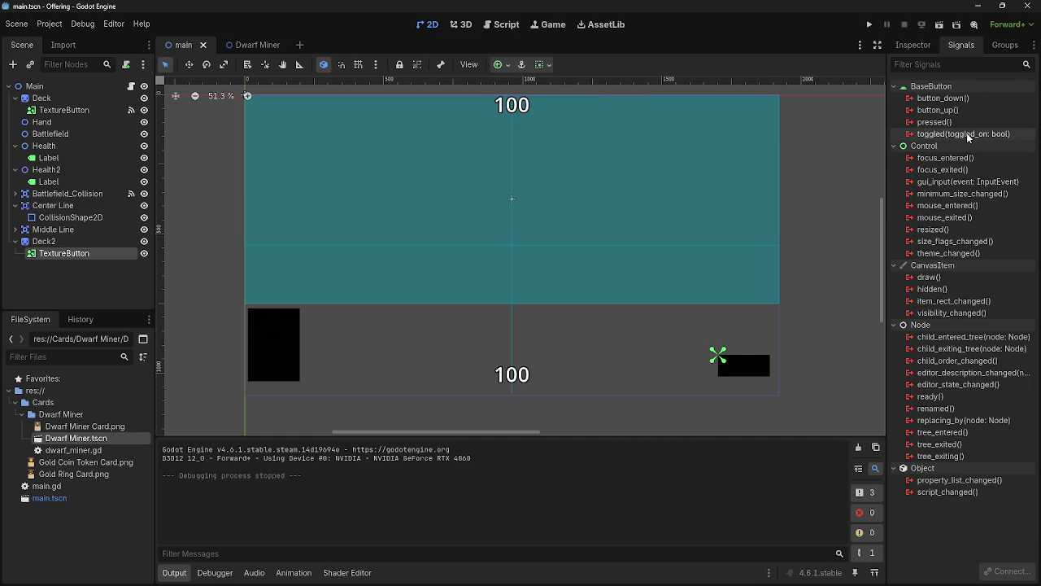
pyautogui.moveTo(967, 134)
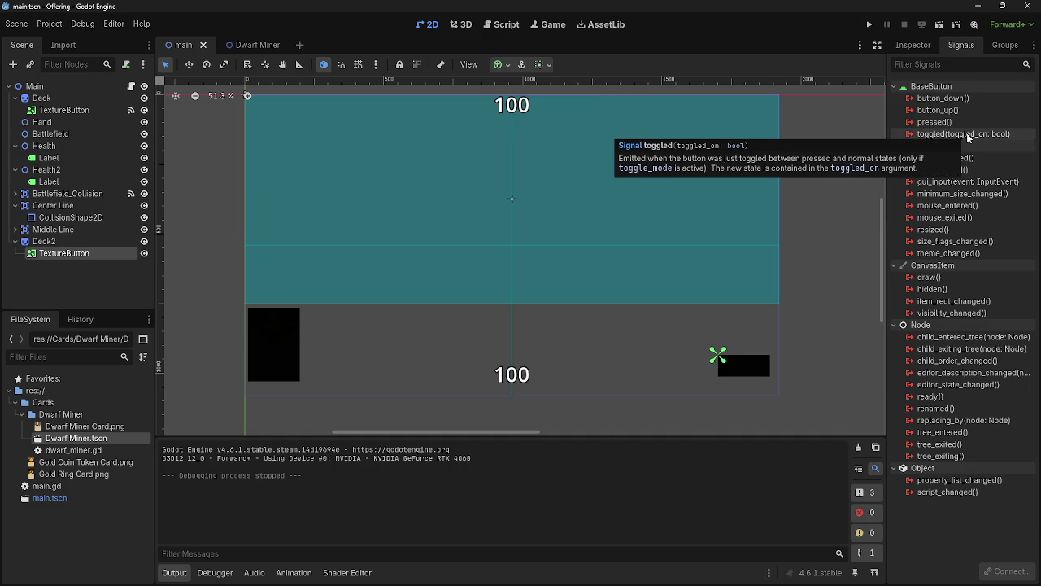
pyautogui.hotkey('alt', 'Tab')
pyautogui.press('Escape')
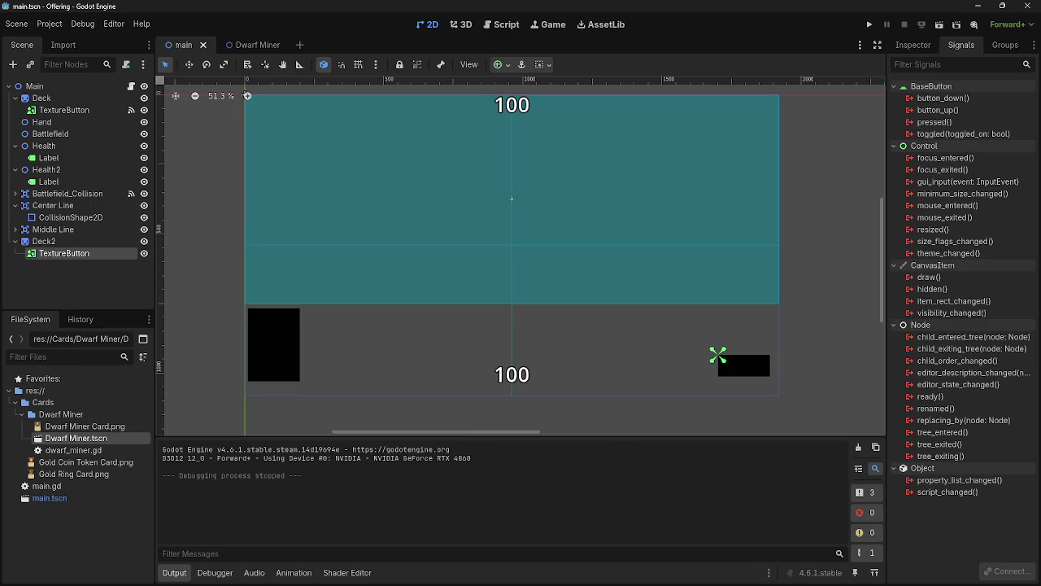
pyautogui.click(969, 109)
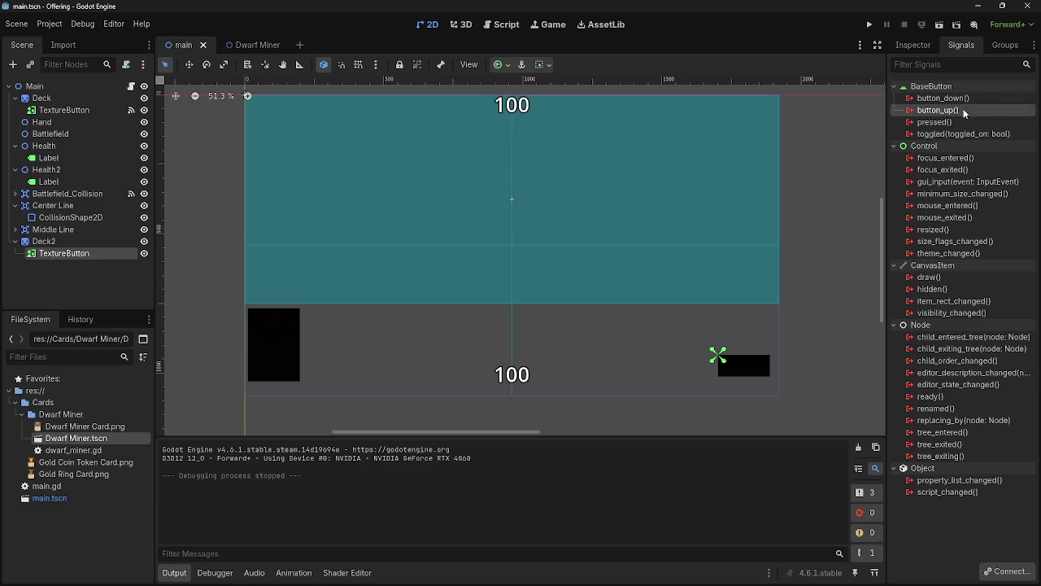
pyautogui.click(1008, 571)
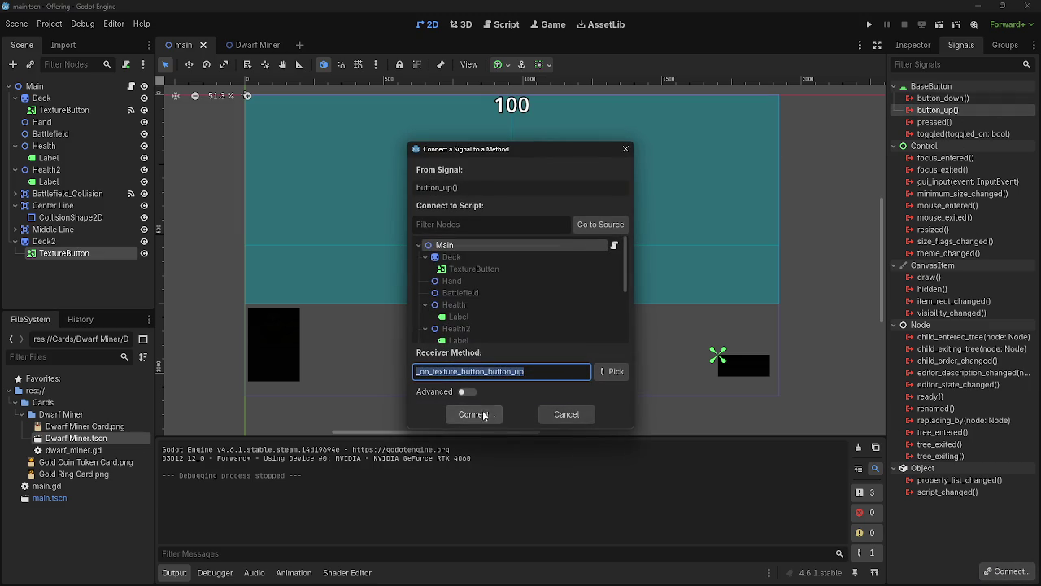
# Rename the receiver method from _on_texture_button_button_up to Passbutton and confirm the connection
pyautogui.moveTo(525, 371); pyautogui.dragTo(406, 371)
pyautogui.write('0')
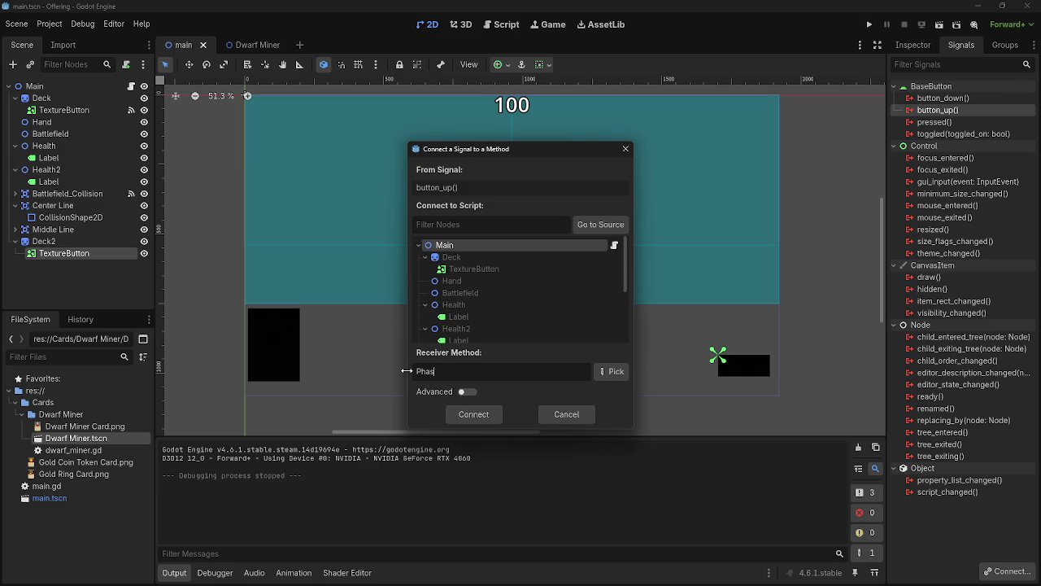
pyautogui.press('BackSpace')
pyautogui.press('BackSpace')
pyautogui.press('BackSpace')
pyautogui.press('Return')
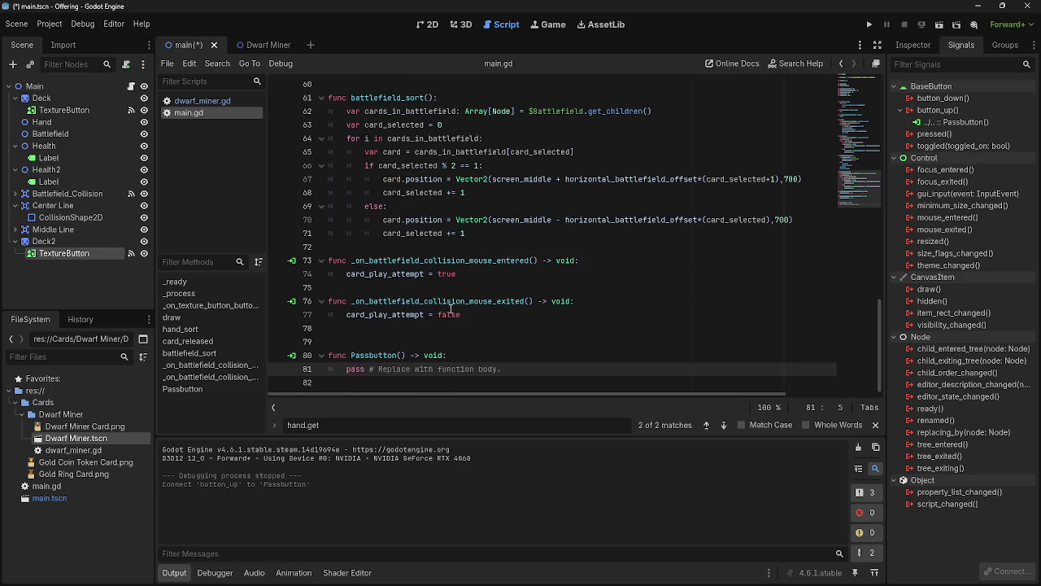
# Replace the pass line in Passbutton with 'game_phase += 1'
pyautogui.click(419, 338)
pyautogui.press('BackSpace')
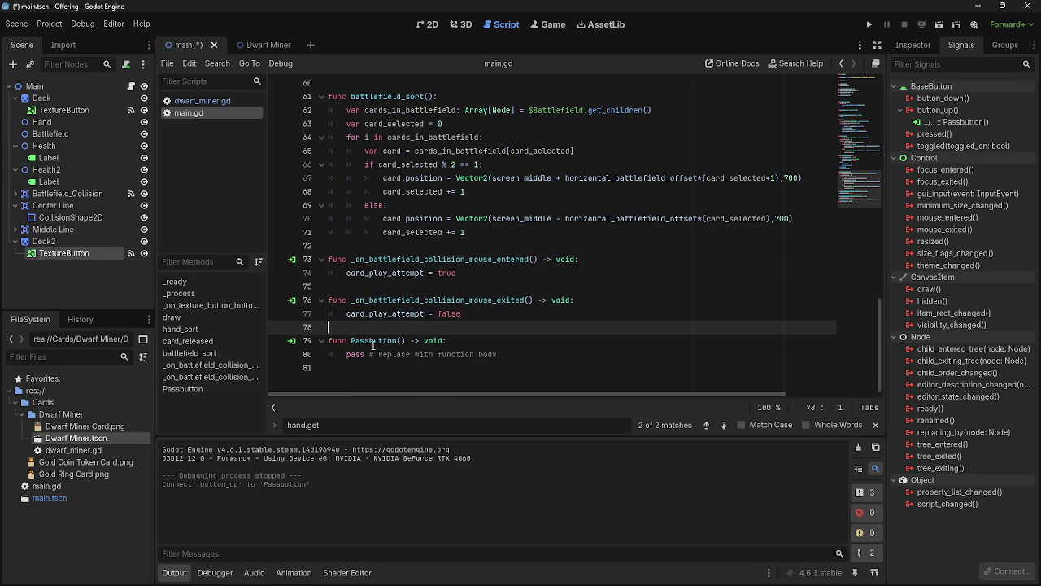
pyautogui.moveTo(515, 355); pyautogui.dragTo(348, 355)
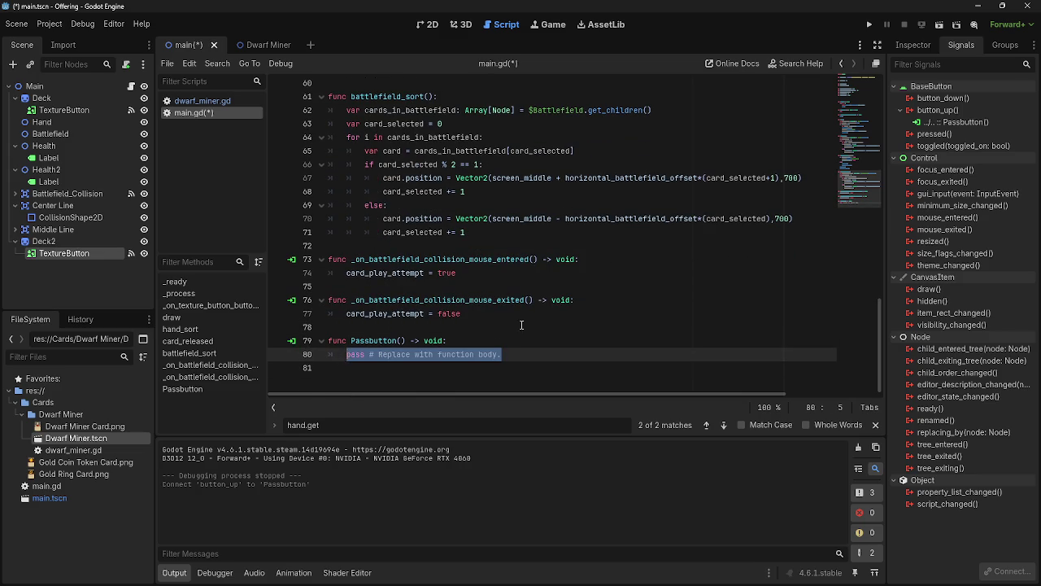
pyautogui.scroll(10, 493, 331)
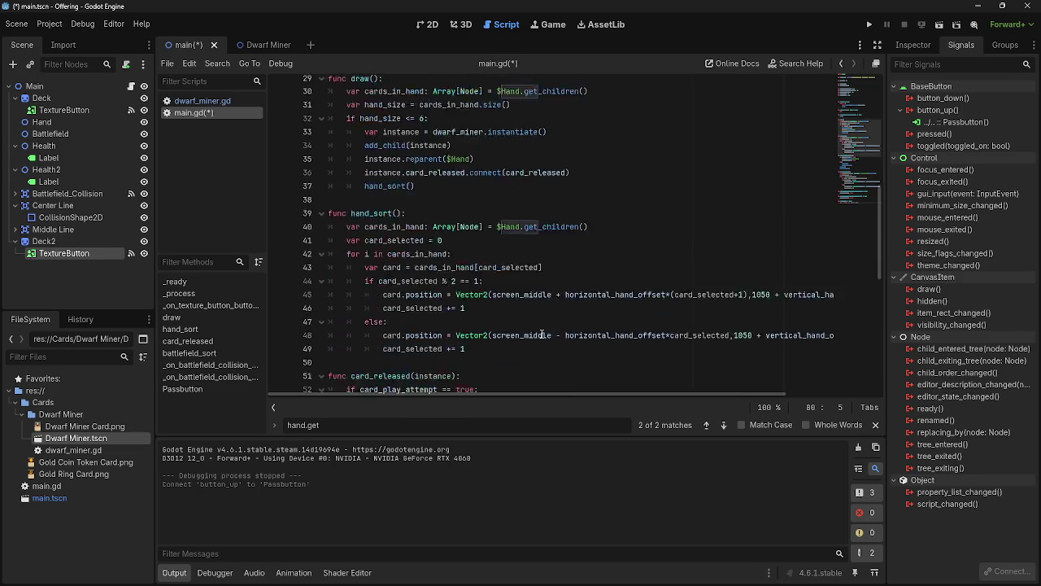
pyautogui.scroll(-10, 542, 335)
pyautogui.write('game')
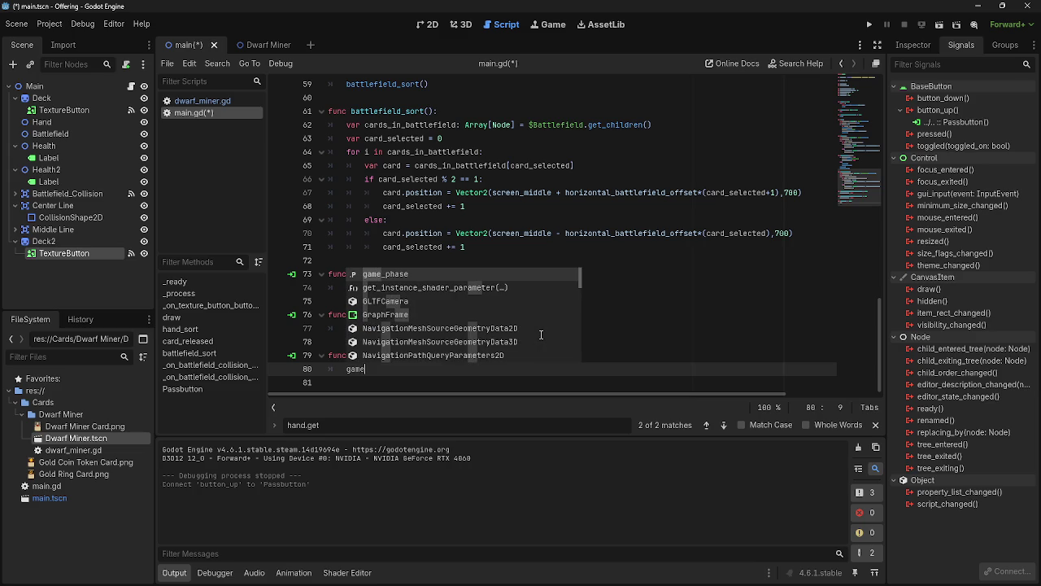
pyautogui.press('Return')
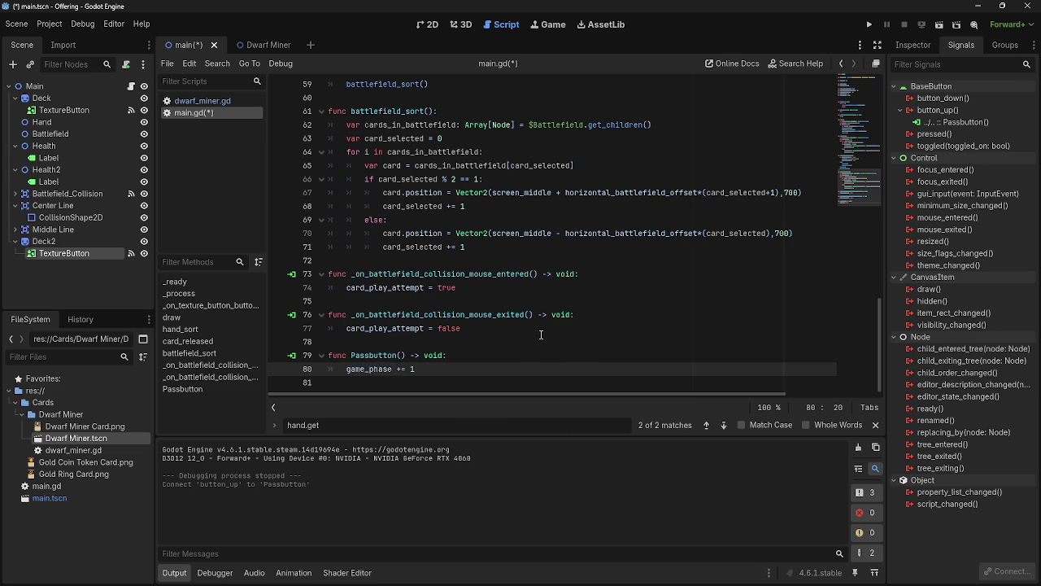
# Start a print(game_phase) line below the increment
pyautogui.press('Return')
pyautogui.write('print')
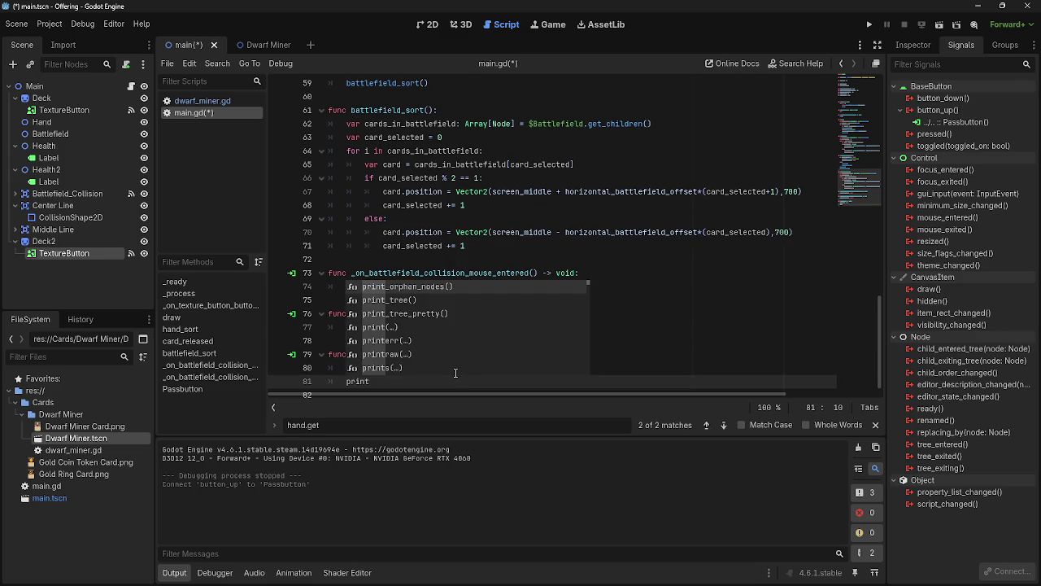
pyautogui.write('_')
pyautogui.press('Escape')
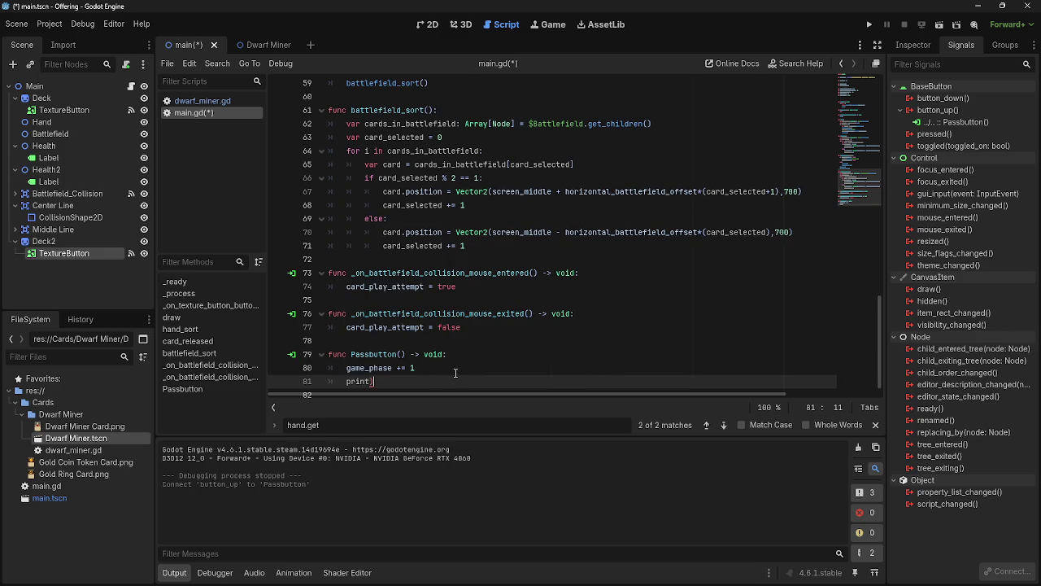
pyautogui.write('game_phase')
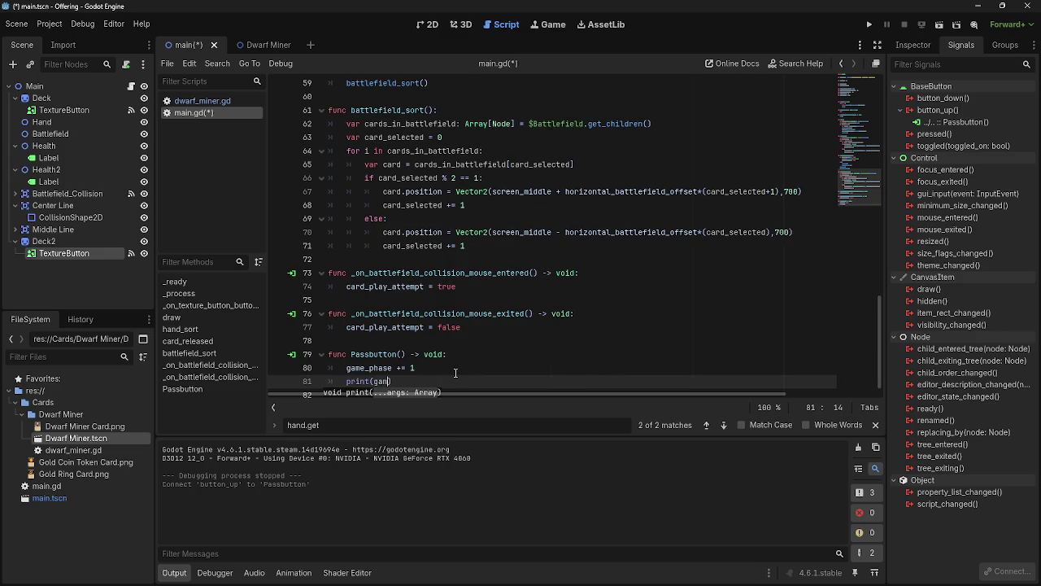
# Save and run the game to check five dwarf cards are dealt
pyautogui.click(869, 25)
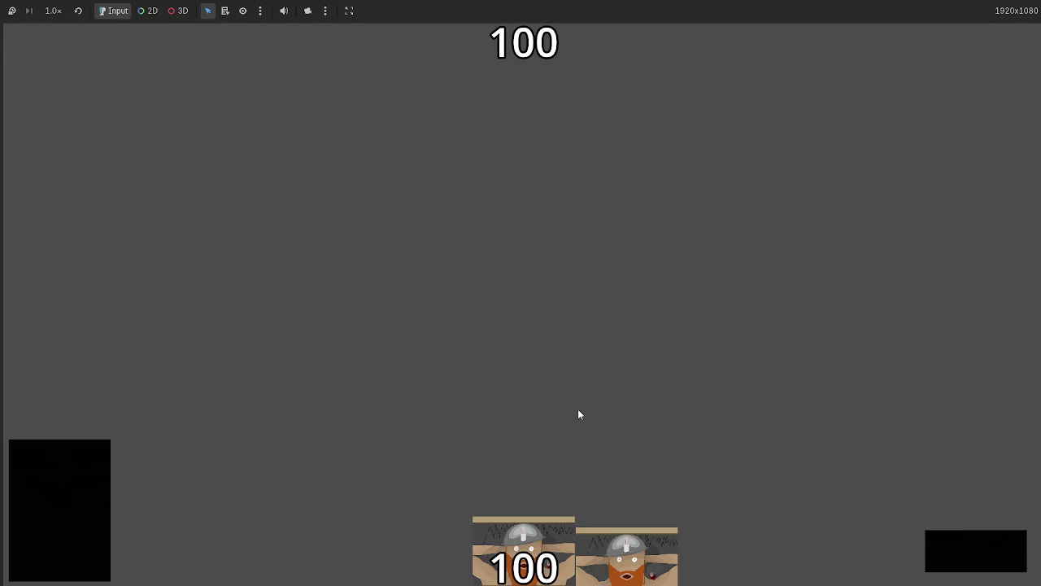
pyautogui.hotkey('alt', 'Tab')
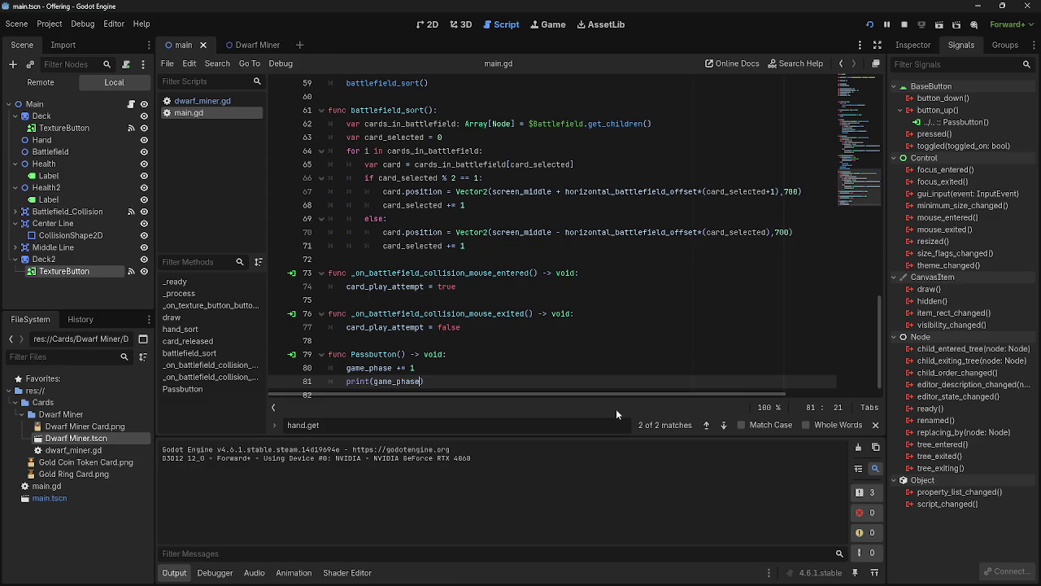
pyautogui.hotkey('alt', 'Tab')
pyautogui.hotkey('alt', 'Tab')
pyautogui.hotkey('alt', 'Tab')
pyautogui.hotkey('alt', 'Tab')
# Review the game_phase increment and print(game_phase) lines in Passbutton
pyautogui.press('Up')
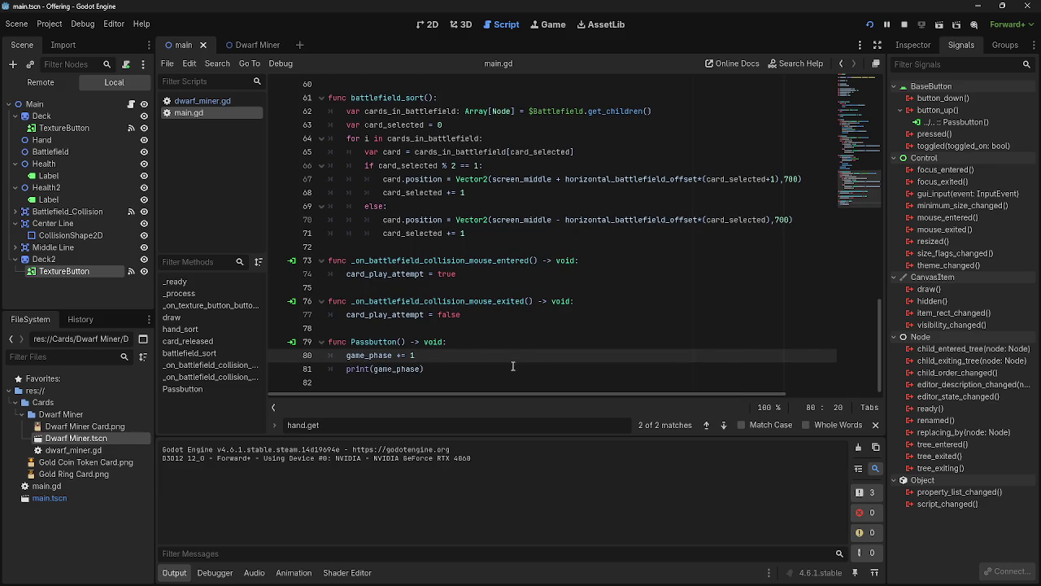
pyautogui.scroll(20, 514, 366)
pyautogui.scroll(-6, 501, 360)
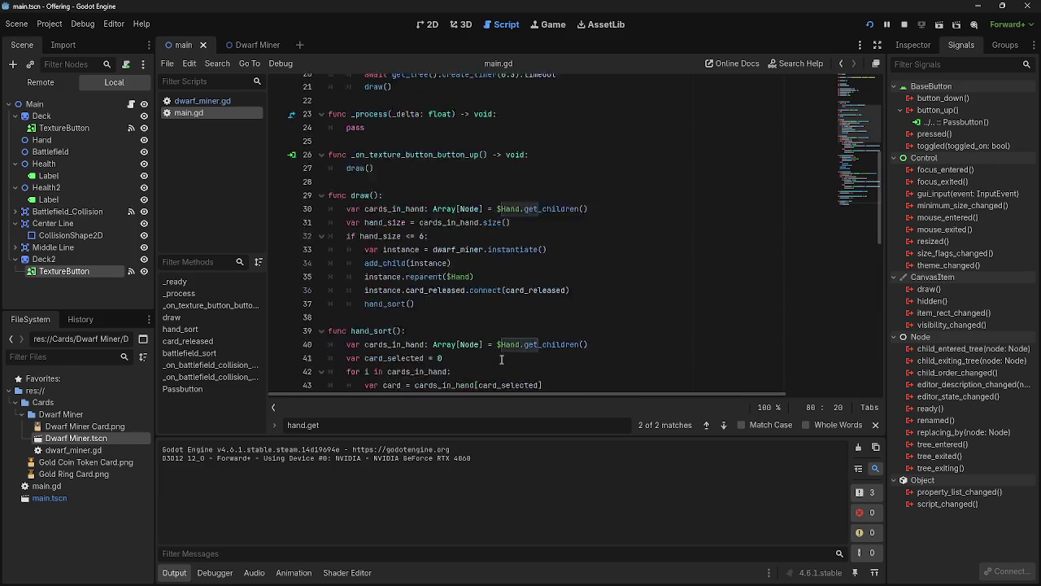
pyautogui.scroll(-14, 501, 360)
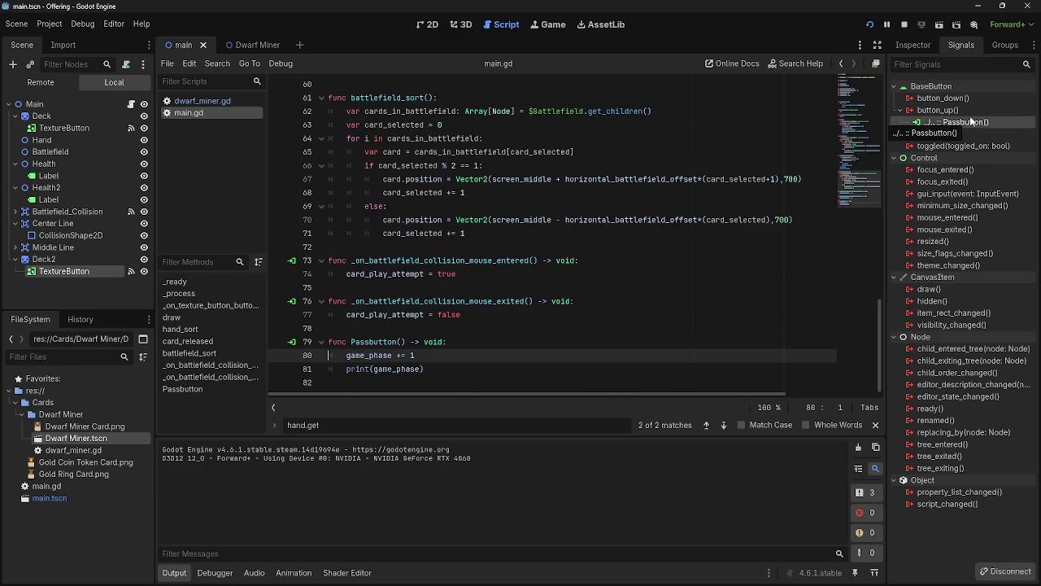
pyautogui.click(459, 342)
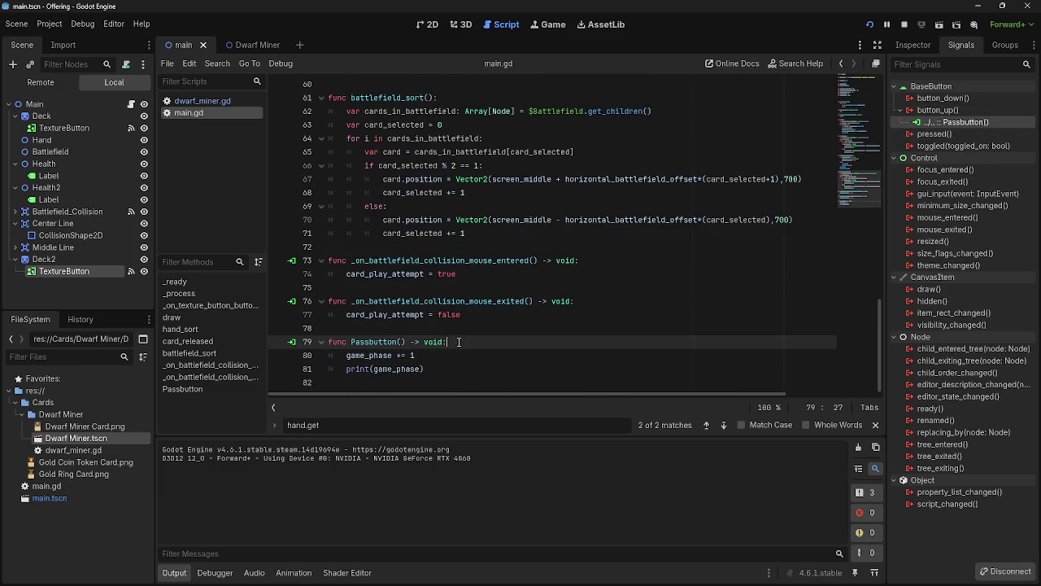
pyautogui.click(441, 358)
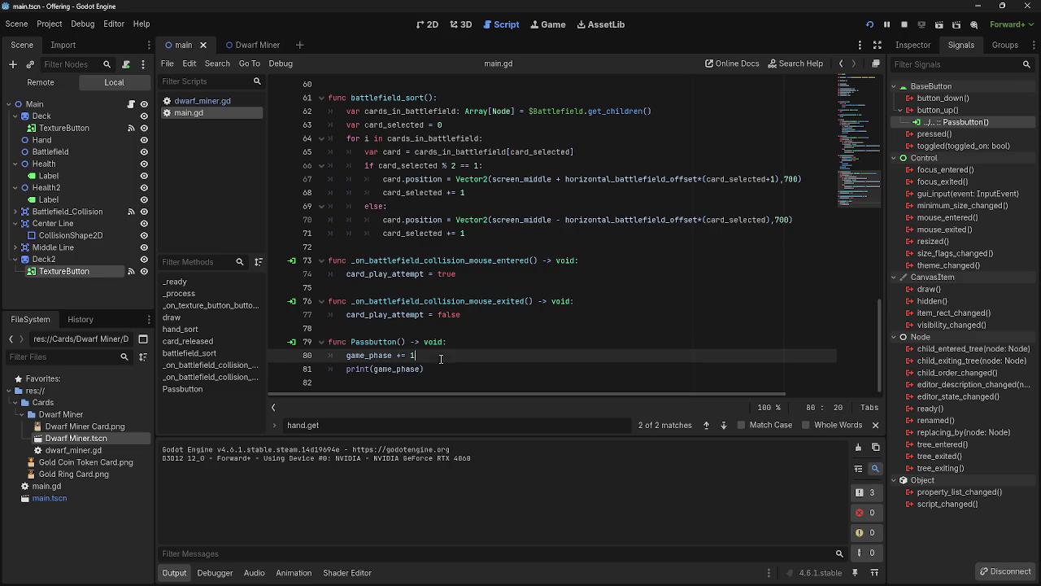
pyautogui.moveTo(437, 355)
pyautogui.mouseDown()
pyautogui.moveTo(334, 358)
pyautogui.moveTo(358, 356)
pyautogui.moveTo(347, 357)
pyautogui.mouseUp()
pyautogui.doubleClick(347, 357)
pyautogui.scroll(15, 525, 358)
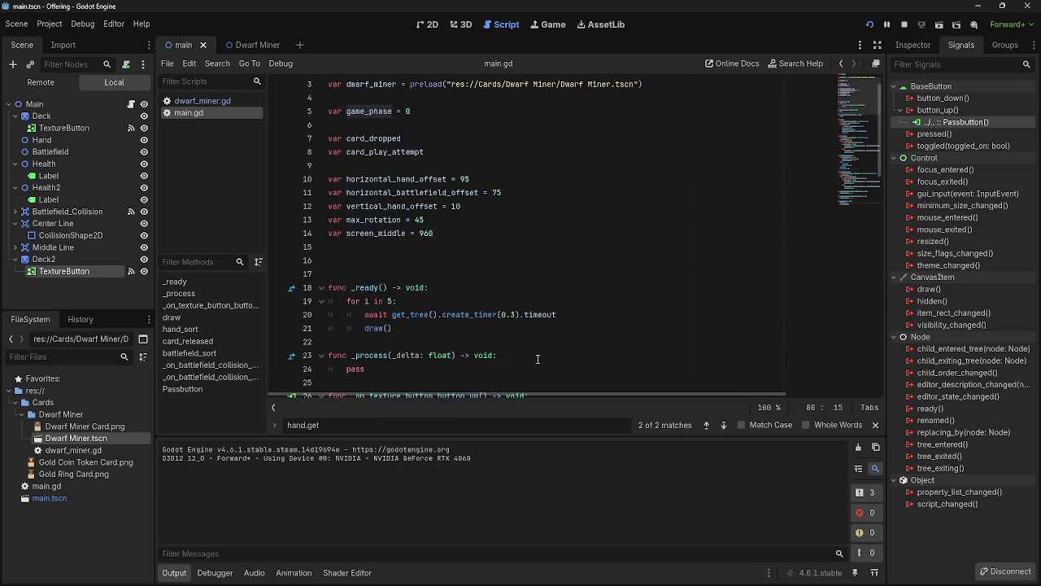
pyautogui.scroll(-20, 538, 359)
pyautogui.click(506, 355)
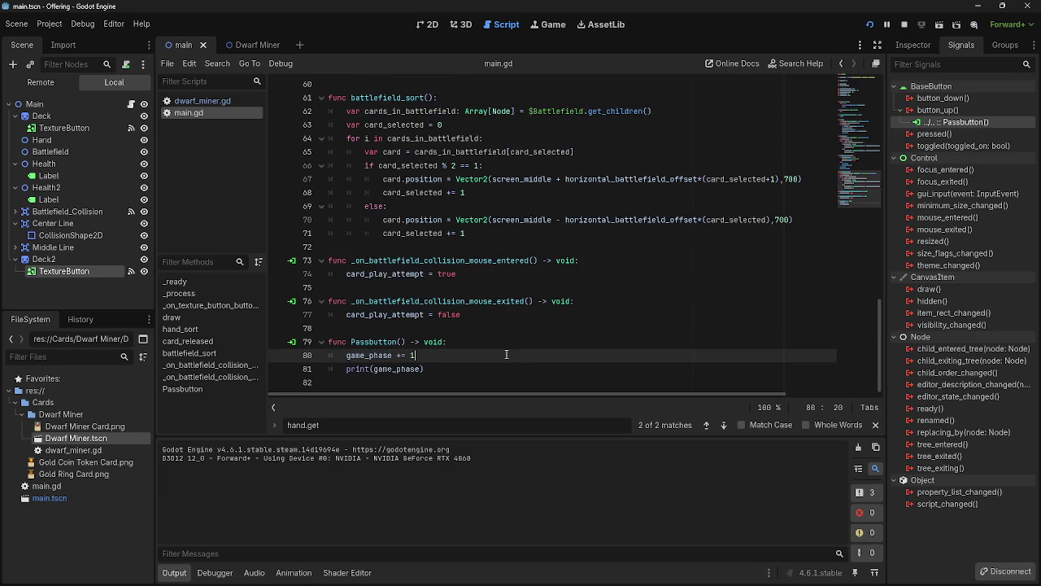
pyautogui.moveTo(437, 367); pyautogui.dragTo(360, 367)
# Return from the running game and show Deck2's properties in the Inspector
pyautogui.hotkey('alt', 'Tab')
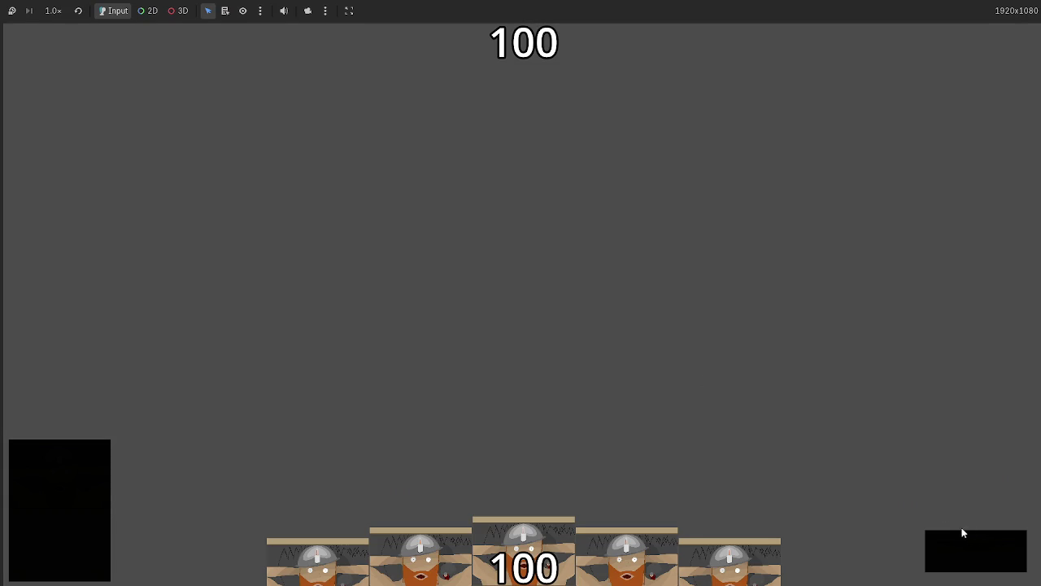
pyautogui.hotkey('alt', 'Tab')
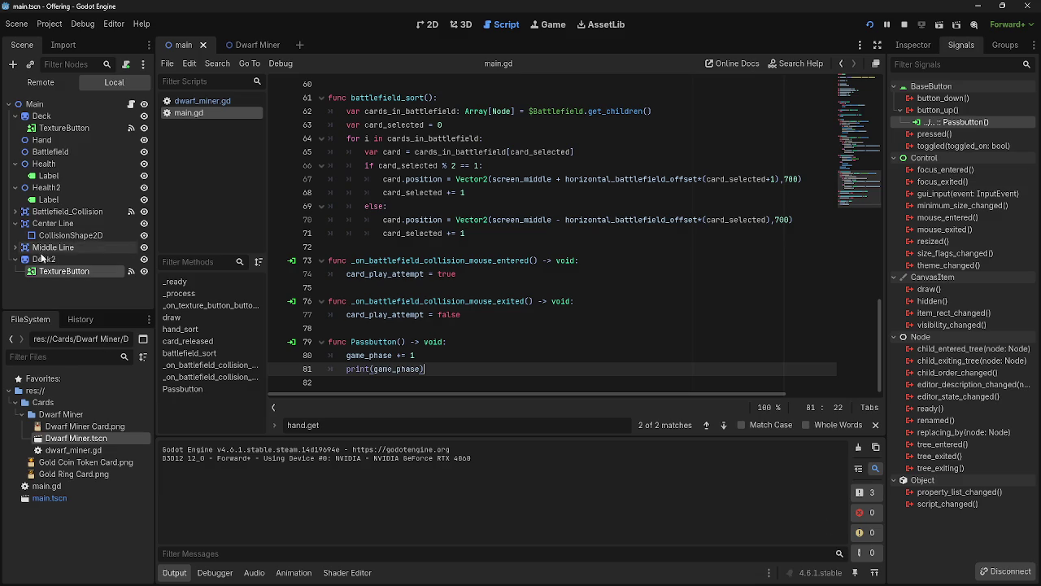
pyautogui.click(918, 46)
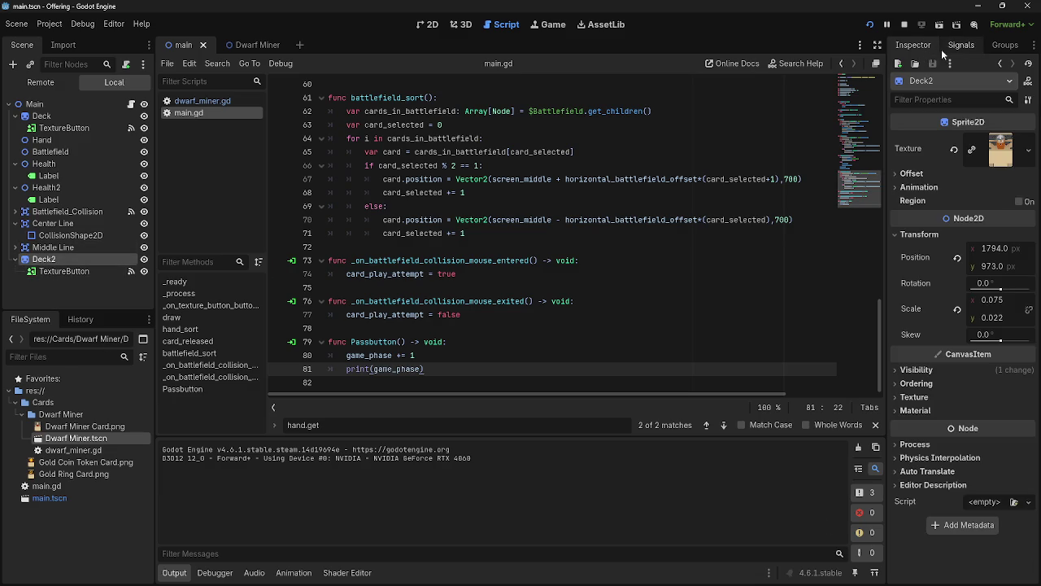
# Select Deck2's TextureButton, check its layout settings, and test-run then stop the game
pyautogui.click(42, 115)
pyautogui.click(65, 128)
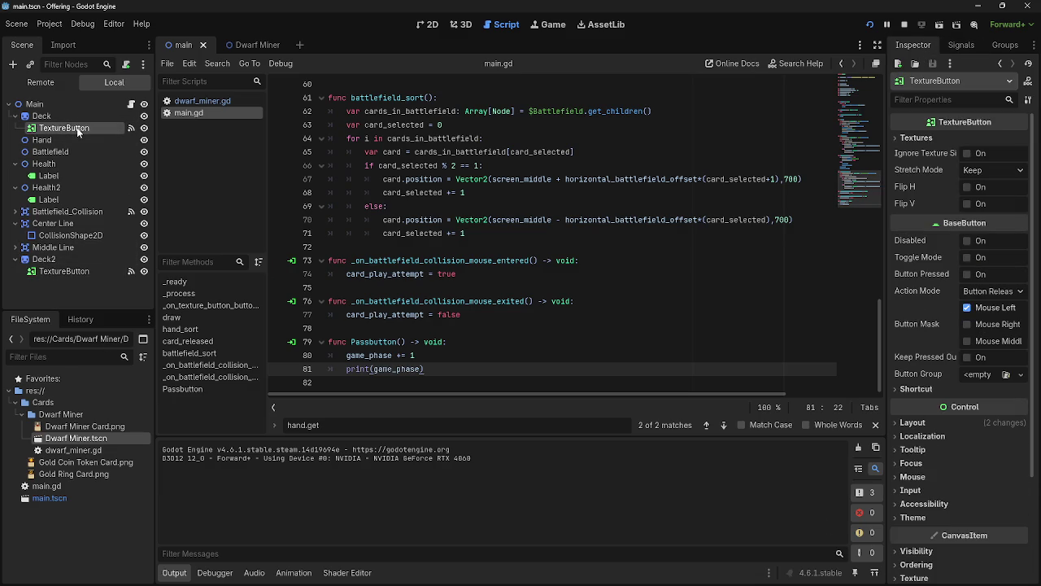
pyautogui.click(53, 274)
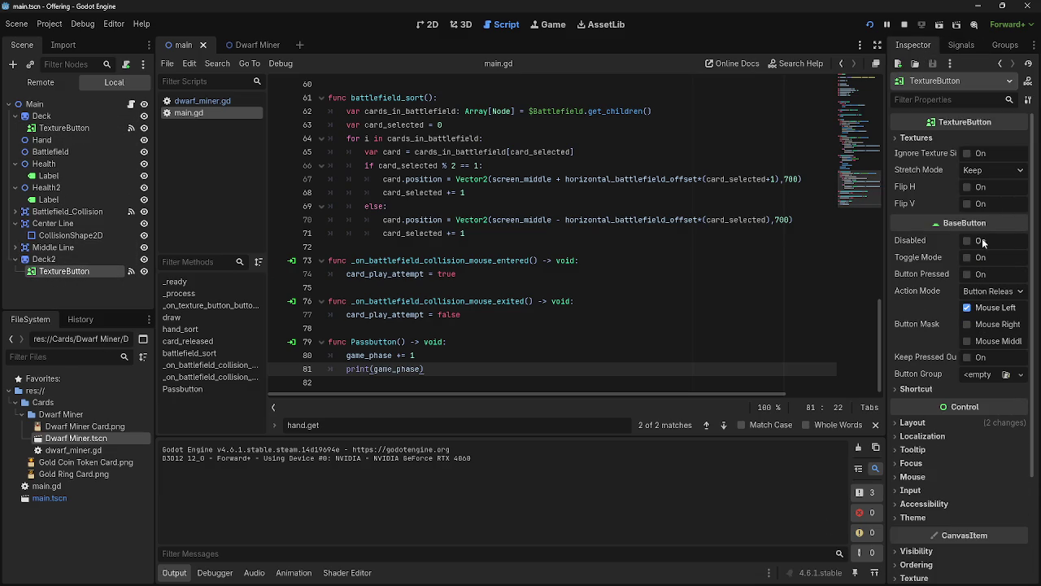
pyautogui.click(951, 420)
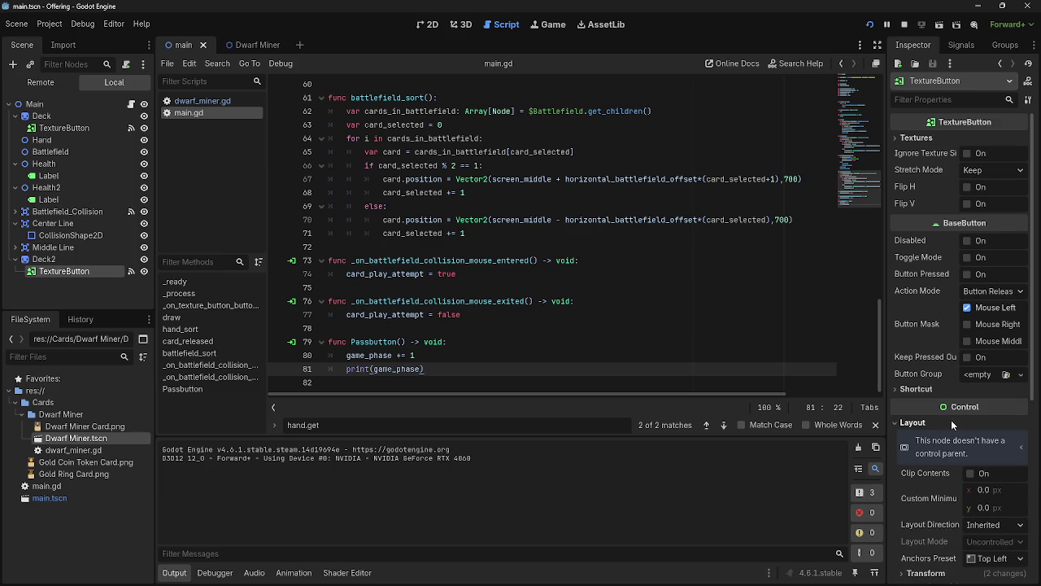
pyautogui.click(952, 420)
pyautogui.click(890, 20)
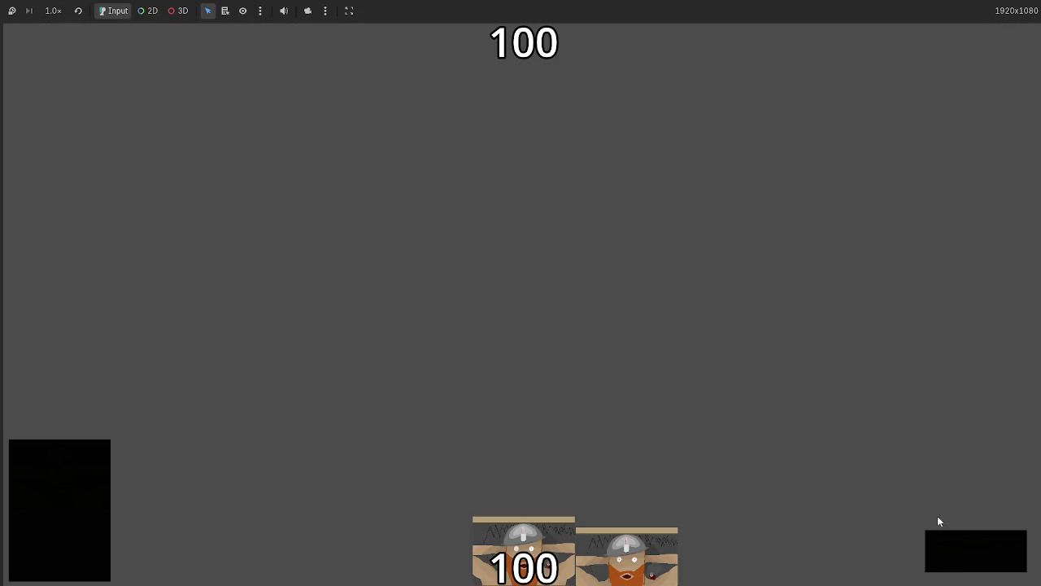
pyautogui.press('F8')
# In the 2D view, drag Deck2's TextureButton left, then nudge it right to (-1266, -1705)
pyautogui.click(428, 24)
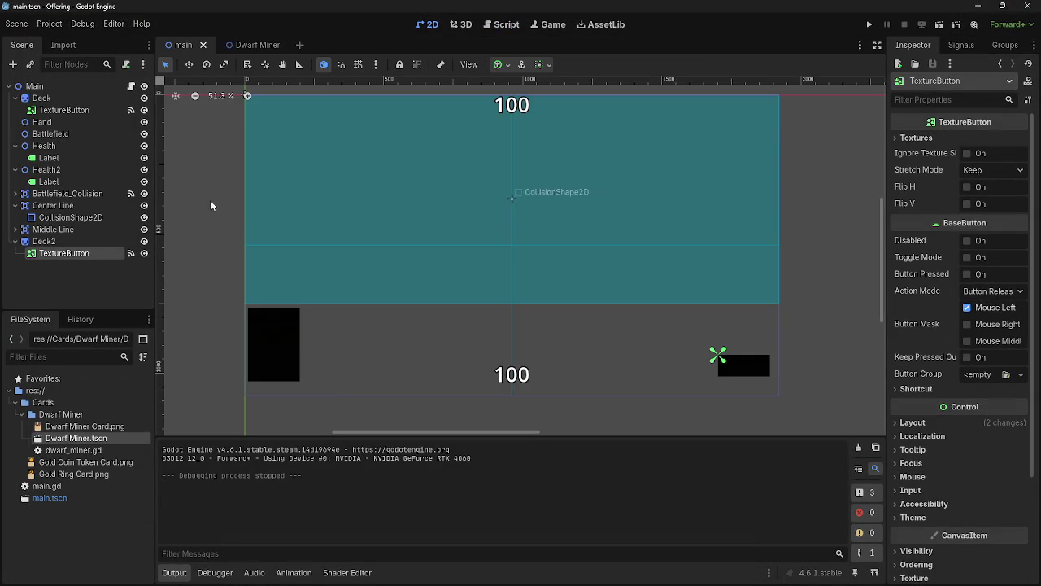
pyautogui.scroll(-5, 569, 362)
pyautogui.scroll(2, 675, 374)
pyautogui.scroll(-3, 773, 358)
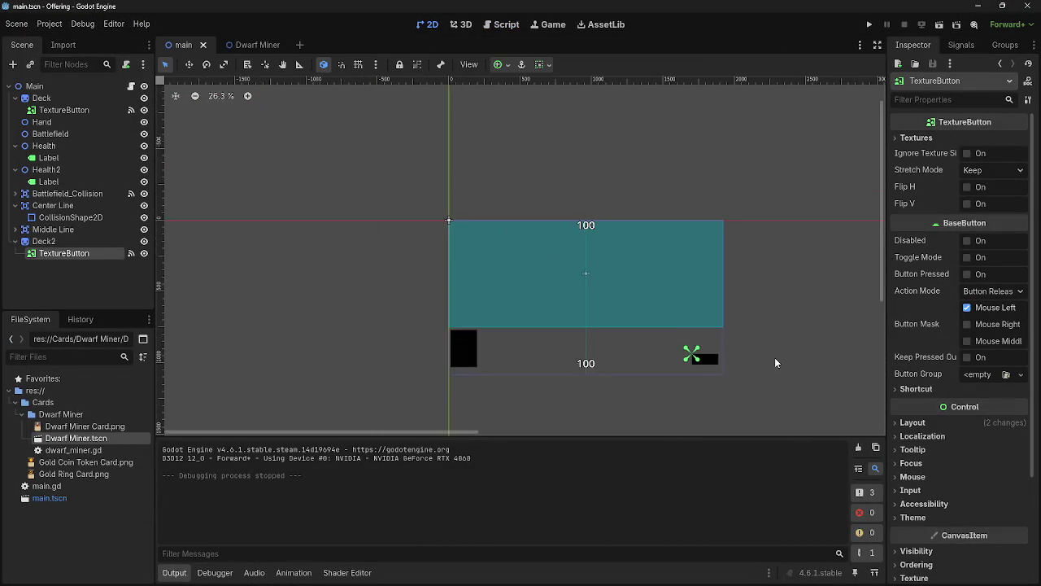
pyautogui.hscroll(3, 793, 340)
pyautogui.moveTo(807, 347); pyautogui.dragTo(603, 343)
pyautogui.scroll(8, 603, 342)
pyautogui.moveTo(572, 237); pyautogui.dragTo(586, 237)
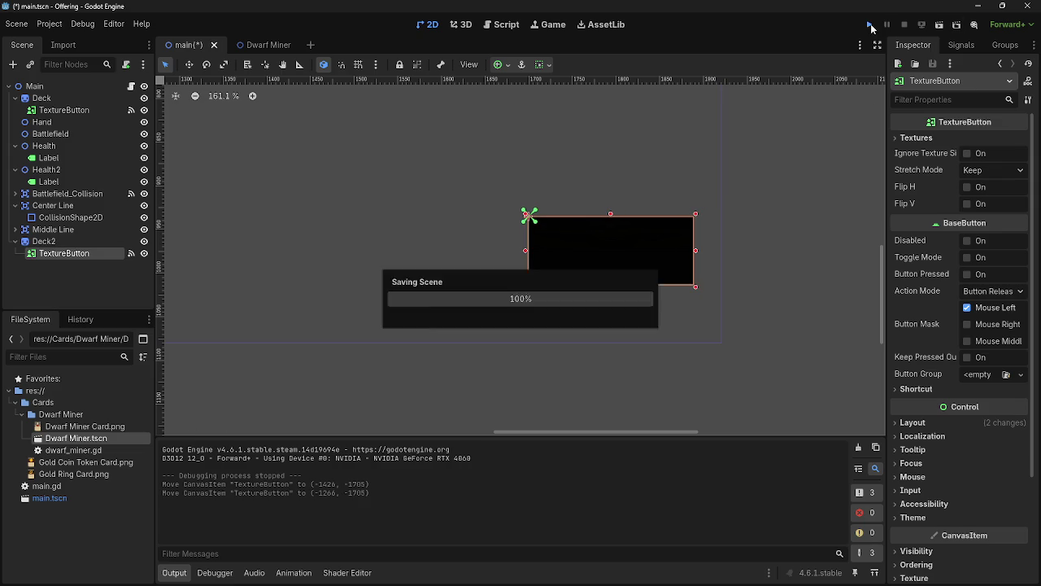
# Run the game twice, dealing cards until game_phase prints 1 to 4, then reopen main.gd
pyautogui.click(870, 25)
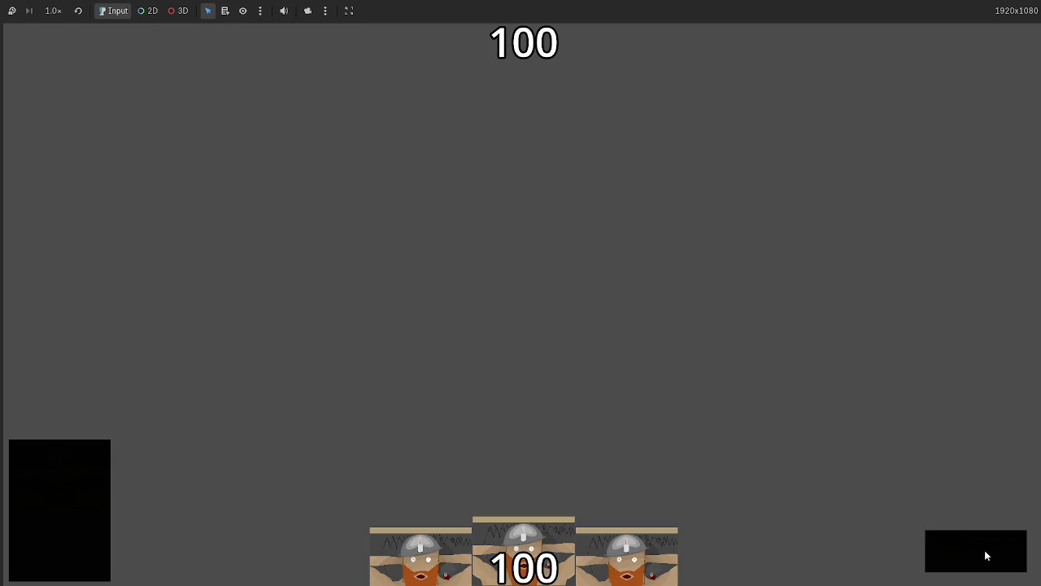
pyautogui.press('F8')
pyautogui.moveTo(952, 535)
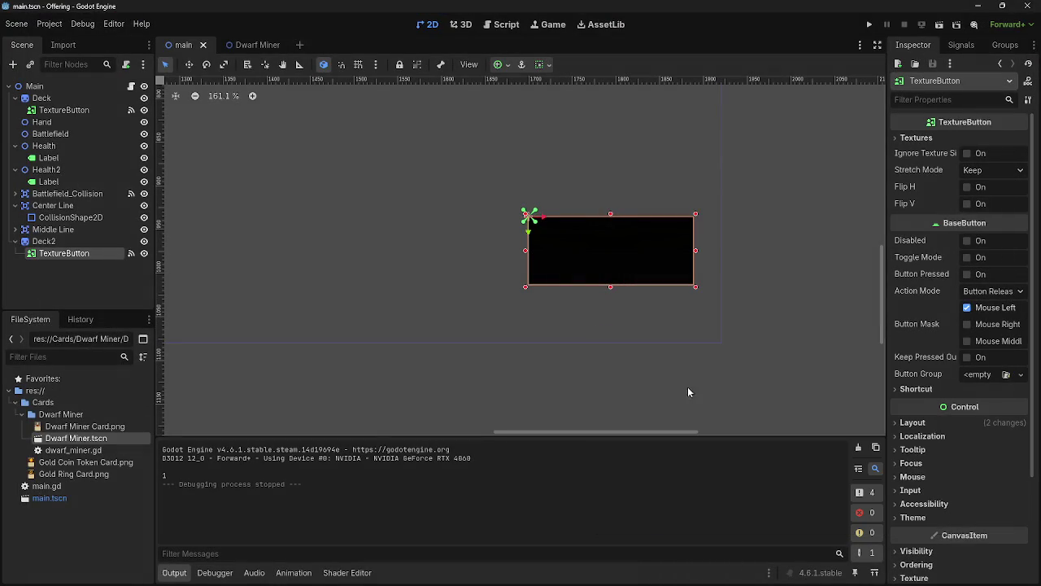
pyautogui.click(869, 26)
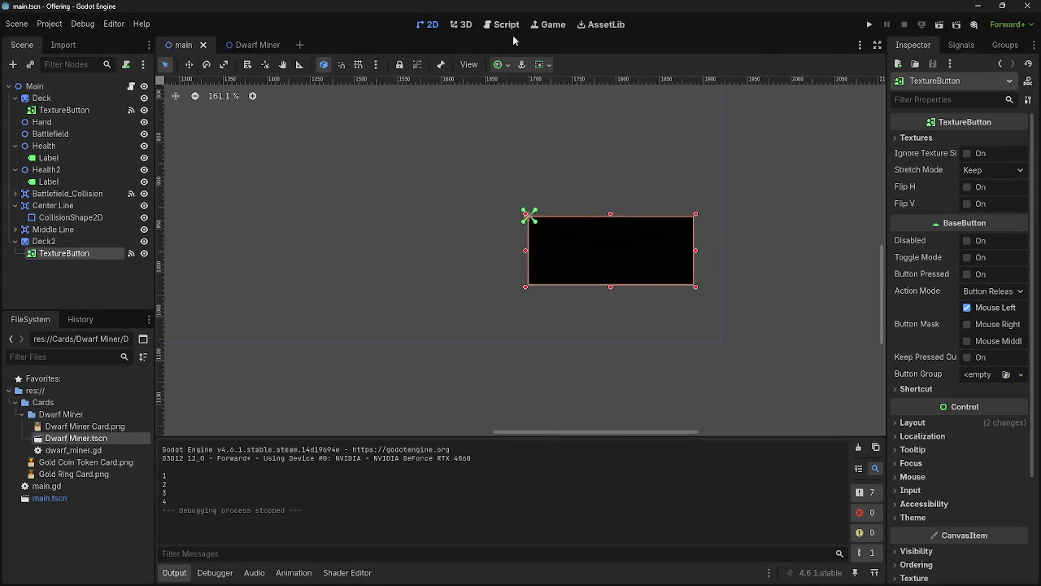
pyautogui.click(506, 25)
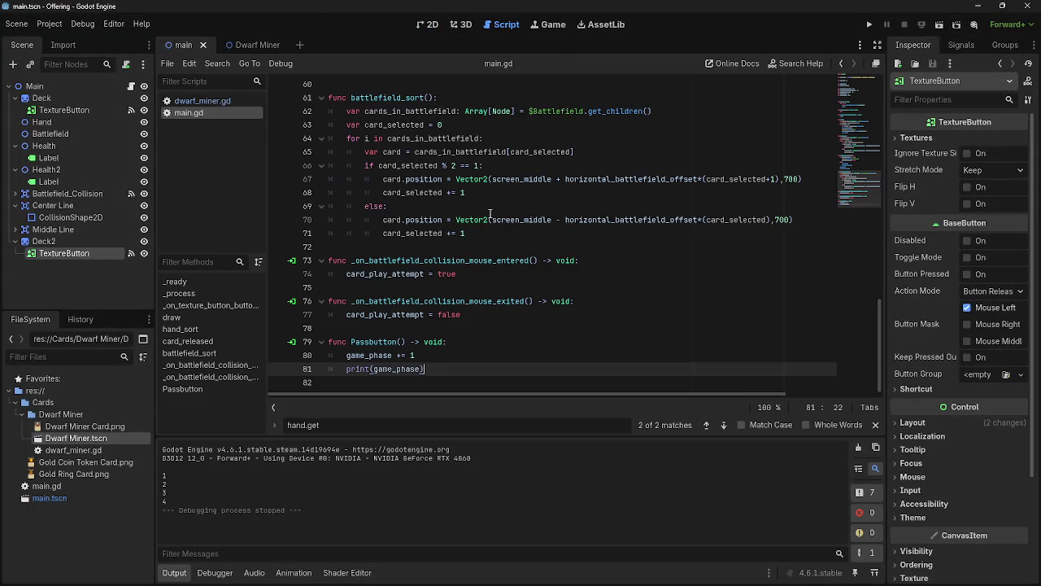
pyautogui.scroll(6, 470, 267)
pyautogui.scroll(-6, 507, 266)
# Scroll through main.gd to line 81 and close the search bar
pyautogui.scroll(15, 407, 326)
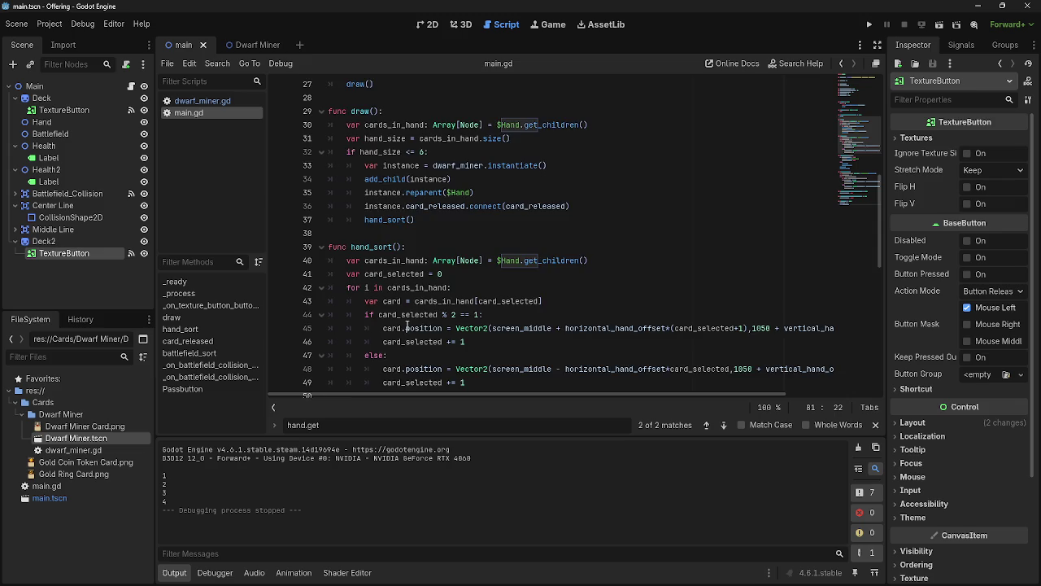
pyautogui.scroll(2, 407, 325)
pyautogui.scroll(-5, 635, 195)
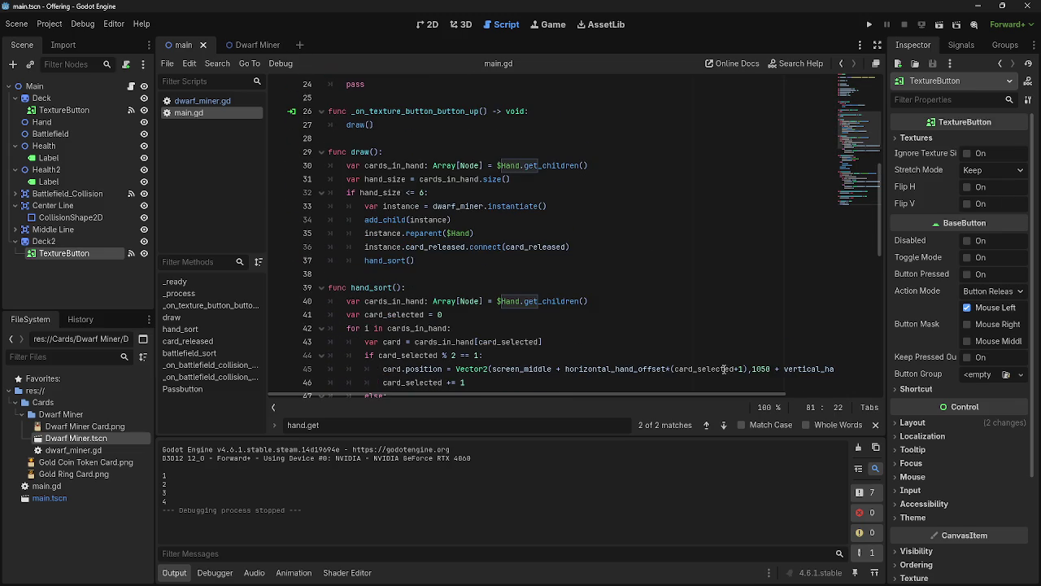
pyautogui.click(875, 426)
pyautogui.scroll(-10, 570, 245)
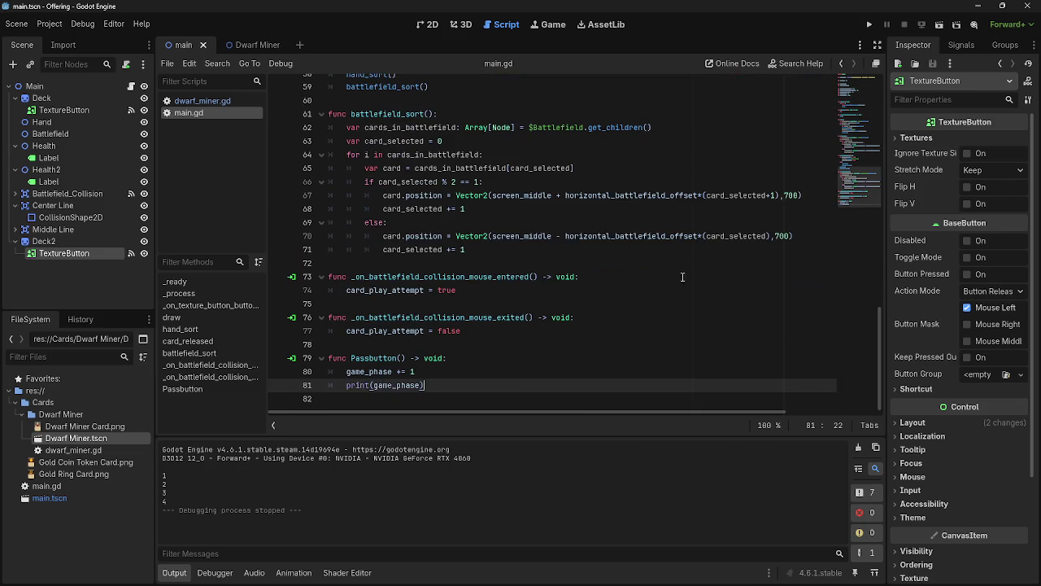
pyautogui.press('Left')
pyautogui.press('Left')
# Select Passbutton's lines 80–81, then return to main.tscn's 2D view
pyautogui.keyDown('shift'); pyautogui.click(349, 371); pyautogui.keyUp('shift')
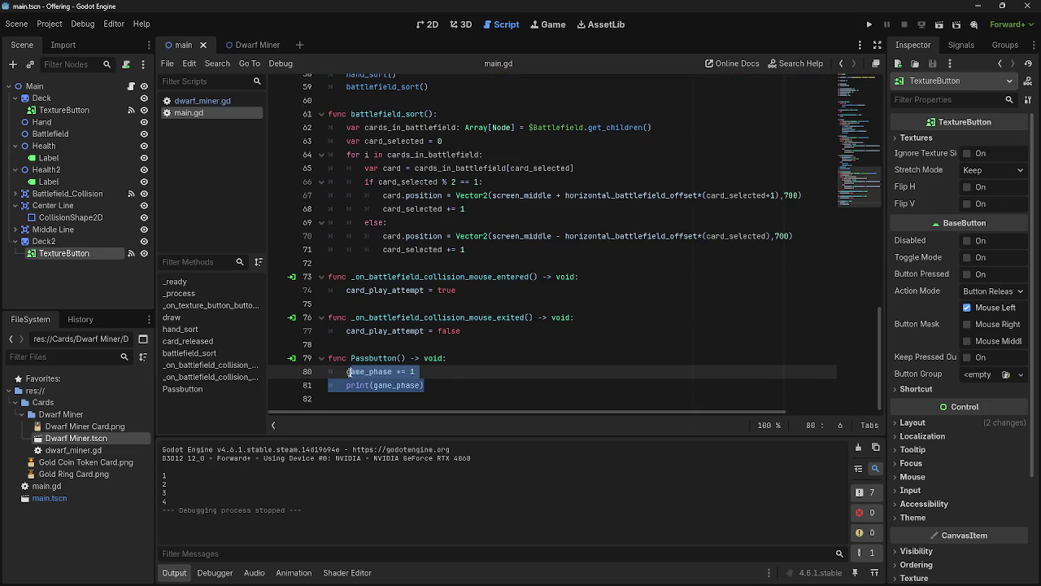
pyautogui.keyDown('shift'); pyautogui.click(350, 372); pyautogui.keyUp('shift')
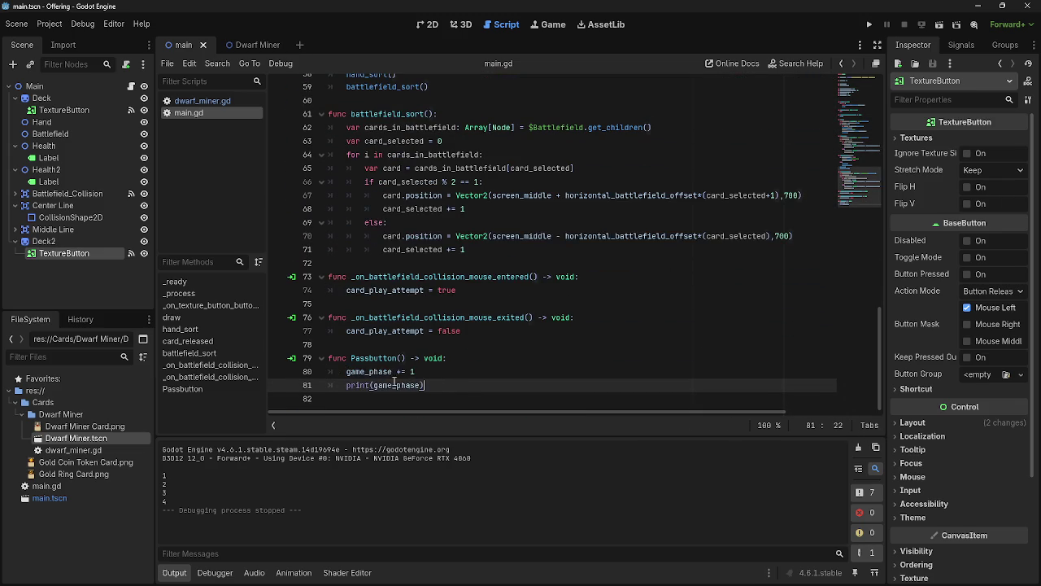
pyautogui.click(466, 386)
pyautogui.keyDown('shift'); pyautogui.click(345, 372); pyautogui.keyUp('shift')
pyautogui.click(506, 394)
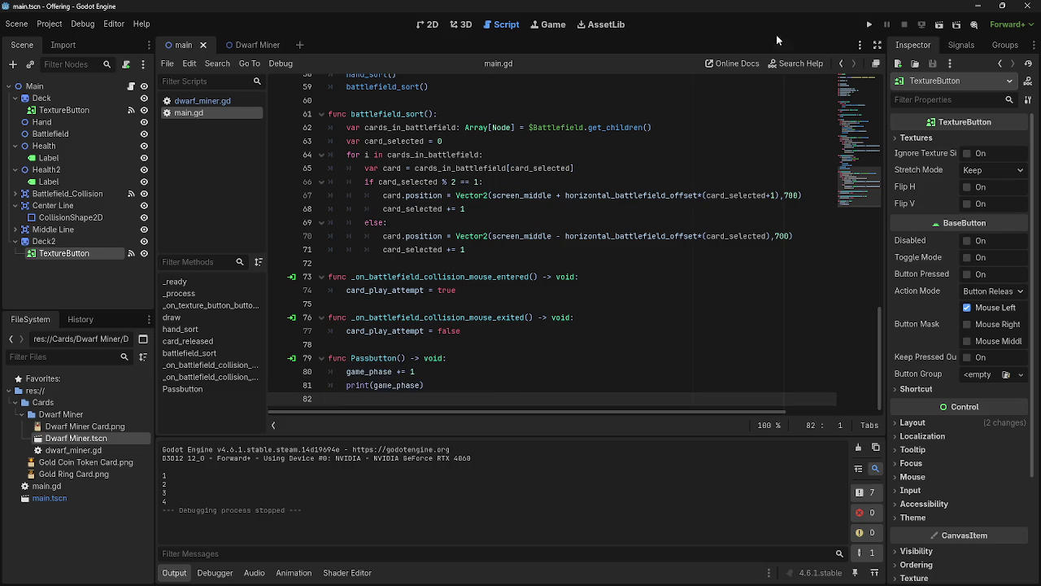
pyautogui.click(430, 24)
pyautogui.scroll(-5, 687, 244)
pyautogui.click(665, 293)
pyautogui.moveTo(677, 295)
pyautogui.mouseDown()
pyautogui.moveTo(749, 311)
pyautogui.moveTo(679, 296)
pyautogui.mouseUp()
pyautogui.hotkey('ctrl', 'z')
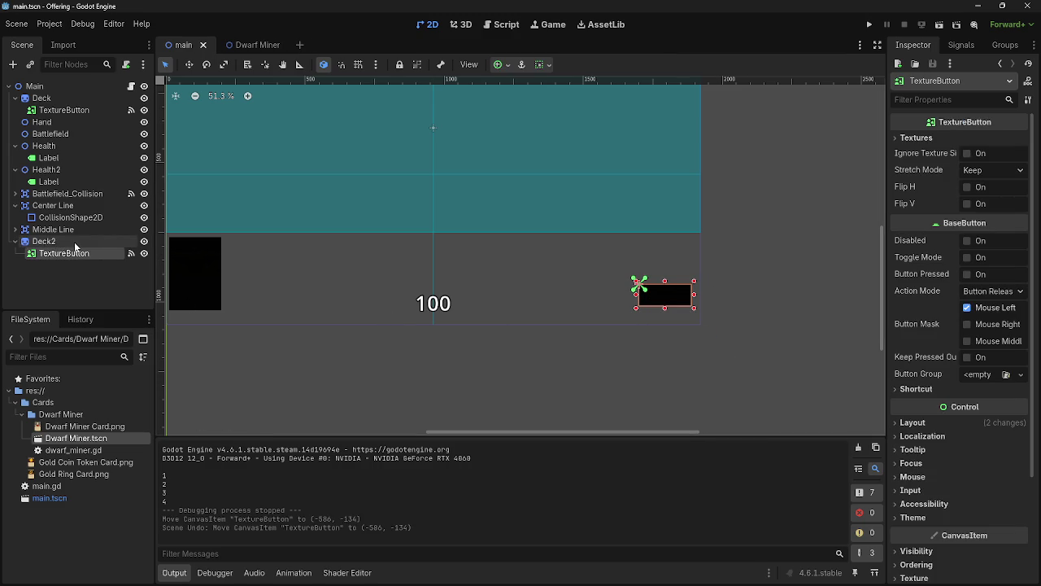
pyautogui.click(59, 246)
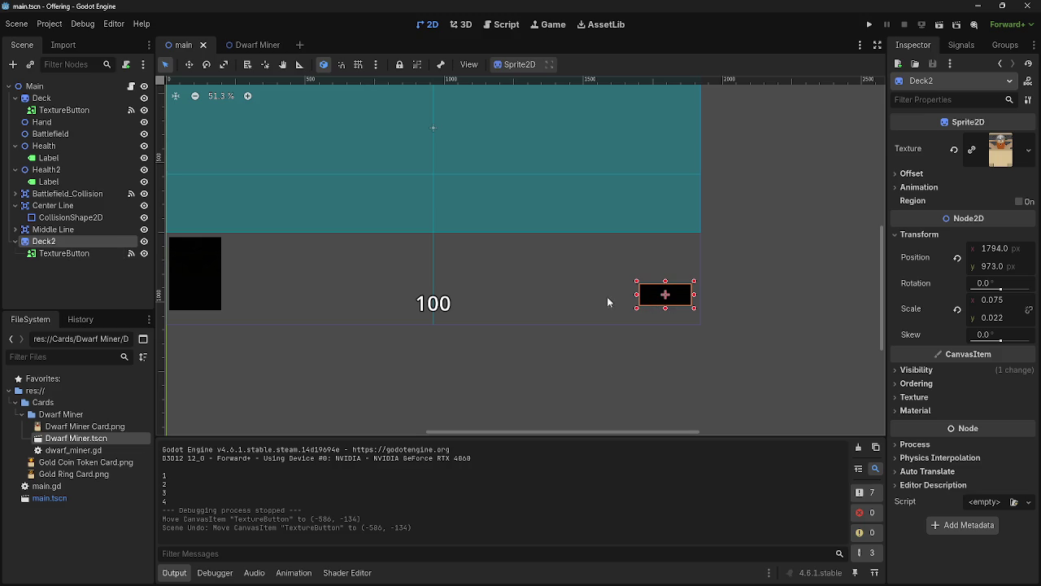
pyautogui.moveTo(648, 299); pyautogui.dragTo(756, 297)
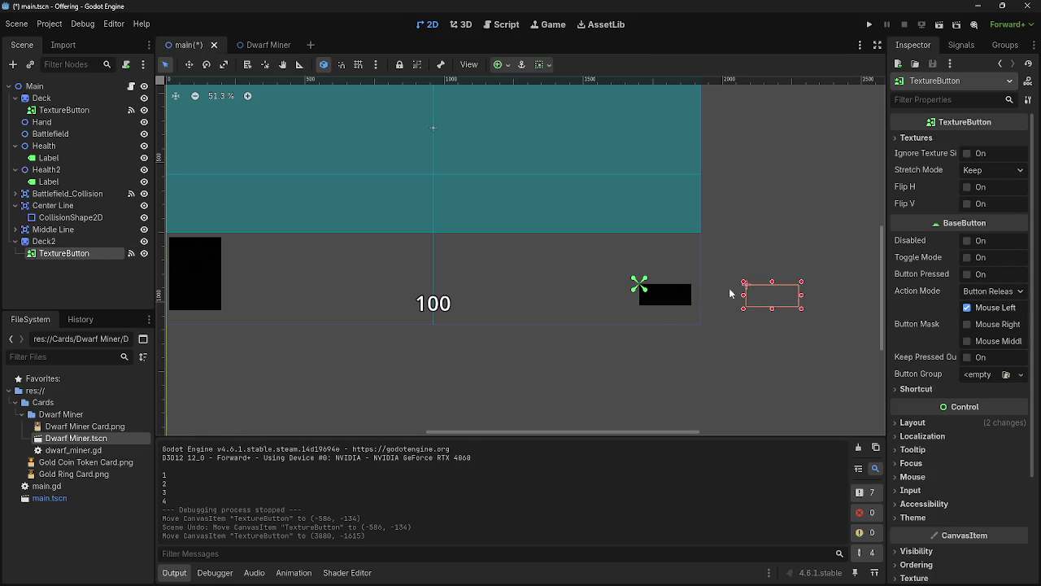
pyautogui.click(670, 293)
pyautogui.moveTo(665, 290)
pyautogui.mouseDown()
pyautogui.moveTo(654, 301)
pyautogui.moveTo(349, 300)
pyautogui.moveTo(271, 336)
pyautogui.mouseUp()
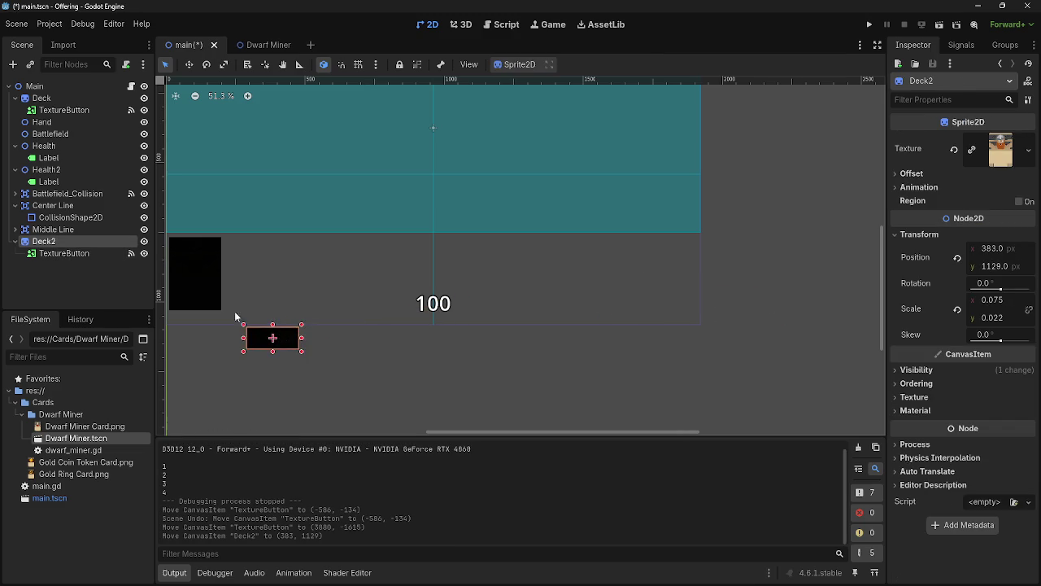
pyautogui.click(89, 255)
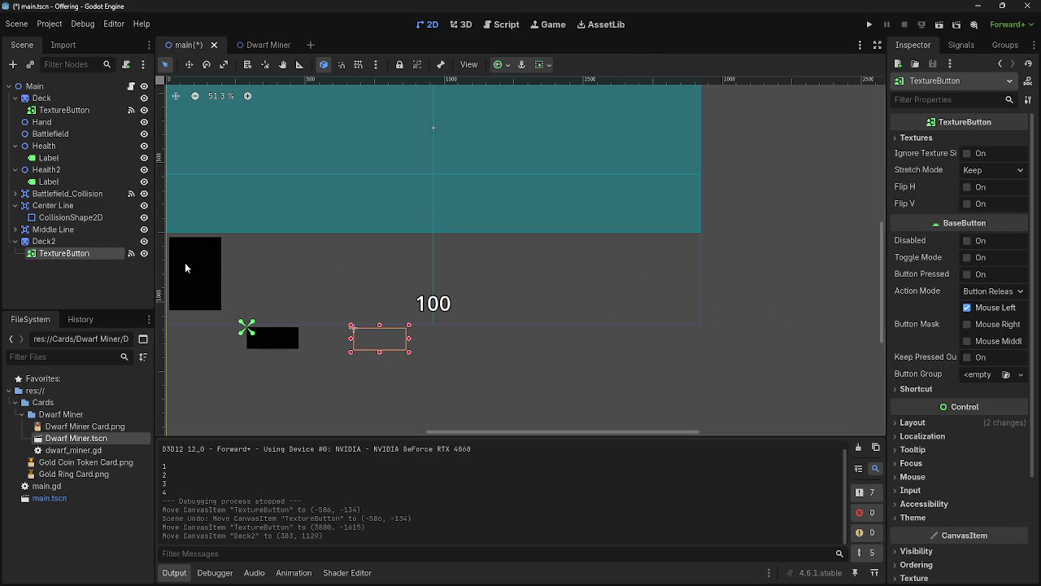
pyautogui.click(79, 239)
pyautogui.moveTo(271, 337)
pyautogui.mouseDown()
pyautogui.moveTo(368, 349)
pyautogui.moveTo(705, 348)
pyautogui.mouseUp()
pyautogui.click(103, 253)
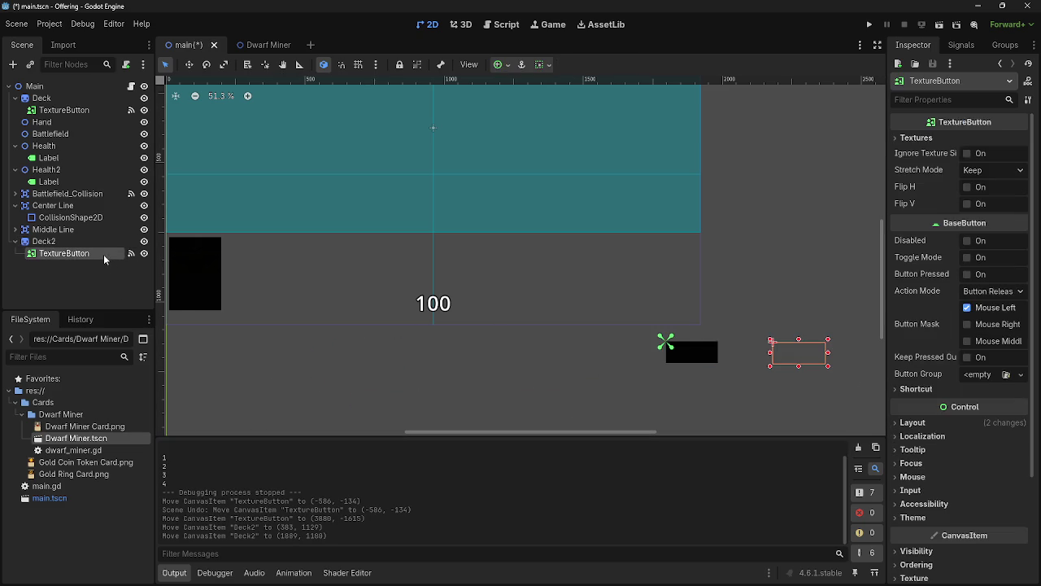
pyautogui.click(43, 241)
pyautogui.moveTo(707, 359); pyautogui.dragTo(322, 322)
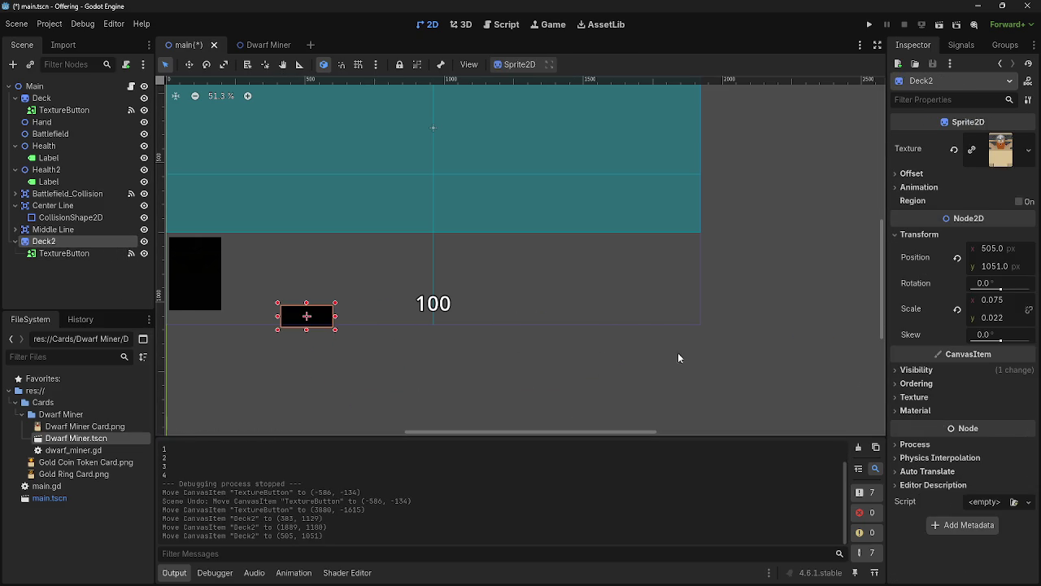
pyautogui.click(425, 324)
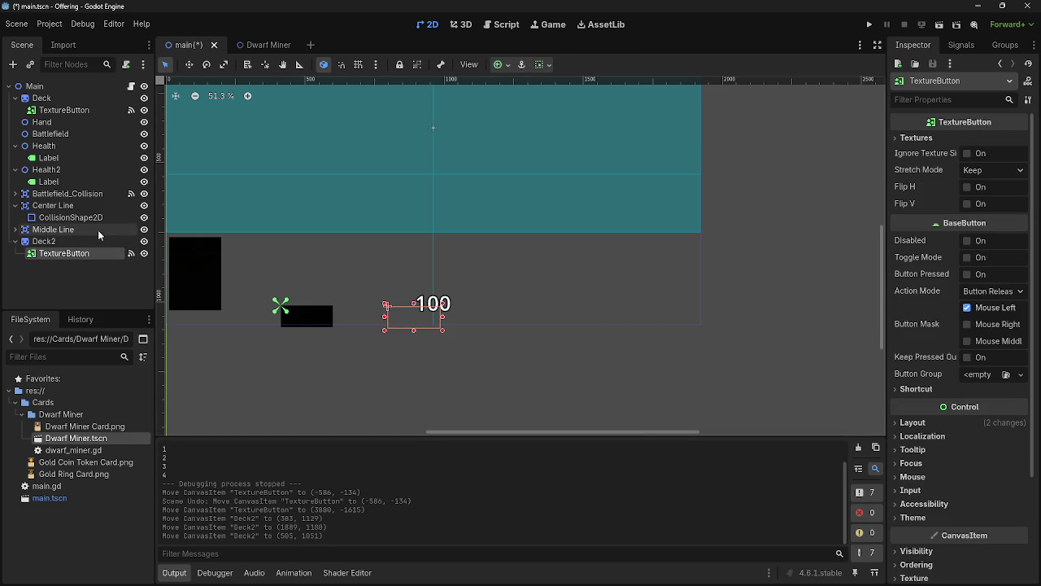
pyautogui.hotkey('ctrl', 'z')
pyautogui.hotkey('ctrl', 'z')
pyautogui.hotkey('ctrl', 'z')
pyautogui.hotkey('ctrl', 'z')
pyautogui.click(49, 241)
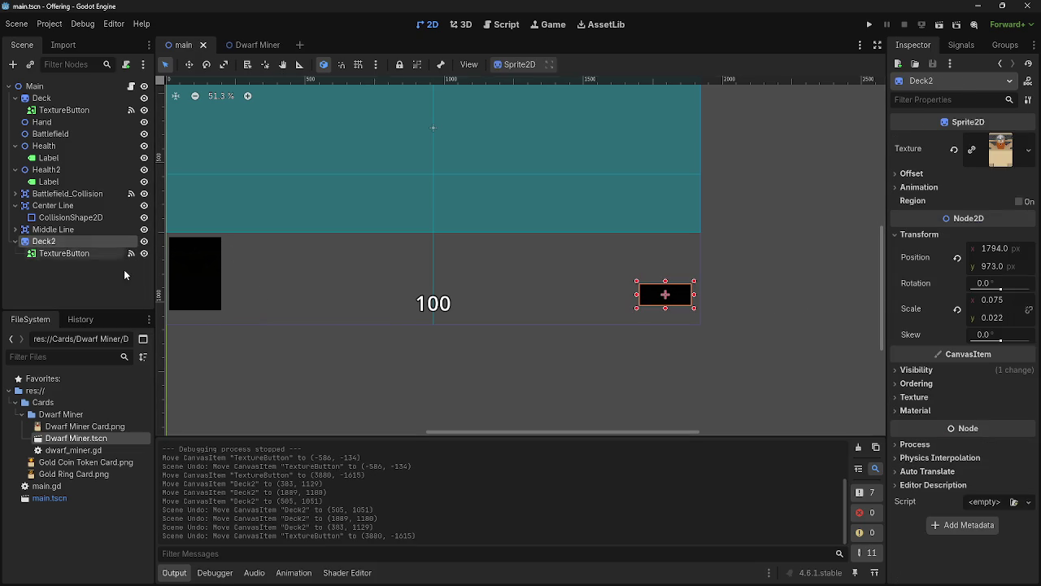
pyautogui.moveTo(678, 298)
pyautogui.mouseDown()
pyautogui.moveTo(730, 304)
pyautogui.moveTo(275, 309)
pyautogui.moveTo(98, 265)
pyautogui.moveTo(726, 325)
pyautogui.moveTo(627, 334)
pyautogui.moveTo(639, 362)
pyautogui.mouseUp()
pyautogui.hotkey('ctrl', 'z')
pyautogui.click(806, 158)
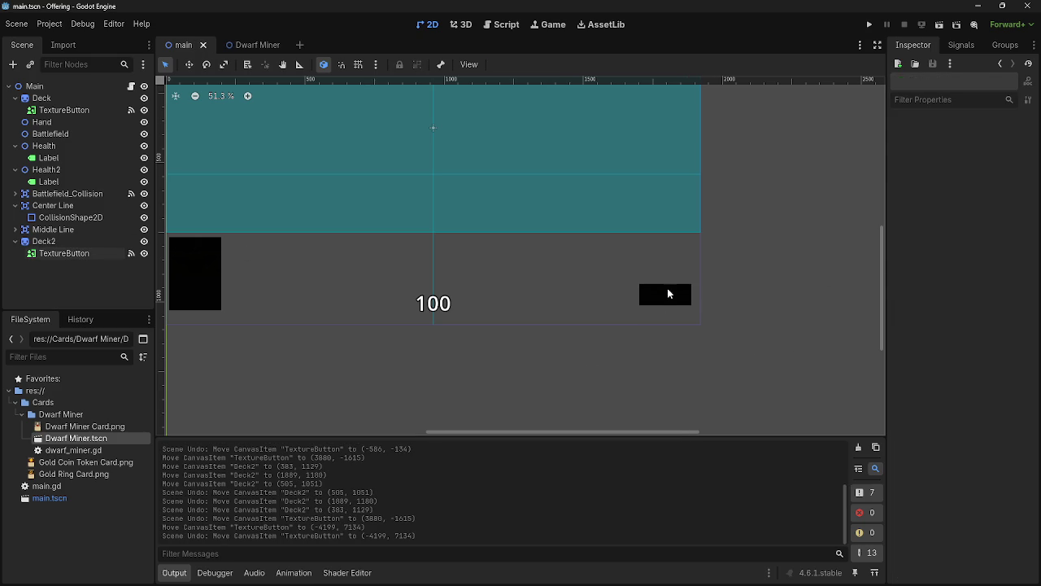
pyautogui.click(676, 291)
pyautogui.click(869, 24)
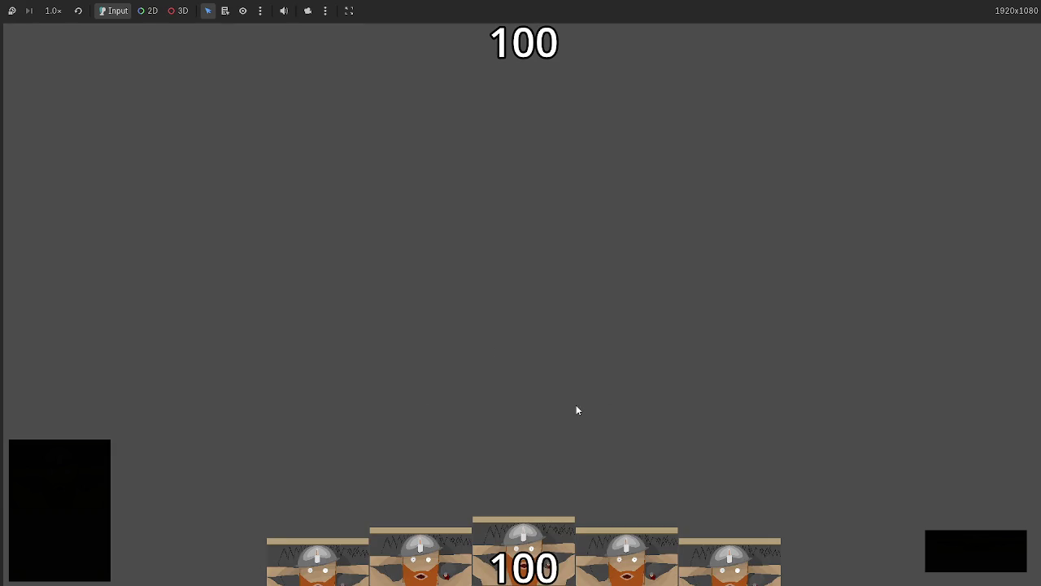
pyautogui.moveTo(537, 558); pyautogui.dragTo(516, 207)
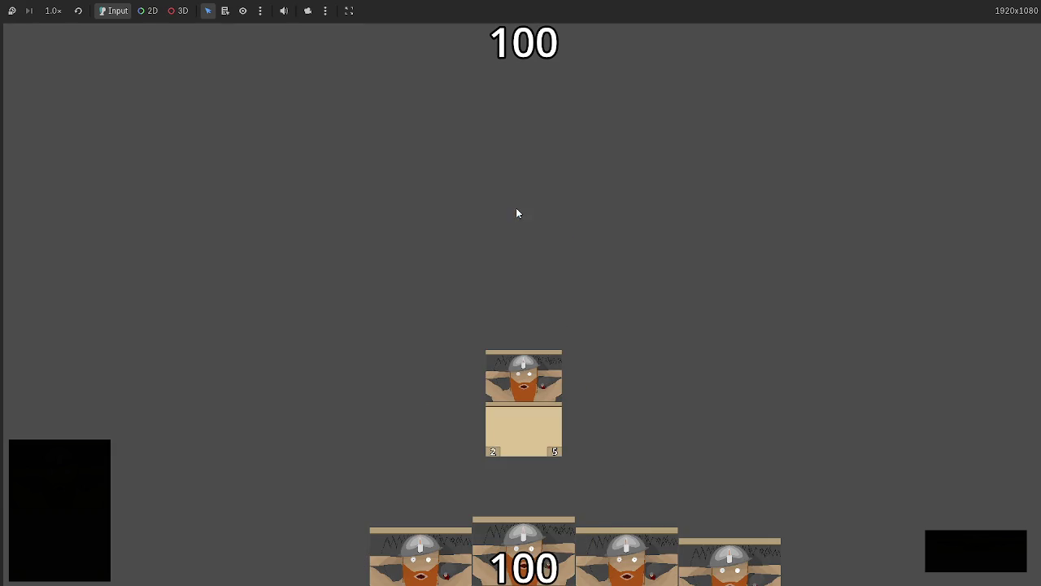
pyautogui.moveTo(536, 551); pyautogui.dragTo(544, 236)
pyautogui.moveTo(539, 517); pyautogui.dragTo(529, 240)
pyautogui.moveTo(491, 538); pyautogui.dragTo(498, 244)
pyautogui.moveTo(523, 553)
pyautogui.mouseDown()
pyautogui.moveTo(538, 214)
pyautogui.moveTo(541, 224)
pyautogui.mouseUp()
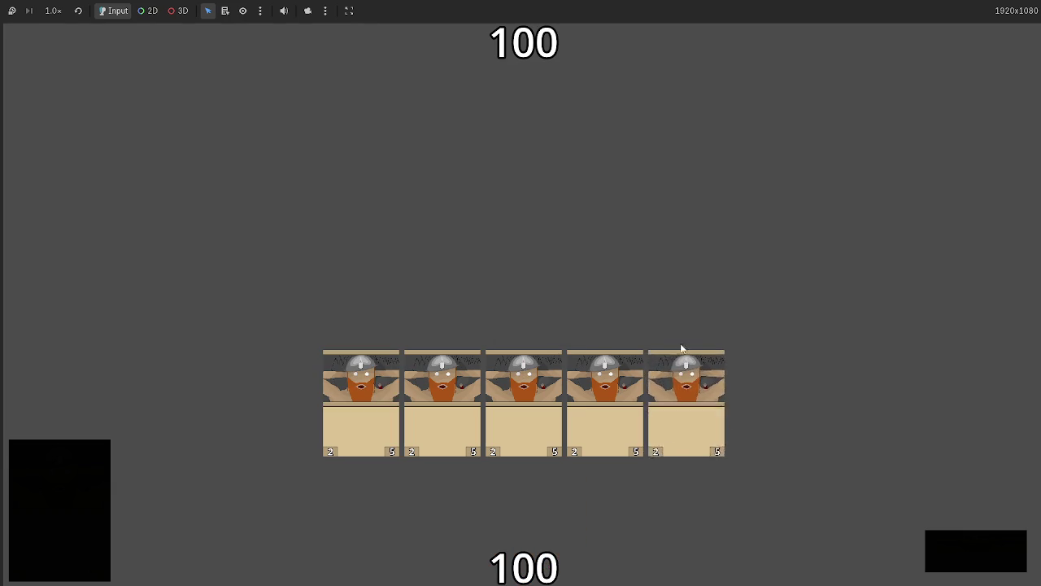
pyautogui.press('F8')
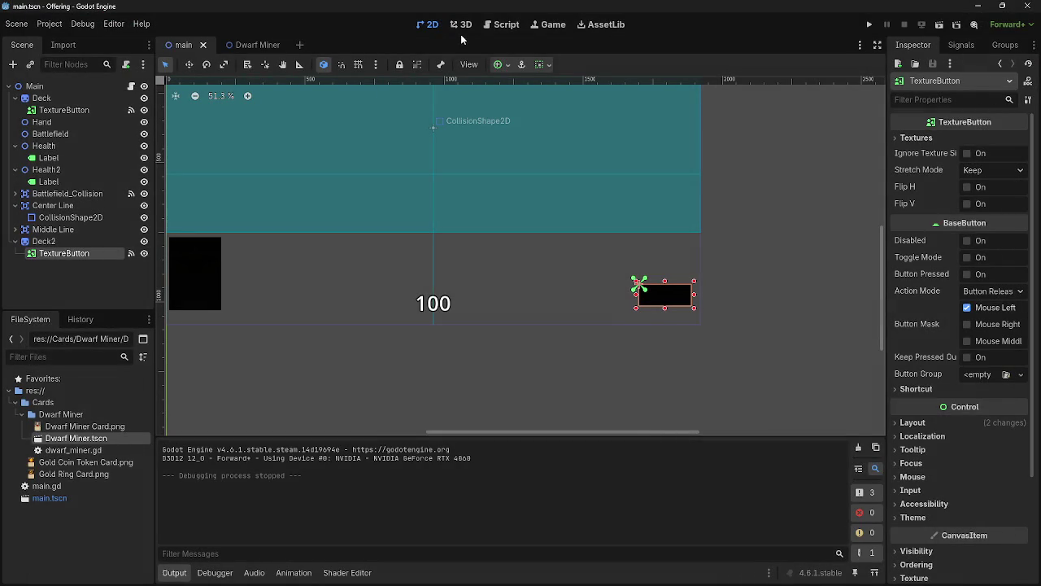
# Switch from the Dwarf Miner scene to main.tscn's 2D view and select the Main root node
pyautogui.click(241, 44)
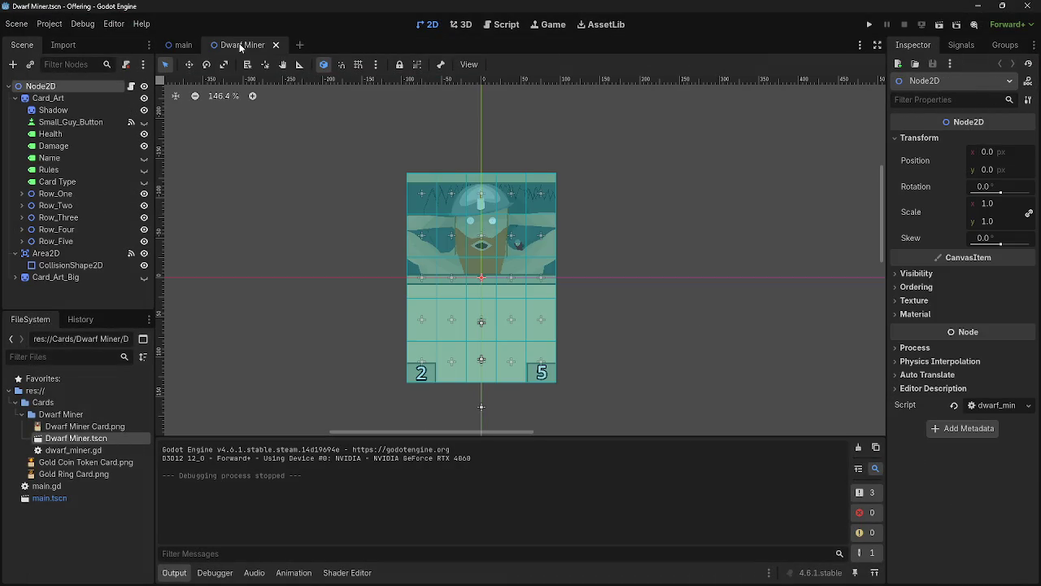
pyautogui.click(511, 25)
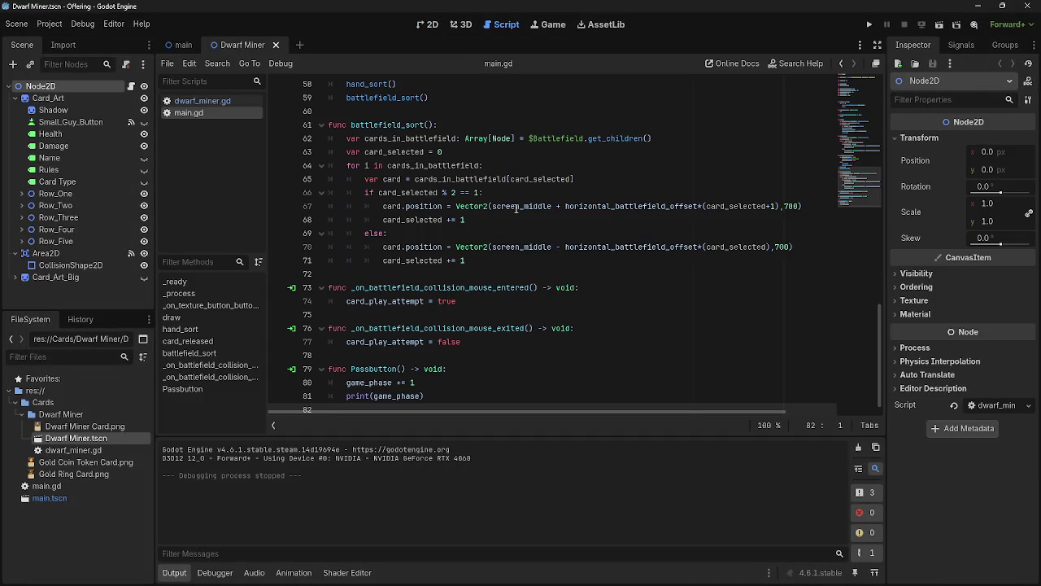
pyautogui.click(179, 45)
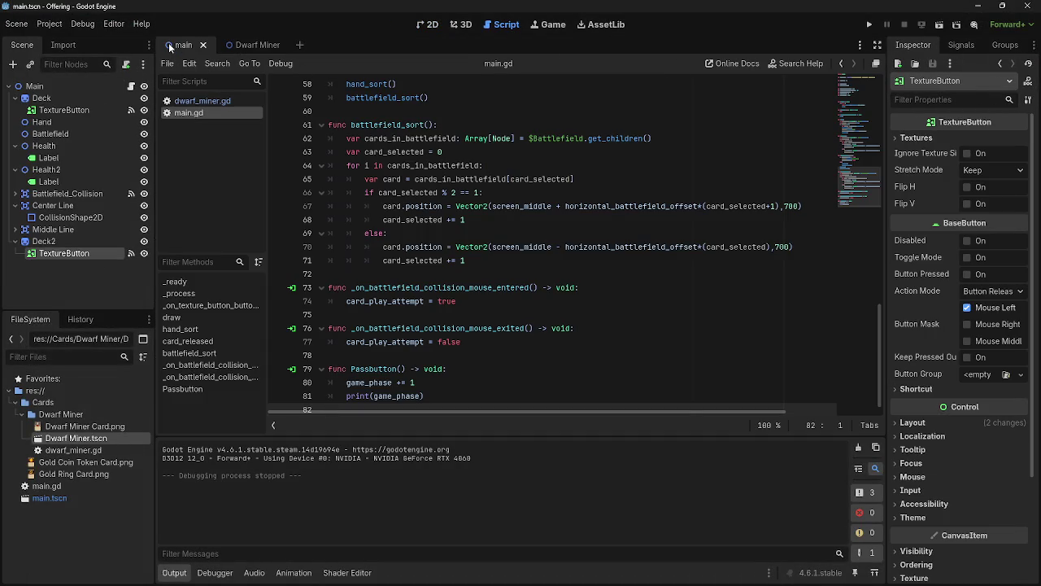
pyautogui.click(428, 26)
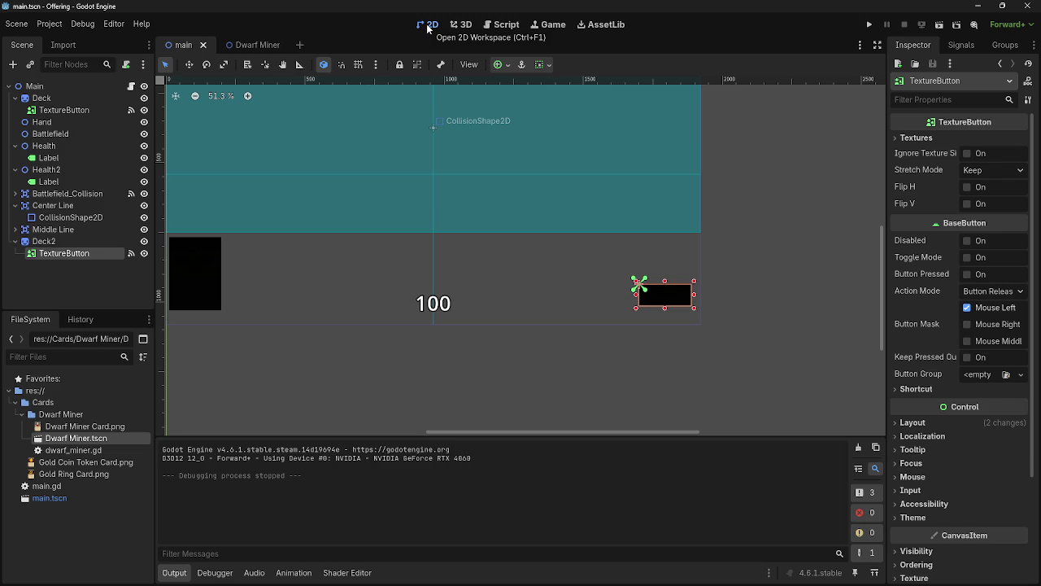
pyautogui.click(38, 88)
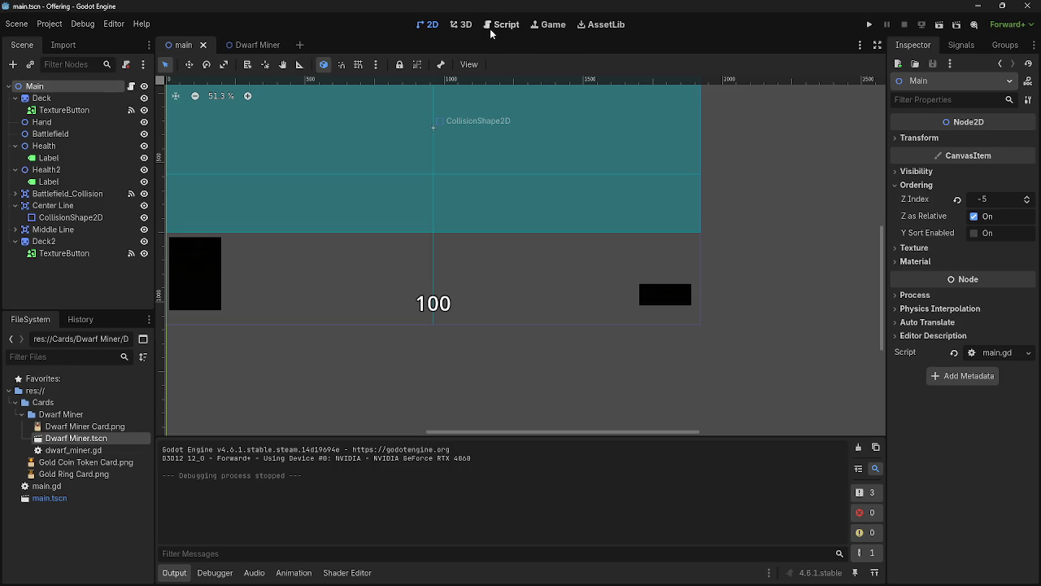
pyautogui.scroll(3, 532, 203)
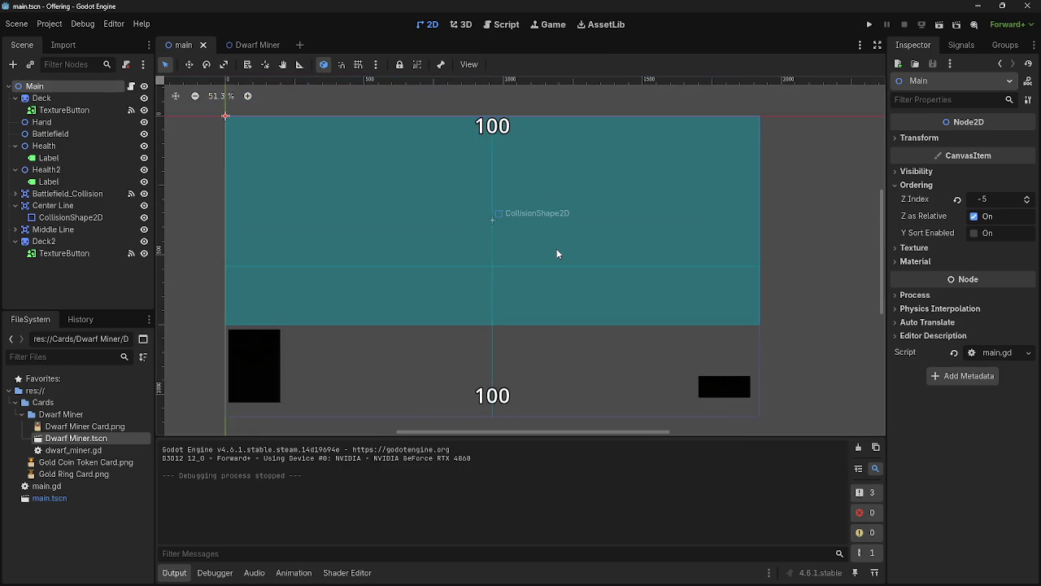
pyautogui.scroll(-1, 558, 242)
# Open dwarf_miner.gd, drag in node references, and undo the Battlefield_Collision one
pyautogui.click(507, 27)
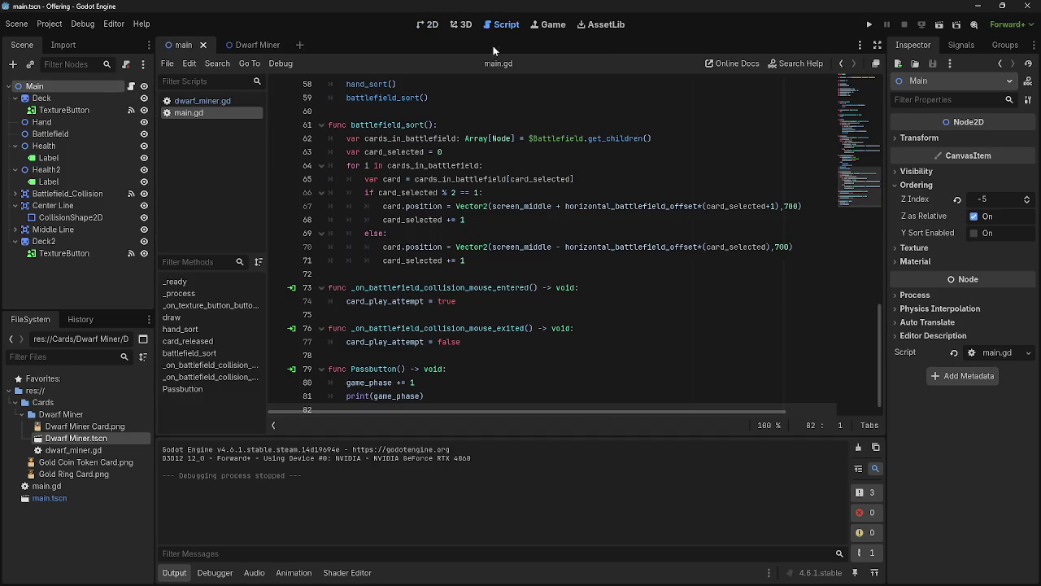
pyautogui.scroll(15, 411, 203)
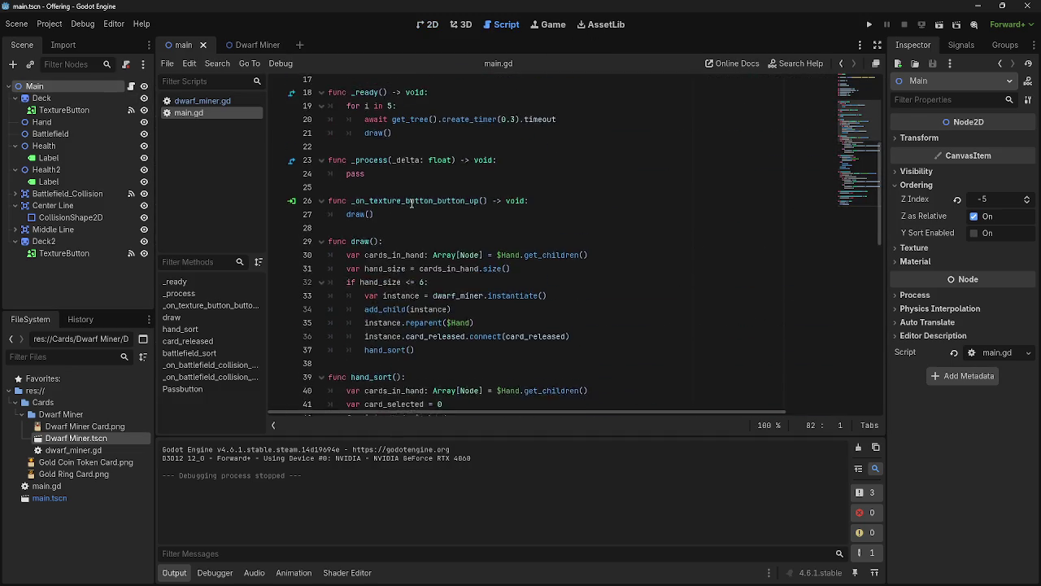
pyautogui.scroll(3, 411, 204)
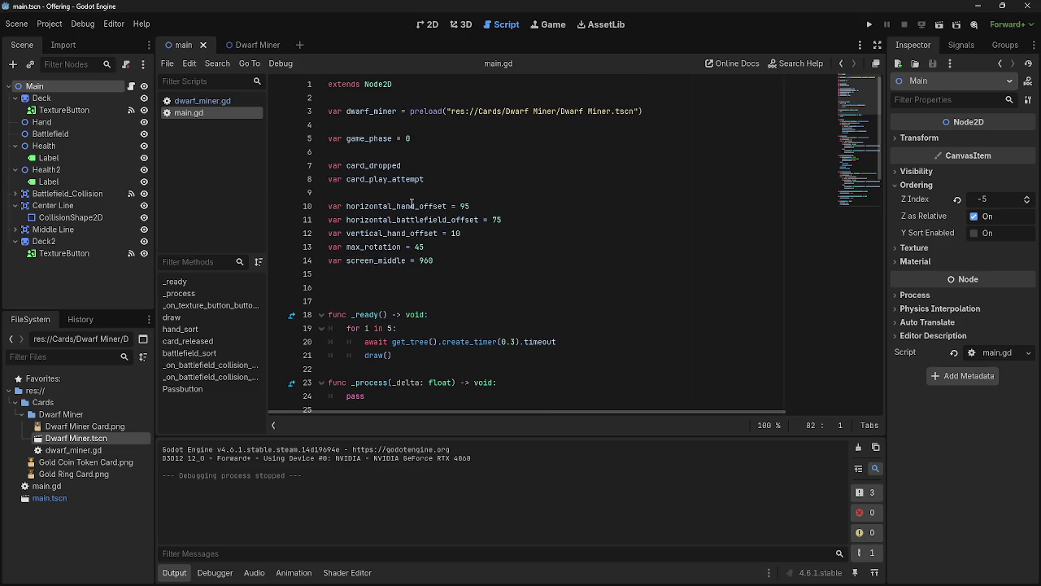
pyautogui.click(244, 100)
pyautogui.scroll(5, 526, 236)
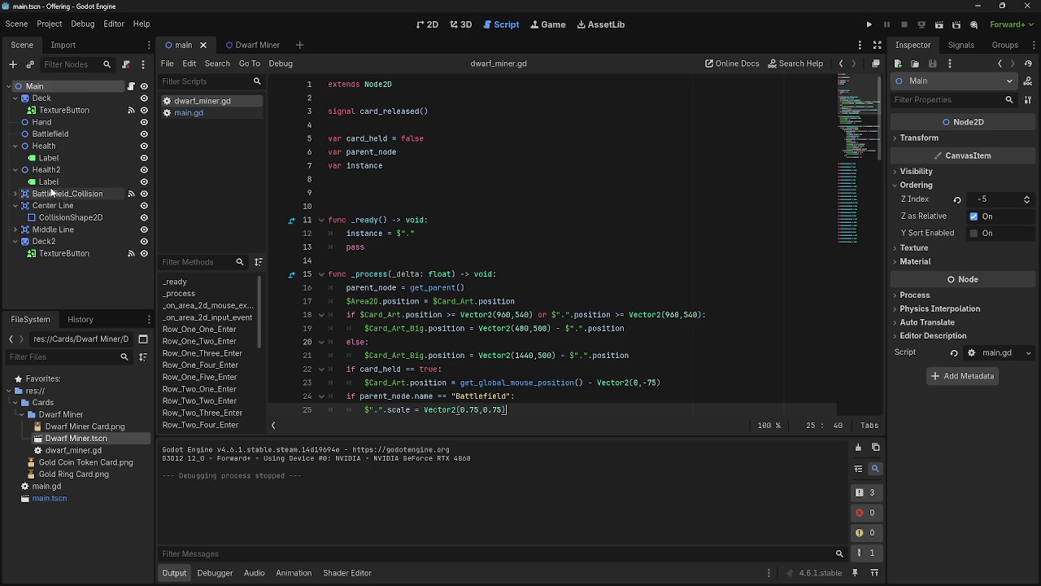
pyautogui.moveTo(46, 193); pyautogui.dragTo(380, 213)
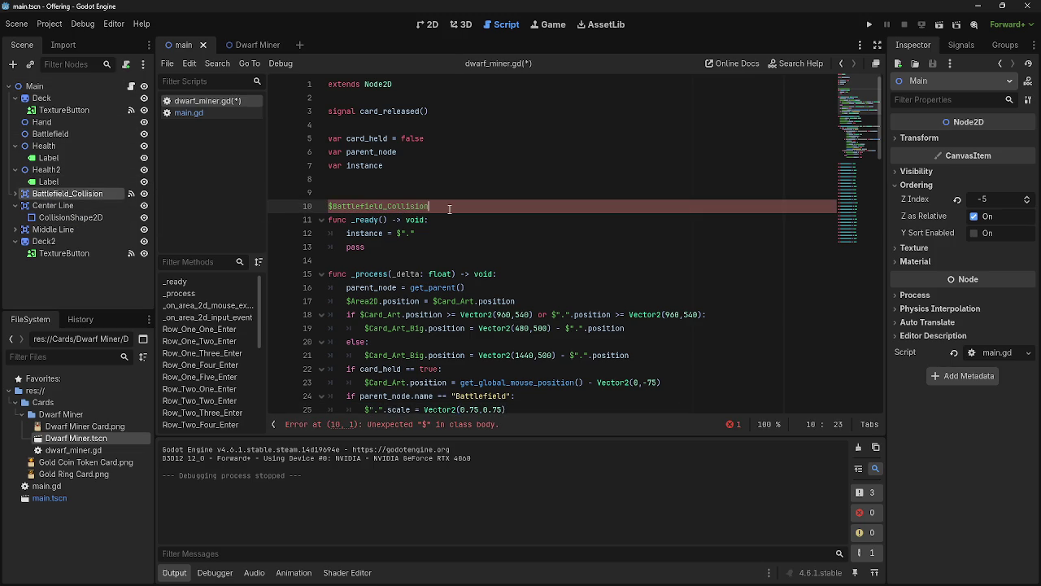
pyautogui.hotkey('ctrl', 'z')
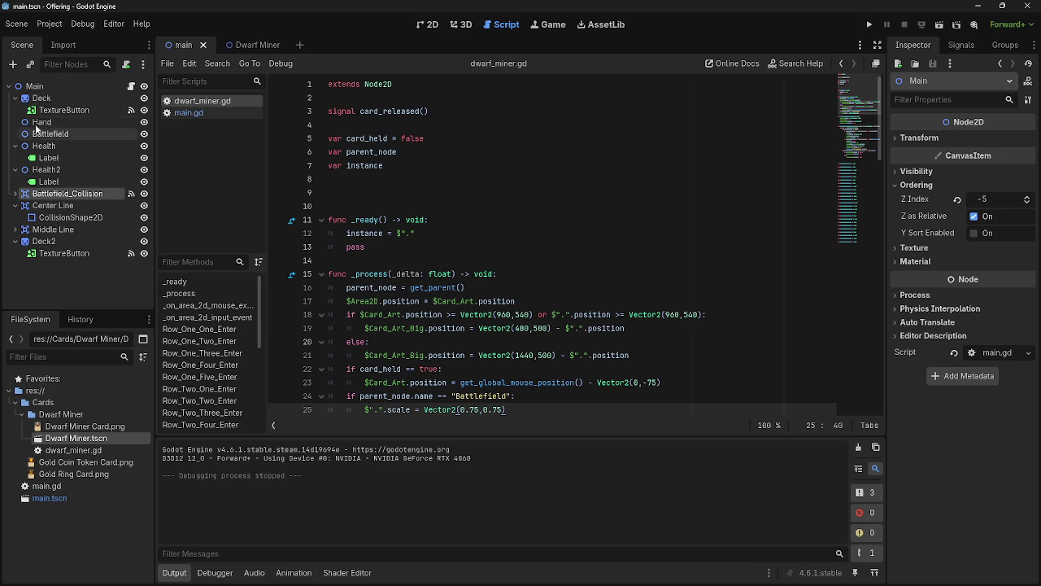
pyautogui.moveTo(52, 241)
pyautogui.mouseDown()
pyautogui.moveTo(338, 210)
pyautogui.moveTo(352, 200)
pyautogui.moveTo(398, 235)
pyautogui.moveTo(444, 246)
pyautogui.moveTo(445, 233)
pyautogui.moveTo(64, 236)
pyautogui.mouseUp()
# Place the caret at the end of line 12 and launch the game
pyautogui.click(625, 237)
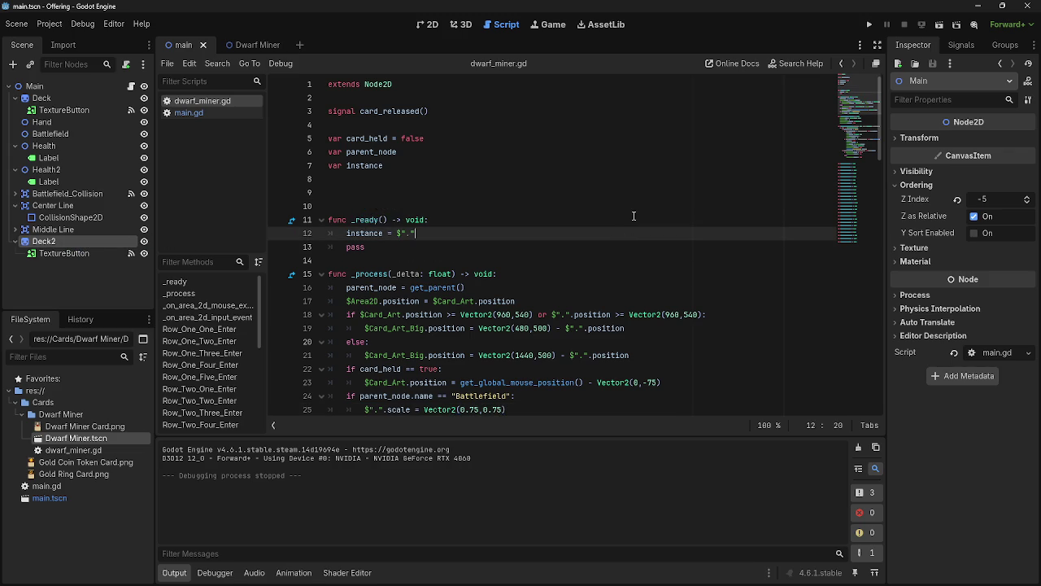
pyautogui.scroll(-1, 634, 216)
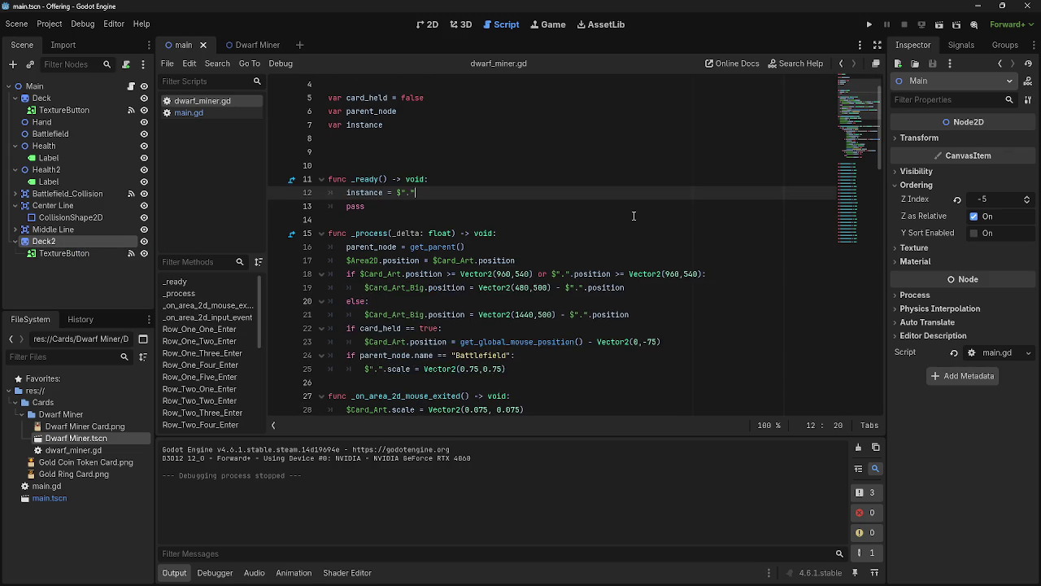
pyautogui.scroll(1, 634, 215)
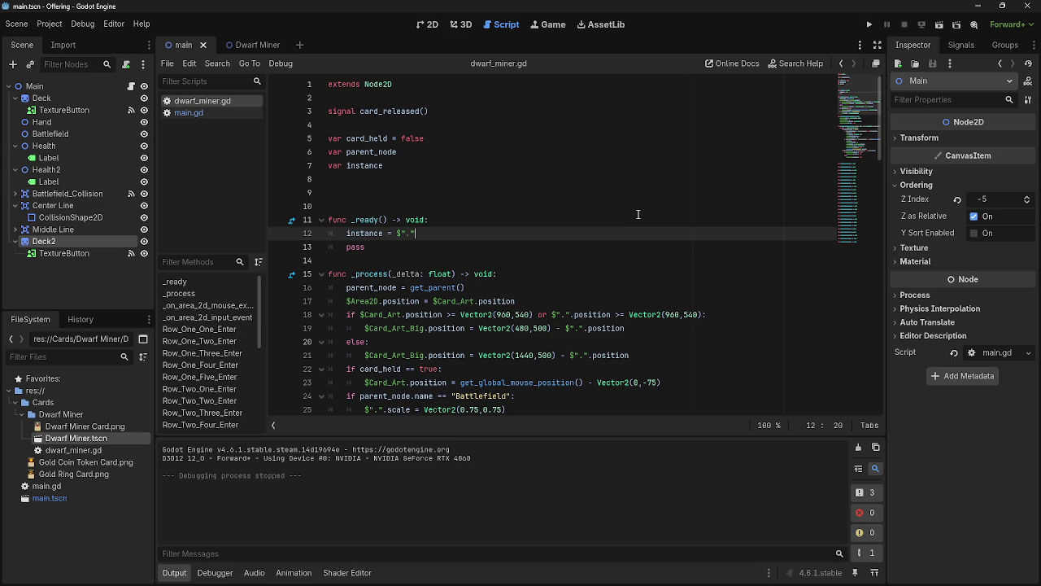
pyautogui.click(869, 25)
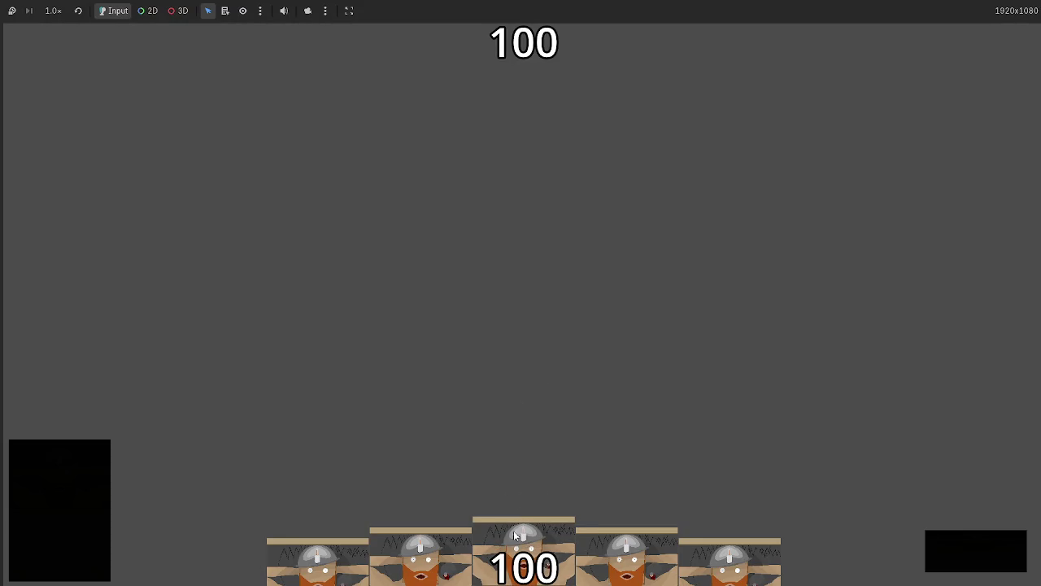
# Drag all five dealt dwarf cards from the hand onto the battlefield, then stop the game
pyautogui.moveTo(520, 524); pyautogui.dragTo(518, 314)
pyautogui.moveTo(626, 554); pyautogui.dragTo(606, 390)
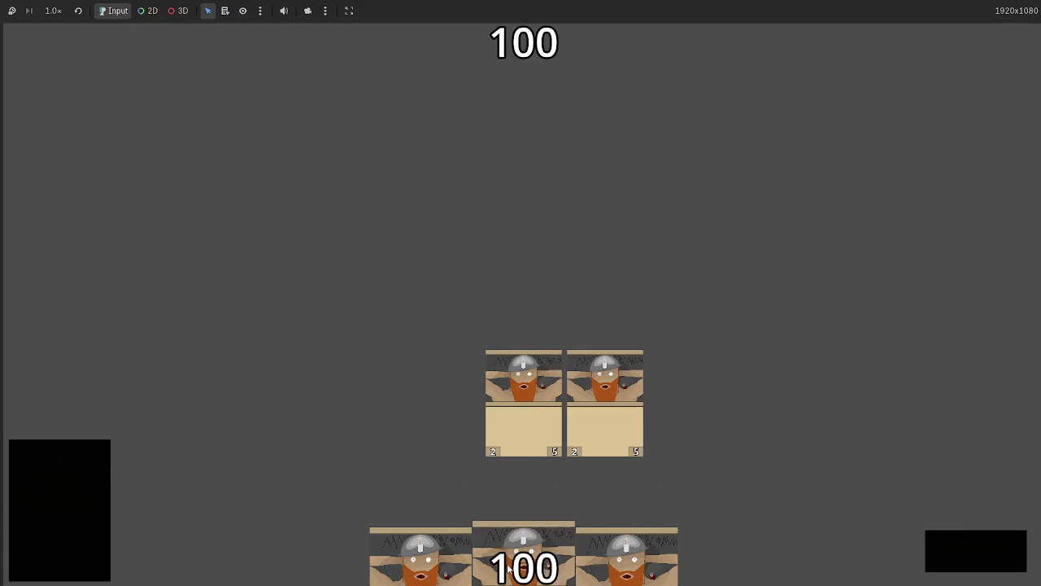
pyautogui.moveTo(523, 553); pyautogui.dragTo(517, 382)
pyautogui.moveTo(627, 553); pyautogui.dragTo(605, 385)
pyautogui.moveTo(570, 537)
pyautogui.mouseDown()
pyautogui.moveTo(561, 358)
pyautogui.moveTo(606, 383)
pyautogui.mouseUp()
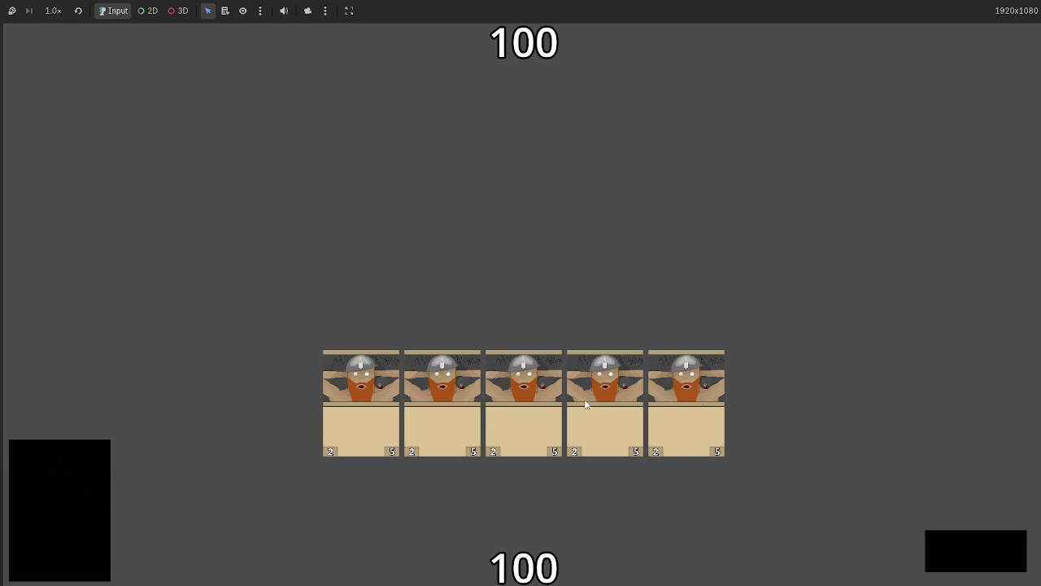
pyautogui.press('F8')
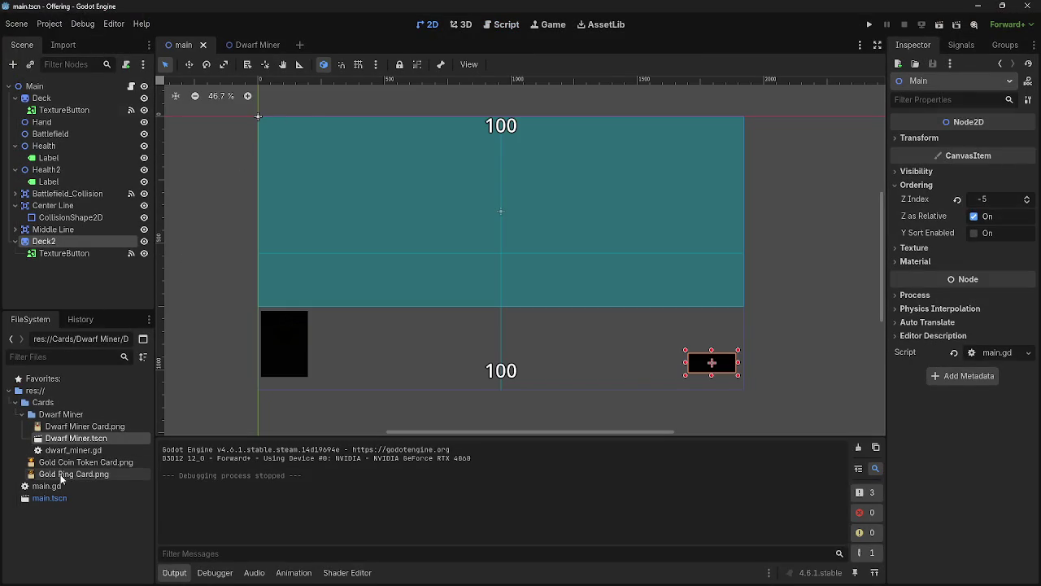
# Drop Gold Ring Card.png and Gold Coin Token Card.png into the scene, undo, and rerun the game
pyautogui.click(51, 475)
pyautogui.moveTo(50, 476); pyautogui.dragTo(539, 332)
pyautogui.scroll(-3, 539, 332)
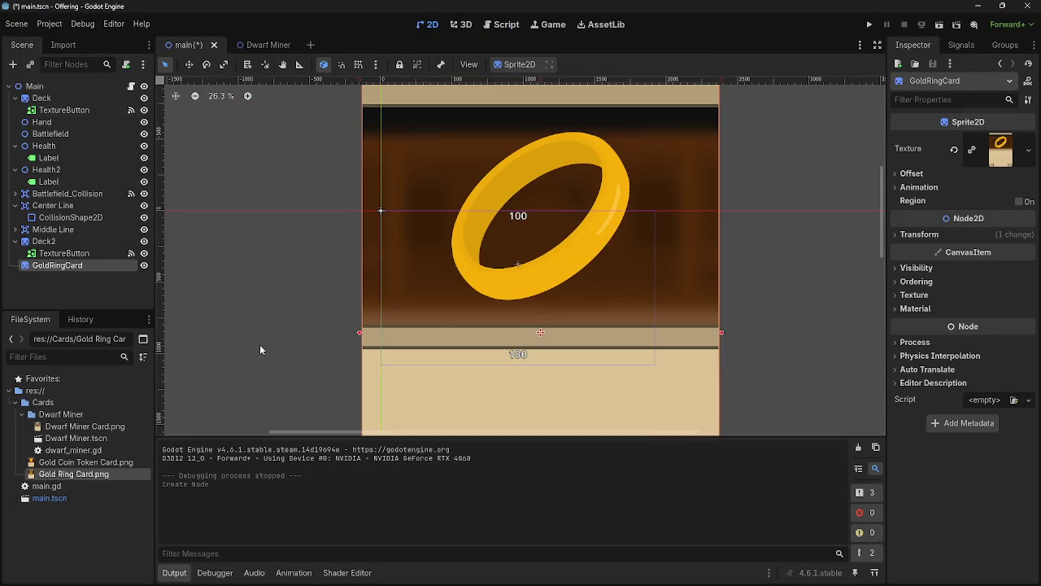
pyautogui.click(81, 462)
pyautogui.moveTo(81, 462)
pyautogui.mouseDown()
pyautogui.moveTo(452, 232)
pyautogui.moveTo(547, 345)
pyautogui.mouseUp()
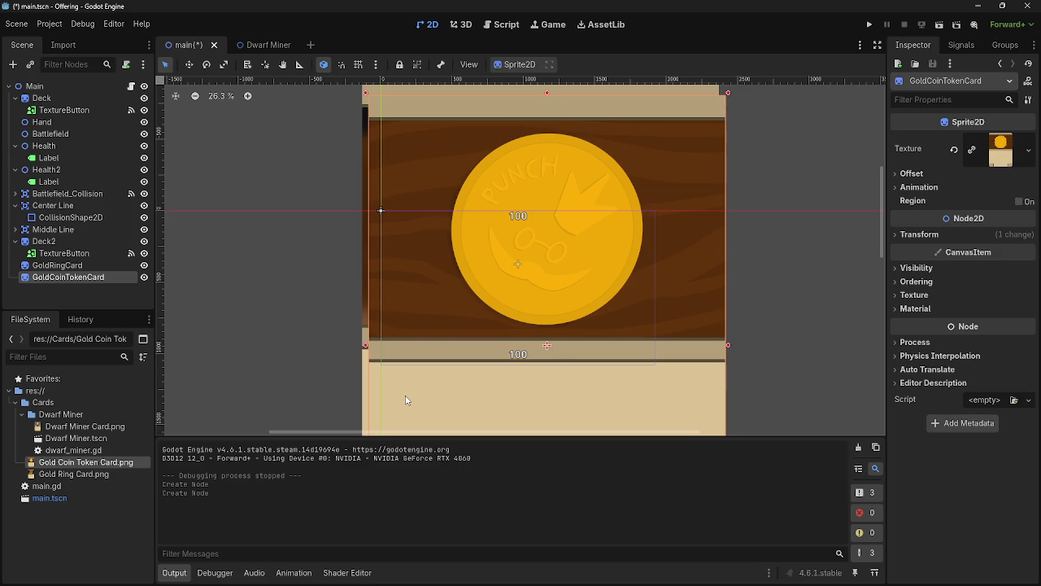
pyautogui.hotkey('ctrl', 'z')
pyautogui.hotkey('ctrl', 'z')
pyautogui.click(868, 23)
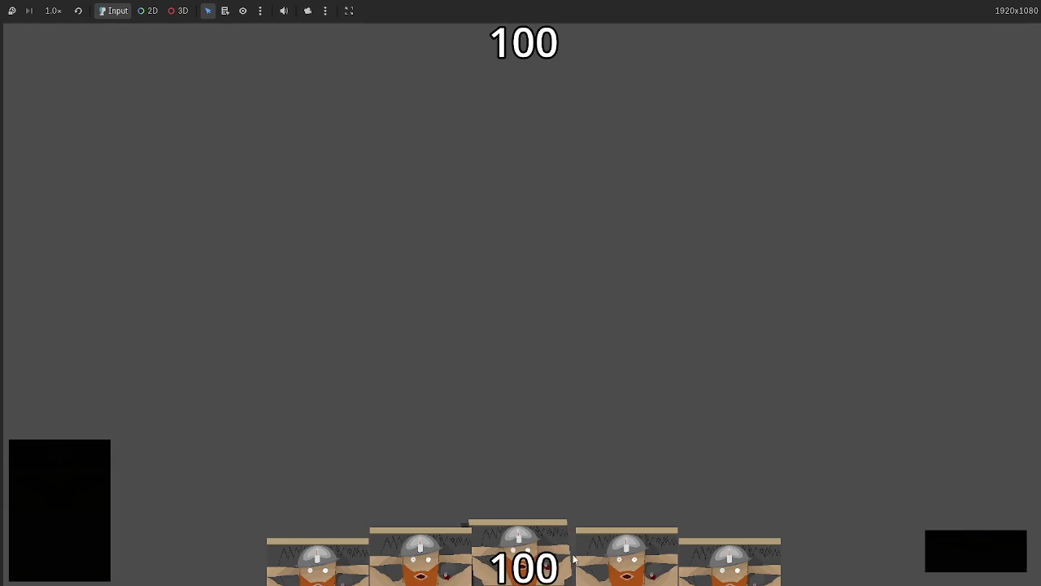
# Play two dwarf cards onto the battlefield, then stop the game and zoom into main.tscn
pyautogui.moveTo(575, 561); pyautogui.dragTo(571, 340)
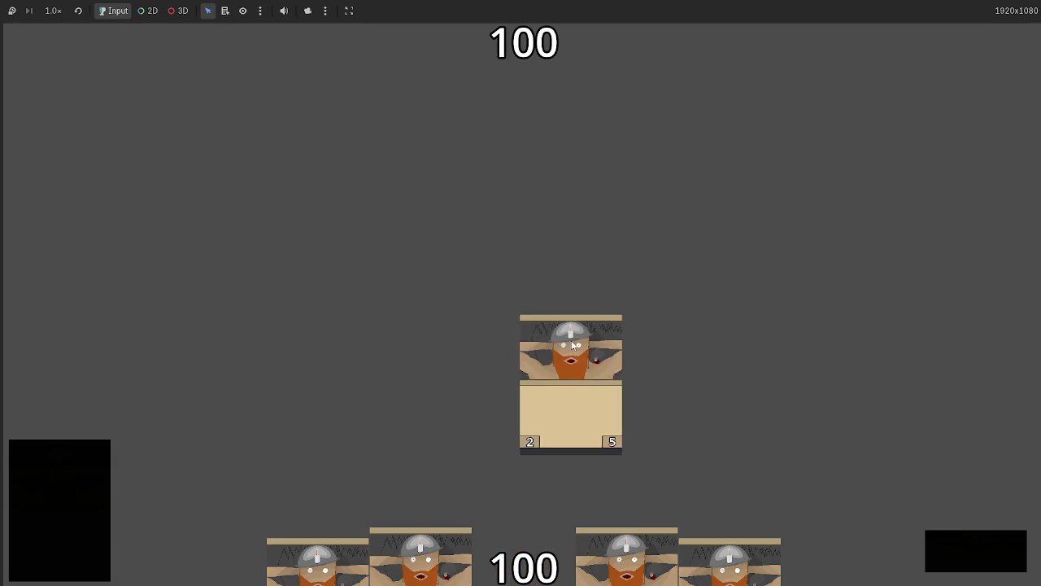
pyautogui.moveTo(627, 562); pyautogui.dragTo(634, 319)
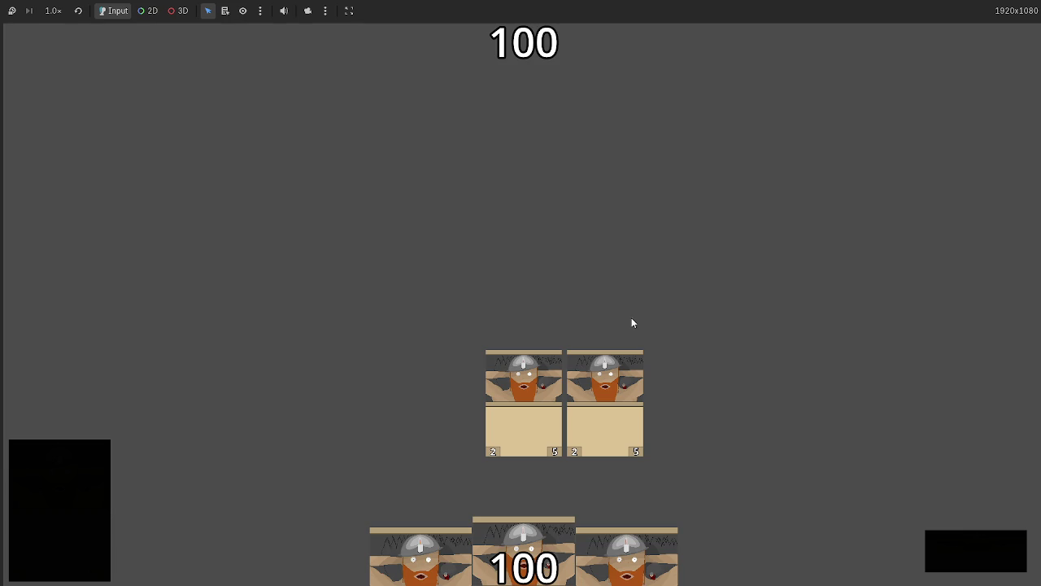
pyautogui.press('F8')
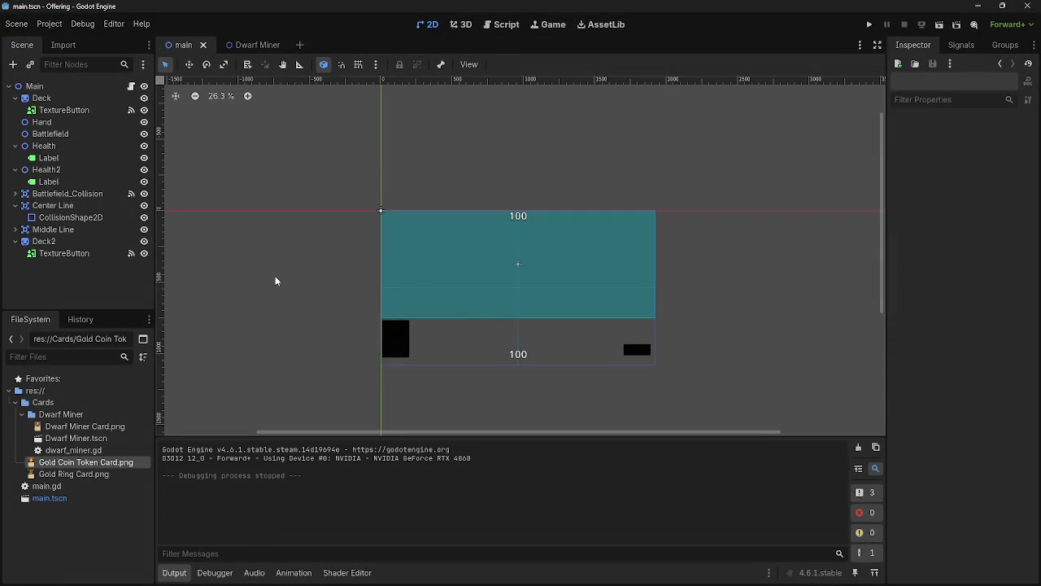
pyautogui.scroll(2, 503, 295)
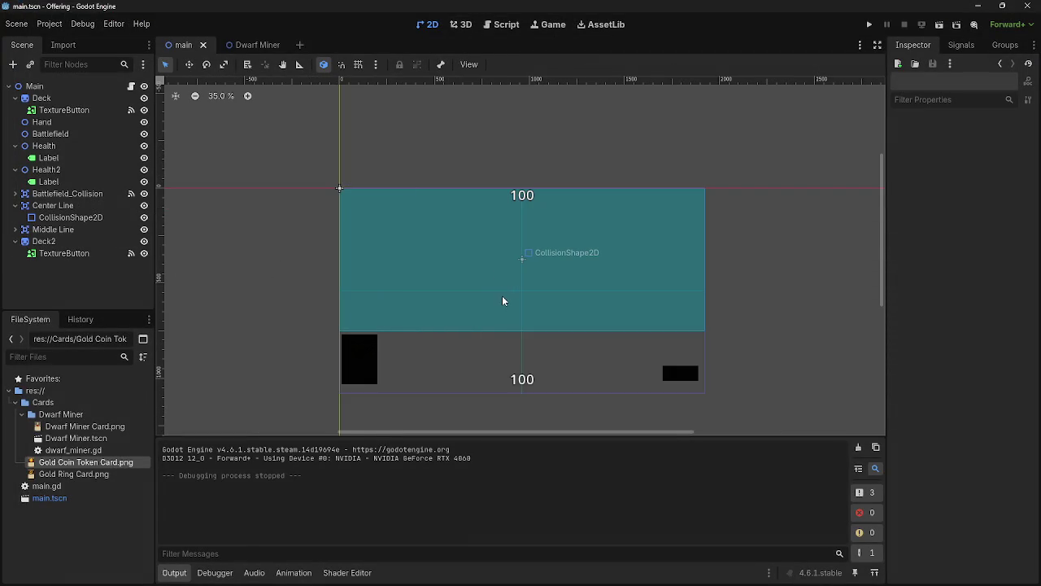
pyautogui.scroll(2, 549, 306)
pyautogui.scroll(3, 764, 187)
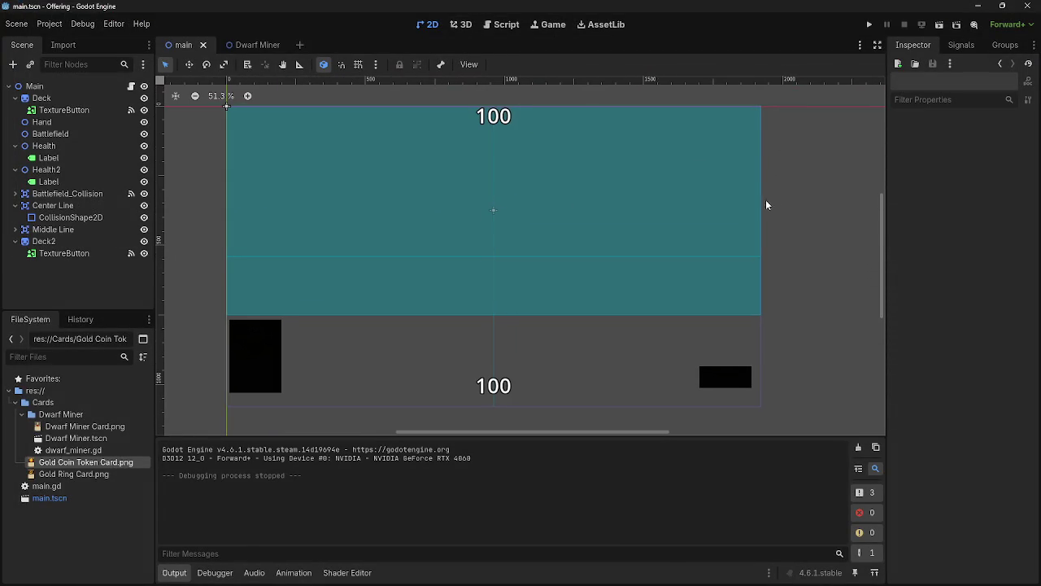
# Review the _ready code around lines 13–14 of dwarf_miner.gd
pyautogui.click(495, 24)
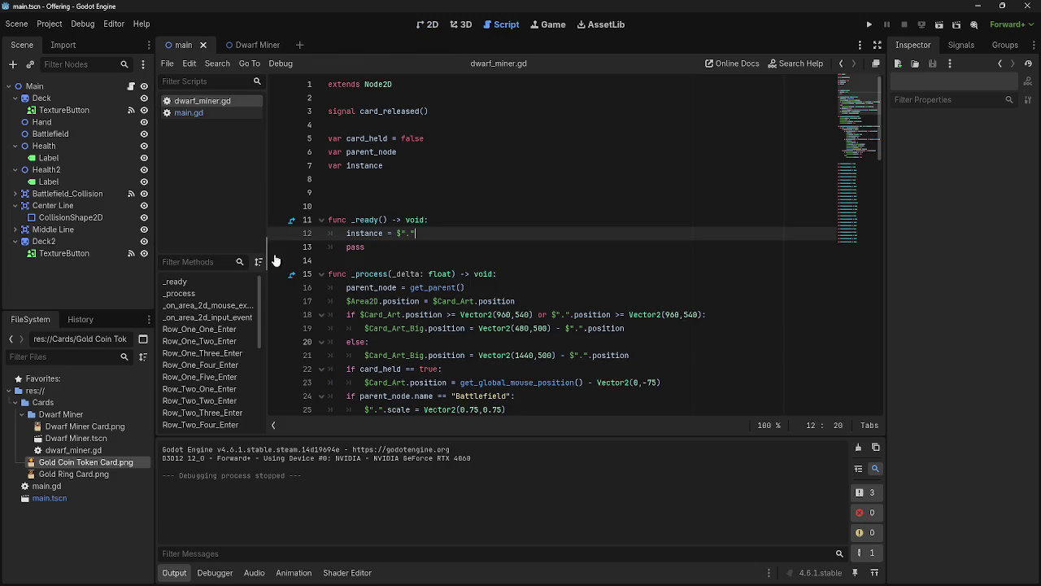
pyautogui.click(422, 252)
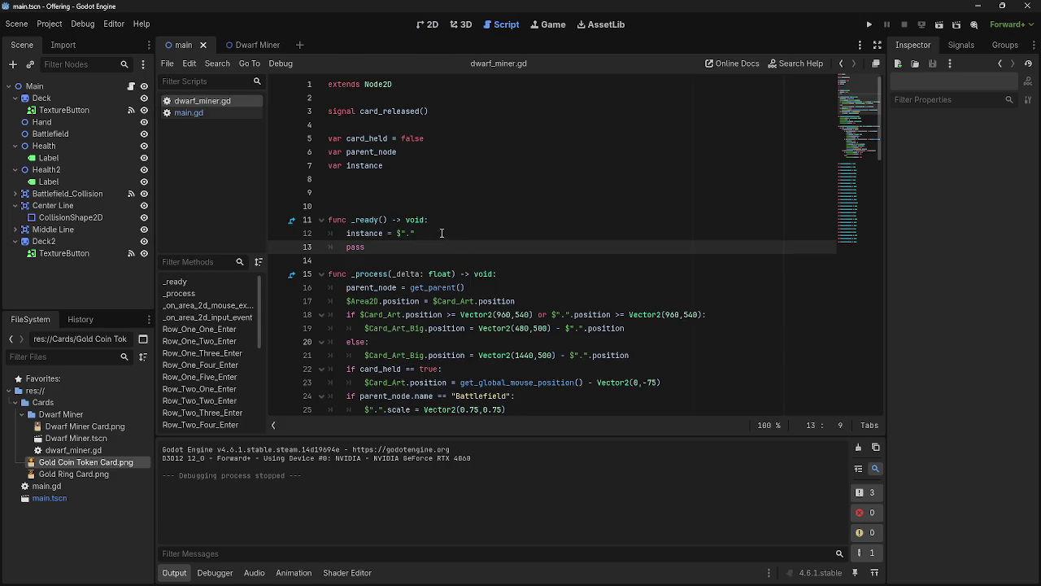
pyautogui.scroll(-1, 425, 290)
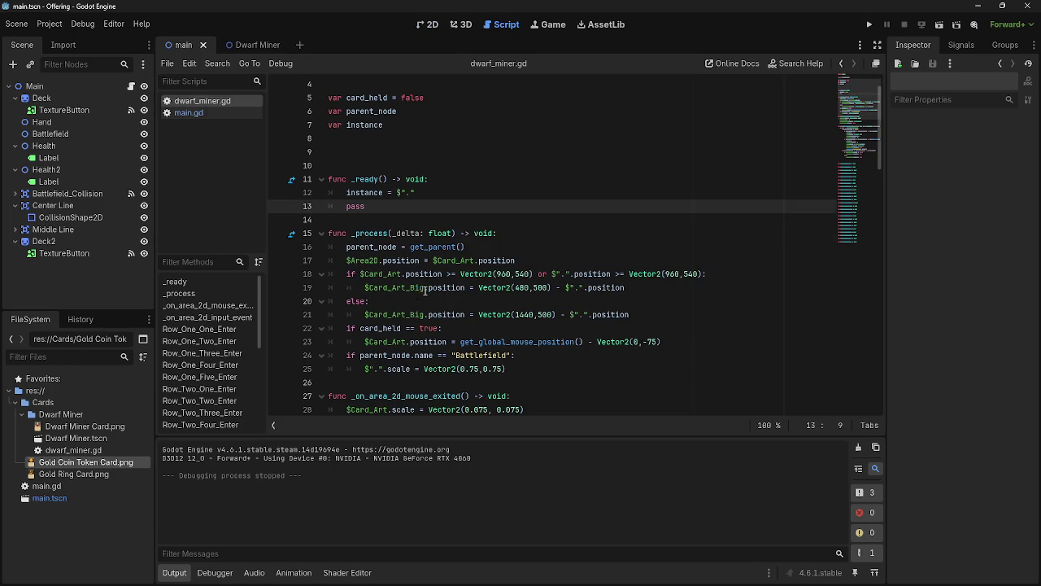
pyautogui.press('Down')
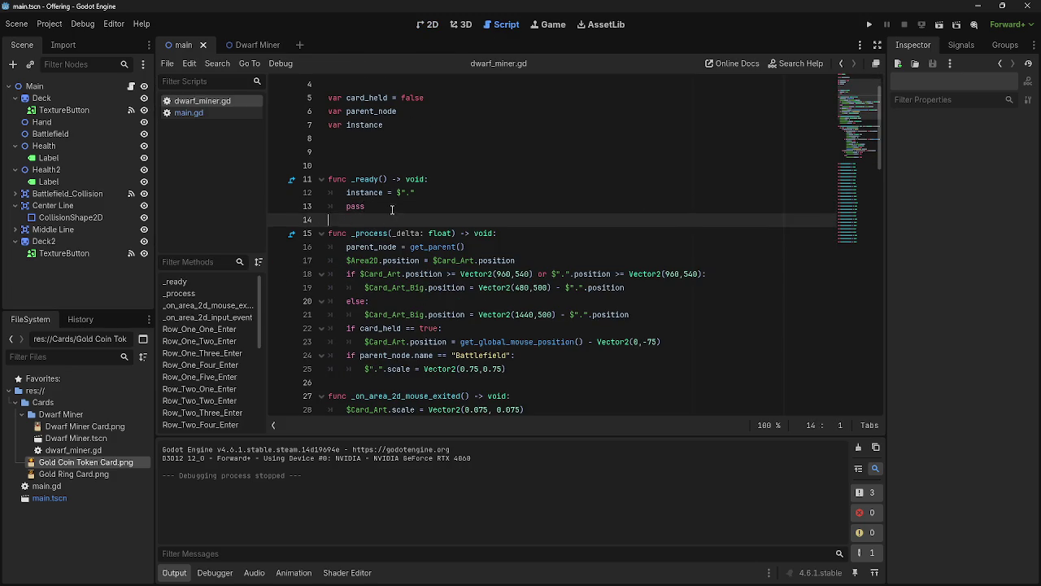
pyautogui.click(394, 212)
pyautogui.scroll(-7, 394, 286)
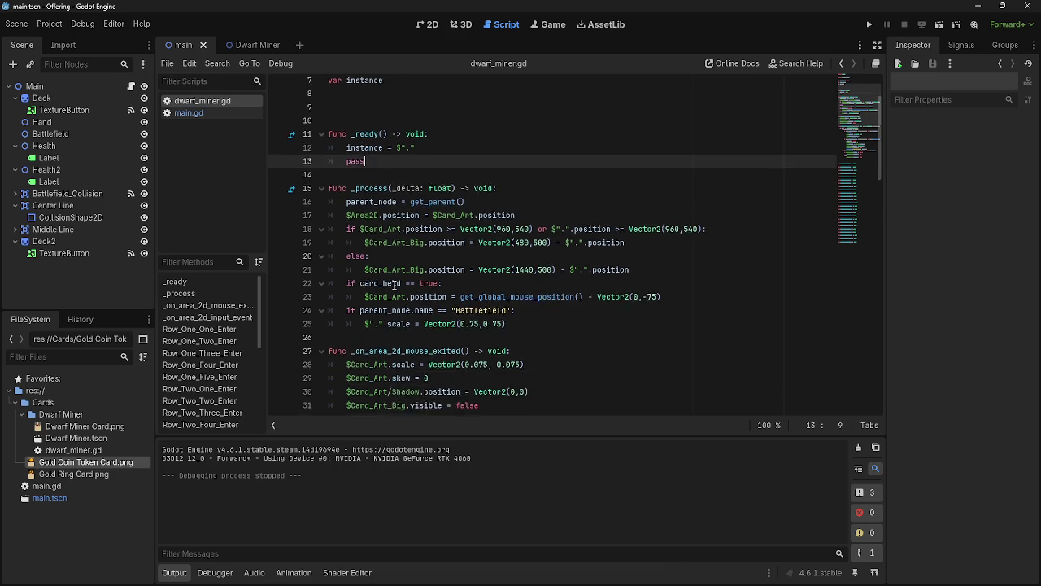
pyautogui.scroll(2, 393, 285)
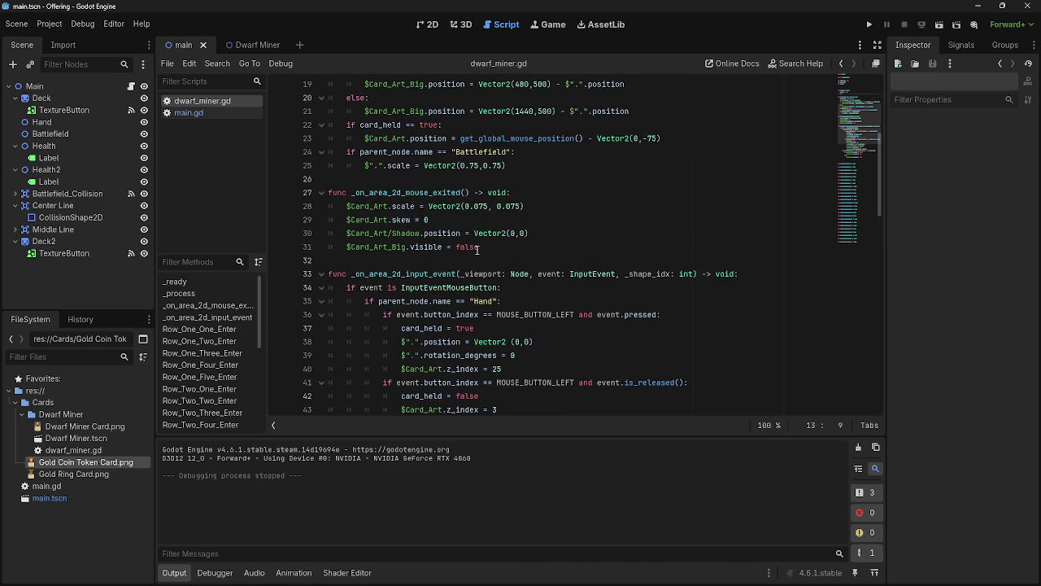
pyautogui.scroll(-5, 478, 249)
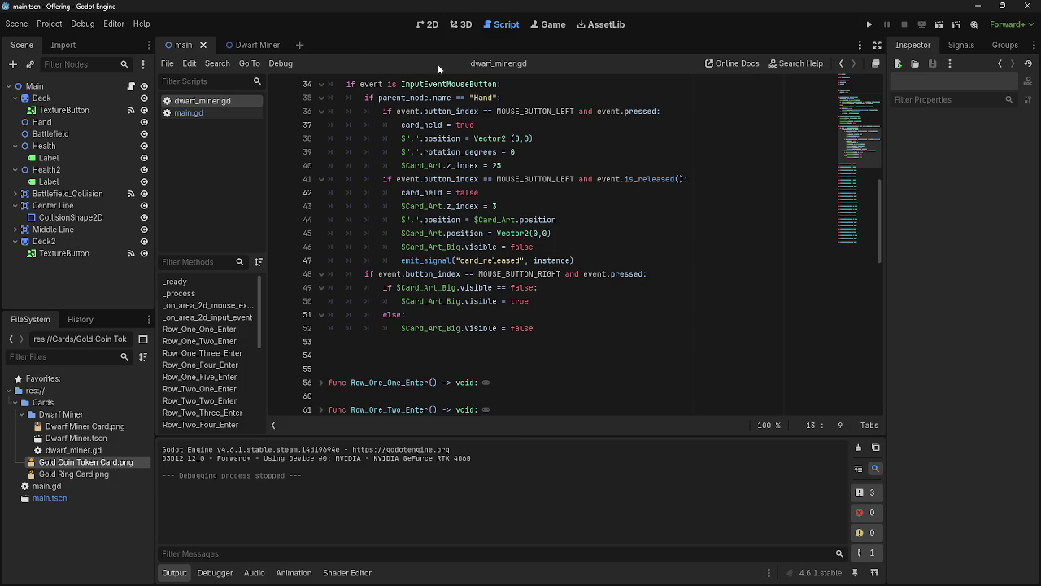
# Show the Dwarf Miner card scene in the 2D workspace
pyautogui.click(462, 24)
pyautogui.click(429, 25)
pyautogui.click(245, 44)
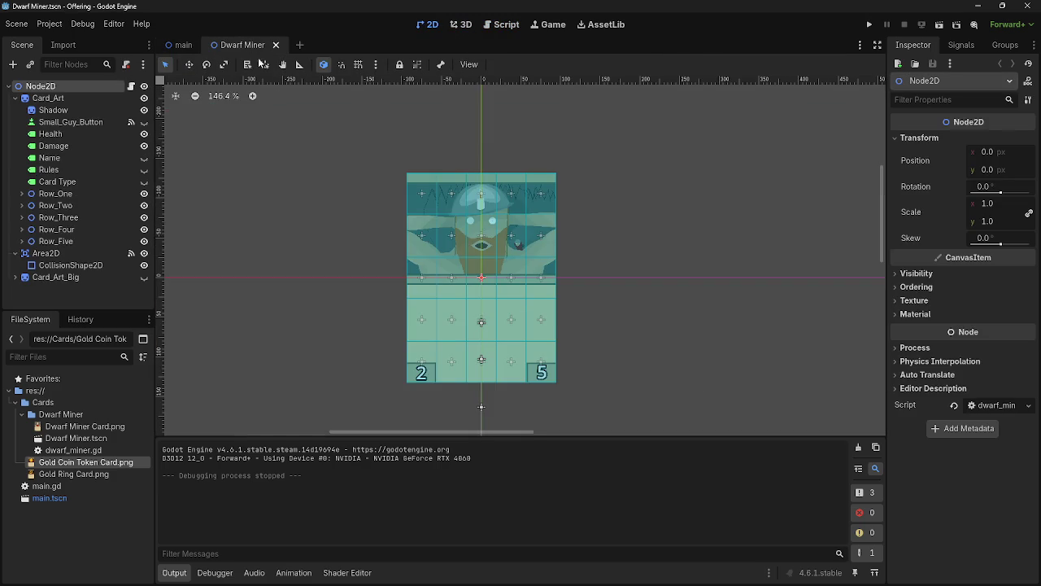
# Glance through main.gd in the script editor, then go back to dwarf_miner.gd
pyautogui.click(501, 24)
pyautogui.scroll(-6, 641, 265)
pyautogui.click(217, 112)
pyautogui.scroll(-5, 482, 314)
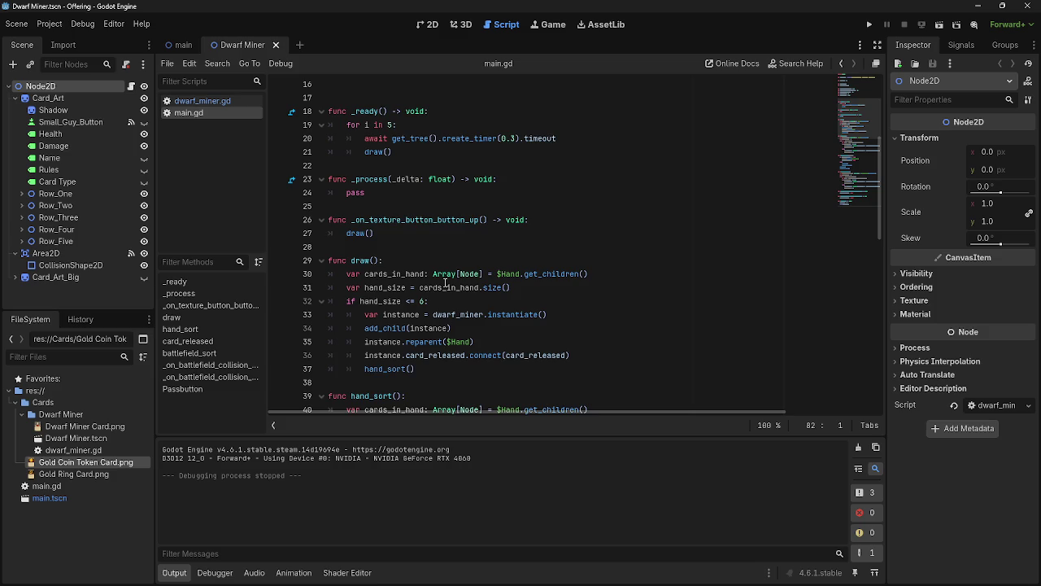
pyautogui.scroll(-2, 446, 282)
pyautogui.click(207, 103)
pyautogui.scroll(15, 502, 289)
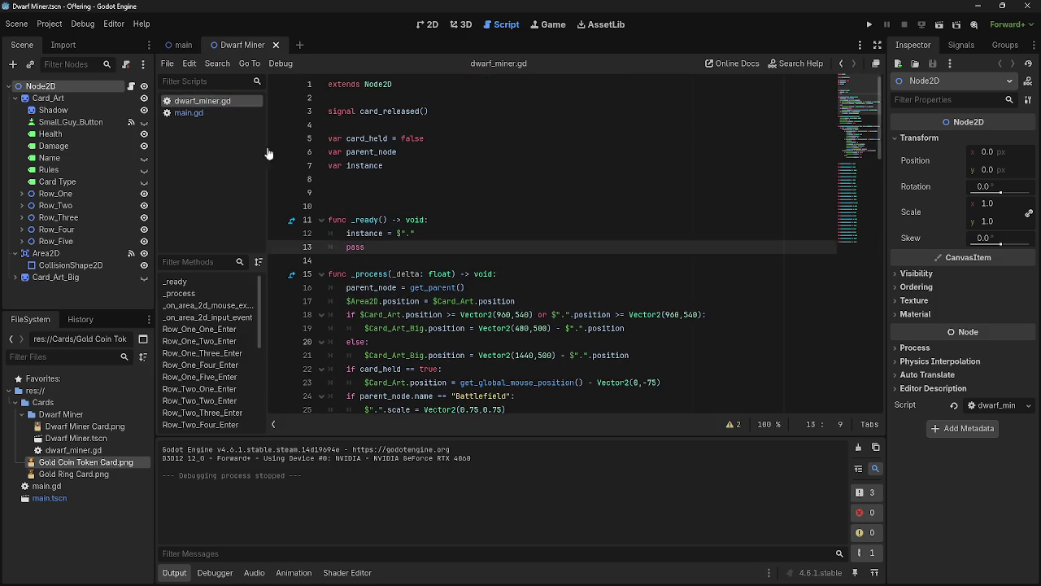
# Review hand_sort's lines 40–49 in main.gd, then return to dwarf_miner.gd
pyautogui.click(203, 112)
pyautogui.scroll(-4, 478, 314)
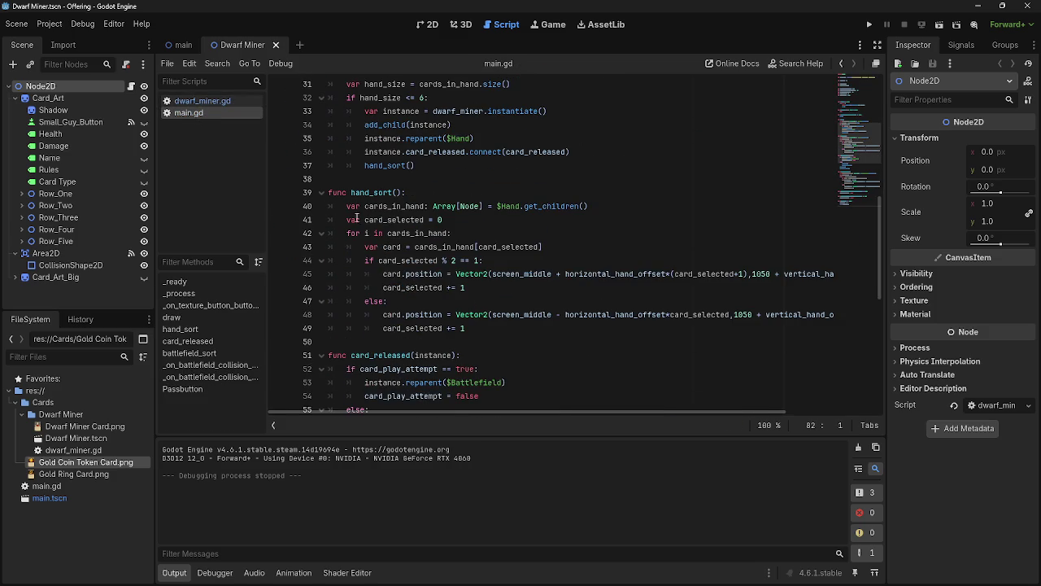
pyautogui.scroll(3, 364, 228)
pyautogui.scroll(-2, 338, 278)
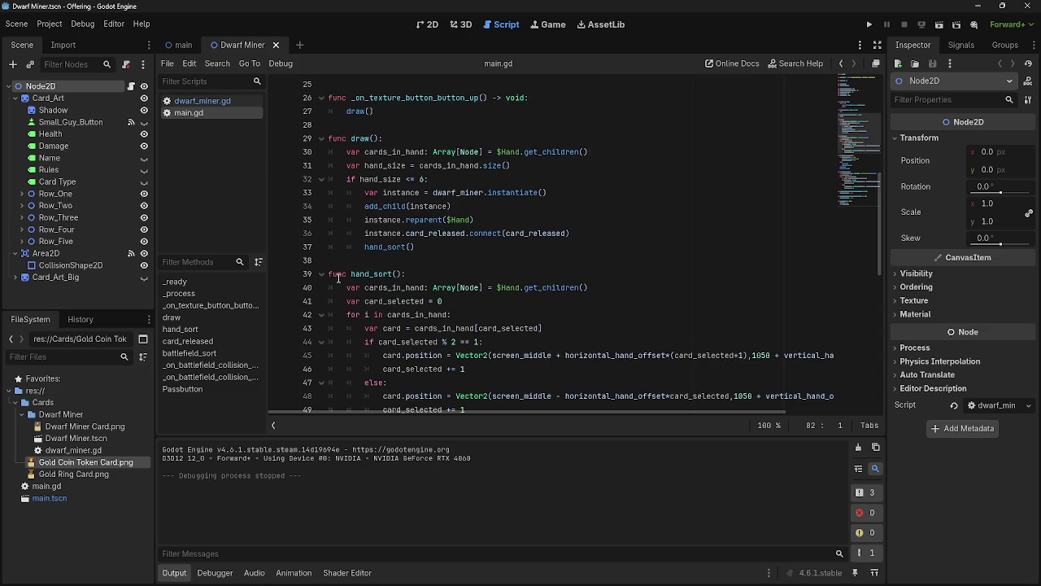
pyautogui.moveTo(343, 245)
pyautogui.mouseDown()
pyautogui.moveTo(367, 364)
pyautogui.moveTo(502, 367)
pyautogui.mouseUp()
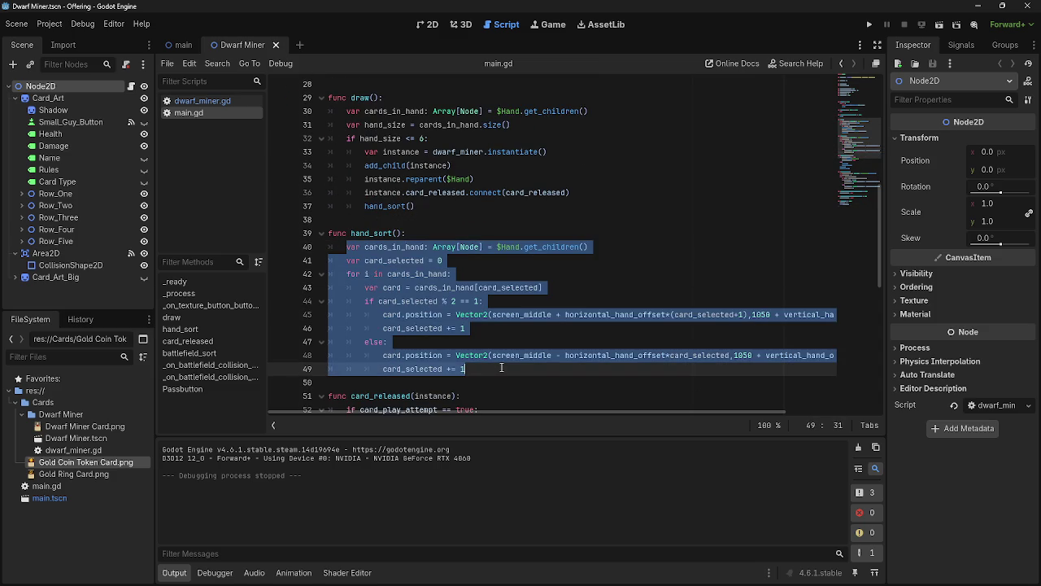
pyautogui.click(501, 368)
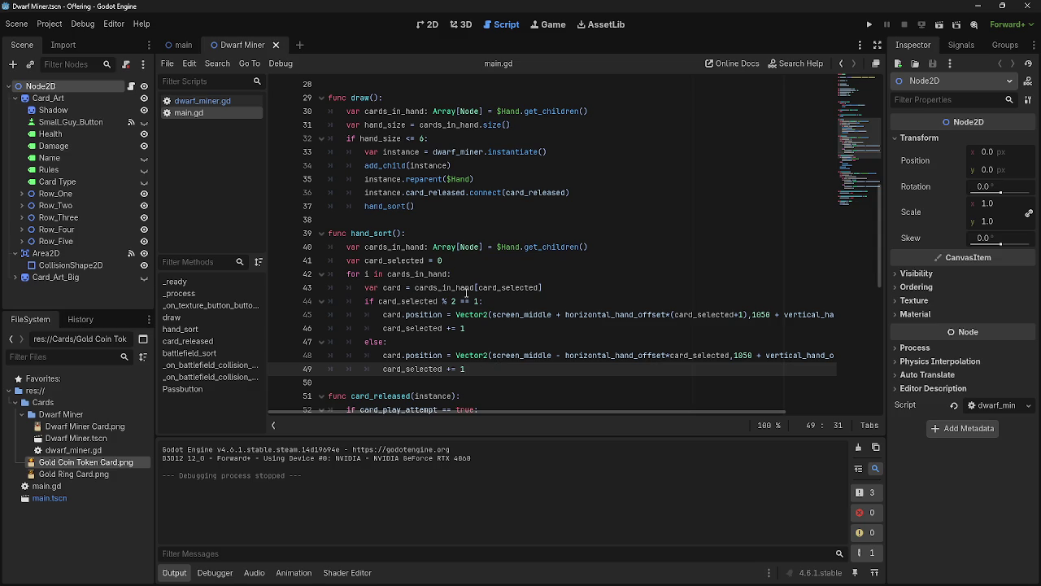
pyautogui.moveTo(345, 248)
pyautogui.mouseDown()
pyautogui.moveTo(456, 287)
pyautogui.moveTo(465, 368)
pyautogui.mouseUp()
pyautogui.click(465, 369)
pyautogui.click(202, 100)
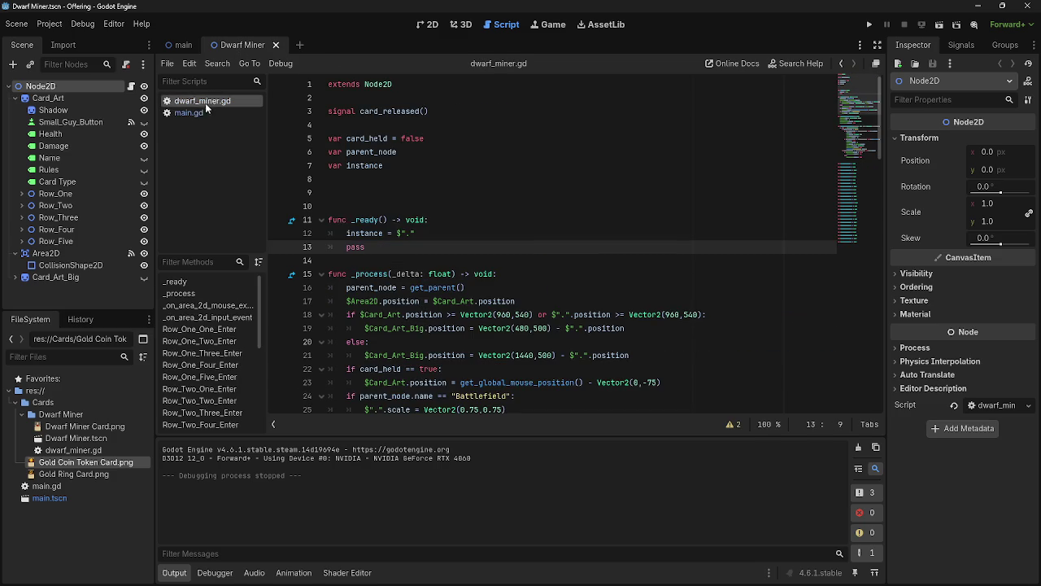
# Move the caret between lines 13 and 14 of dwarf_miner.gd's _ready function
pyautogui.click(386, 260)
pyautogui.click(386, 253)
pyautogui.click(386, 259)
pyautogui.click(385, 248)
pyautogui.click(386, 259)
pyautogui.click(385, 248)
pyautogui.click(385, 259)
pyautogui.click(384, 247)
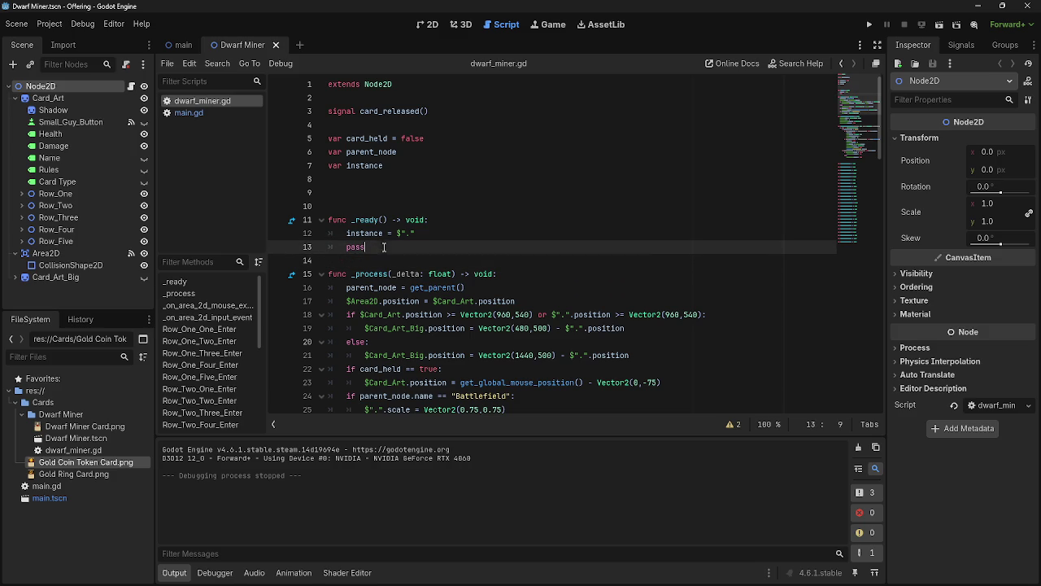
pyautogui.click(385, 234)
pyautogui.click(386, 260)
pyautogui.click(385, 247)
pyautogui.click(386, 259)
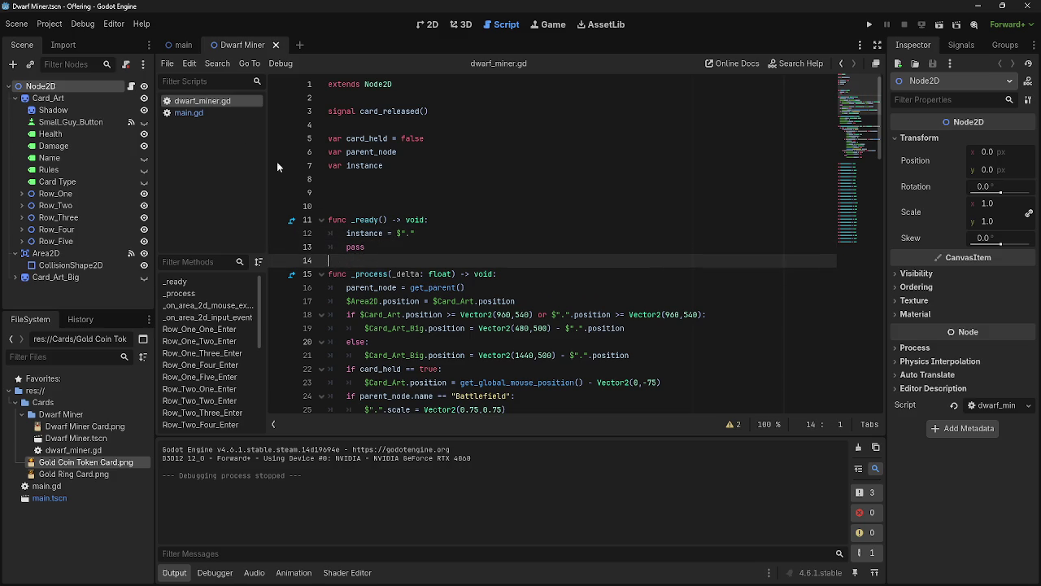
# Check main.gd, return to dwarf_miner.gd, and run the project to test dealing
pyautogui.click(197, 114)
pyautogui.scroll(-5, 567, 314)
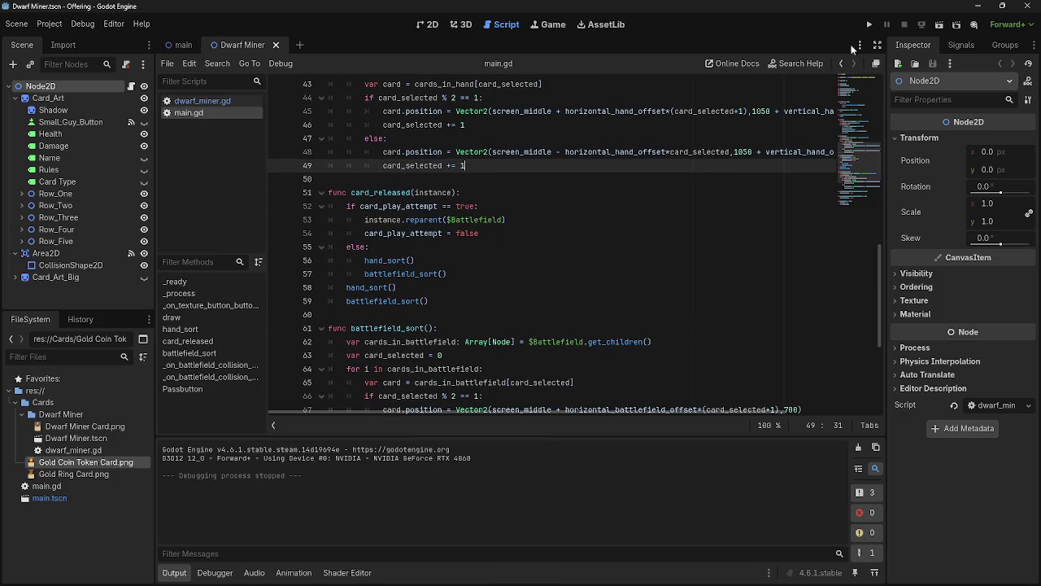
pyautogui.click(229, 100)
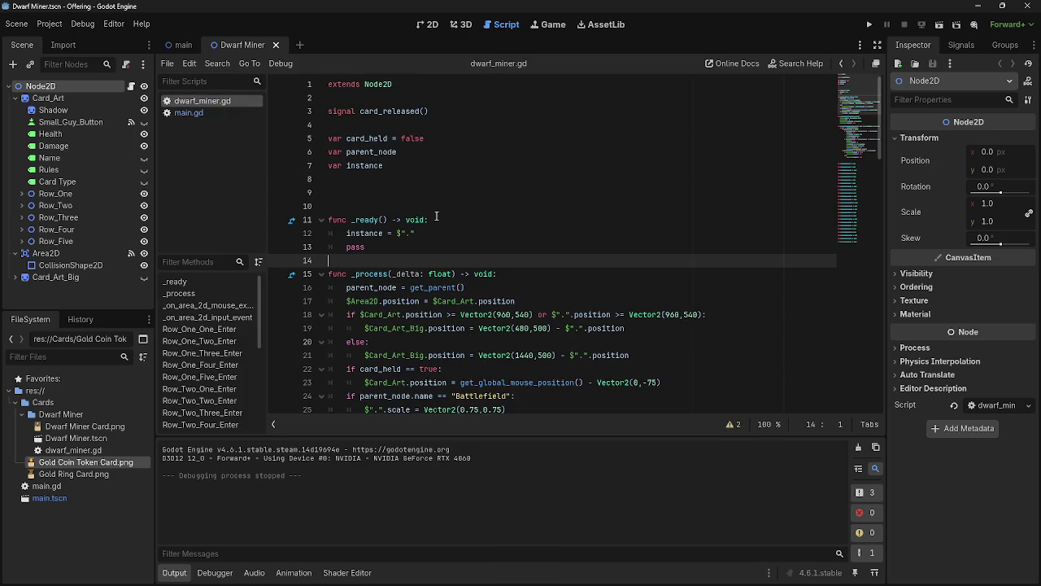
pyautogui.scroll(-3, 436, 215)
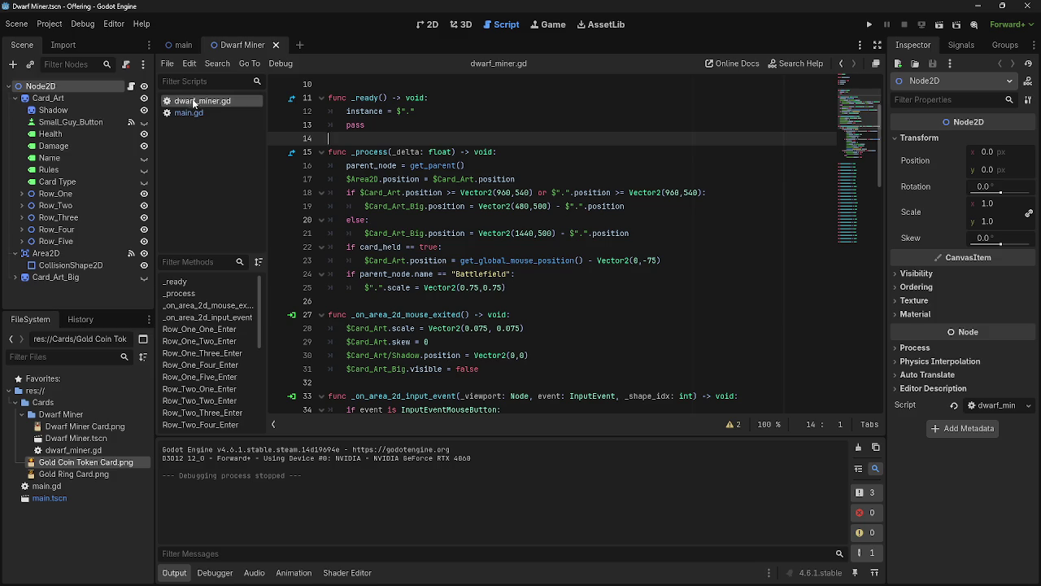
pyautogui.click(869, 25)
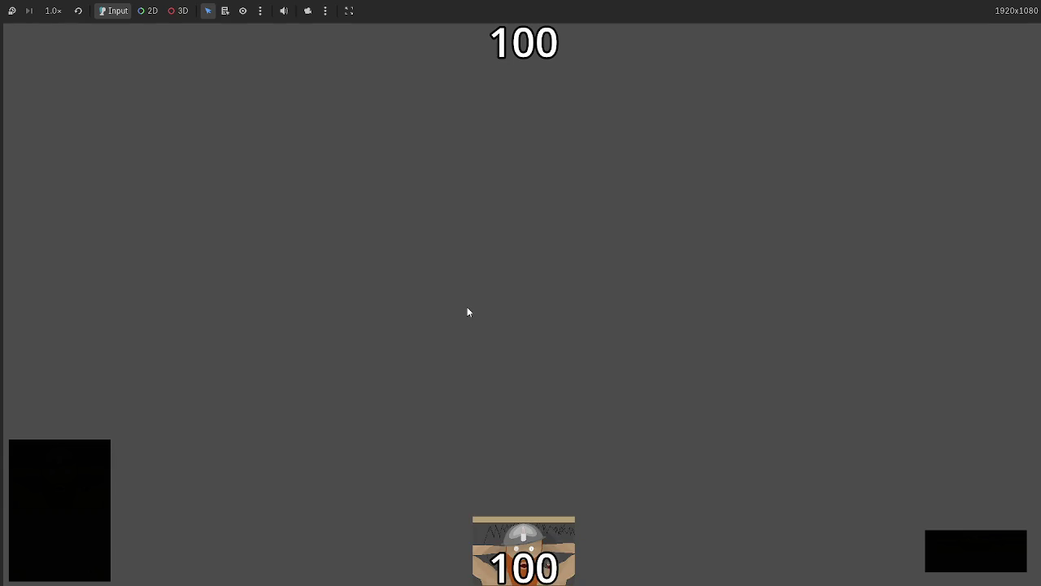
# In the editor, show the running game's Remote scene tree with Hand expanded
pyautogui.hotkey('alt', 'Tab')
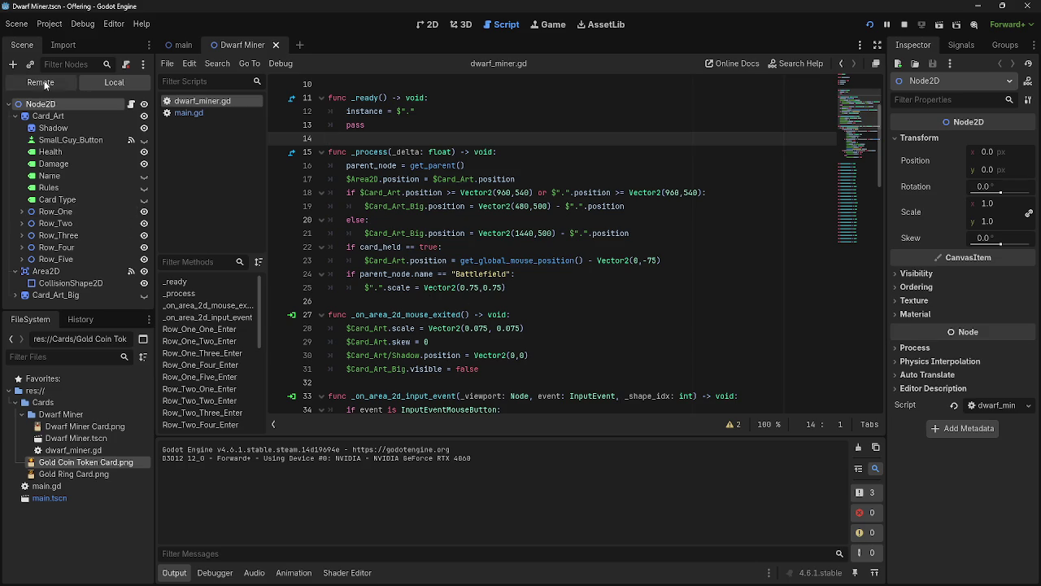
pyautogui.click(41, 82)
pyautogui.click(21, 140)
# Drag a hand card onto the battlefield and check Battlefield's cards in the Remote tree
pyautogui.hotkey('alt', 'Tab')
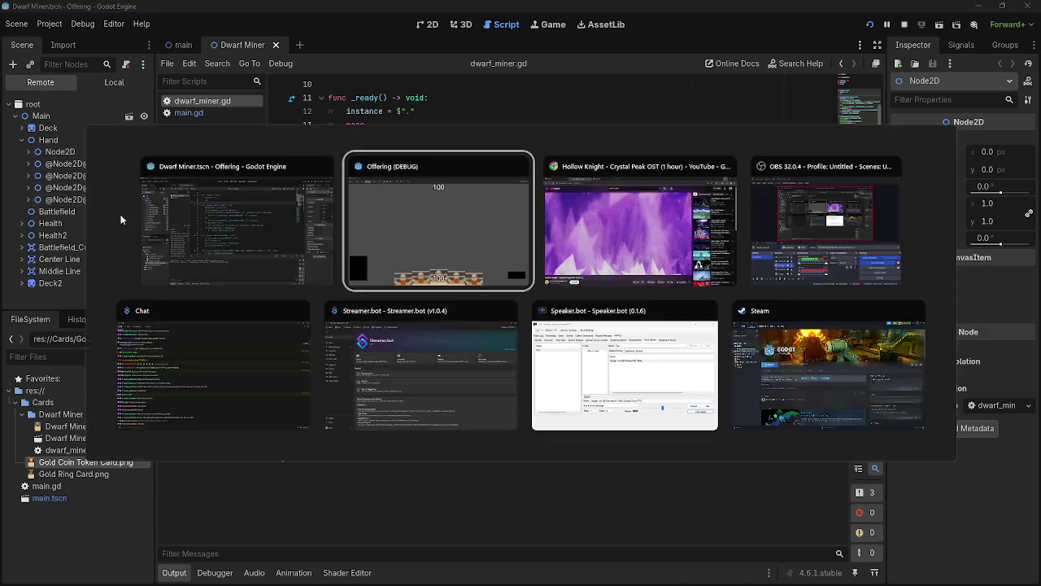
pyautogui.moveTo(524, 537); pyautogui.dragTo(483, 364)
pyautogui.hotkey('alt', 'Tab')
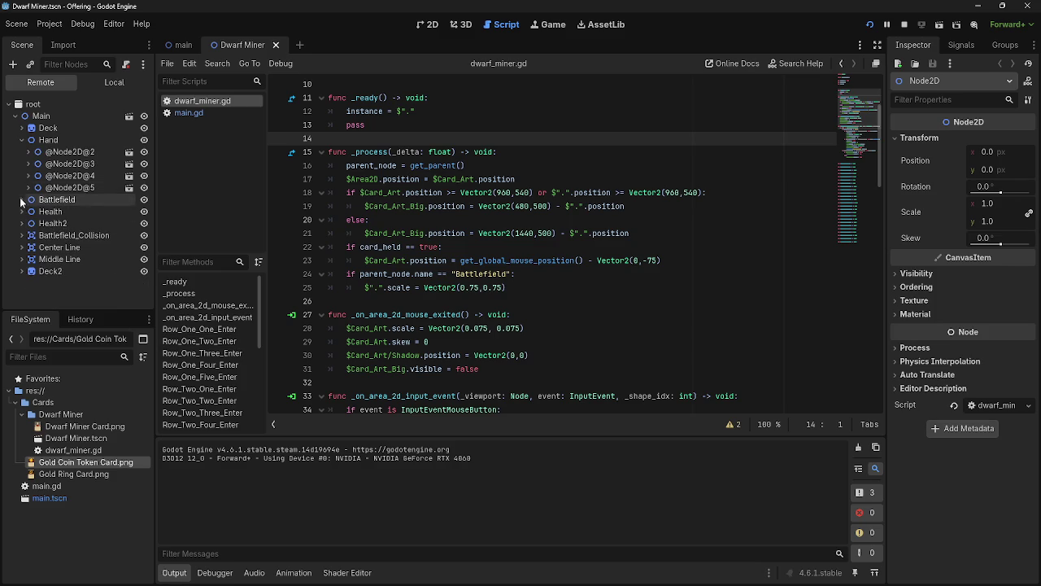
pyautogui.click(22, 200)
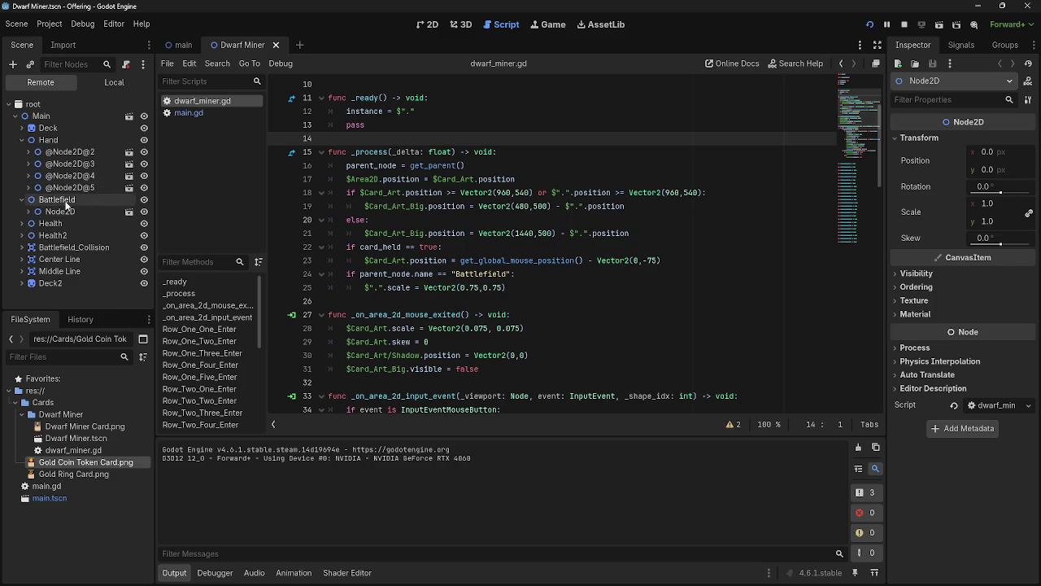
pyautogui.hotkey('alt', 'Tab')
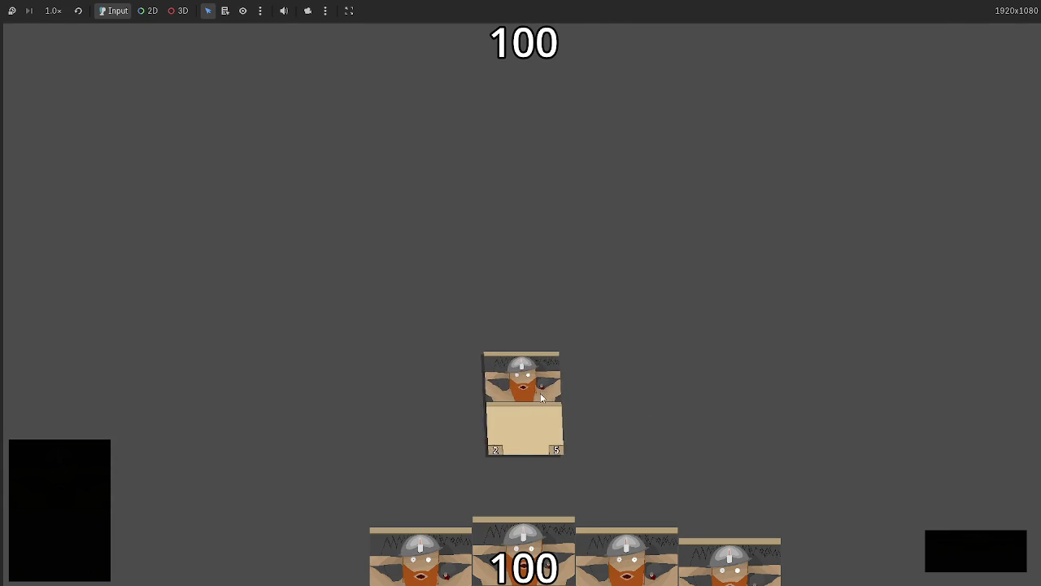
pyautogui.hotkey('alt', 'Tab')
pyautogui.hotkey('alt', 'Tab')
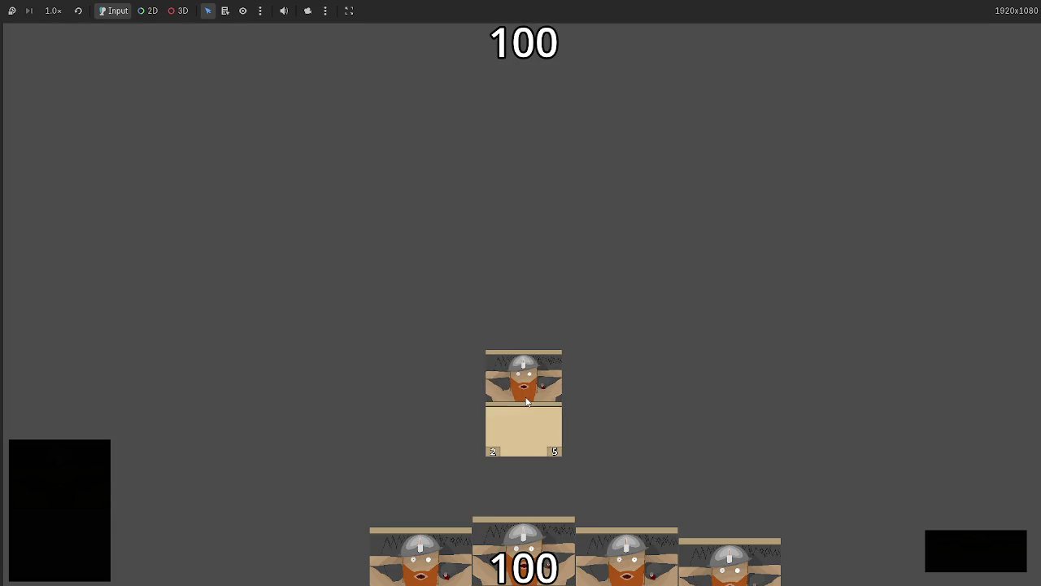
pyautogui.hotkey('alt', 'Tab')
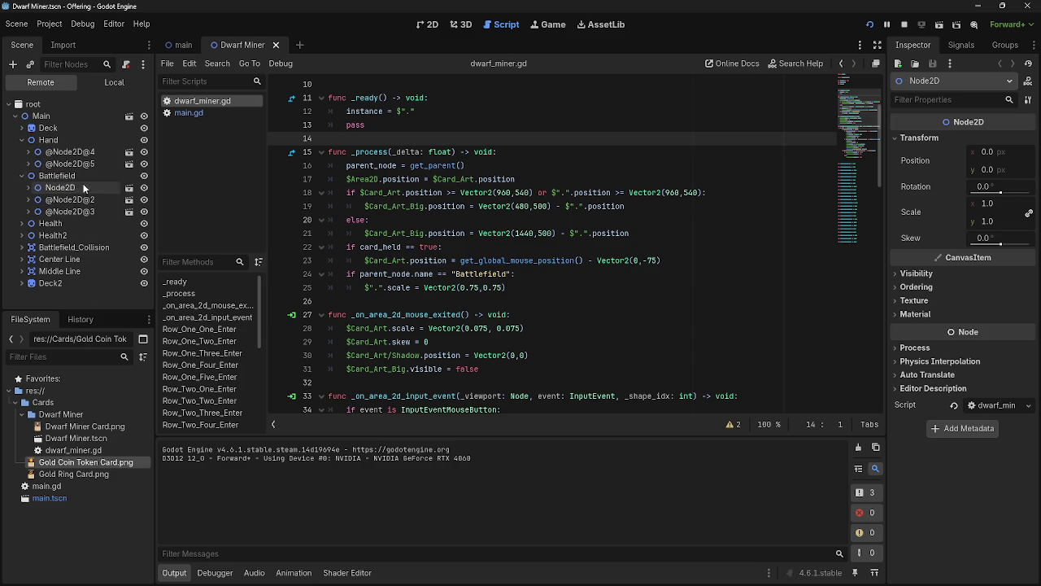
pyautogui.click(22, 176)
# Collapse Hand, switch to the main scene, and review line 24's Battlefield scale check
pyautogui.click(22, 140)
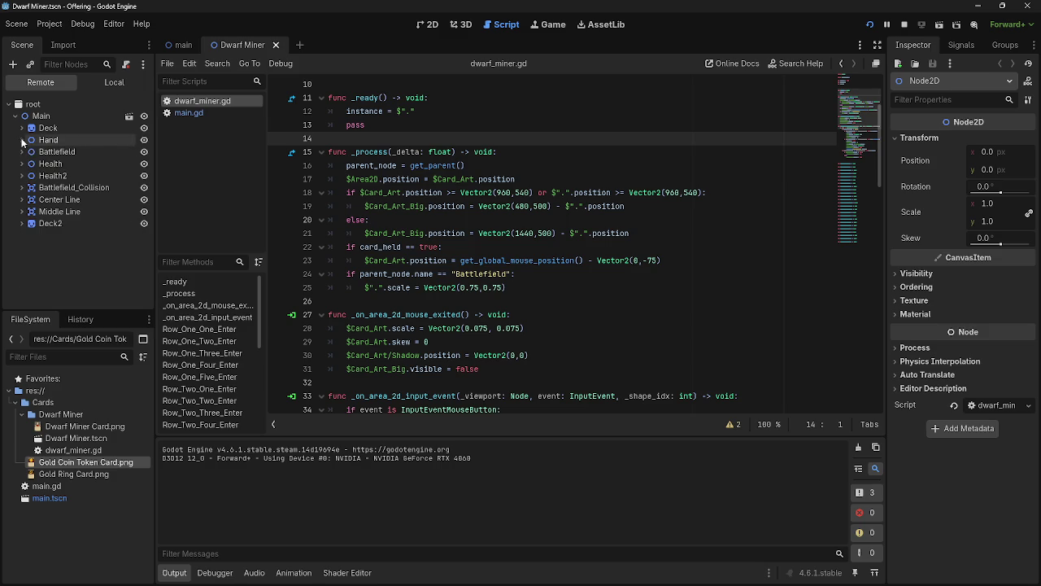
pyautogui.click(170, 48)
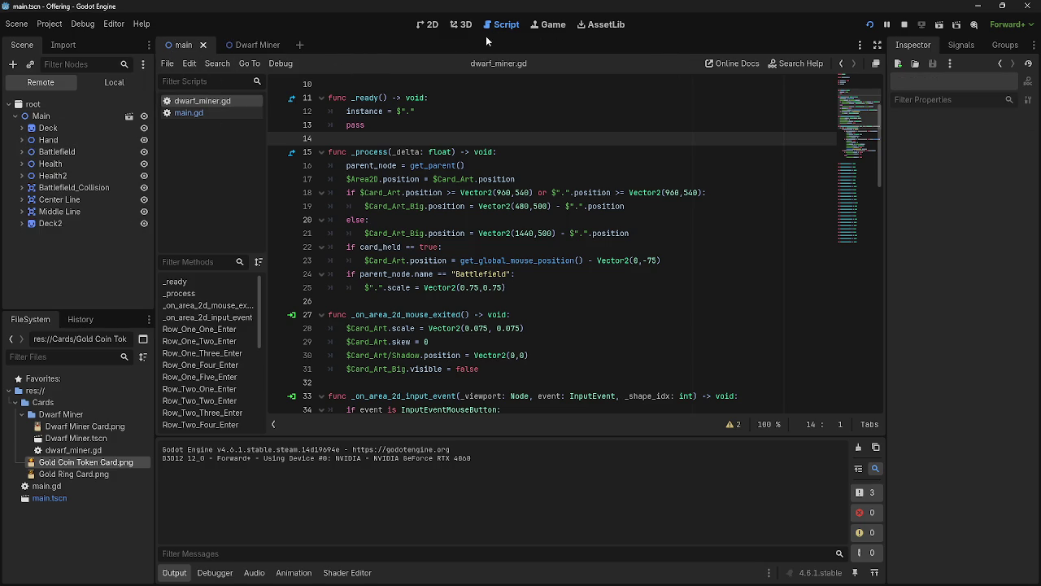
pyautogui.scroll(2, 470, 293)
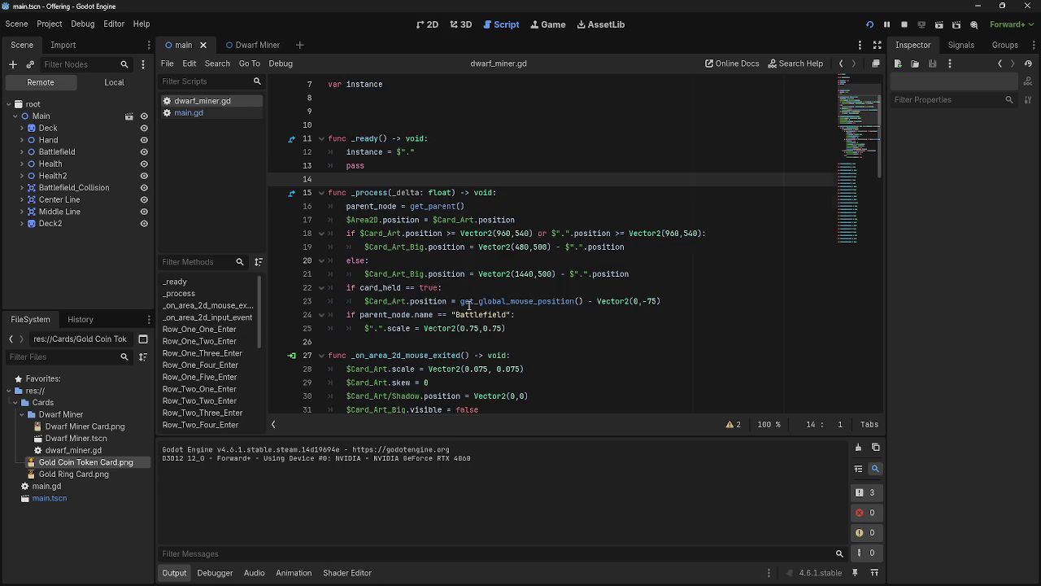
pyautogui.scroll(1, 474, 309)
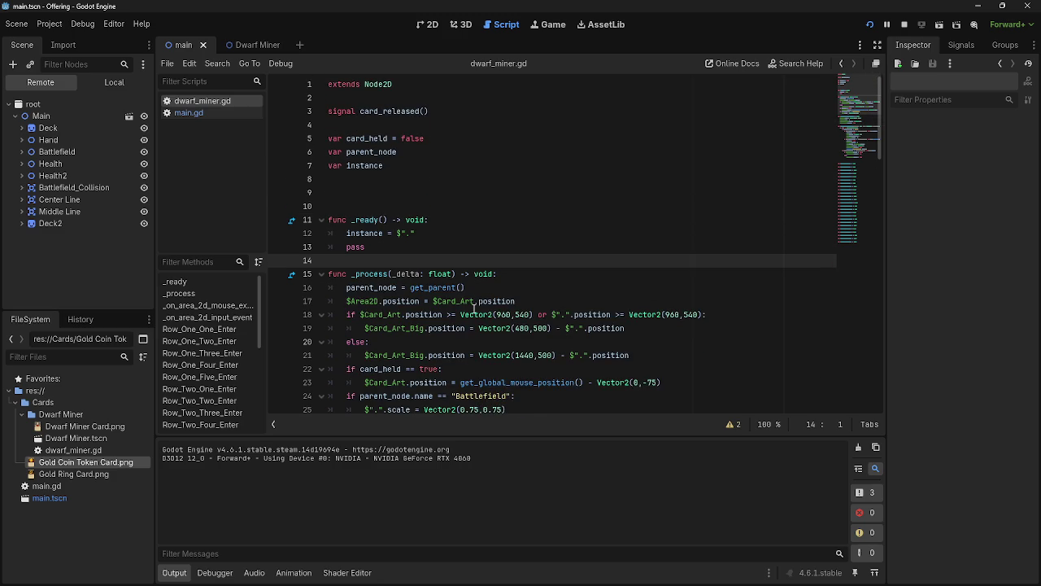
pyautogui.scroll(-4, 474, 308)
pyautogui.click(515, 233)
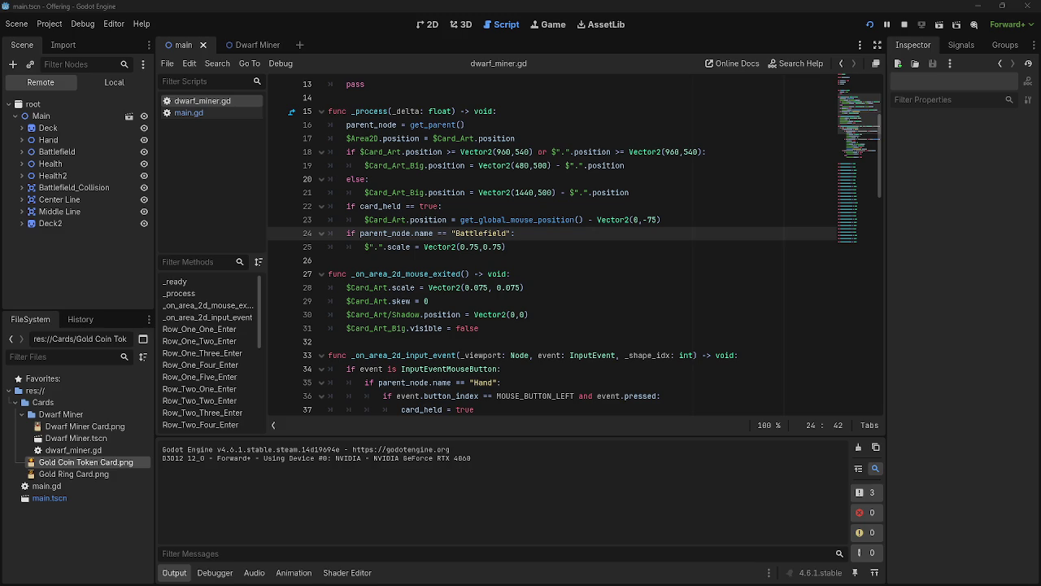
pyautogui.scroll(4, 521, 268)
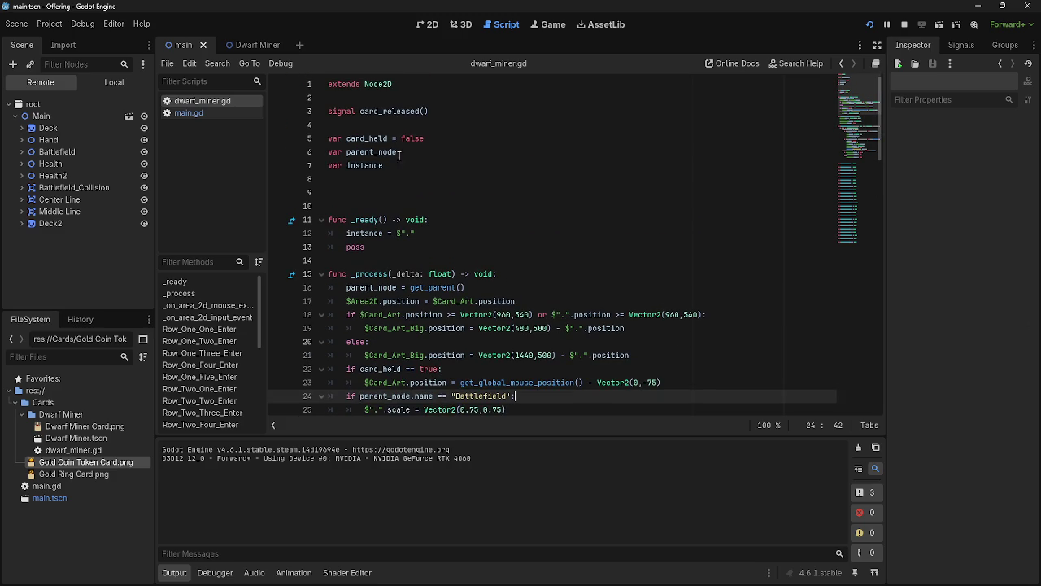
# Paste a grandparent_node = get_parent().get_parent() variable line near the top of dwarf_miner.gd
pyautogui.click(411, 124)
pyautogui.press('Return')
pyautogui.press('Return')
pyautogui.hotkey('ctrl', 'v')
pyautogui.moveTo(339, 153); pyautogui.dragTo(612, 151)
pyautogui.click(612, 150)
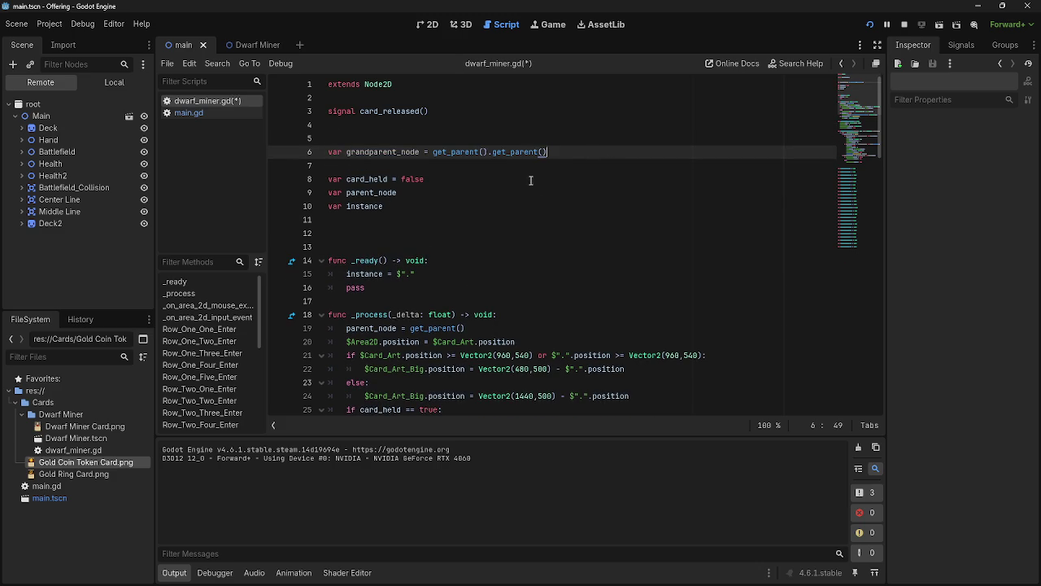
# Inspect the parent_node checks on lines 19 and 27 and line 6's get_parent().get_parent()
pyautogui.scroll(-3, 488, 174)
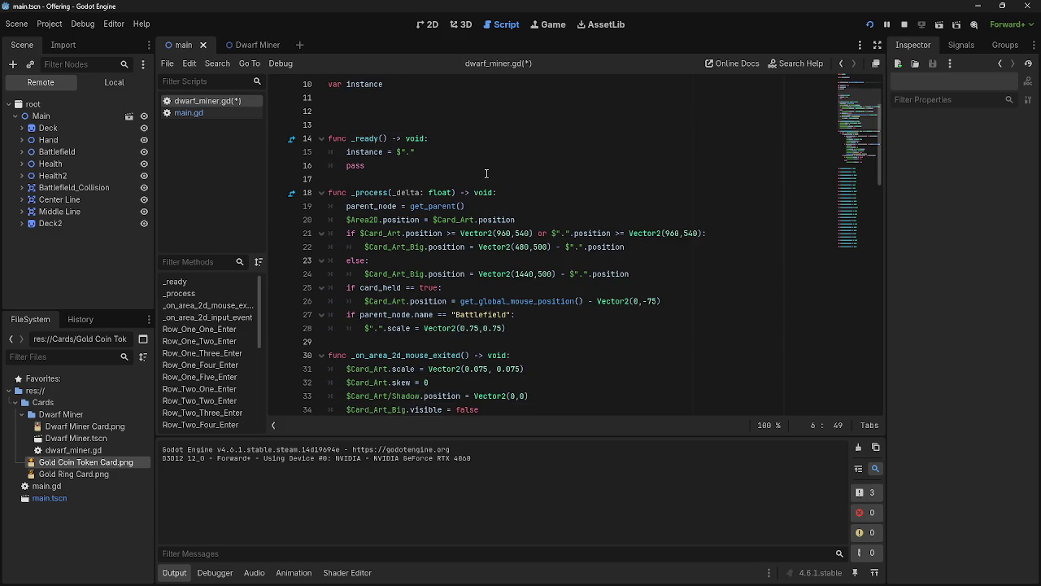
pyautogui.moveTo(364, 314); pyautogui.dragTo(465, 314)
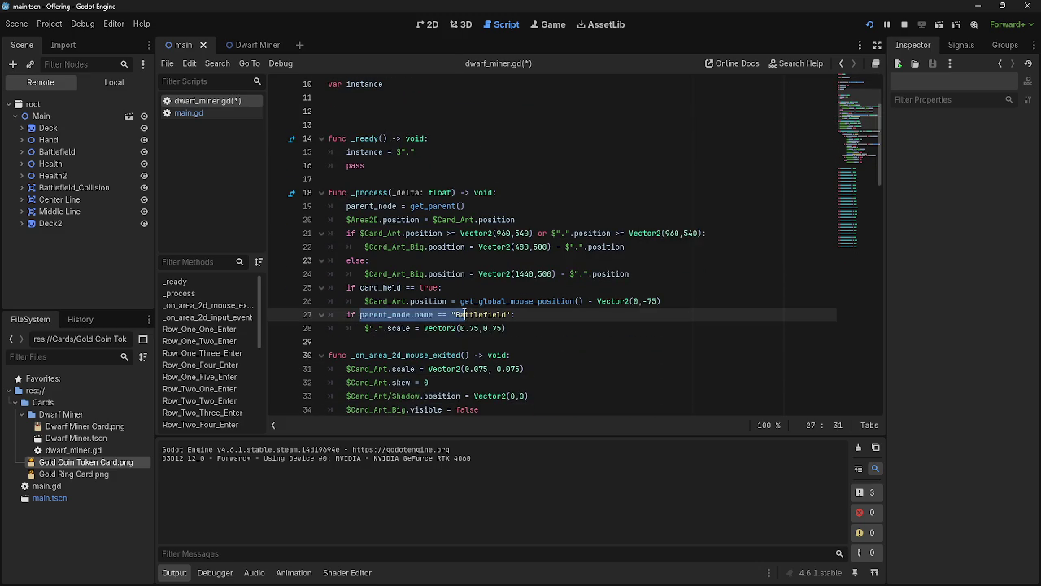
pyautogui.click(464, 314)
pyautogui.click(373, 206)
pyautogui.doubleClick(374, 206)
pyautogui.doubleClick(432, 205)
pyautogui.click(465, 206)
pyautogui.scroll(3, 502, 296)
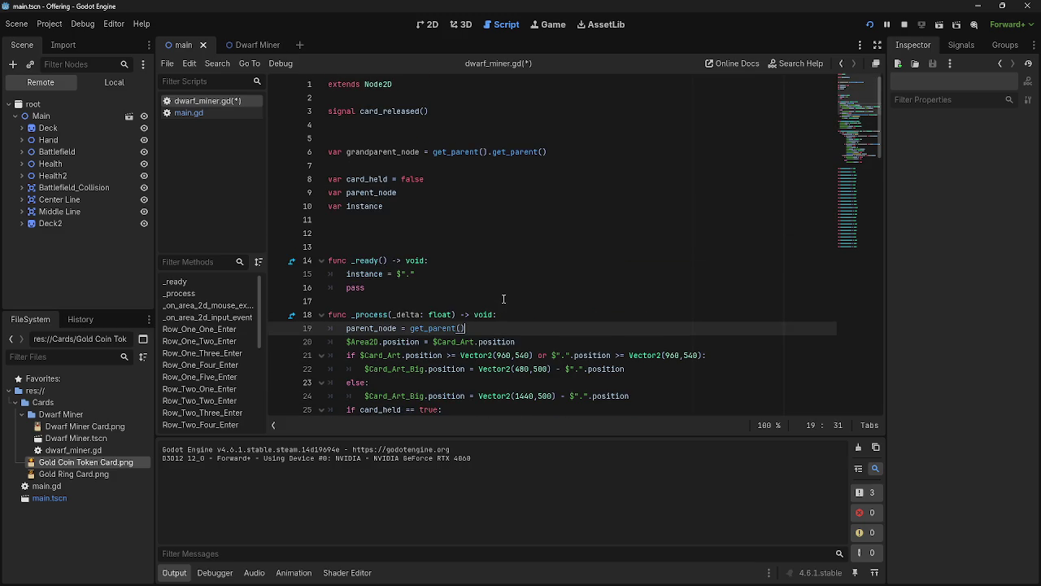
pyautogui.moveTo(433, 152); pyautogui.dragTo(577, 151)
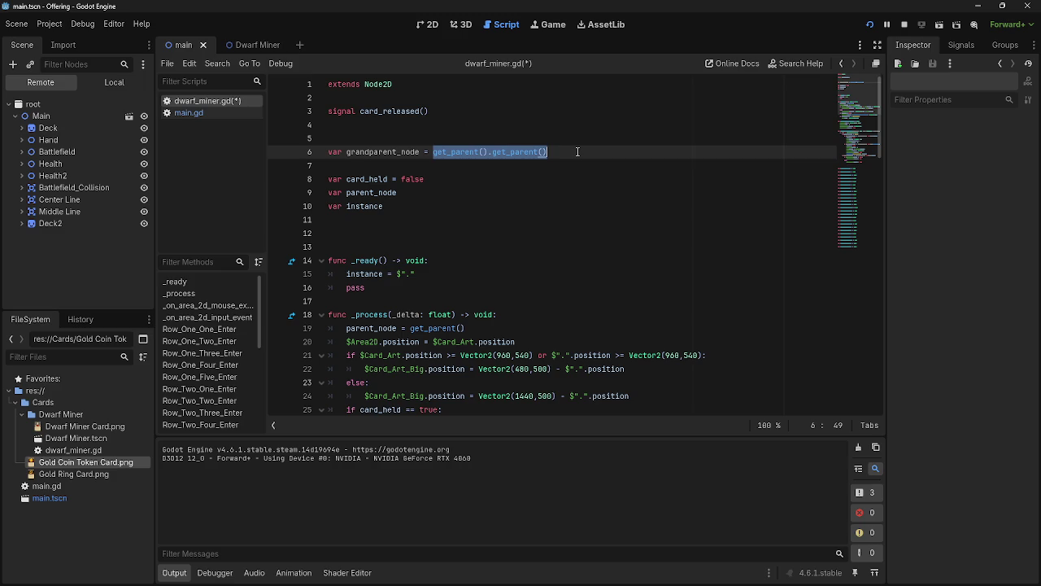
pyautogui.click(578, 151)
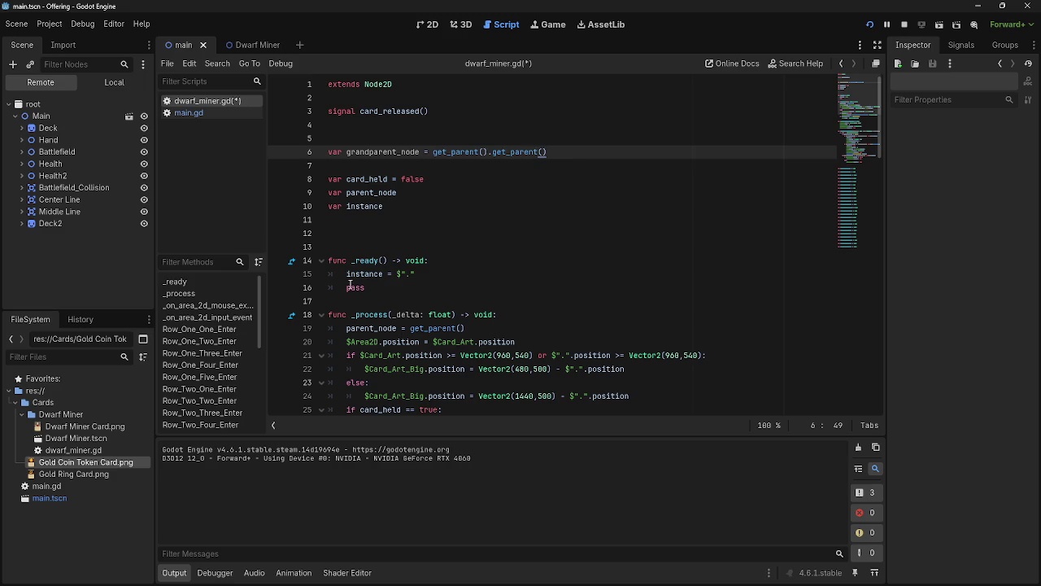
# Delete the empty line below grandparent_node and select the variable's name
pyautogui.scroll(-3, 362, 280)
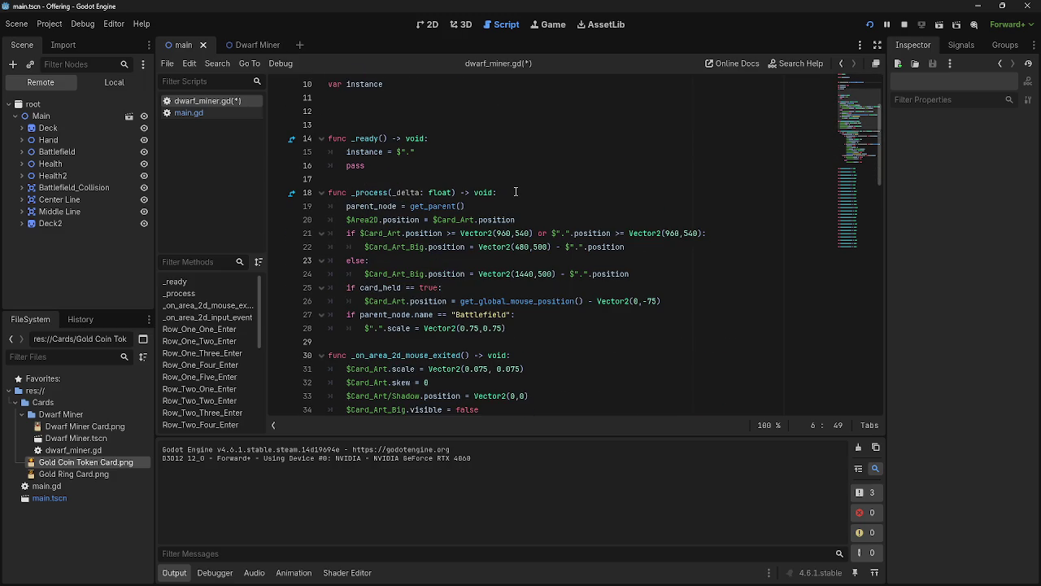
pyautogui.scroll(-2, 407, 175)
pyautogui.scroll(2, 448, 230)
pyautogui.scroll(3, 448, 230)
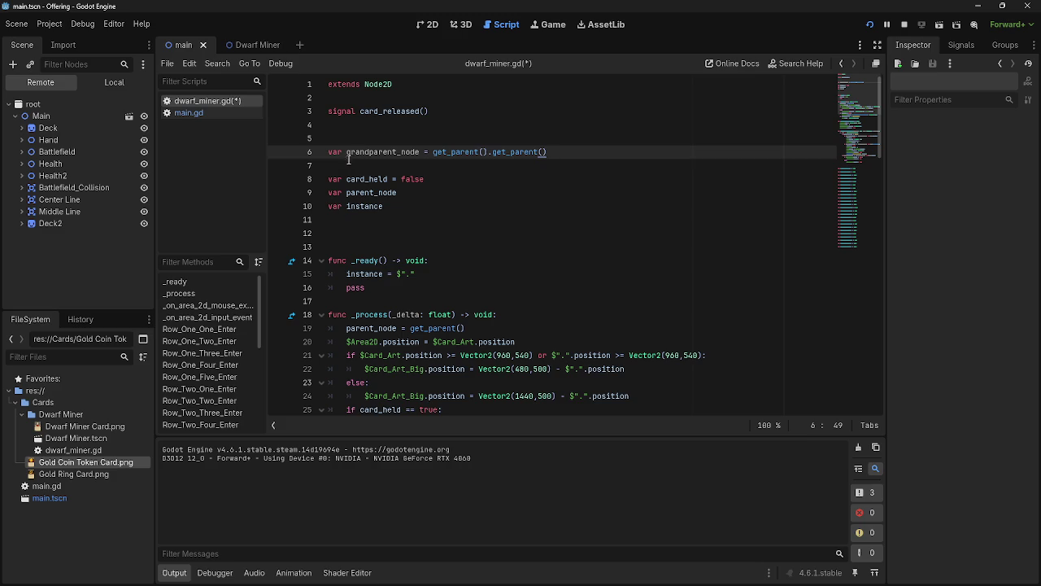
pyautogui.press('Delete')
pyautogui.moveTo(422, 151)
pyautogui.mouseDown()
pyautogui.moveTo(333, 151)
pyautogui.moveTo(346, 151)
pyautogui.mouseUp()
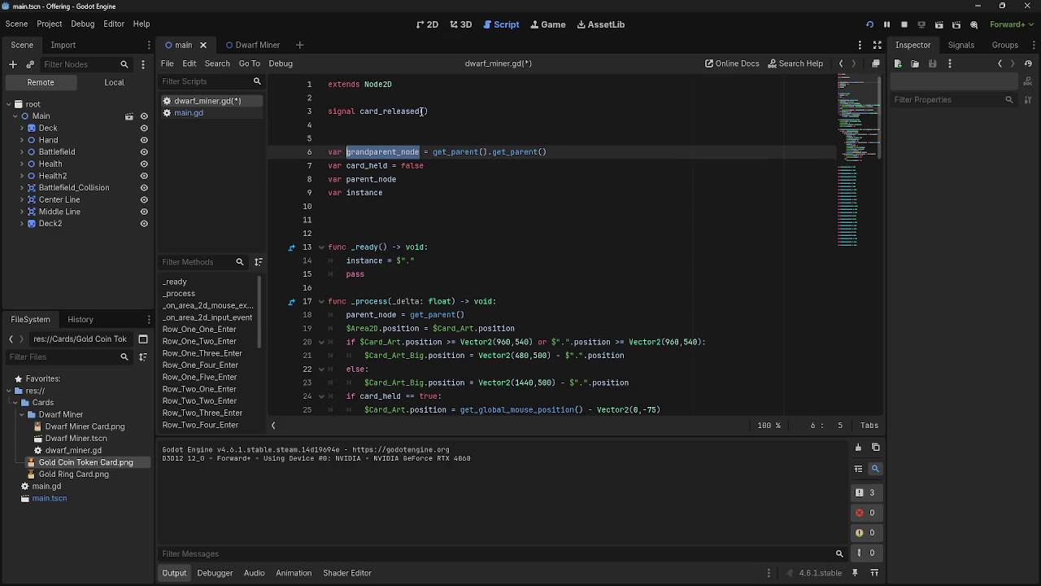
# Rename the line-6 variable grandparent_node to phase
pyautogui.write('{')
pyautogui.press('BackSpace')
pyautogui.press('BackSpace')
pyautogui.press('BackSpace')
pyautogui.press('BackSpace')
pyautogui.press('BackSpace')
pyautogui.press('BackSpace')
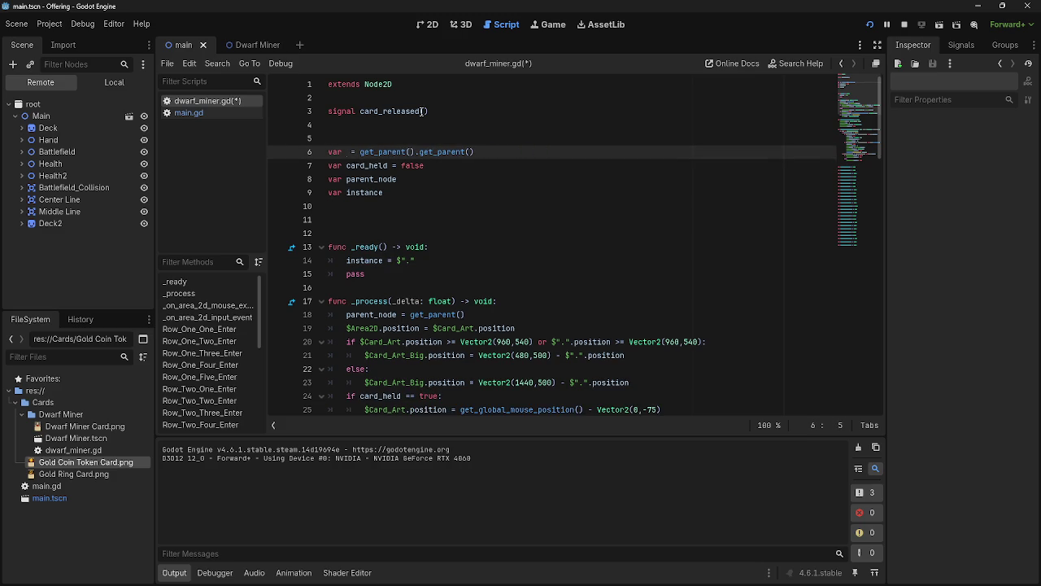
pyautogui.write('phase')
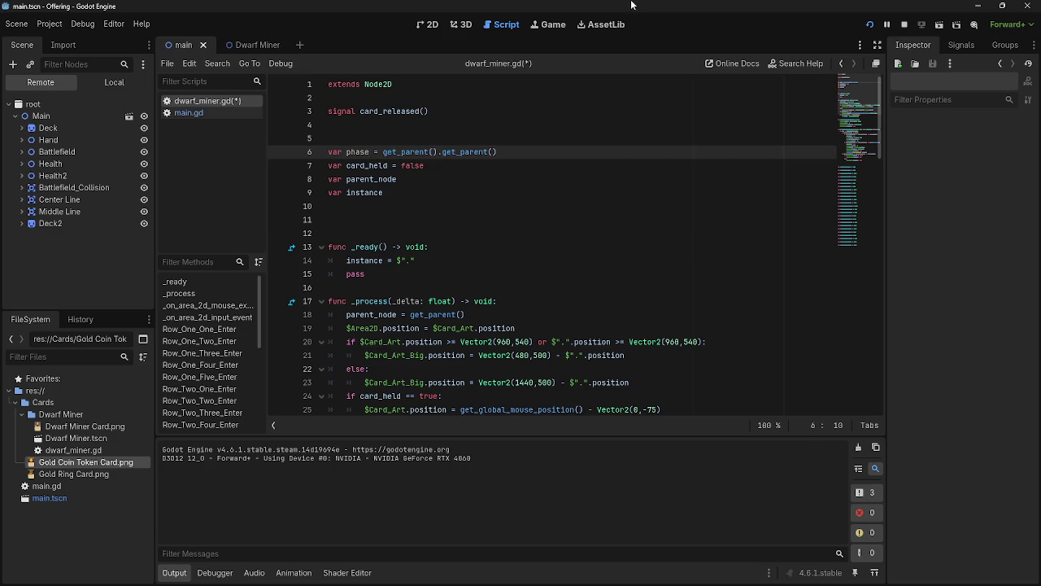
pyautogui.moveTo(383, 151); pyautogui.dragTo(529, 155)
pyautogui.click(520, 152)
pyautogui.scroll(-1, 515, 183)
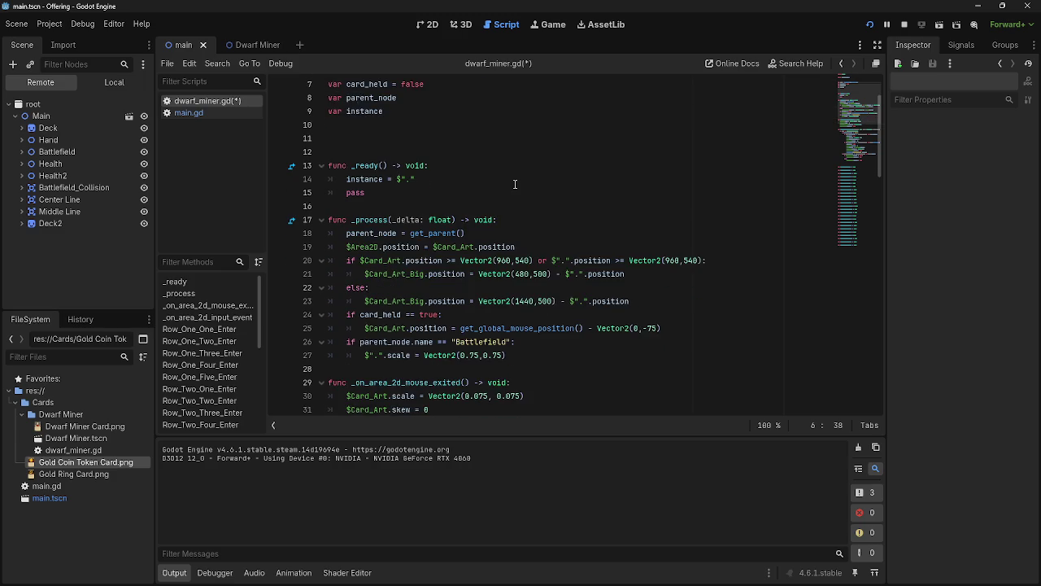
pyautogui.scroll(1, 515, 184)
pyautogui.scroll(-1, 515, 184)
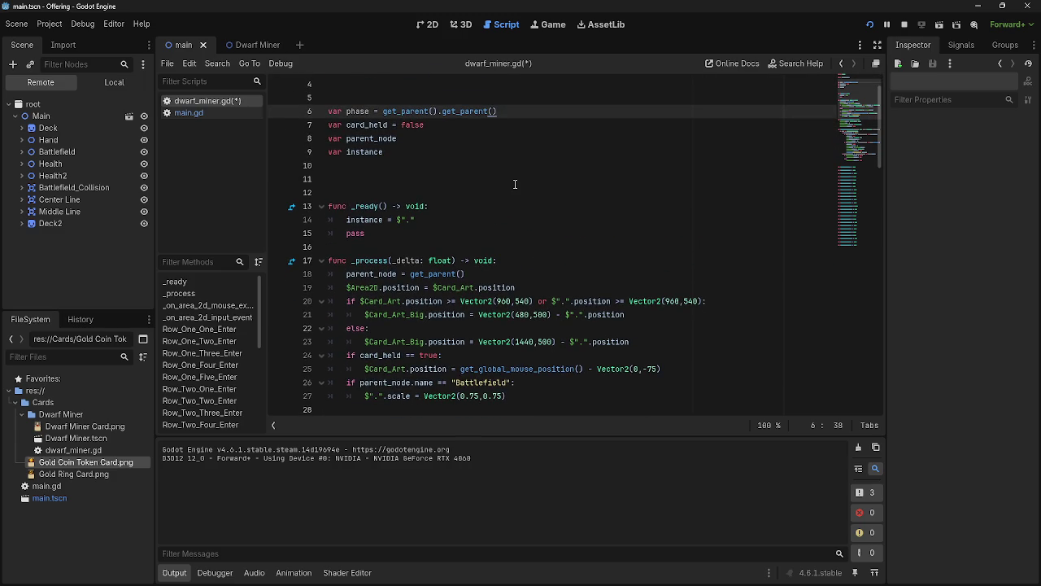
pyautogui.scroll(1, 456, 193)
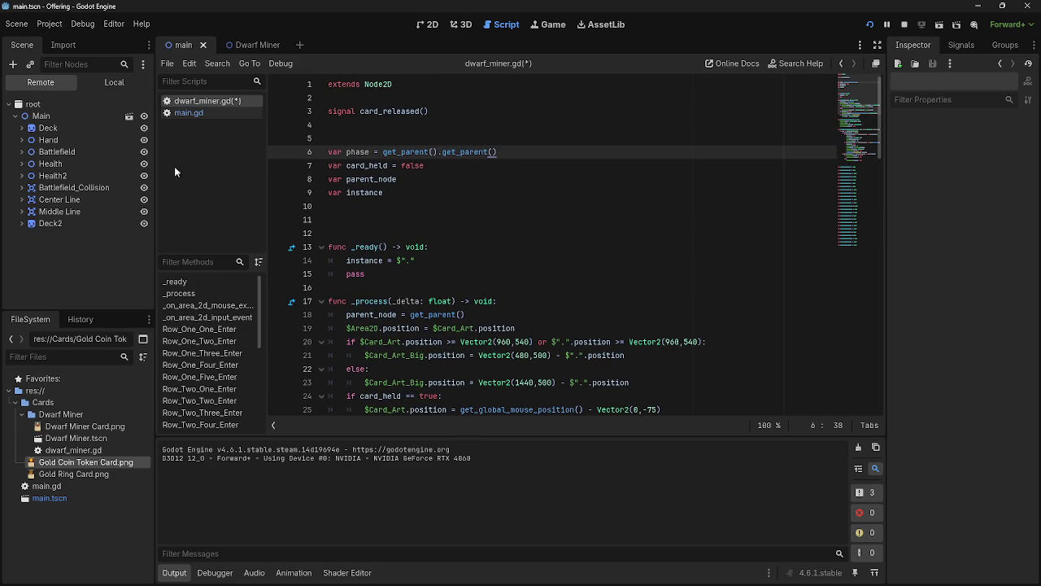
# Inspect the running Main node's properties, then look over dwarf_miner.gd again
pyautogui.click(41, 117)
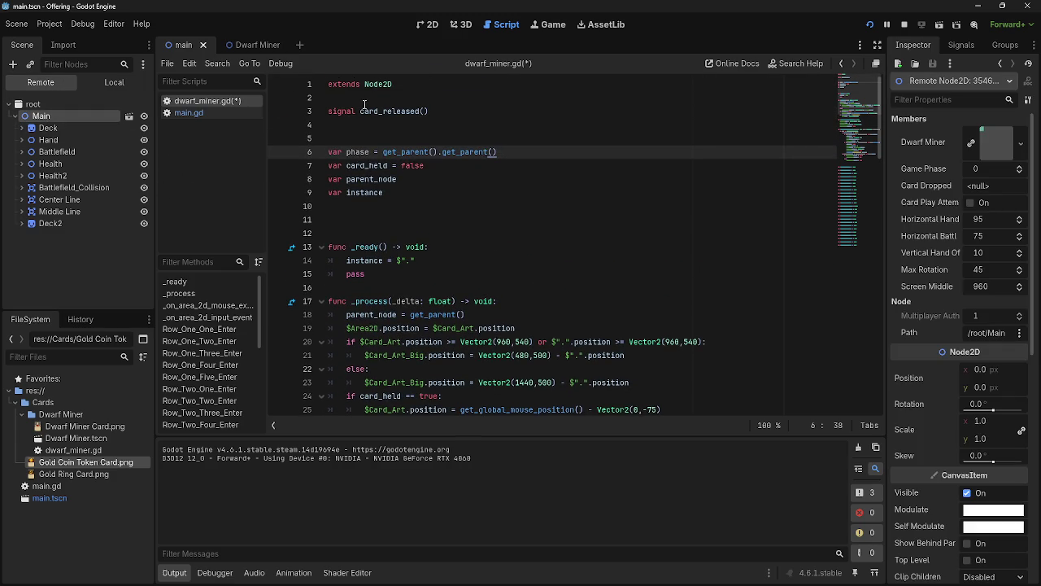
pyautogui.click(428, 25)
pyautogui.click(502, 26)
pyautogui.scroll(-1, 480, 302)
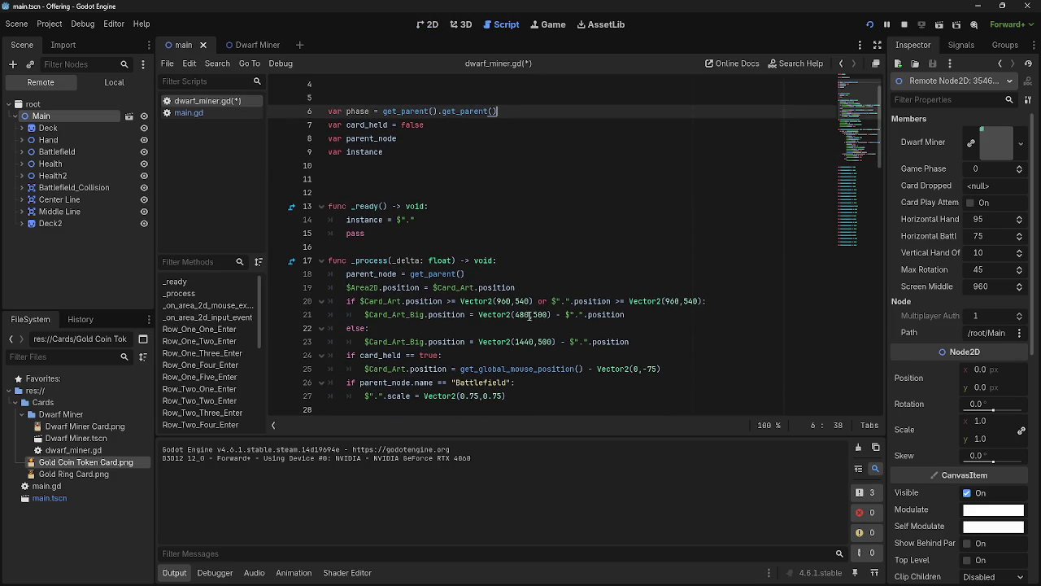
pyautogui.click(576, 319)
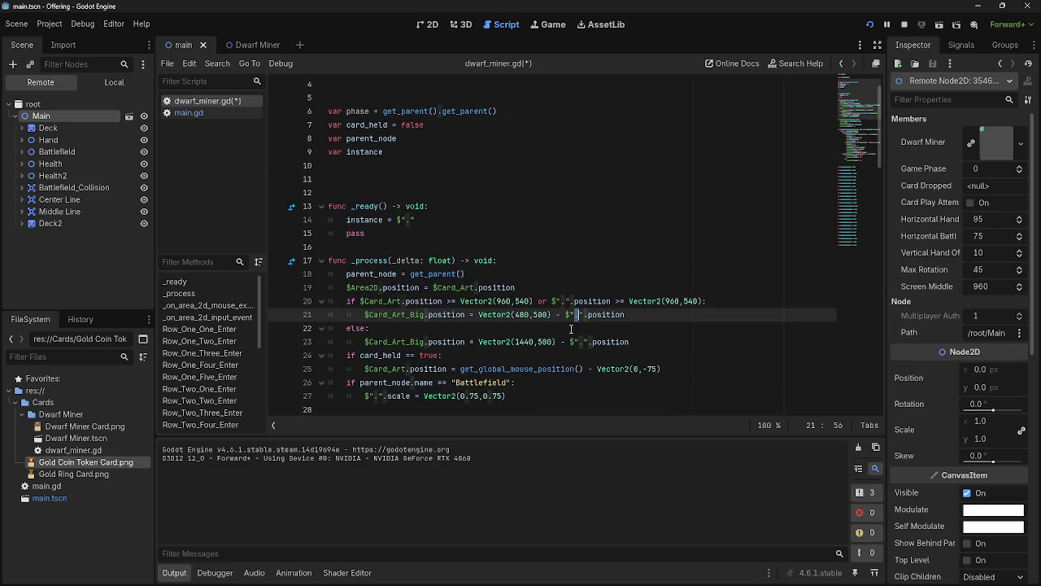
pyautogui.click(569, 328)
pyautogui.scroll(1, 422, 238)
pyautogui.scroll(-5, 488, 310)
pyautogui.scroll(4, 501, 326)
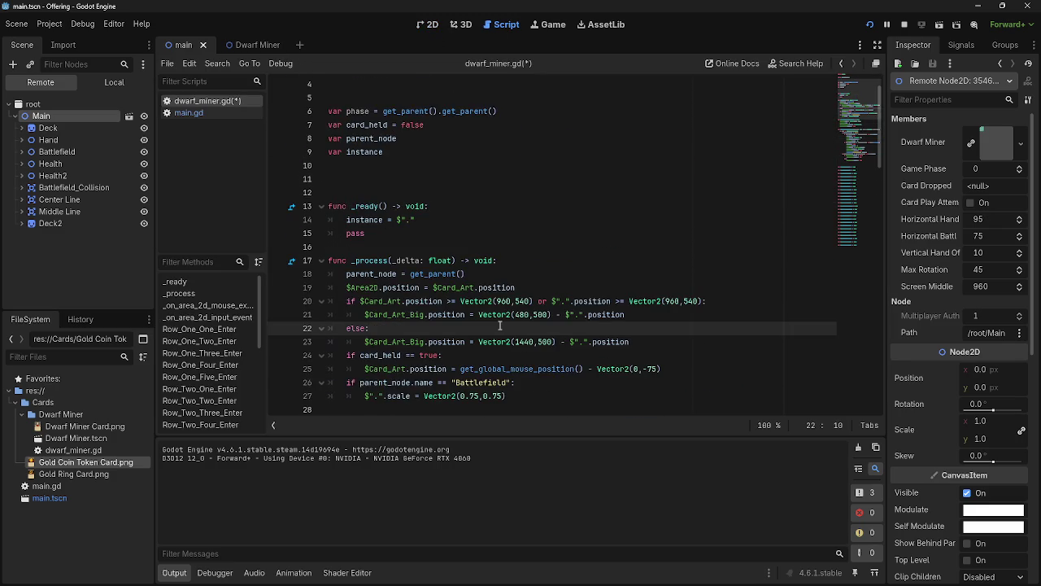
pyautogui.scroll(2, 500, 326)
# Glance at main.gd, then show the 2D view with the local scene tree
pyautogui.click(206, 114)
pyautogui.click(204, 101)
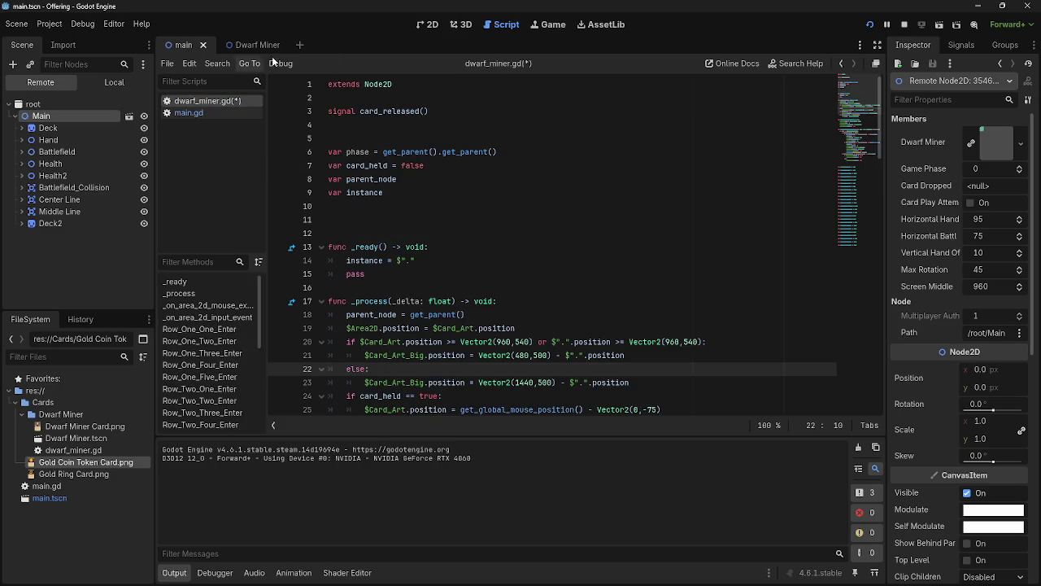
pyautogui.click(429, 25)
pyautogui.click(114, 82)
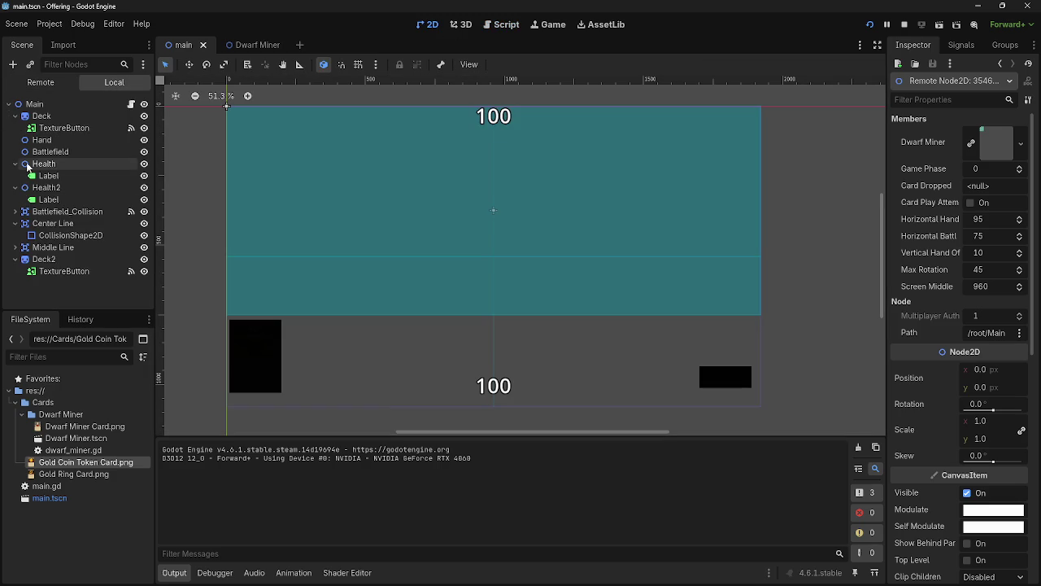
# Stop the running game and add a new Node2D to the main scene
pyautogui.click(904, 24)
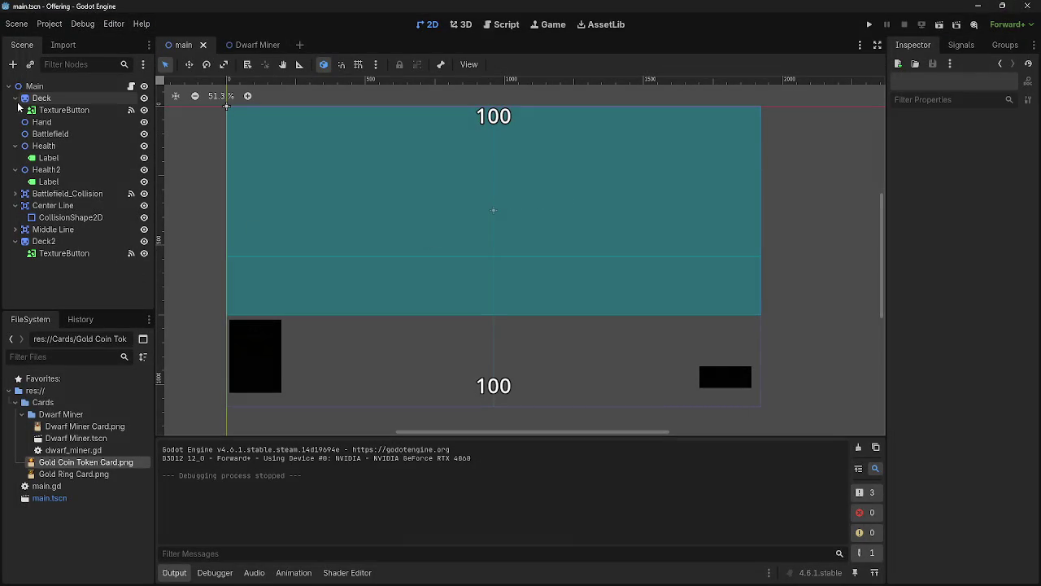
pyautogui.click(43, 123)
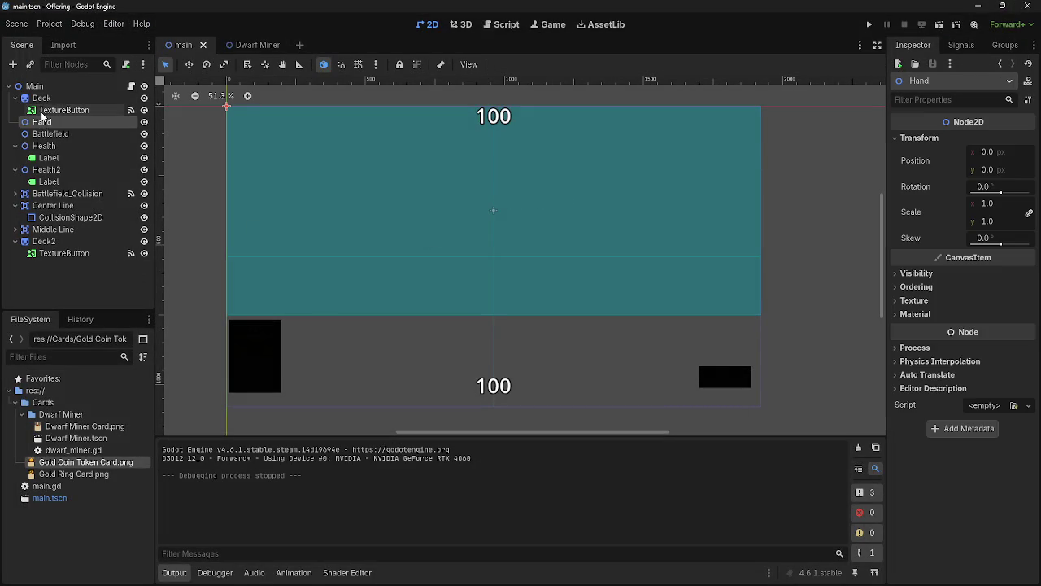
pyautogui.click(12, 65)
pyautogui.click(431, 243)
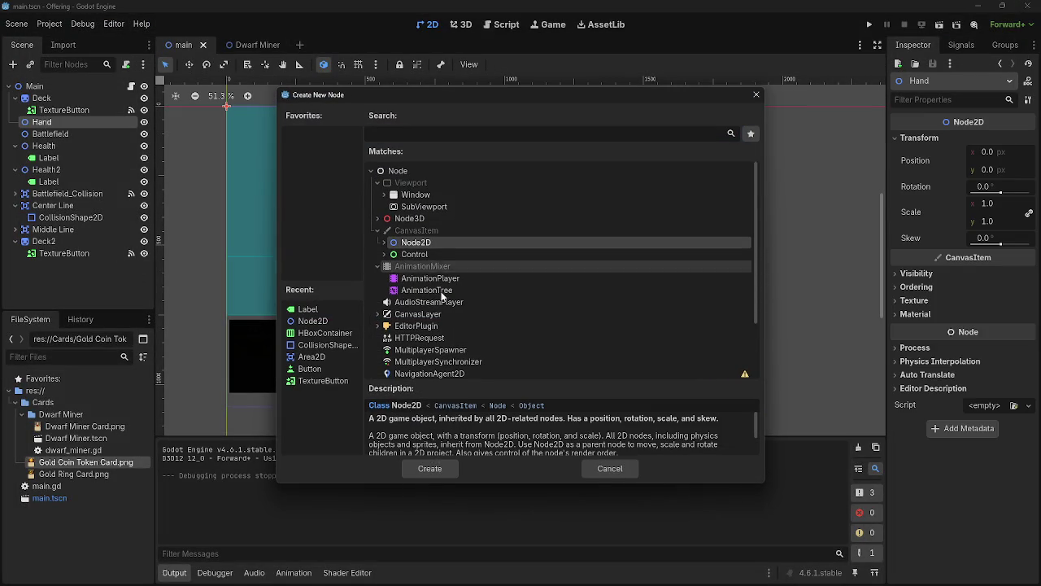
pyautogui.click(439, 469)
# Move Hand and Battlefield under the new Node2D and rename it 0
pyautogui.moveTo(49, 133)
pyautogui.mouseDown()
pyautogui.moveTo(63, 128)
pyautogui.moveTo(56, 119)
pyautogui.moveTo(61, 146)
pyautogui.moveTo(65, 129)
pyautogui.mouseUp()
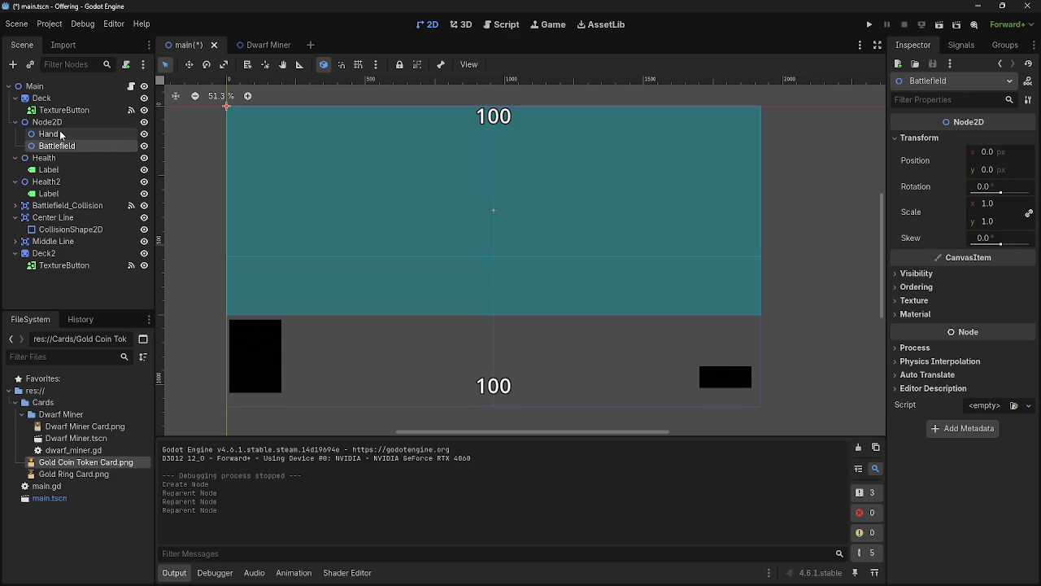
pyautogui.click(50, 135)
pyautogui.click(55, 146)
pyautogui.doubleClick(50, 122)
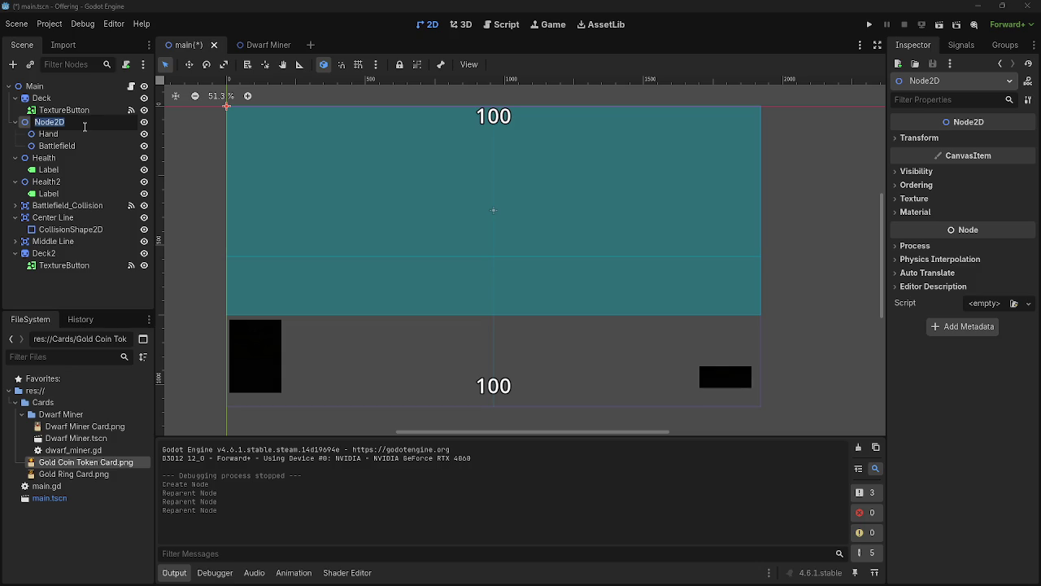
pyautogui.write('0')
pyautogui.press('Return')
# Open main.gd and scroll to the Passbutton function
pyautogui.click(503, 25)
pyautogui.scroll(-10, 431, 321)
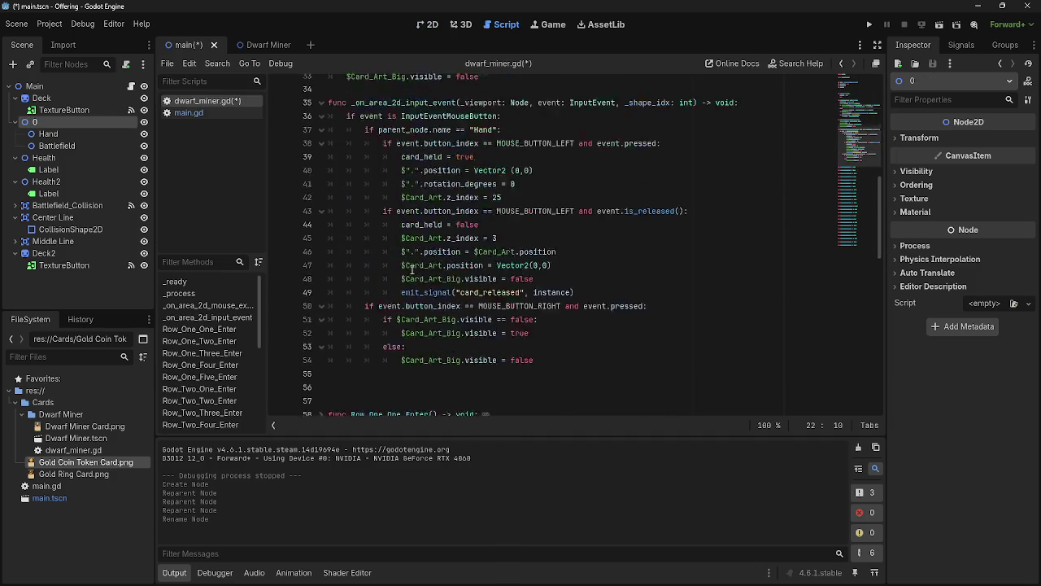
pyautogui.scroll(-3, 431, 322)
pyautogui.click(188, 112)
pyautogui.scroll(-3, 450, 329)
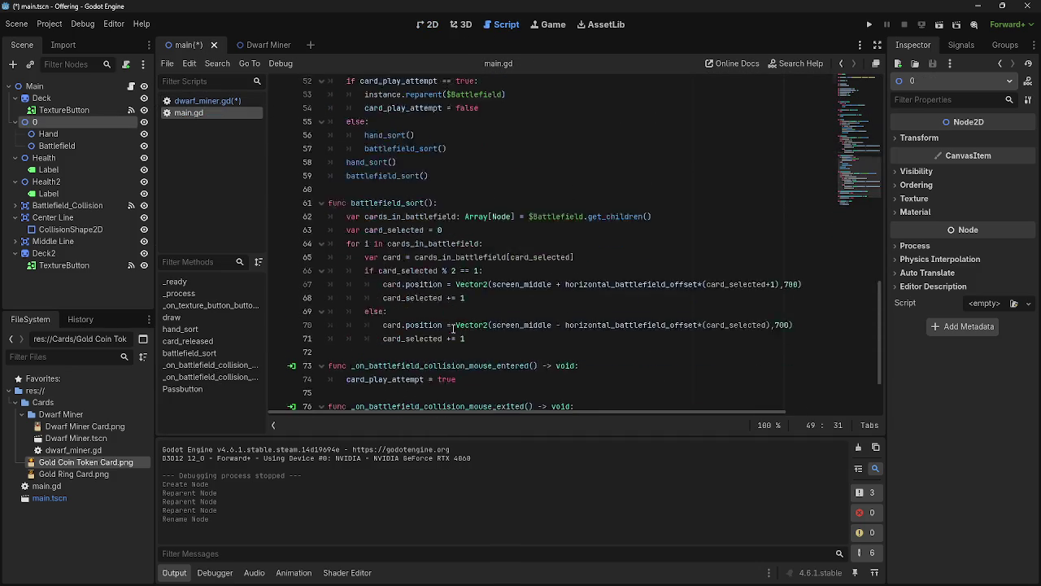
# Insert a line after game_phase += 1 starting with $"0".name = (
pyautogui.click(436, 383)
pyautogui.press('Up')
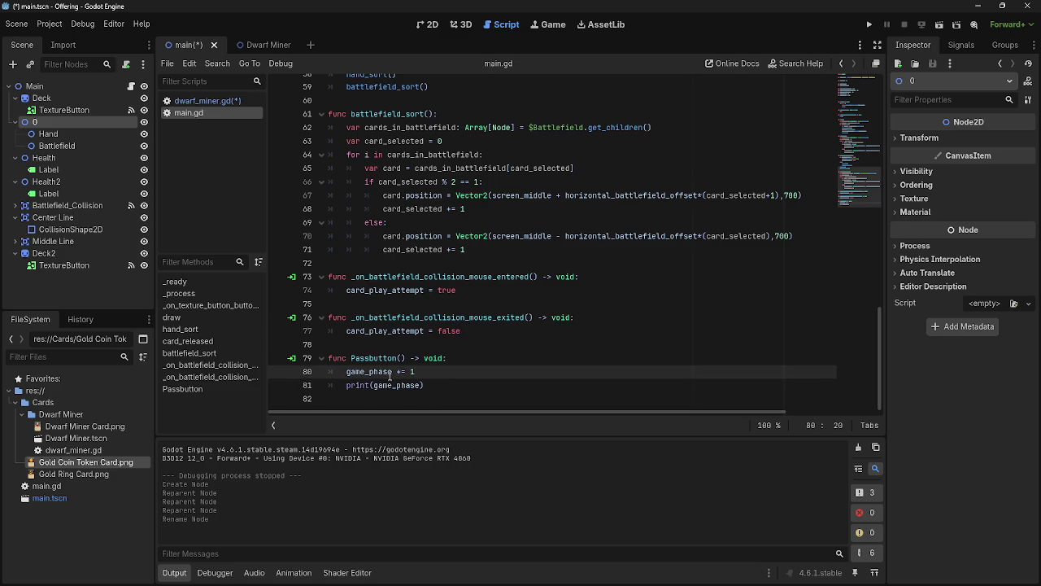
pyautogui.moveTo(430, 373); pyautogui.dragTo(342, 373)
pyautogui.click(454, 386)
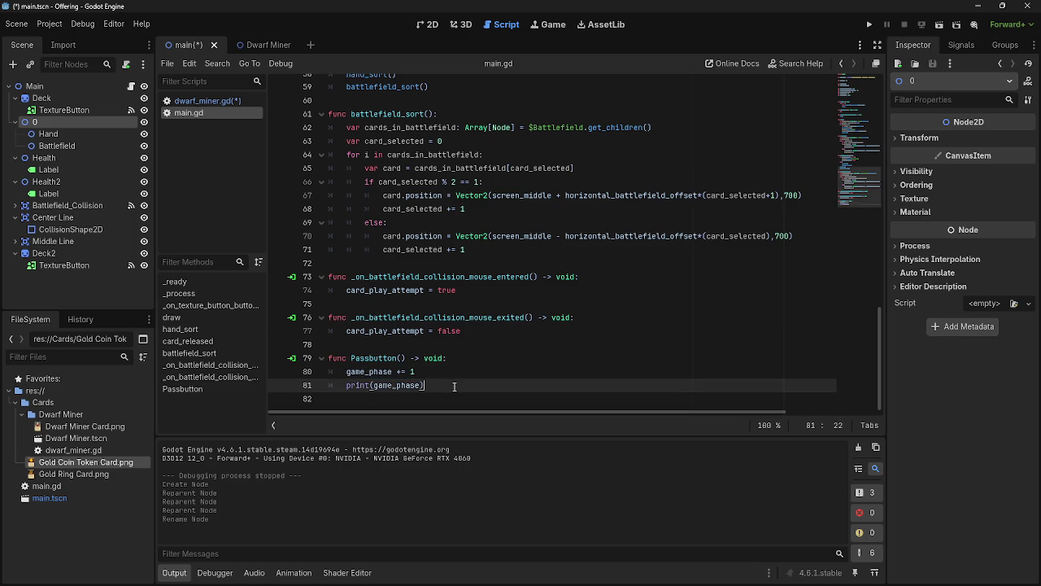
pyautogui.moveTo(449, 384); pyautogui.dragTo(358, 385)
pyautogui.click(460, 389)
pyautogui.hotkey('ctrl', 'shift', 'Return')
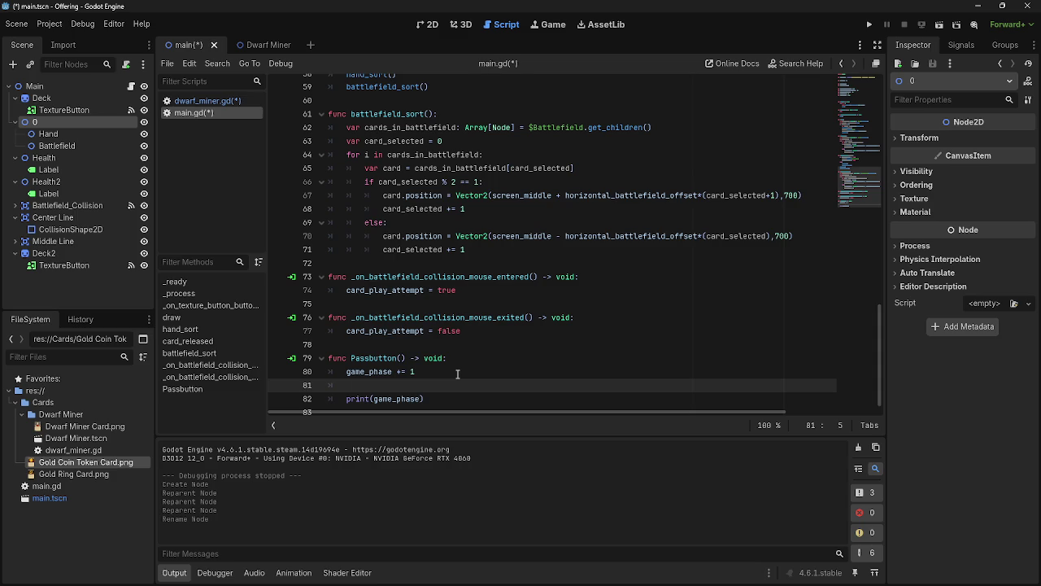
pyautogui.moveTo(46, 121)
pyautogui.mouseDown()
pyautogui.moveTo(81, 175)
pyautogui.moveTo(376, 389)
pyautogui.mouseUp()
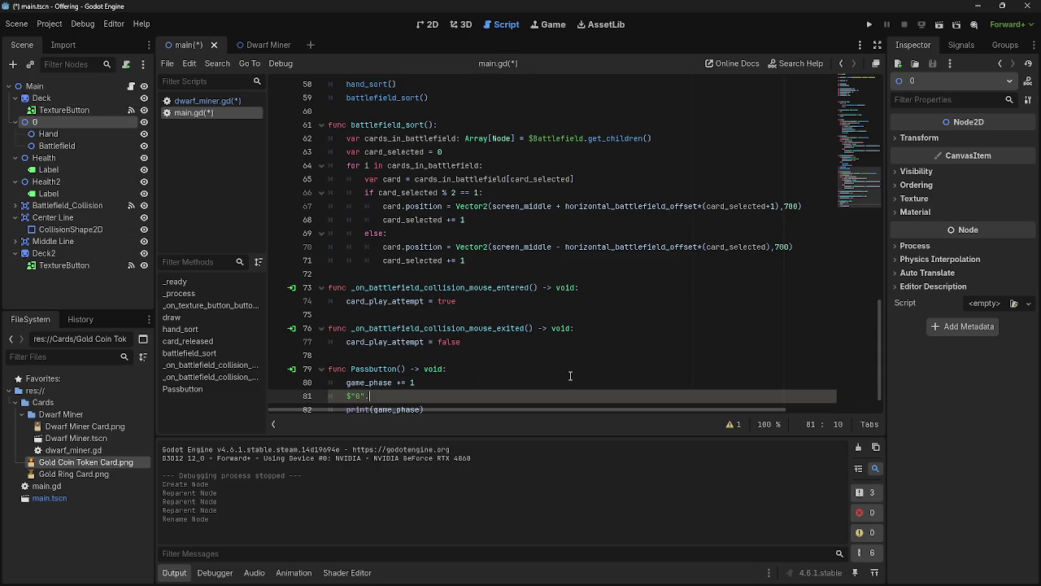
pyautogui.write('.name ')
pyautogui.write('= ')
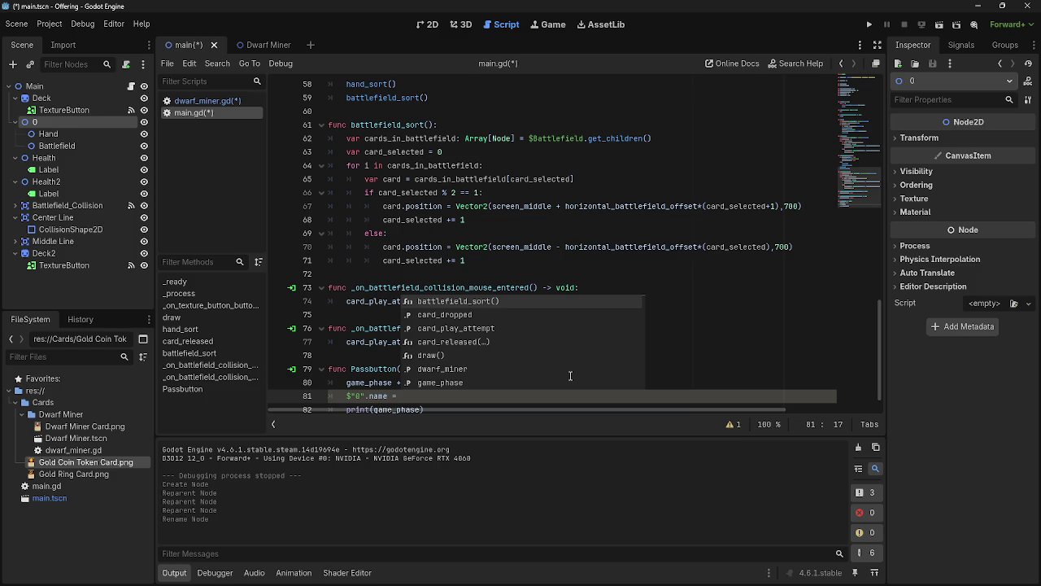
pyautogui.write('(')
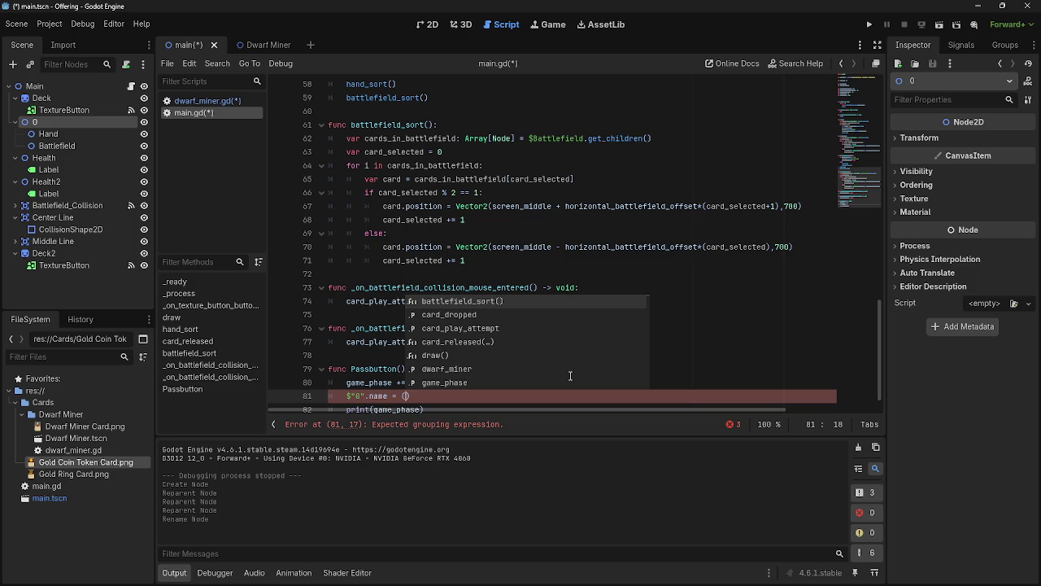
# Switch from dwarf_miner.gd to the main.gd script
pyautogui.click(183, 100)
pyautogui.scroll(15, 472, 248)
pyautogui.scroll(5, 467, 257)
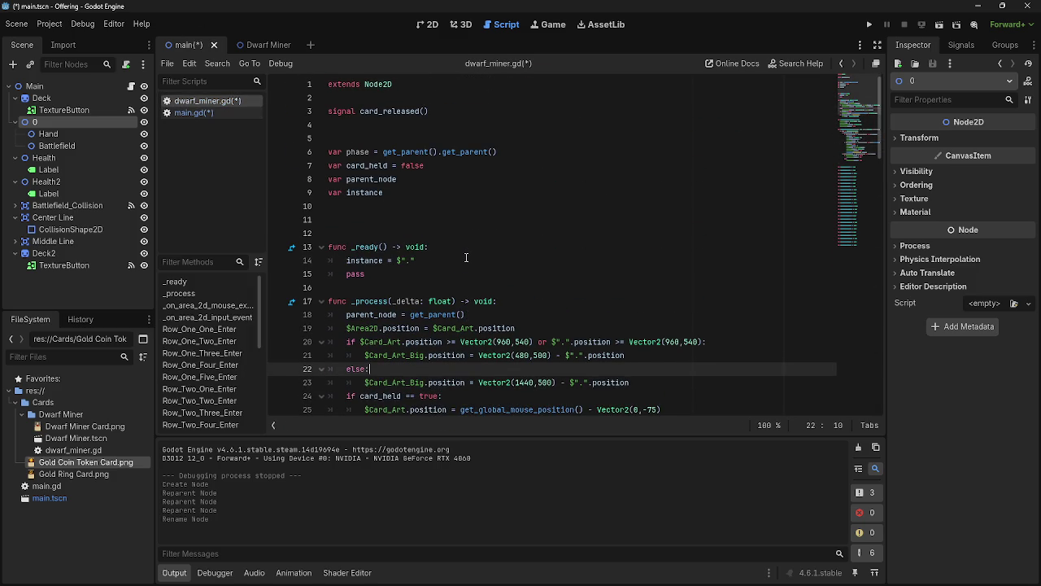
pyautogui.scroll(-2, 466, 257)
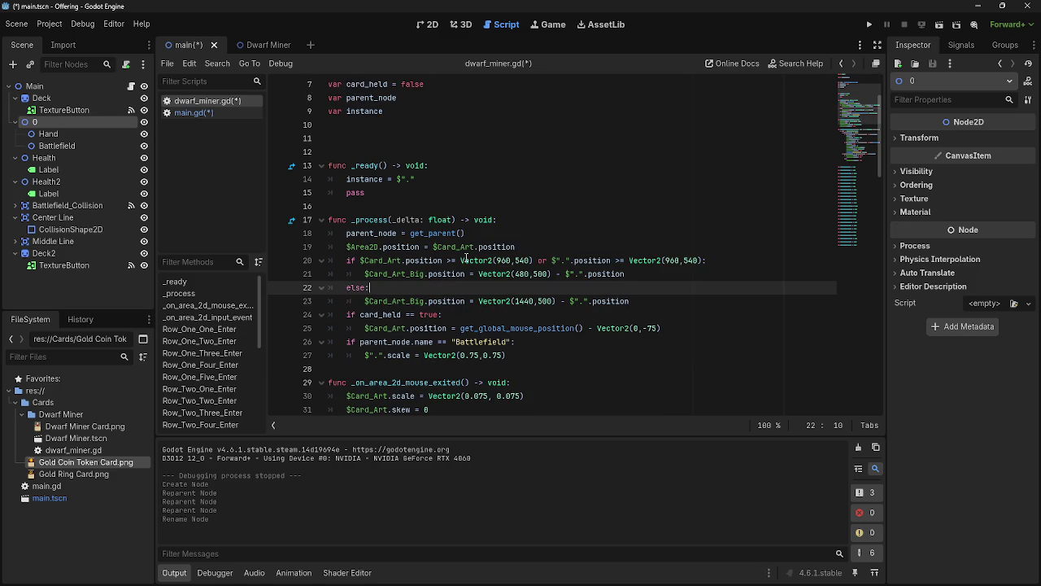
pyautogui.scroll(-1, 466, 259)
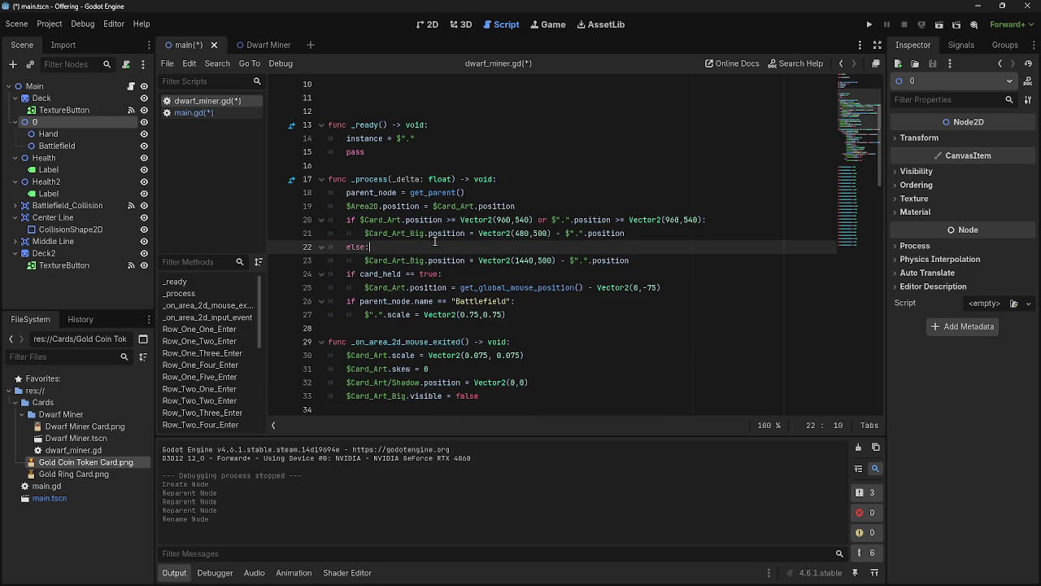
pyautogui.scroll(3, 436, 260)
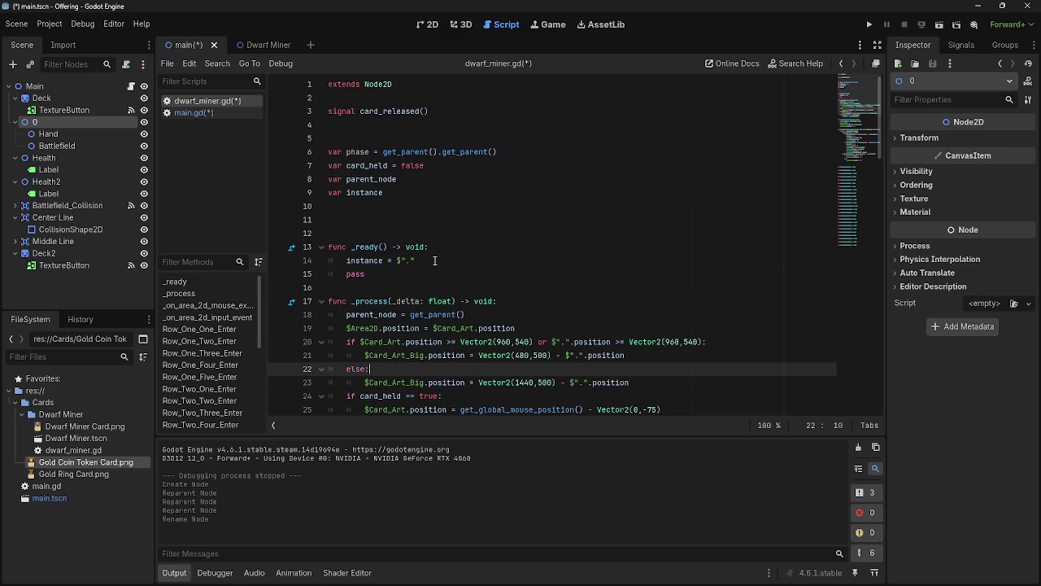
pyautogui.click(194, 112)
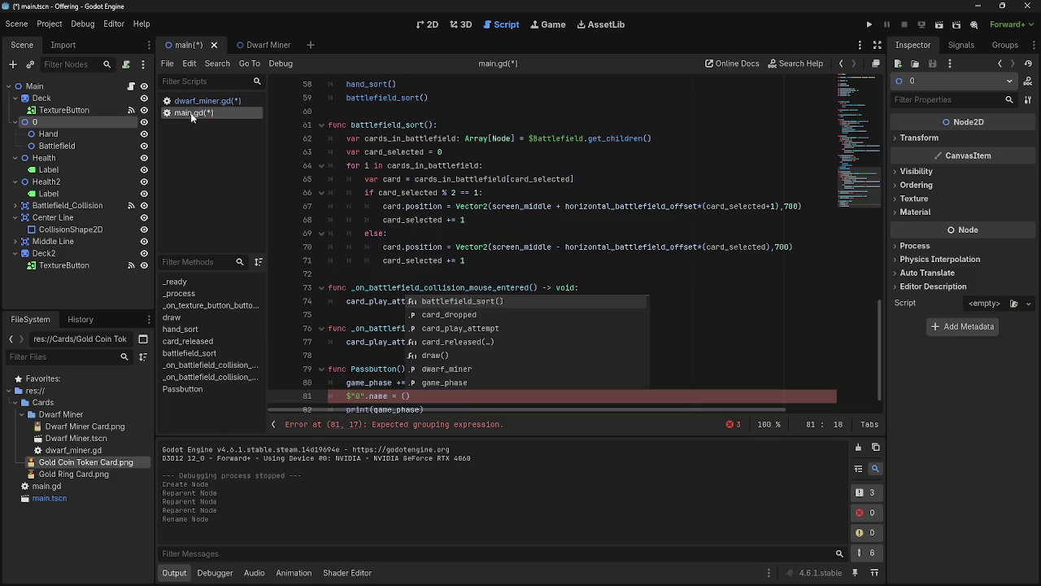
# Complete line 81 as $"0".name = (game_phase) and run the game
pyautogui.click(375, 360)
pyautogui.click(442, 384)
pyautogui.write('game_pha')
pyautogui.press('BackSpace')
pyautogui.press('BackSpace')
pyautogui.press('BackSpace')
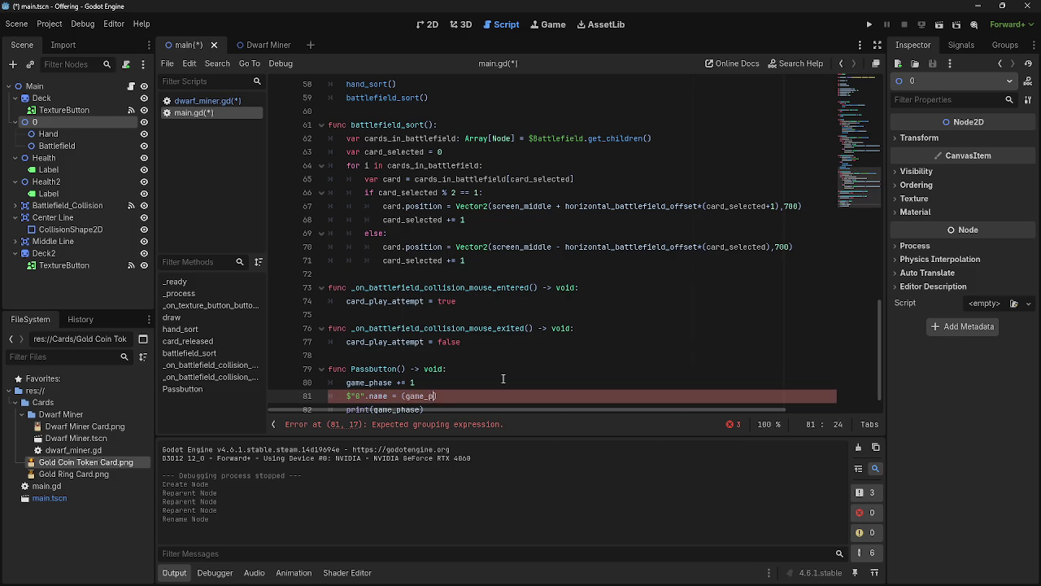
pyautogui.write('phase')
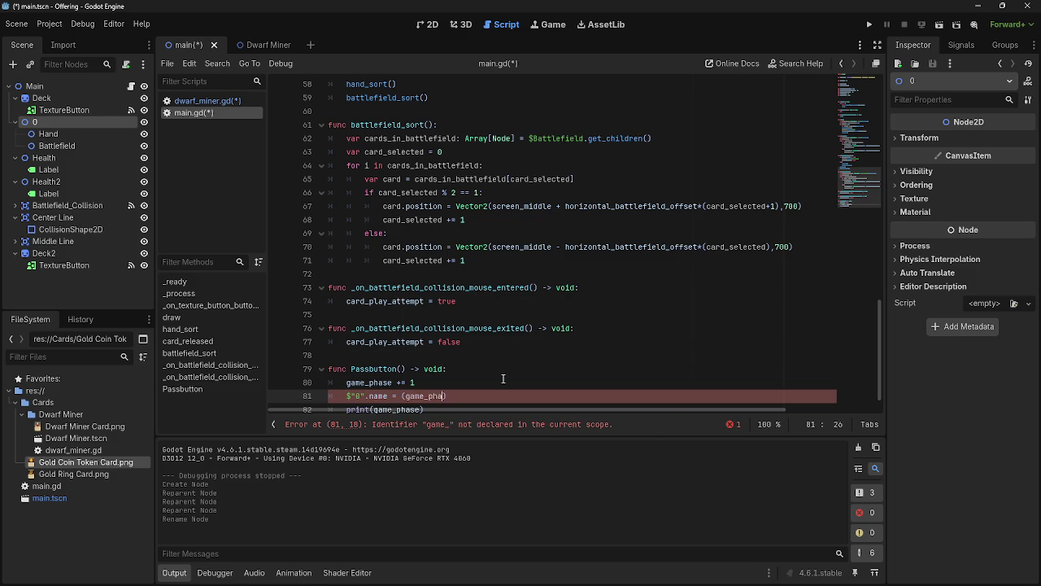
pyautogui.scroll(-1, 513, 381)
pyautogui.write(')')
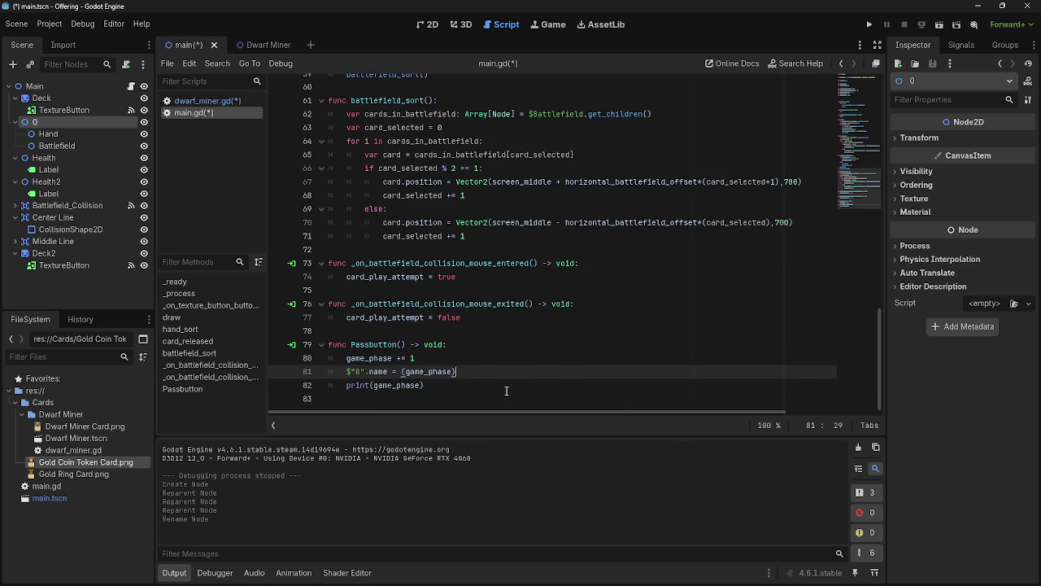
pyautogui.click(869, 27)
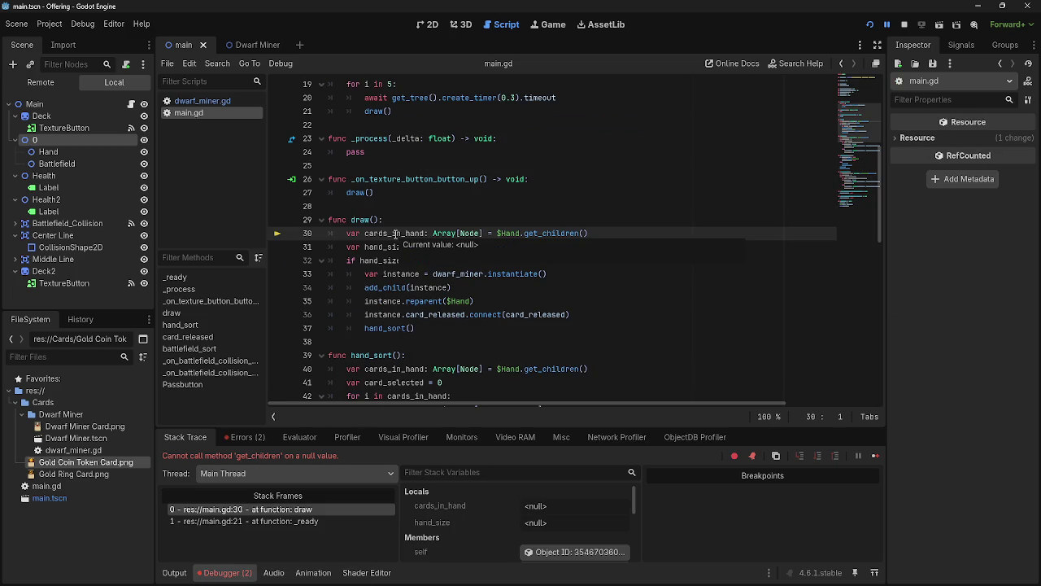
# Inspect the Hand and cards_in_hand assignment on line 30 where the debugger halted
pyautogui.click(669, 232)
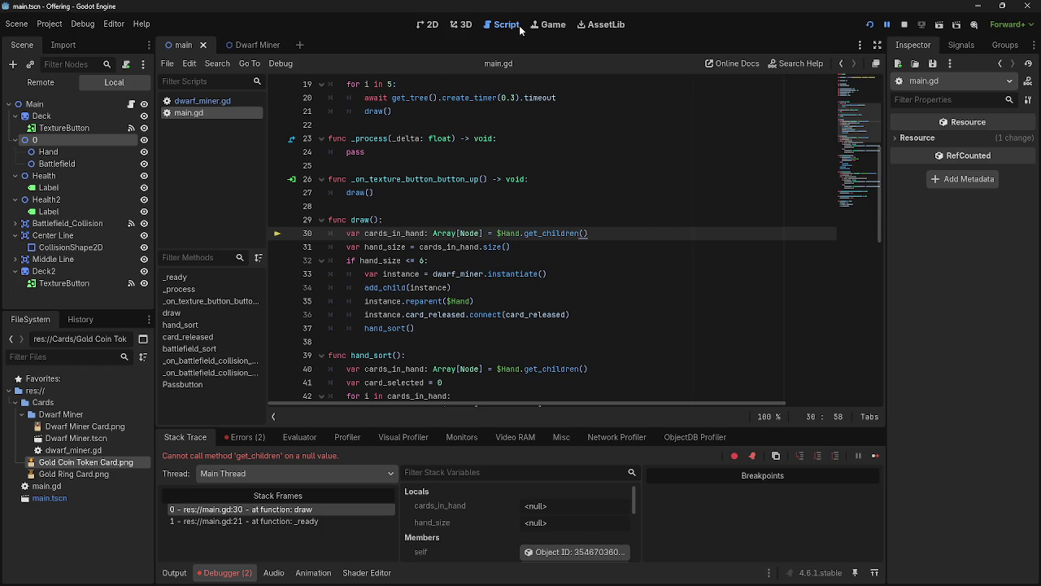
pyautogui.doubleClick(506, 233)
pyautogui.scroll(5, 553, 277)
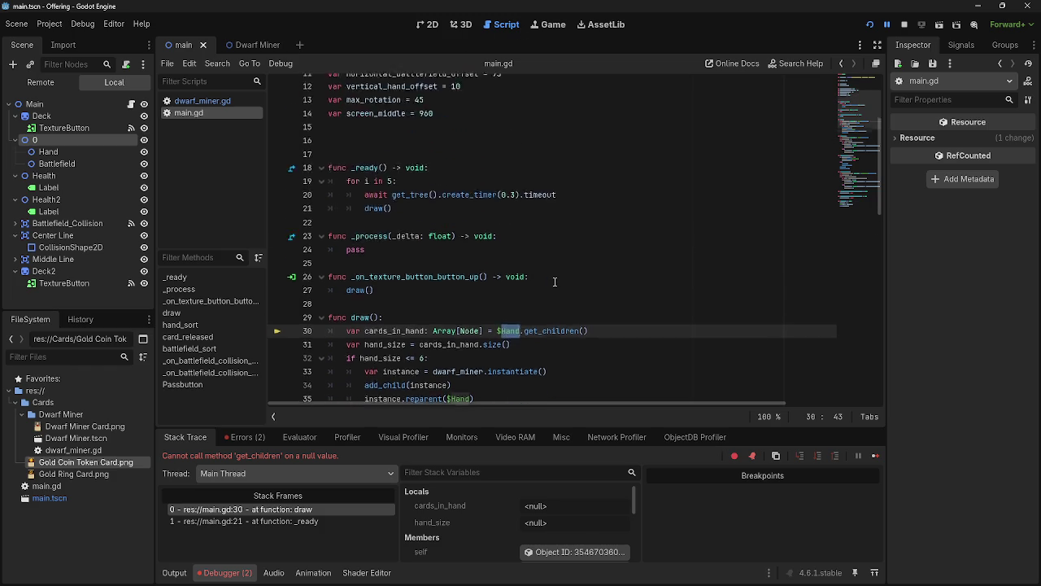
pyautogui.scroll(-4, 555, 281)
pyautogui.scroll(-1, 555, 282)
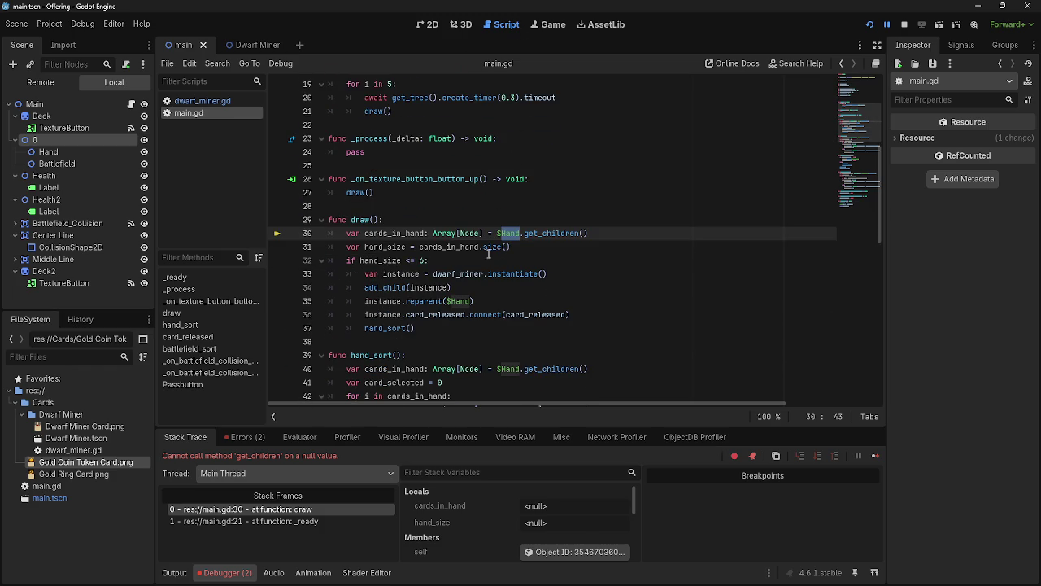
pyautogui.click(614, 233)
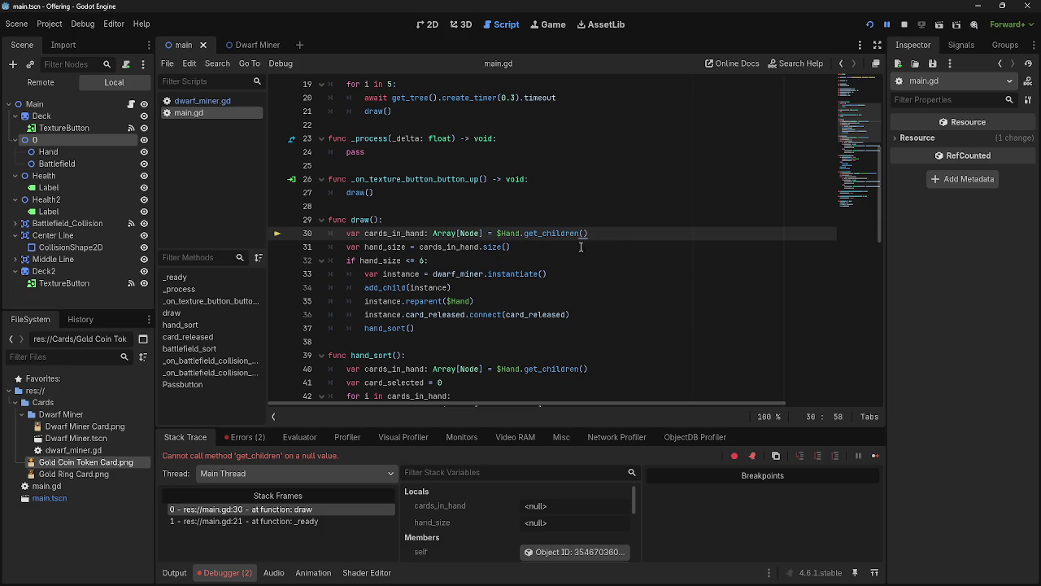
pyautogui.moveTo(365, 234); pyautogui.dragTo(630, 232)
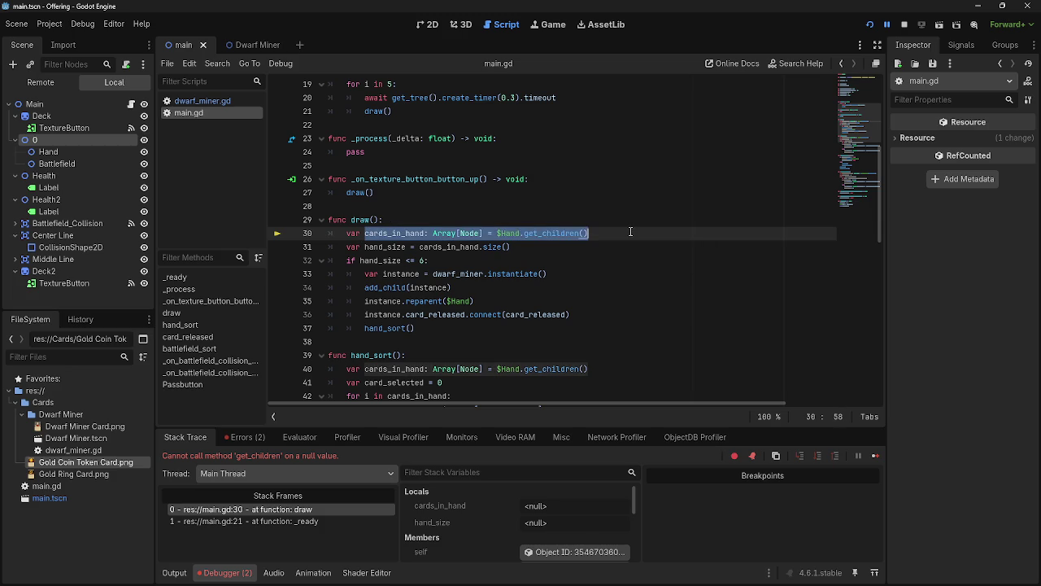
pyautogui.click(630, 232)
# Examine draw on line 29 and get_children on line 30, then show the Remote scene tree
pyautogui.scroll(2, 388, 253)
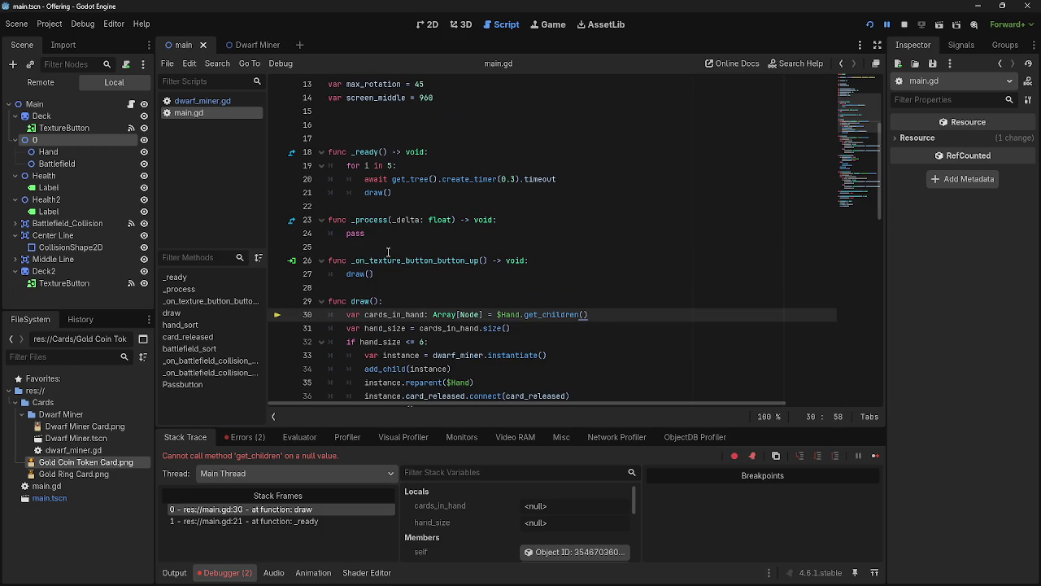
pyautogui.scroll(-1, 389, 253)
pyautogui.doubleClick(361, 261)
pyautogui.click(411, 259)
pyautogui.click(406, 224)
pyautogui.click(378, 275)
pyautogui.doubleClick(378, 274)
pyautogui.doubleClick(557, 273)
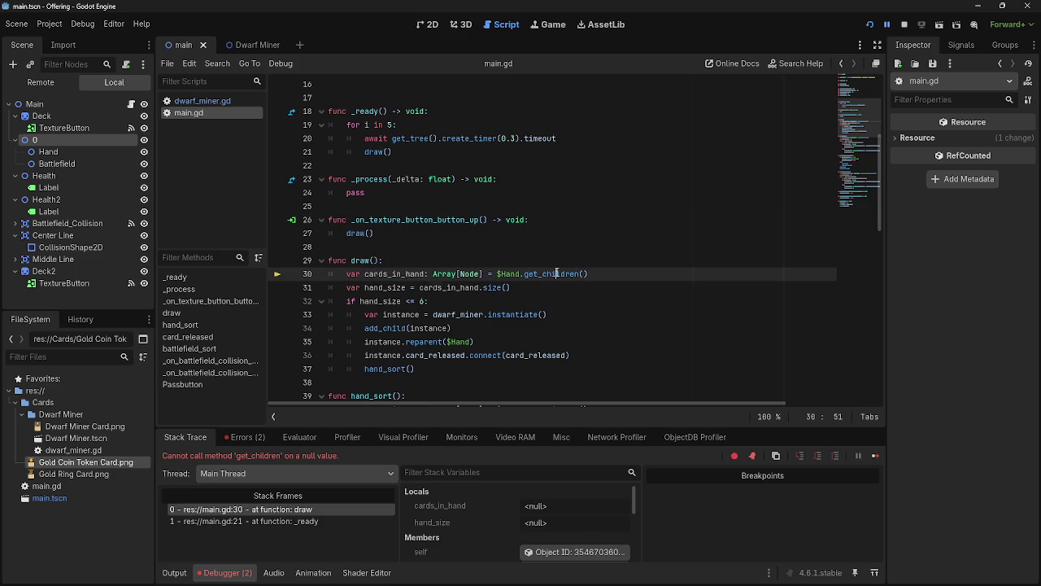
pyautogui.click(606, 274)
pyautogui.click(52, 80)
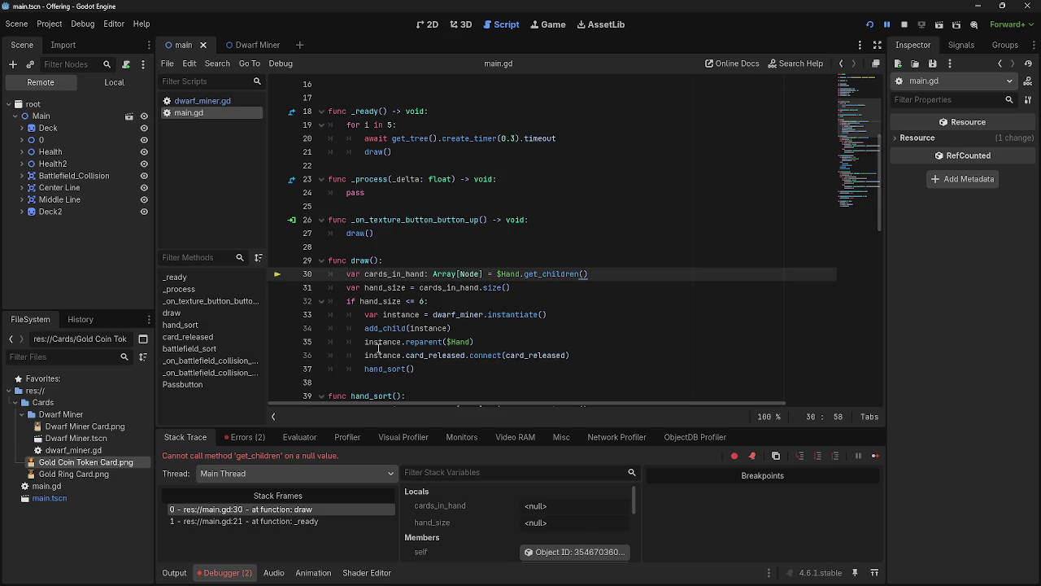
# Expand node 0 in the Remote tree and test dragging the 0/Hand path into lines 38 and 40
pyautogui.scroll(-12, 373, 341)
pyautogui.click(18, 140)
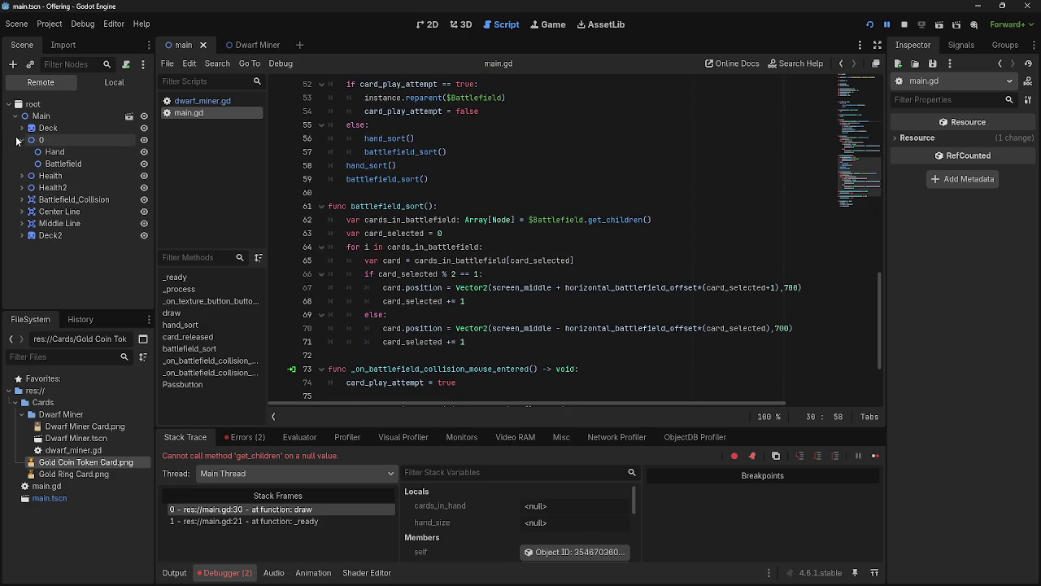
pyautogui.click(54, 152)
pyautogui.scroll(7, 457, 335)
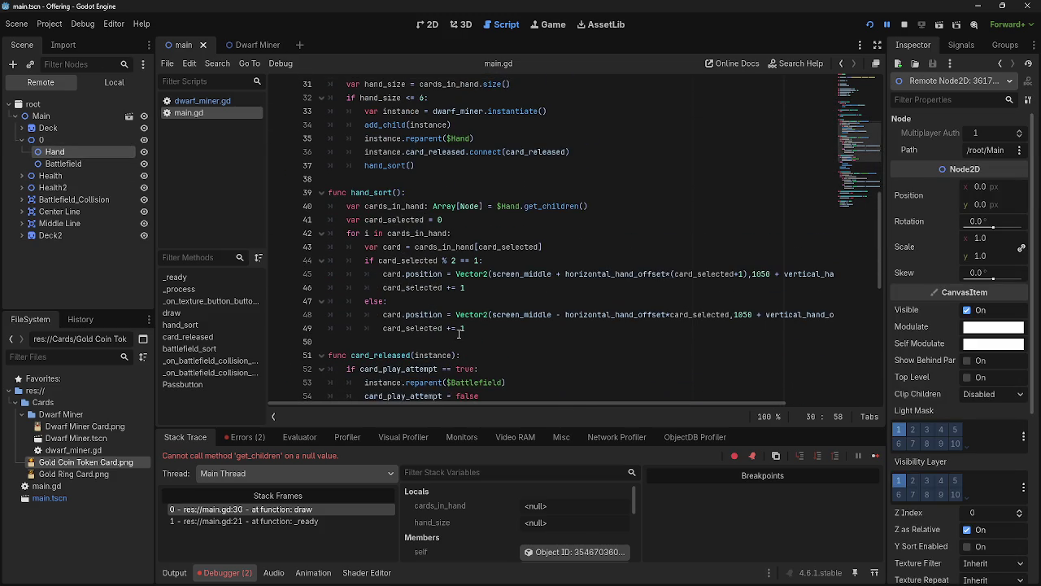
pyautogui.moveTo(521, 208); pyautogui.dragTo(501, 212)
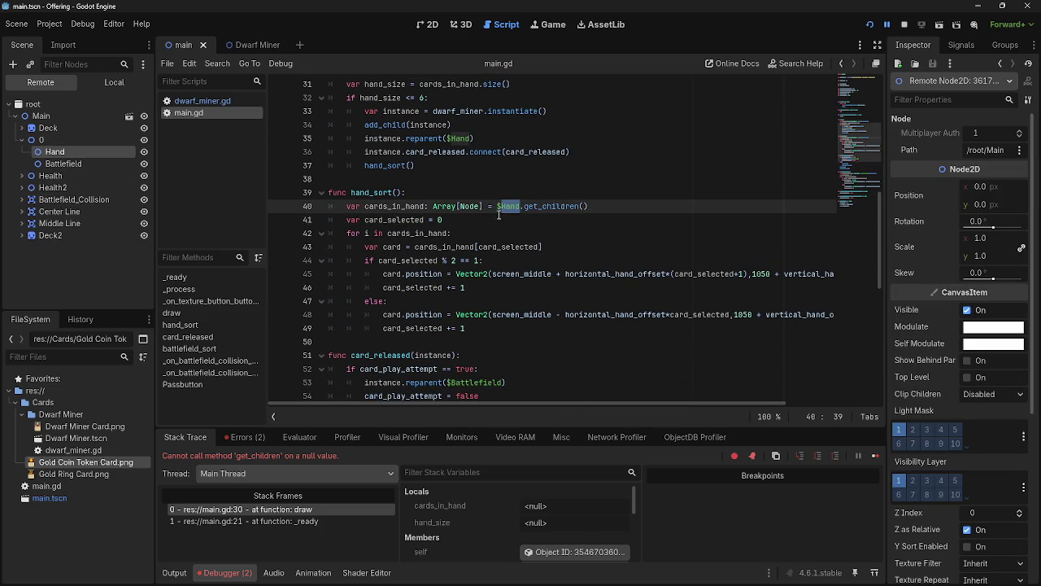
pyautogui.press('BackSpace')
pyautogui.press('BackSpace')
pyautogui.moveTo(61, 153)
pyautogui.mouseDown()
pyautogui.moveTo(493, 185)
pyautogui.moveTo(498, 206)
pyautogui.mouseUp()
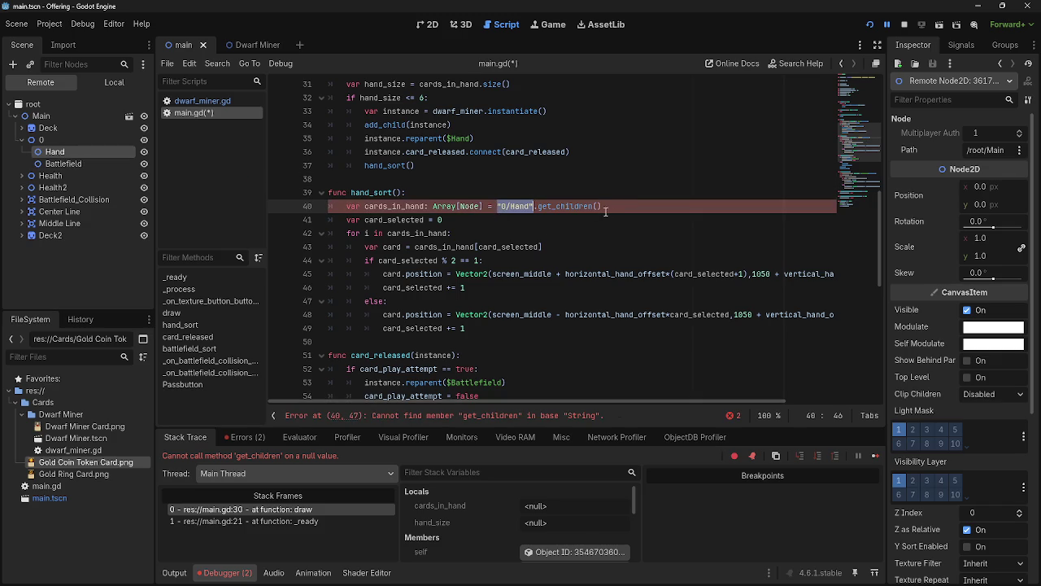
pyautogui.press('BackSpace')
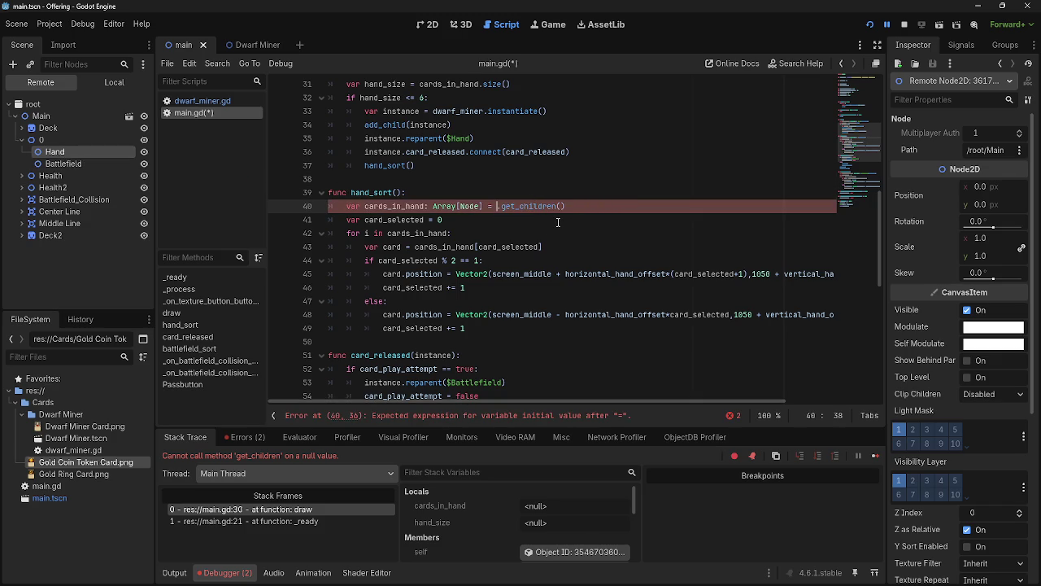
pyautogui.moveTo(40, 141); pyautogui.dragTo(478, 181)
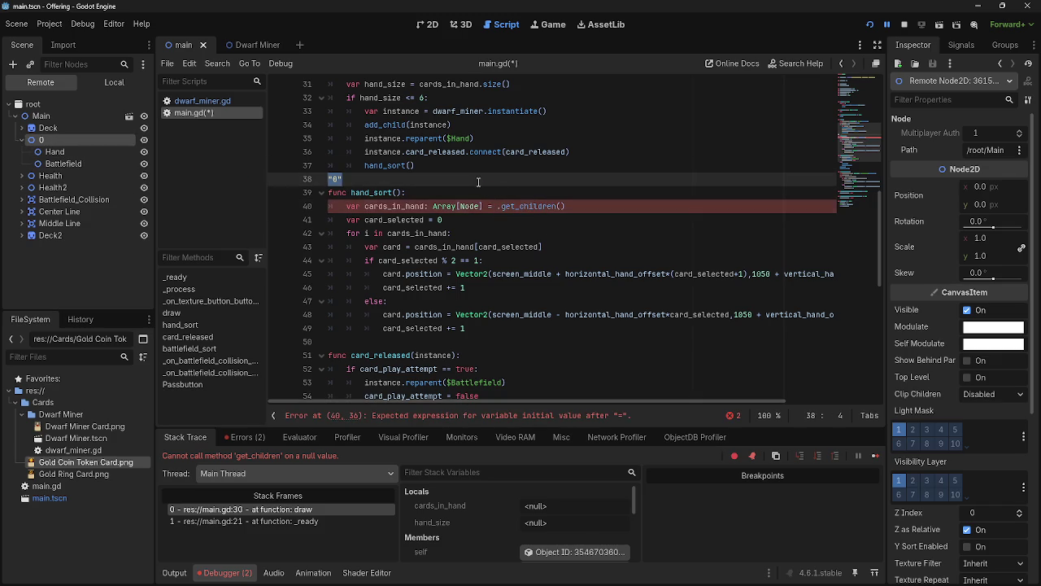
pyautogui.moveTo(69, 151)
pyautogui.mouseDown()
pyautogui.moveTo(88, 163)
pyautogui.moveTo(444, 185)
pyautogui.mouseUp()
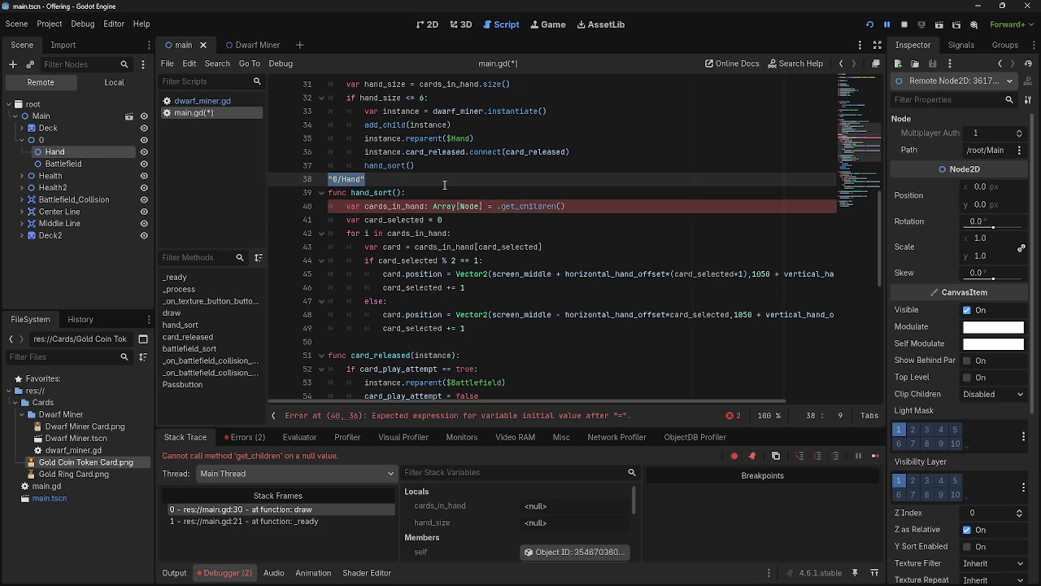
pyautogui.hotkey('ctrl', 'z')
pyautogui.hotkey('ctrl', 'z')
pyautogui.moveTo(75, 116)
pyautogui.mouseDown()
pyautogui.moveTo(440, 191)
pyautogui.moveTo(541, 195)
pyautogui.mouseUp()
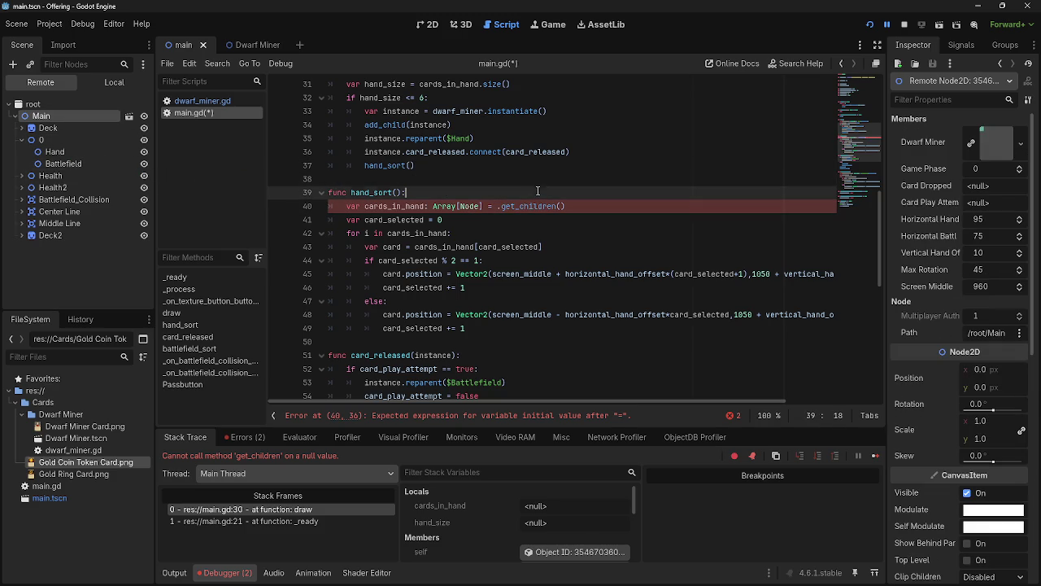
# Restore $Hand before .get_children() on line 40 and save main.gd
pyautogui.click(498, 206)
pyautogui.write('$Hand')
pyautogui.hotkey('ctrl', 's')
pyautogui.press('Left')
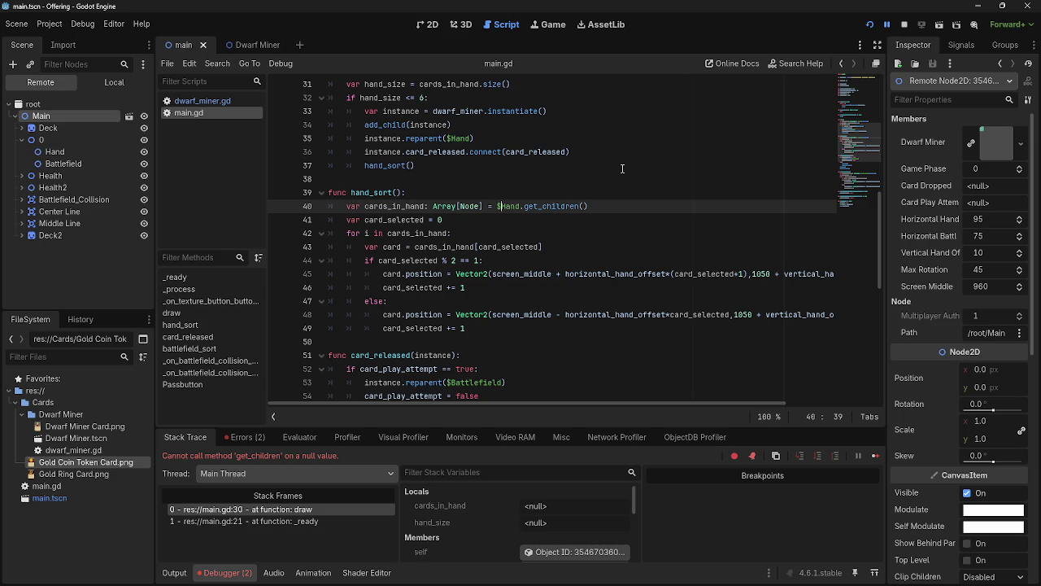
# Remove the node-renaming line 81 from Passbutton, save, and show main.tscn in 2D
pyautogui.click(63, 139)
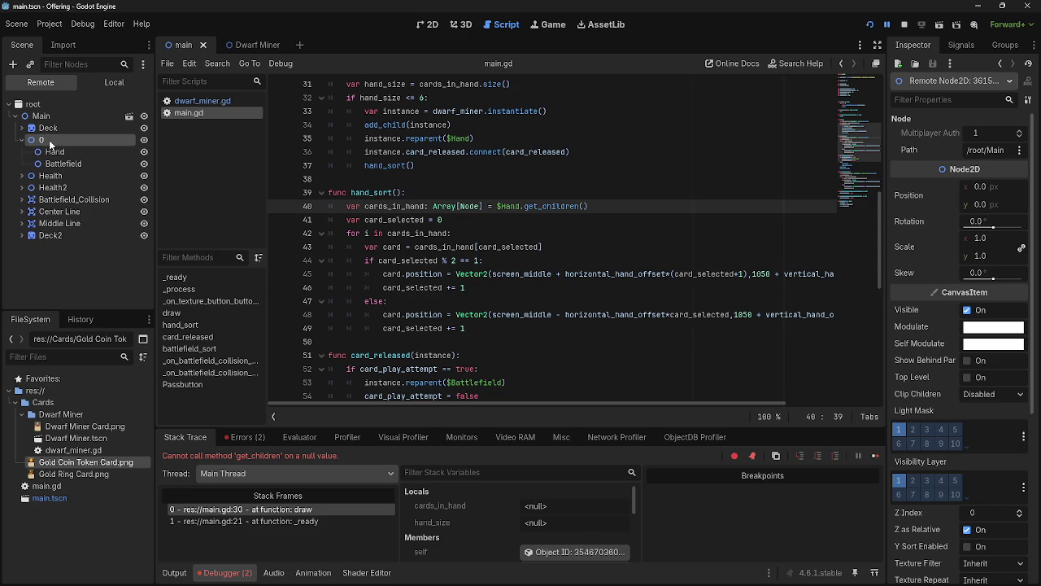
pyautogui.moveTo(497, 206); pyautogui.dragTo(630, 209)
pyautogui.hotkey('ctrl', 'z')
pyautogui.hotkey('ctrl', 'z')
pyautogui.hotkey('ctrl', 'z')
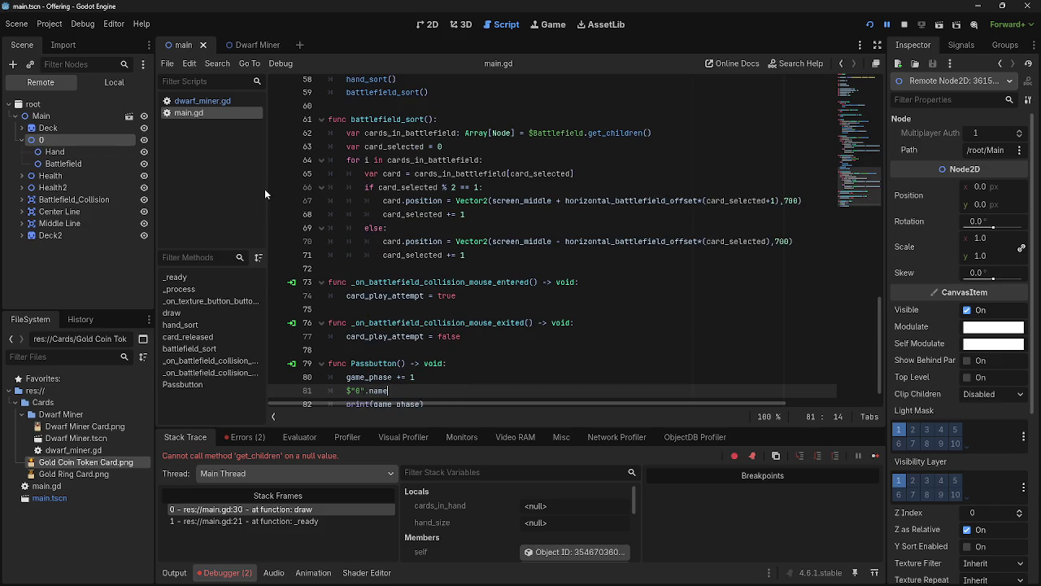
pyautogui.hotkey('ctrl', 'z')
pyautogui.click(63, 269)
pyautogui.hotkey('ctrl', 'z')
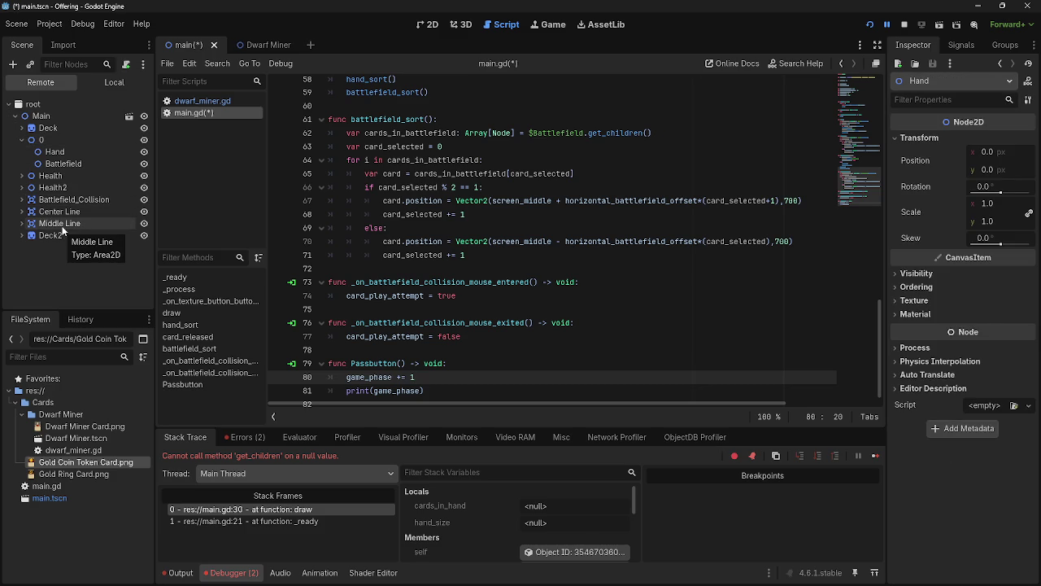
pyautogui.hotkey('ctrl', 'z')
pyautogui.hotkey('ctrl', 'z')
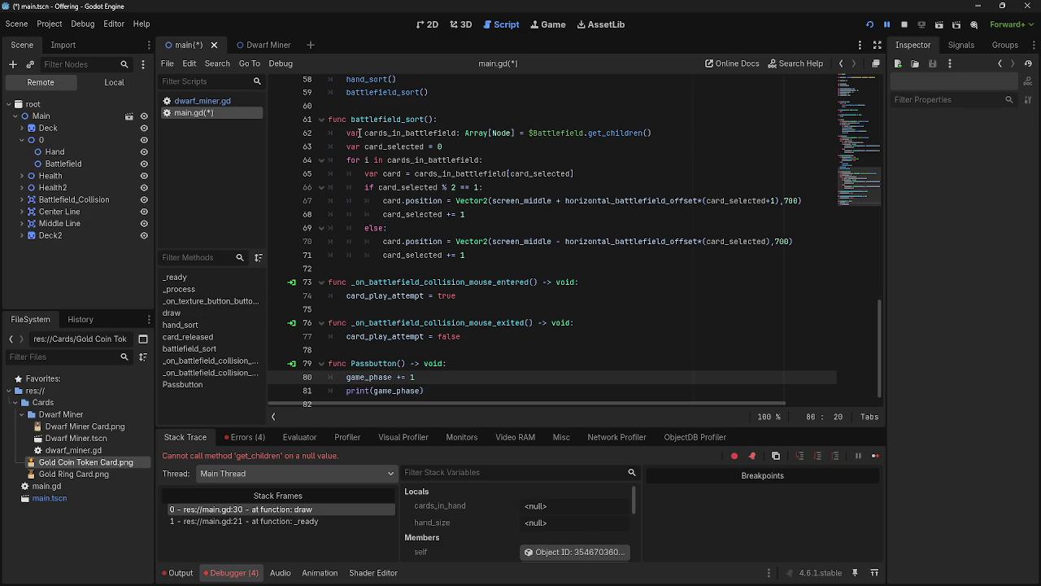
pyautogui.hotkey('ctrl', 'shift', 'z')
pyautogui.hotkey('ctrl', 'shift', 'z')
pyautogui.hotkey('ctrl', 's')
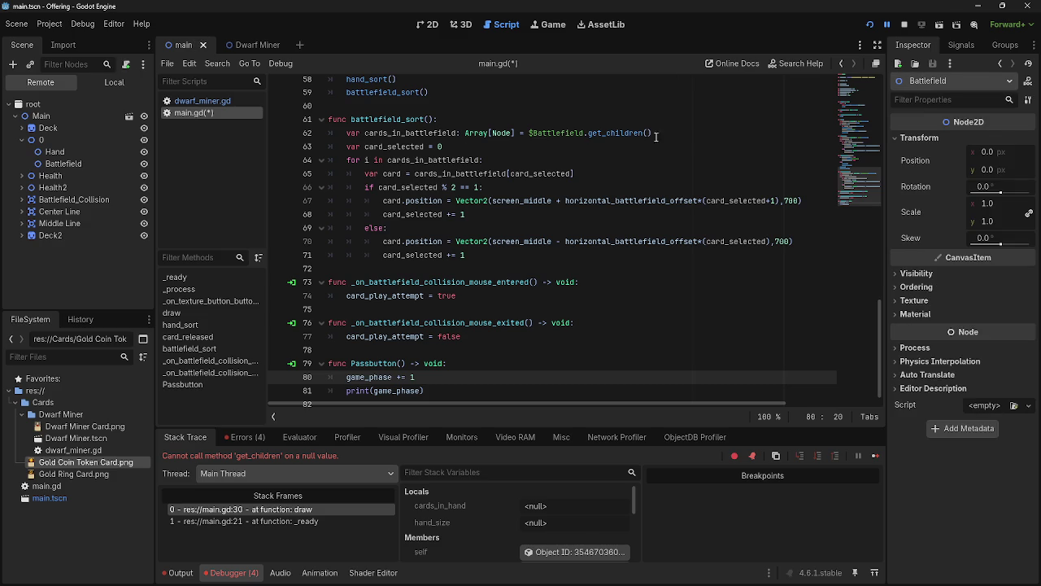
pyautogui.click(425, 24)
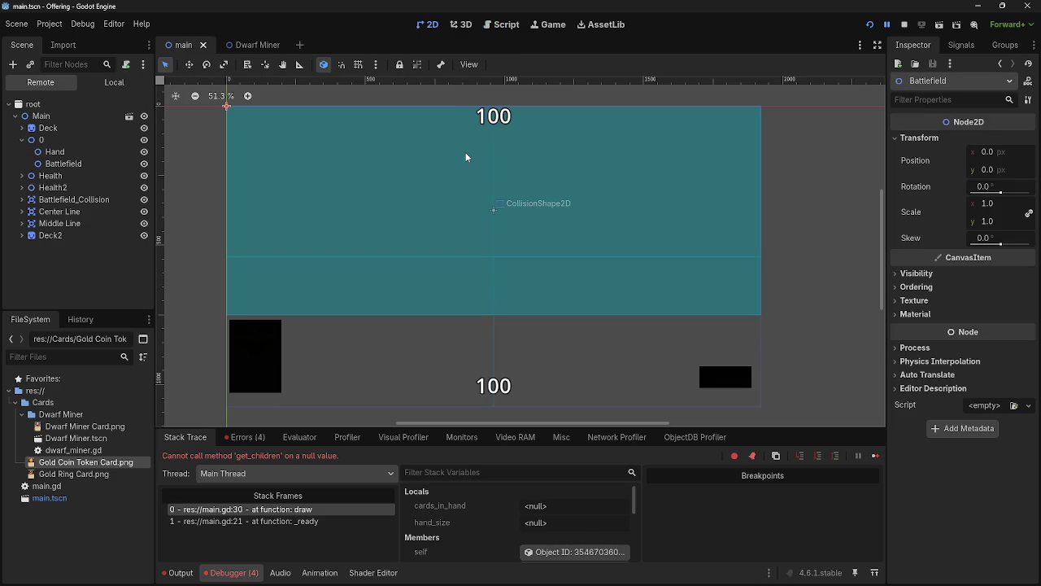
# Stop the running game, move Hand out of node 0, and delete node 0
pyautogui.click(64, 141)
pyautogui.click(59, 152)
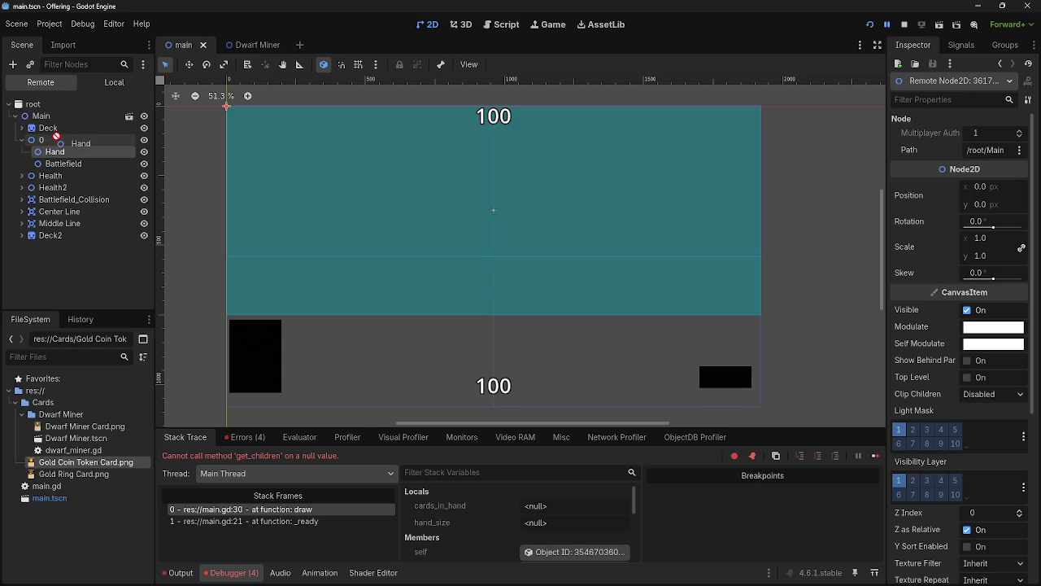
pyautogui.click(912, 26)
pyautogui.moveTo(48, 134)
pyautogui.mouseDown()
pyautogui.moveTo(47, 143)
pyautogui.moveTo(45, 123)
pyautogui.moveTo(57, 146)
pyautogui.moveTo(54, 118)
pyautogui.moveTo(48, 128)
pyautogui.mouseUp()
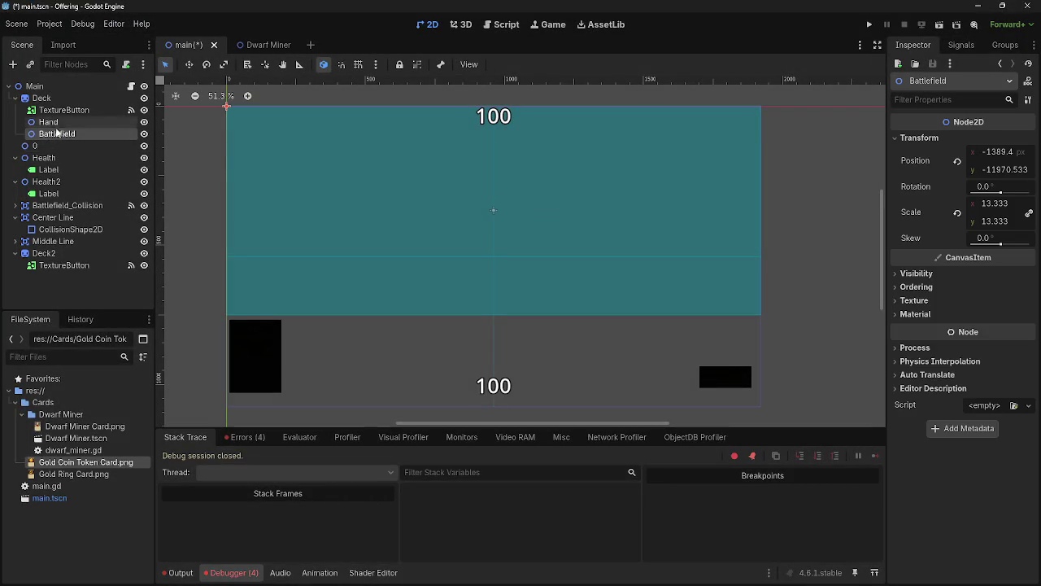
pyautogui.click(34, 146)
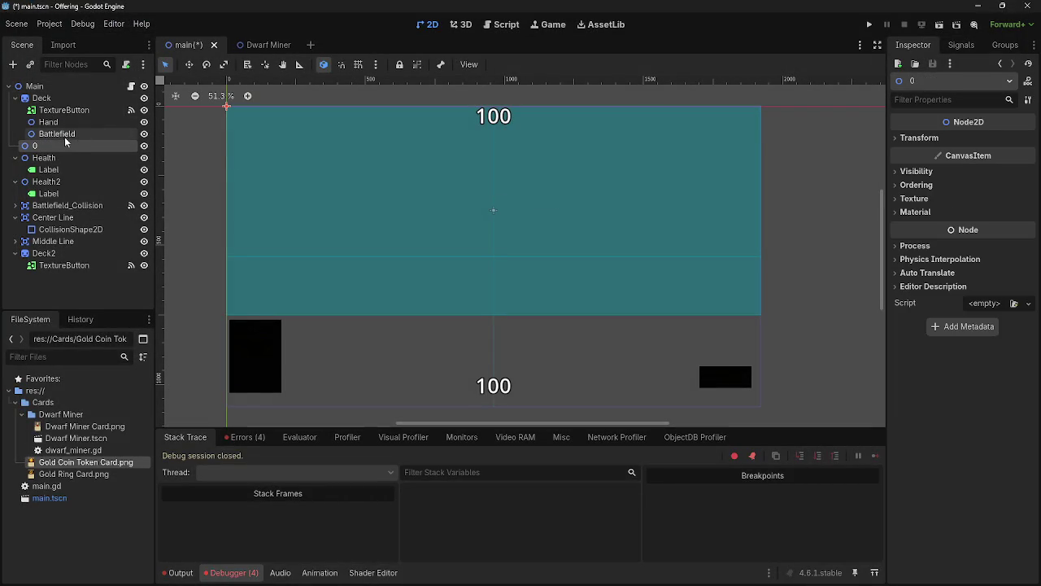
pyautogui.rightClick(56, 145)
pyautogui.click(95, 196)
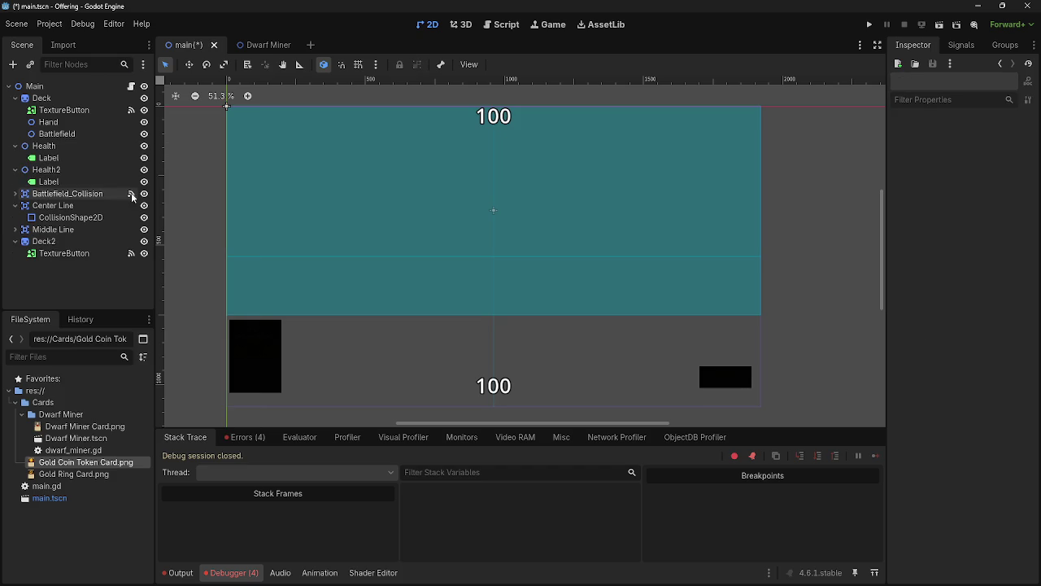
# Move Hand and Battlefield out of Deck to sit directly under Main
pyautogui.click(14, 98)
pyautogui.click(14, 97)
pyautogui.moveTo(48, 122); pyautogui.dragTo(46, 97)
pyautogui.click(57, 134)
pyautogui.moveTo(60, 135); pyautogui.dragTo(47, 93)
# Collapse the Deck, Health, Health2, Center Line and Deck2 nodes, then run the game
pyautogui.click(14, 97)
pyautogui.click(14, 133)
pyautogui.click(16, 147)
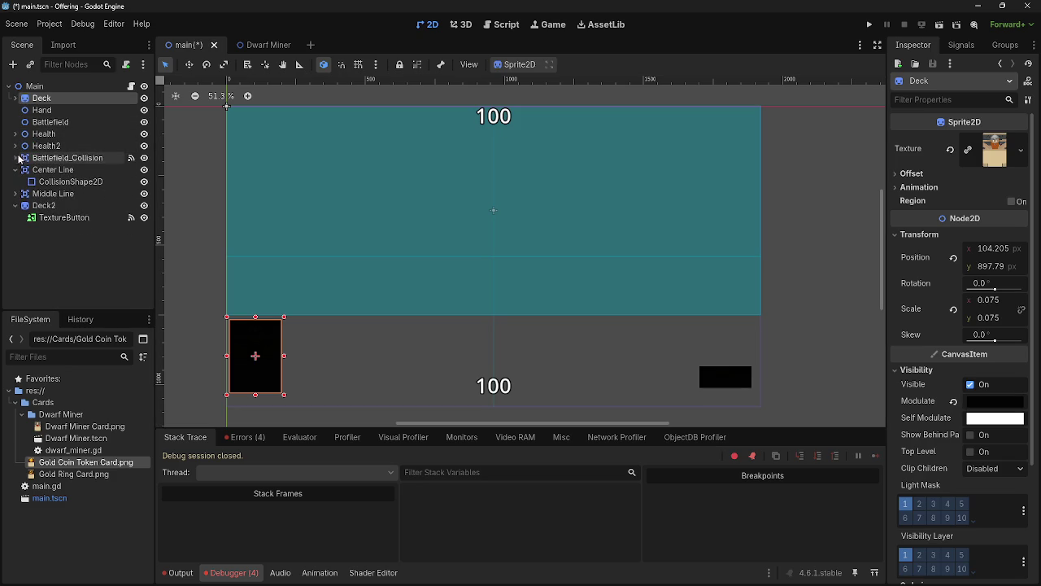
pyautogui.click(15, 169)
pyautogui.click(15, 193)
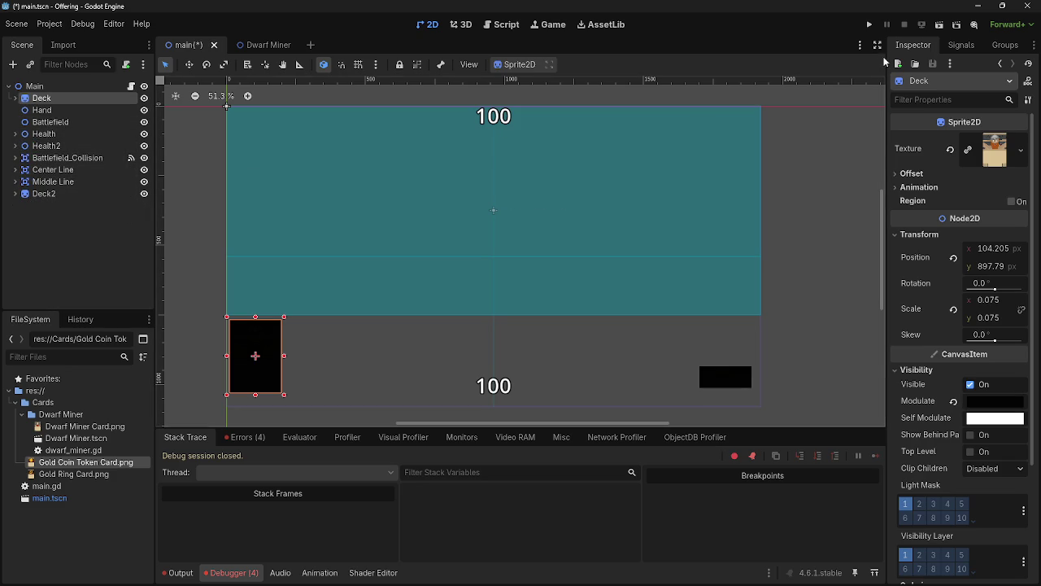
pyautogui.click(870, 25)
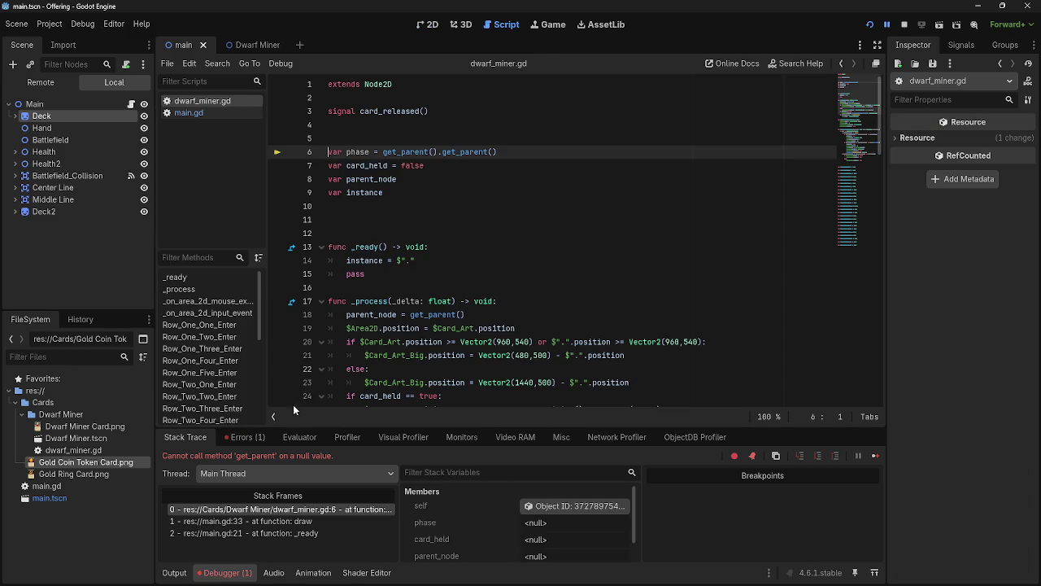
# Delete the var phase = get_parent().get_parent() line and its blank lines, then stop debugging
pyautogui.click(519, 151)
pyautogui.moveTo(519, 151); pyautogui.dragTo(302, 155)
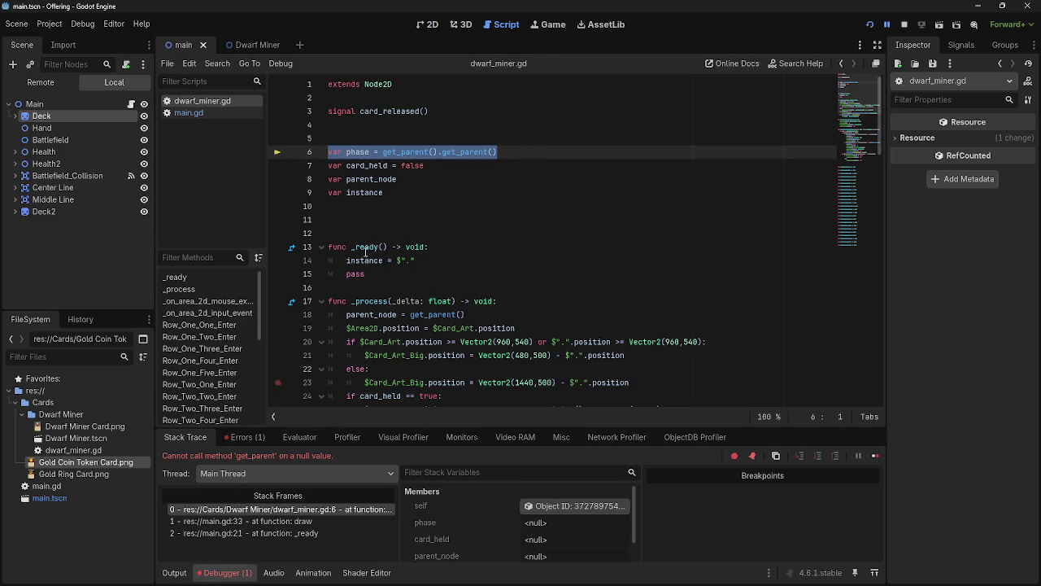
pyautogui.click(34, 104)
pyautogui.click(438, 153)
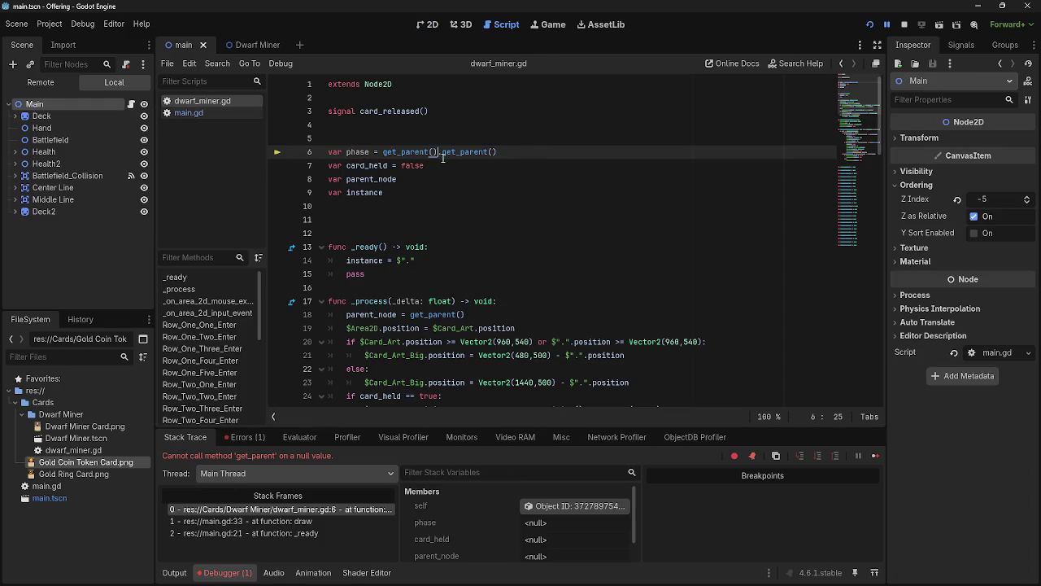
pyautogui.moveTo(498, 152); pyautogui.dragTo(321, 154)
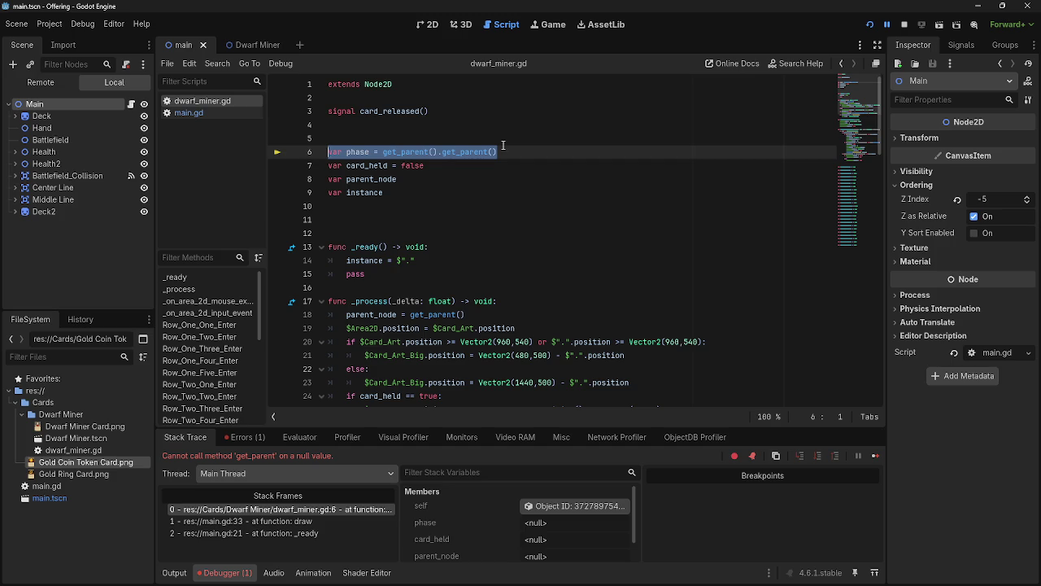
pyautogui.press('BackSpace')
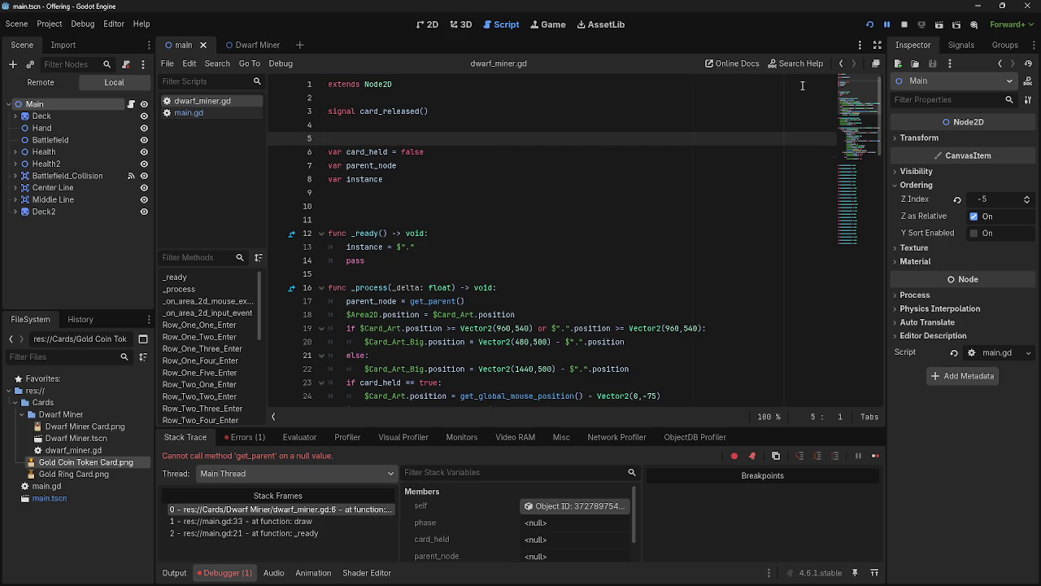
pyautogui.press('BackSpace')
pyautogui.press('BackSpace')
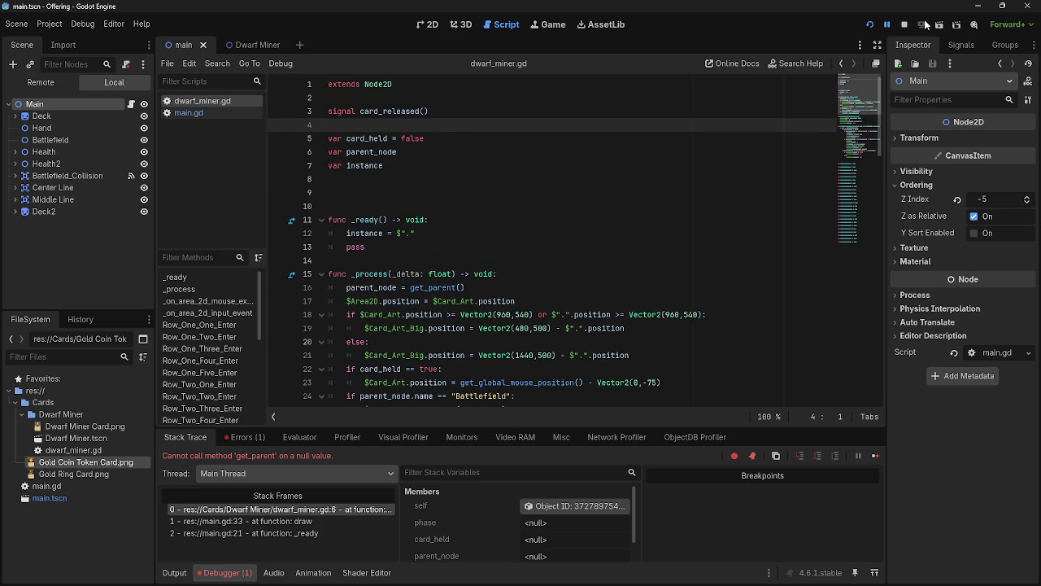
pyautogui.click(904, 25)
# Run the game, drag the dealt dwarf cards from the hand onto the battlefield, then close it
pyautogui.click(869, 25)
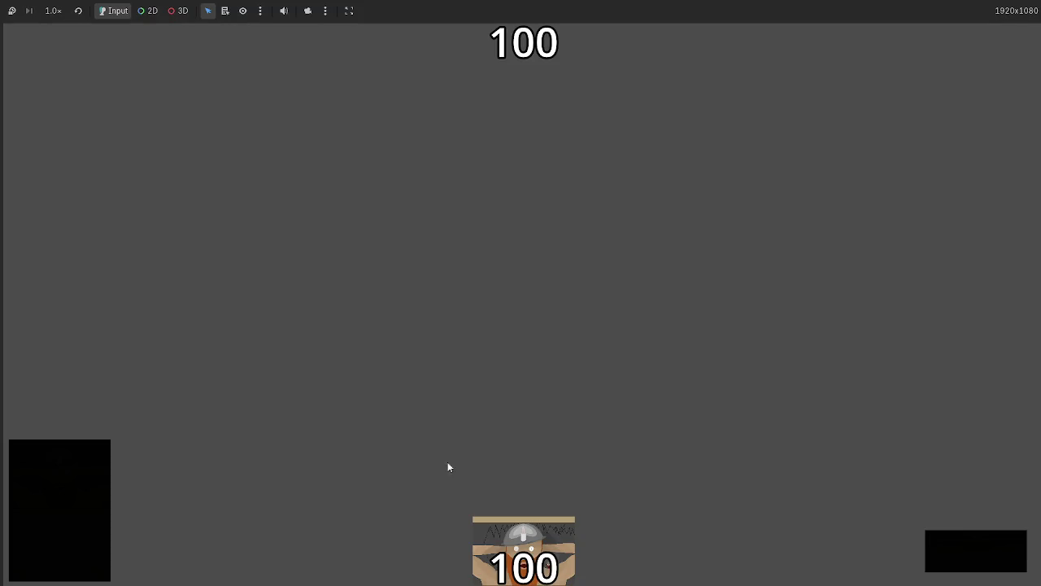
pyautogui.moveTo(546, 537); pyautogui.dragTo(523, 356)
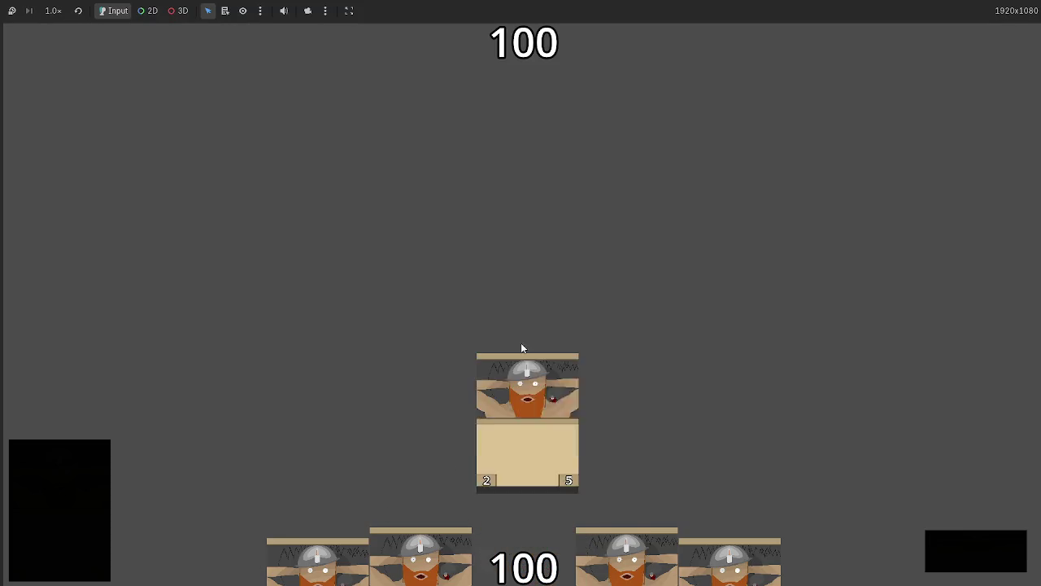
pyautogui.moveTo(580, 525); pyautogui.dragTo(619, 325)
pyautogui.moveTo(524, 549); pyautogui.dragTo(510, 318)
pyautogui.moveTo(521, 553)
pyautogui.mouseDown()
pyautogui.moveTo(618, 342)
pyautogui.moveTo(547, 282)
pyautogui.mouseUp()
pyautogui.press('F8')
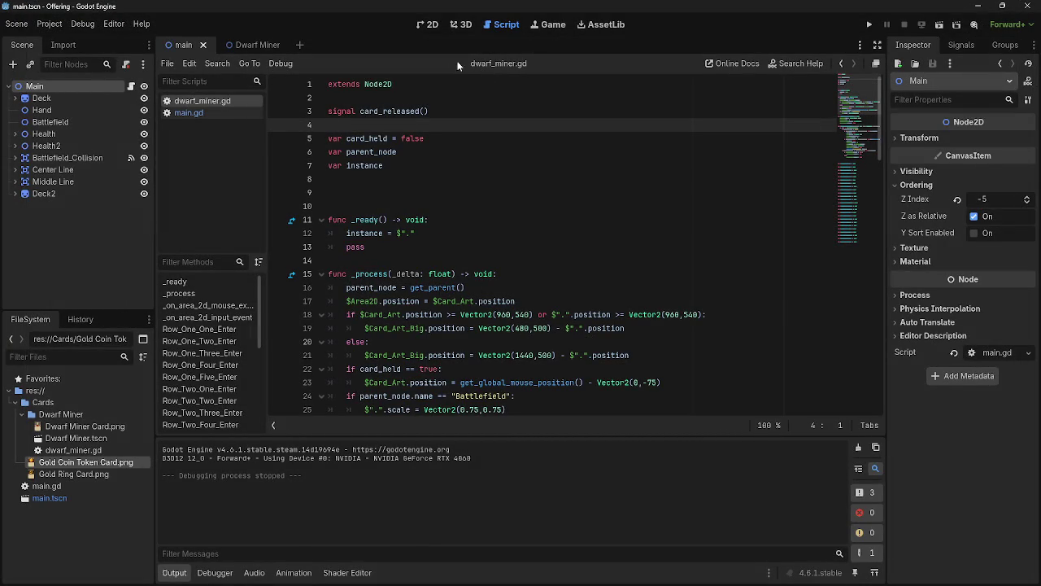
pyautogui.click(429, 25)
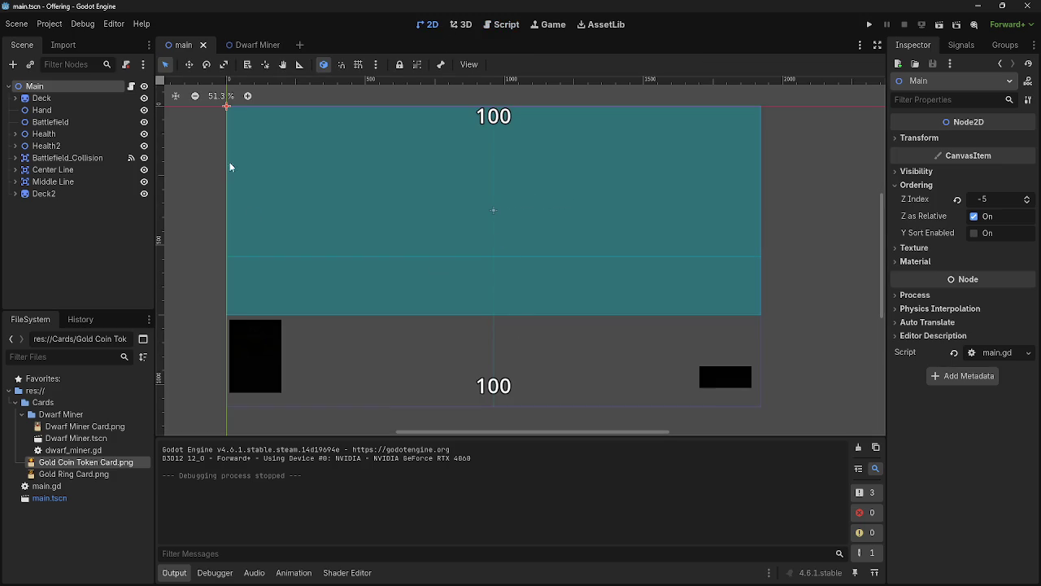
pyautogui.click(488, 26)
pyautogui.scroll(-5, 582, 278)
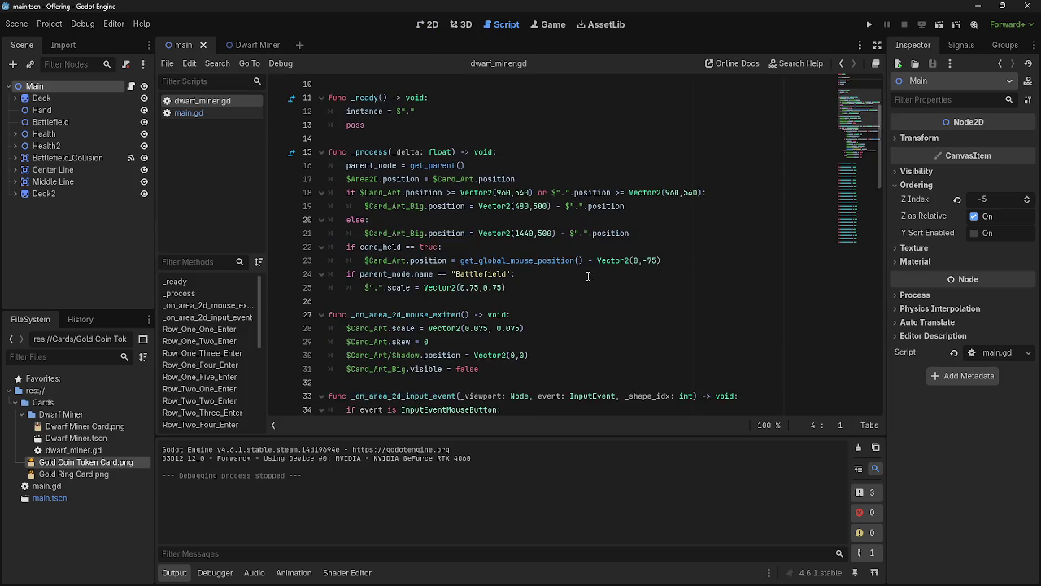
pyautogui.scroll(-5, 588, 277)
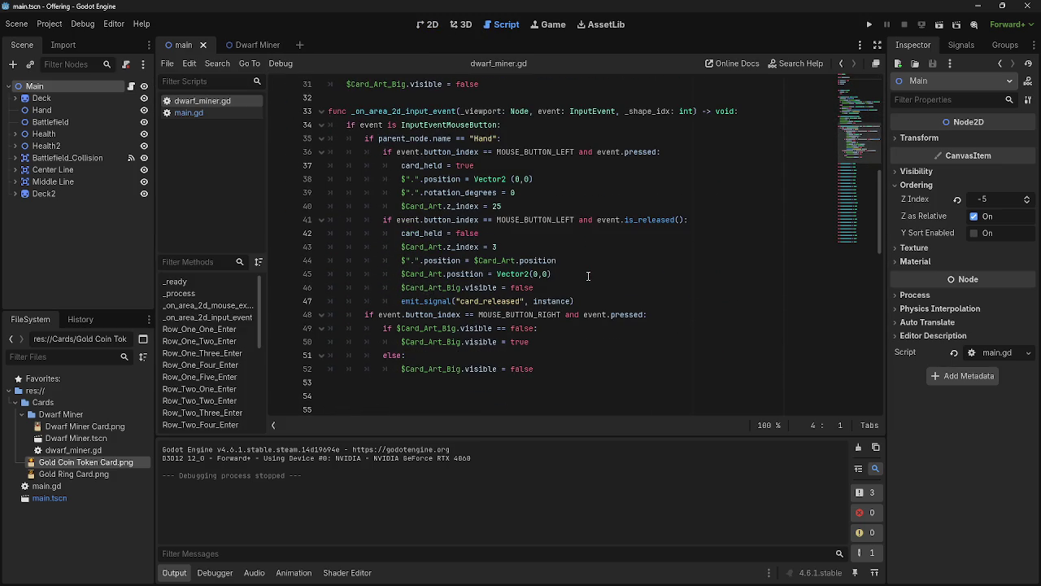
pyautogui.scroll(-1, 570, 242)
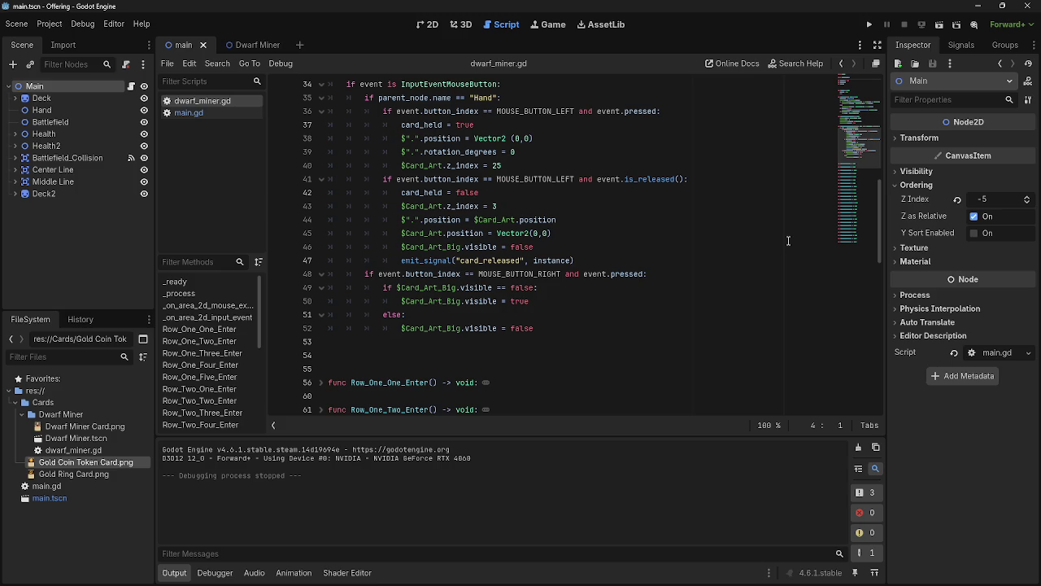
pyautogui.hotkey('alt', 'Tab')
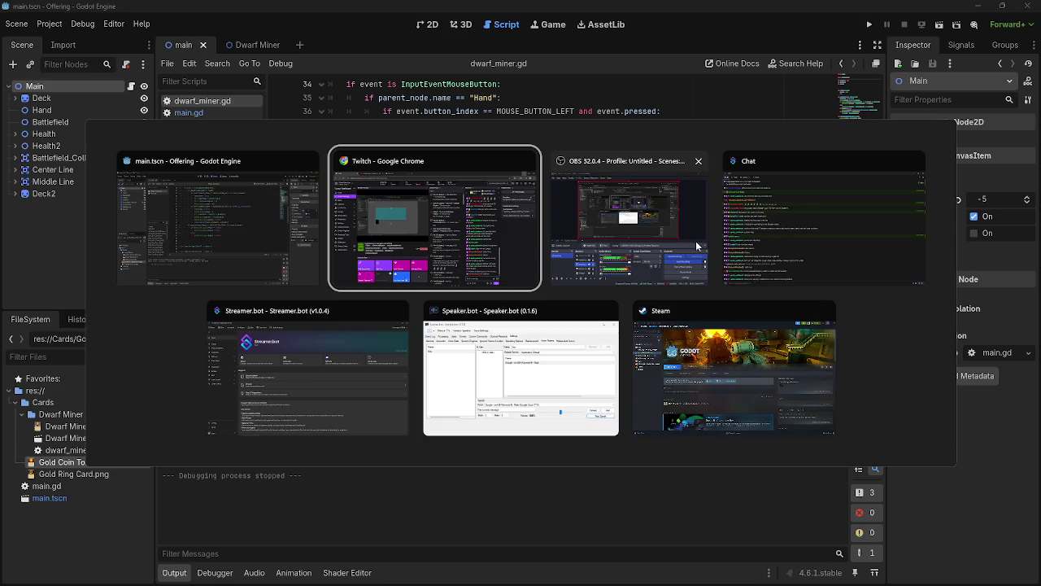
pyautogui.press('Escape')
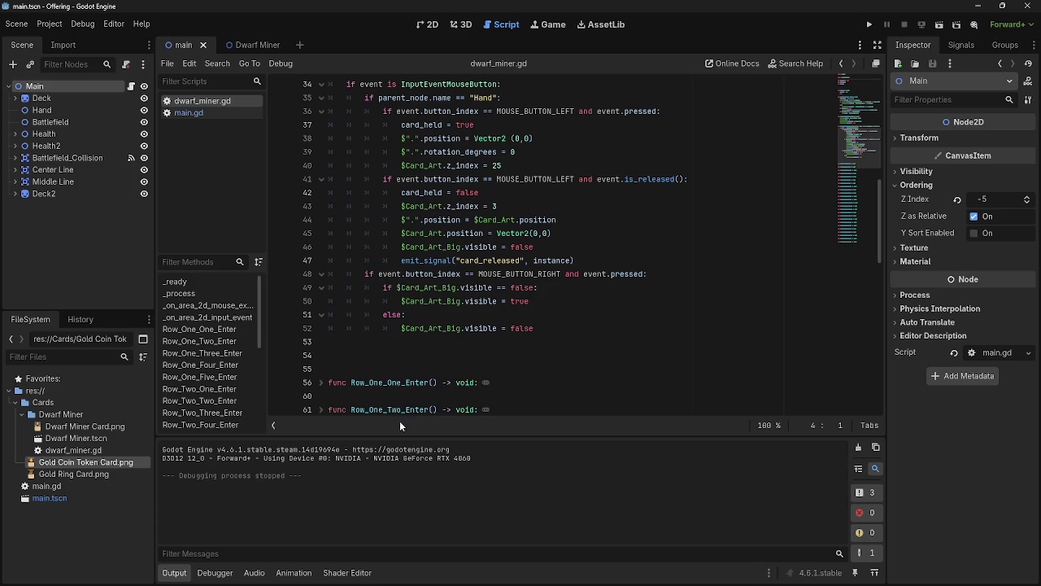
pyautogui.scroll(10, 520, 335)
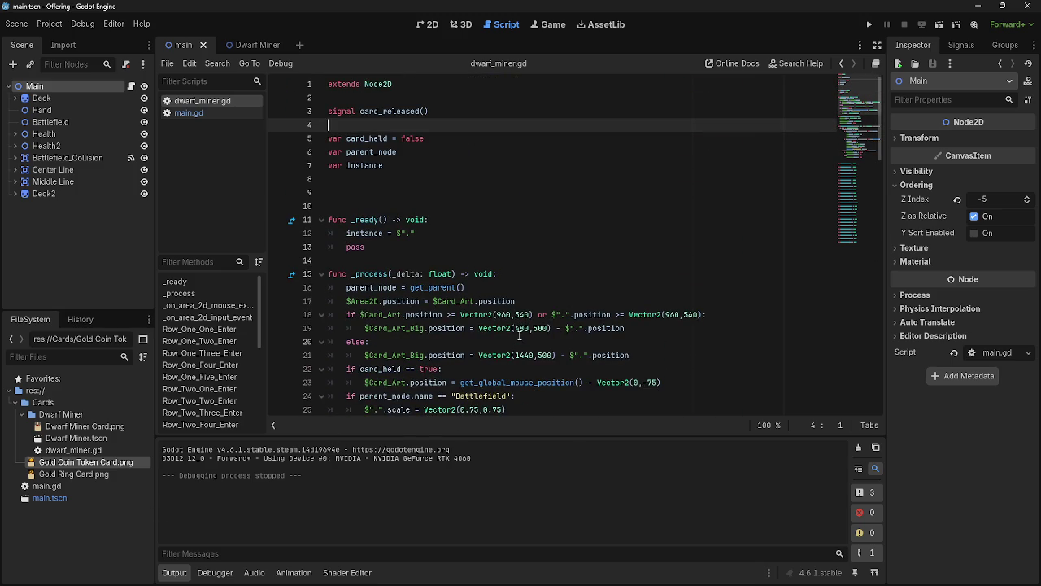
# Add a main_node = get_parent().get_parent() line to dwarf_miner.gd
pyautogui.press('Return')
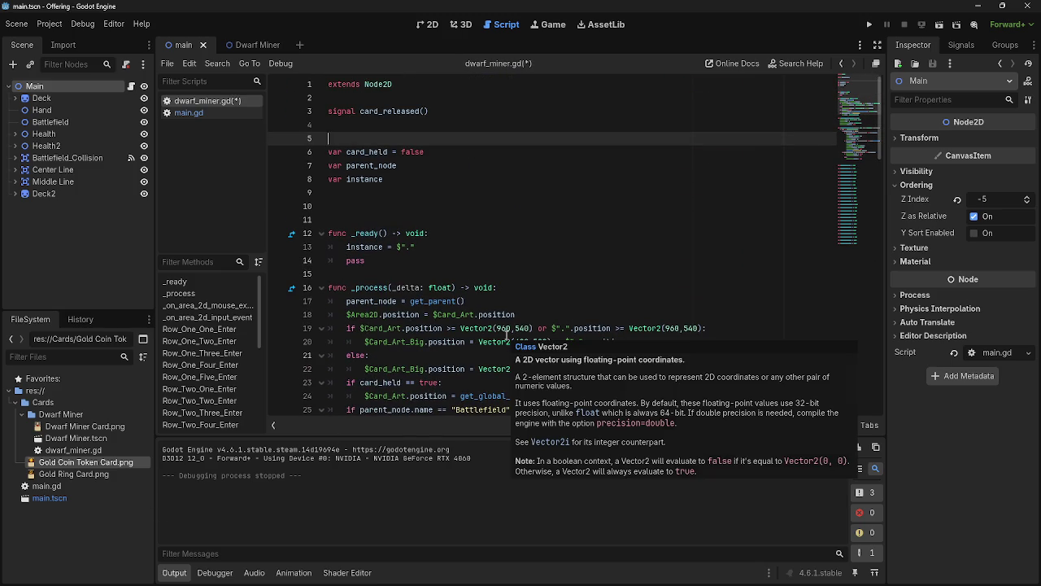
pyautogui.write('var g')
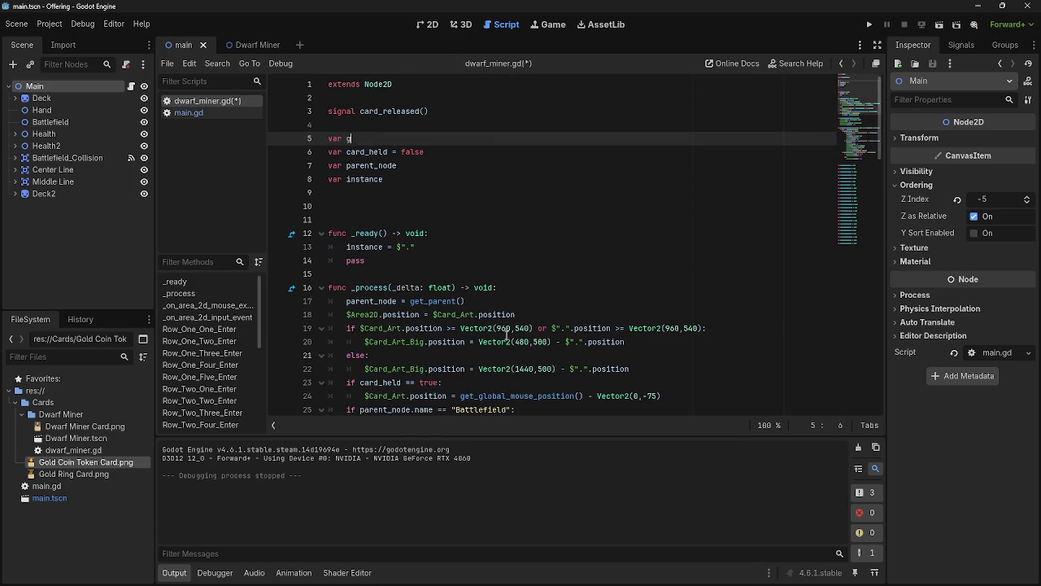
pyautogui.press('BackSpace')
pyautogui.write('main_no')
pyautogui.write('de ')
pyautogui.write('= get')
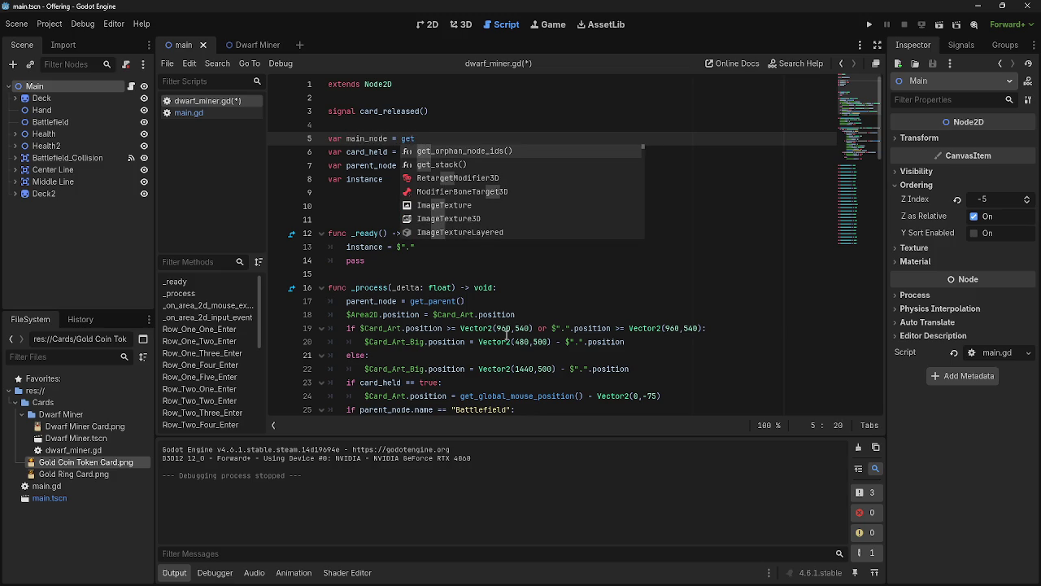
pyautogui.write('_p')
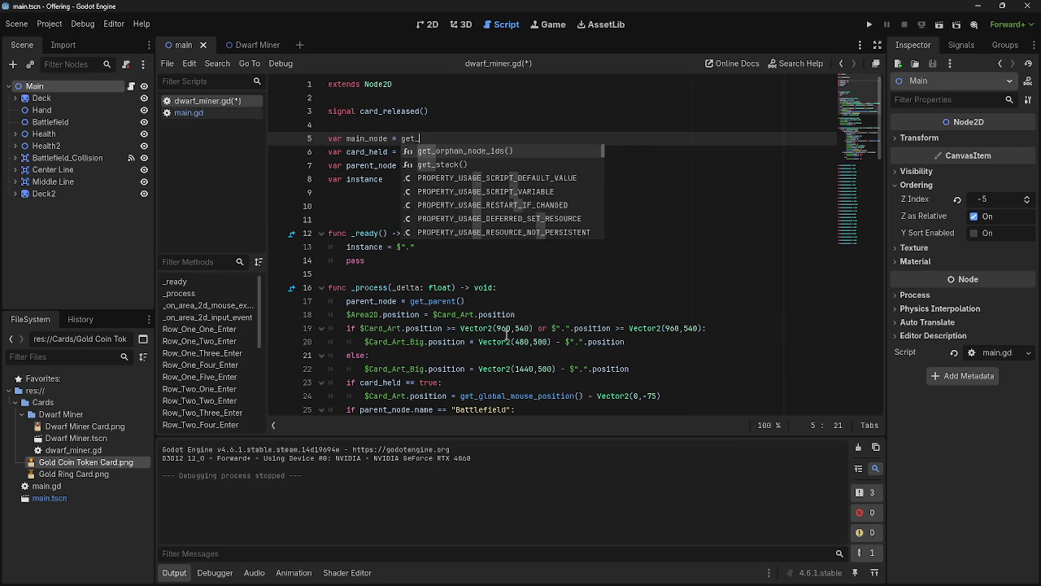
pyautogui.press('BackSpace')
pyautogui.press('BackSpace')
pyautogui.press('BackSpace')
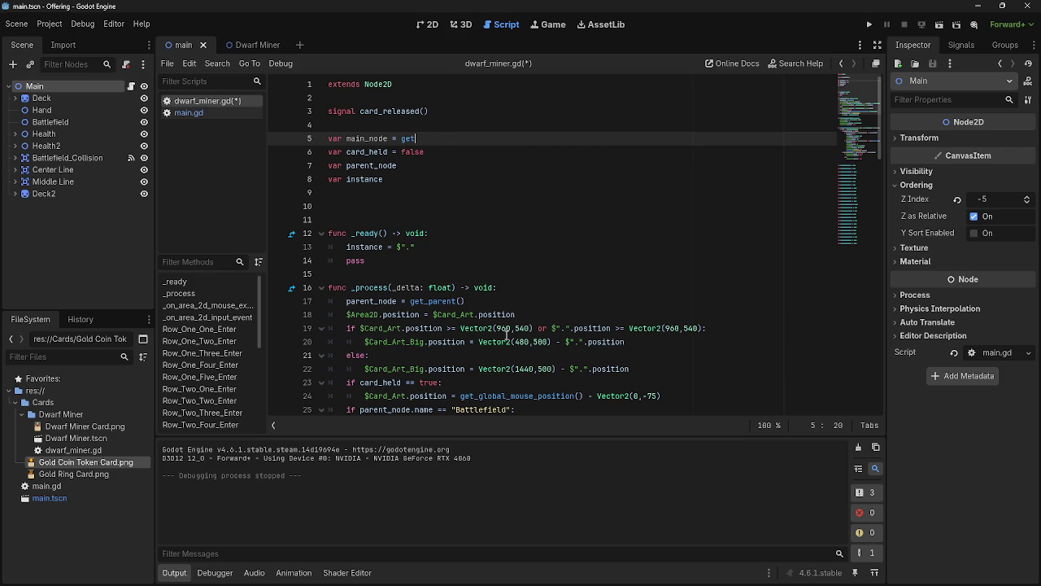
pyautogui.write('t.p')
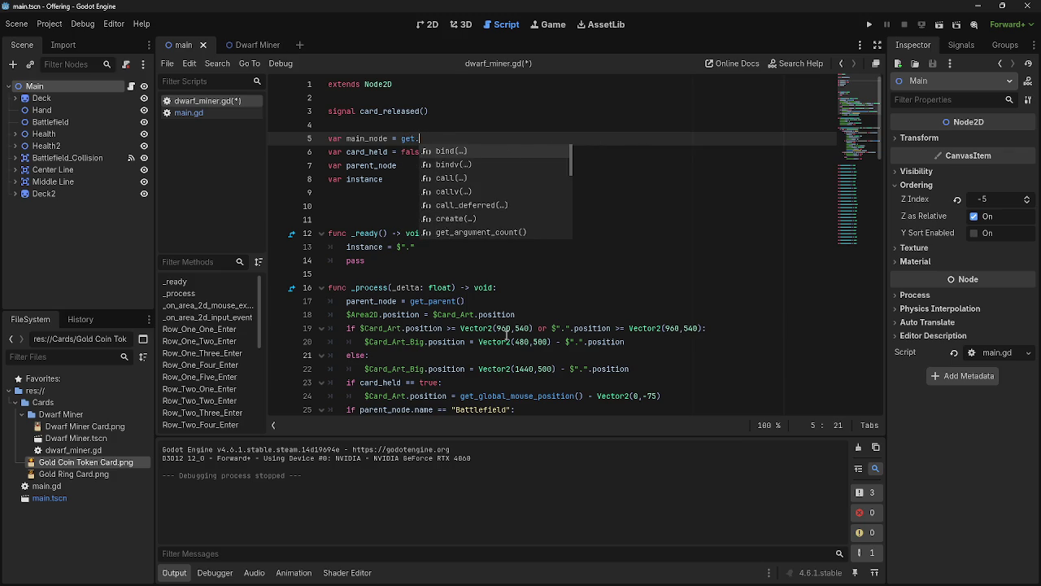
pyautogui.press('BackSpace')
pyautogui.press('BackSpace')
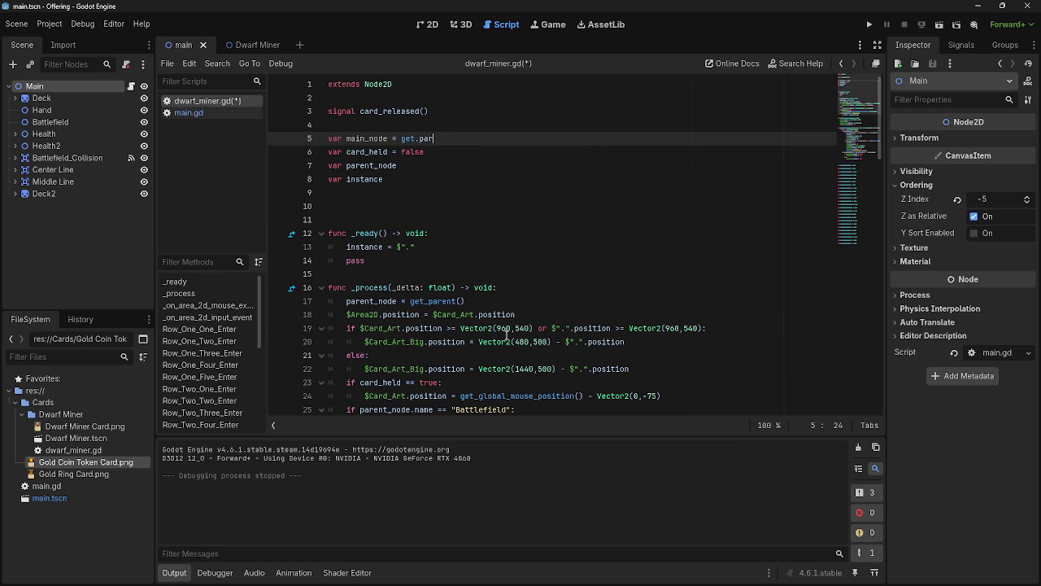
pyautogui.write('_parent')
pyautogui.write('(')
pyautogui.write(').g')
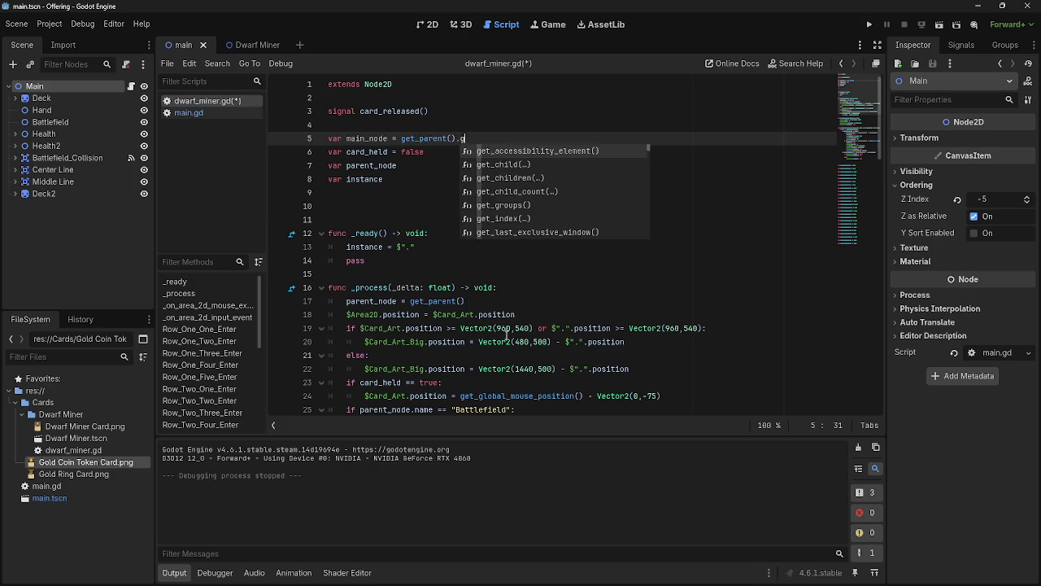
pyautogui.write('et_p')
pyautogui.press('Return')
pyautogui.write(')')
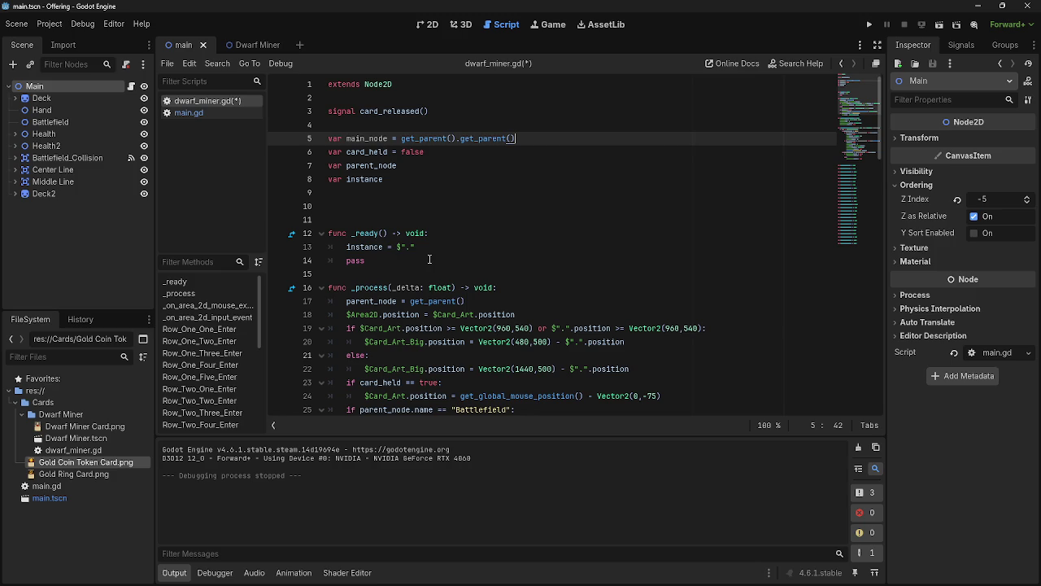
# Insert print(main_node) into the _ready function and run the game
pyautogui.click(431, 261)
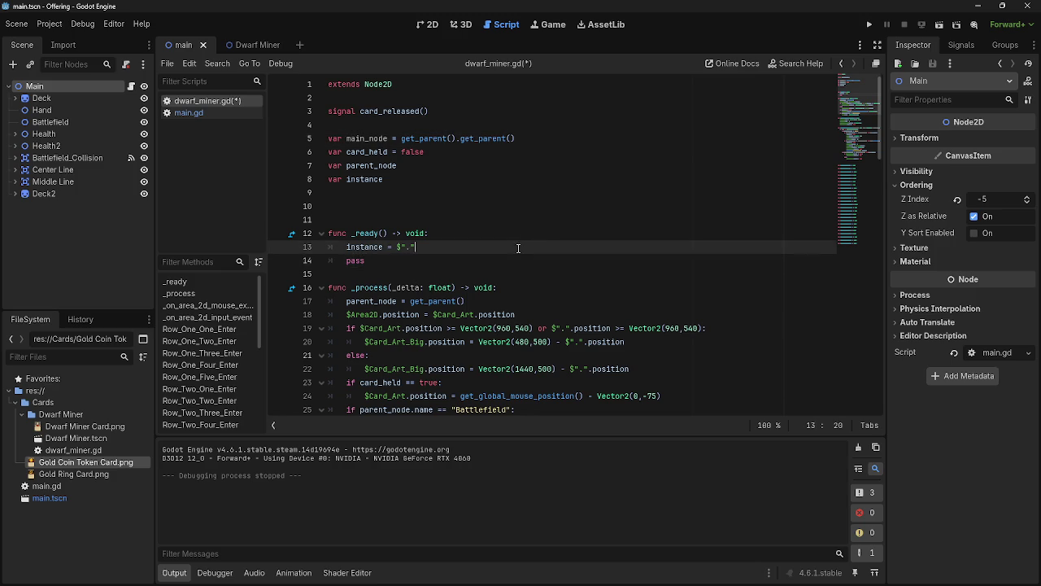
pyautogui.press('Up')
pyautogui.press('End')
pyautogui.press('Return')
pyautogui.write('rep')
pyautogui.press('BackSpace')
pyautogui.write('ad')
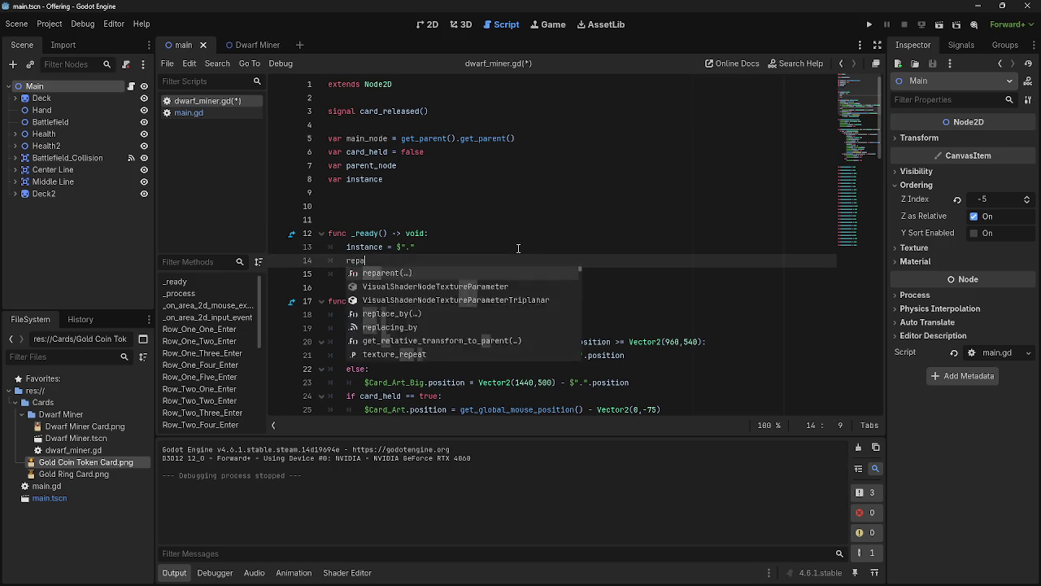
pyautogui.press('Return')
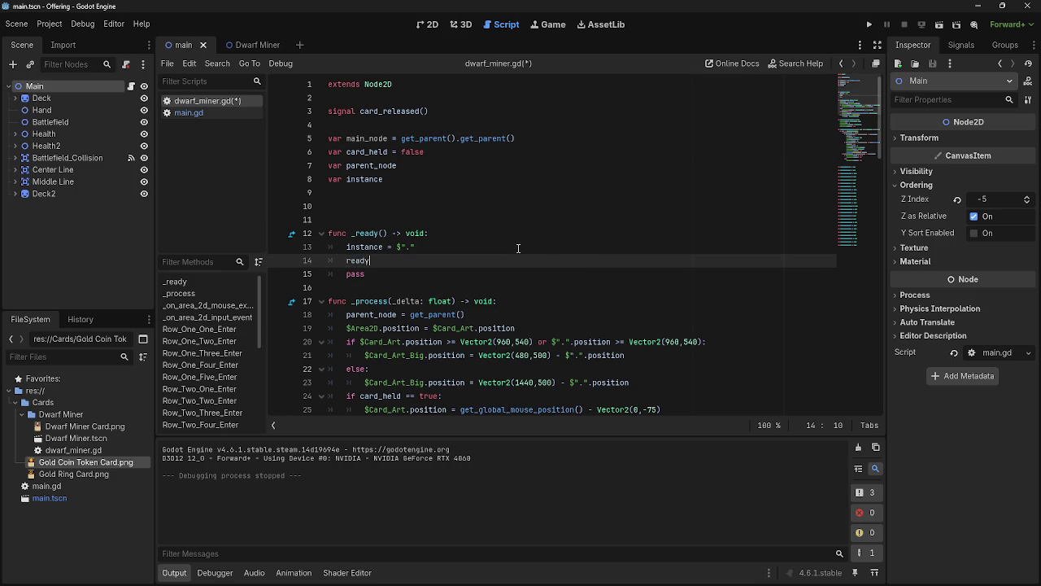
pyautogui.write('.')
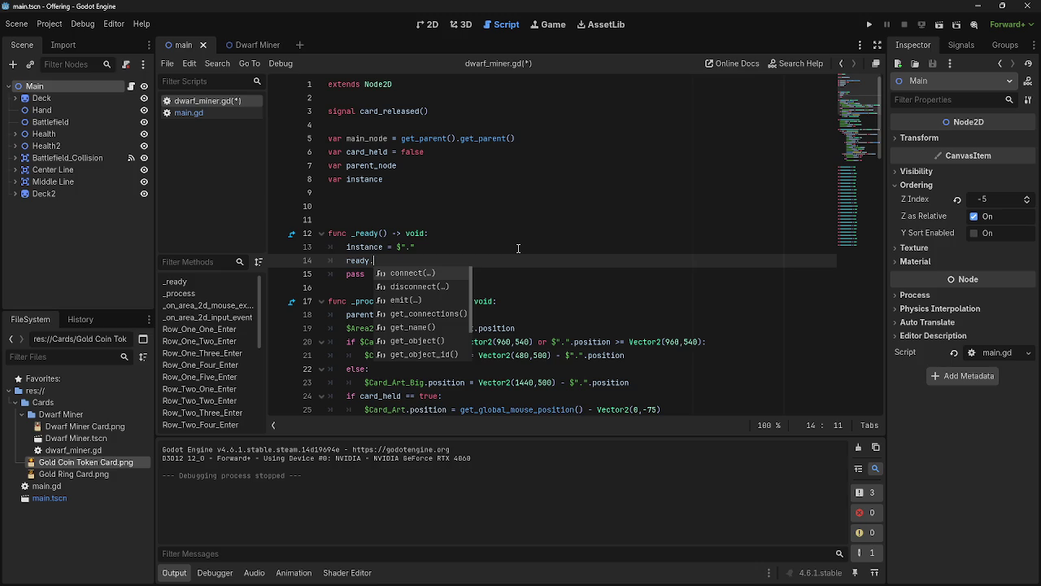
pyautogui.press('BackSpace')
pyautogui.press('BackSpace')
pyautogui.press('BackSpace')
pyautogui.write('prin')
pyautogui.press('Return')
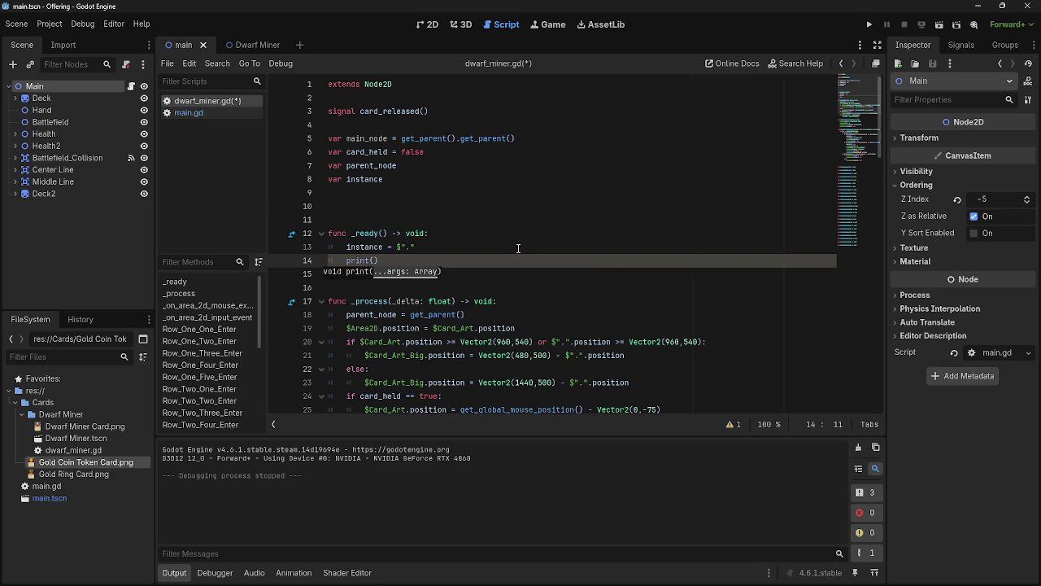
pyautogui.write('main')
pyautogui.press('Delete')
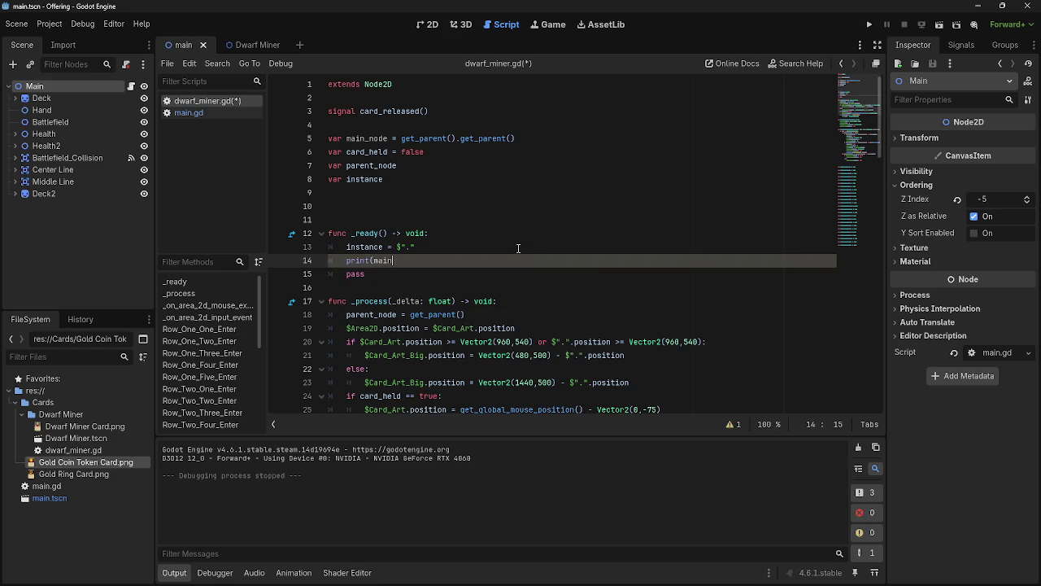
pyautogui.write(')')
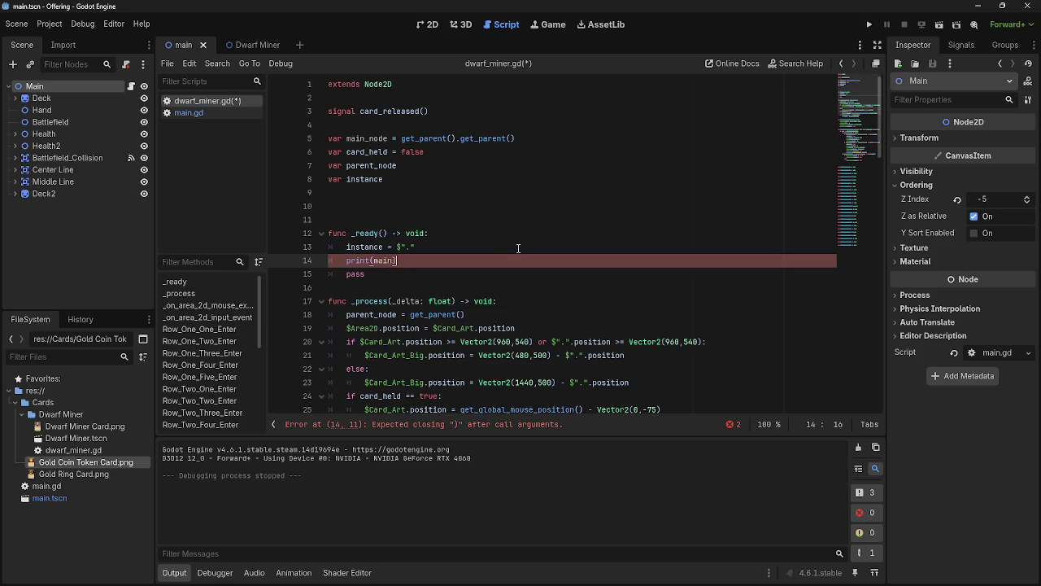
pyautogui.write('_node')
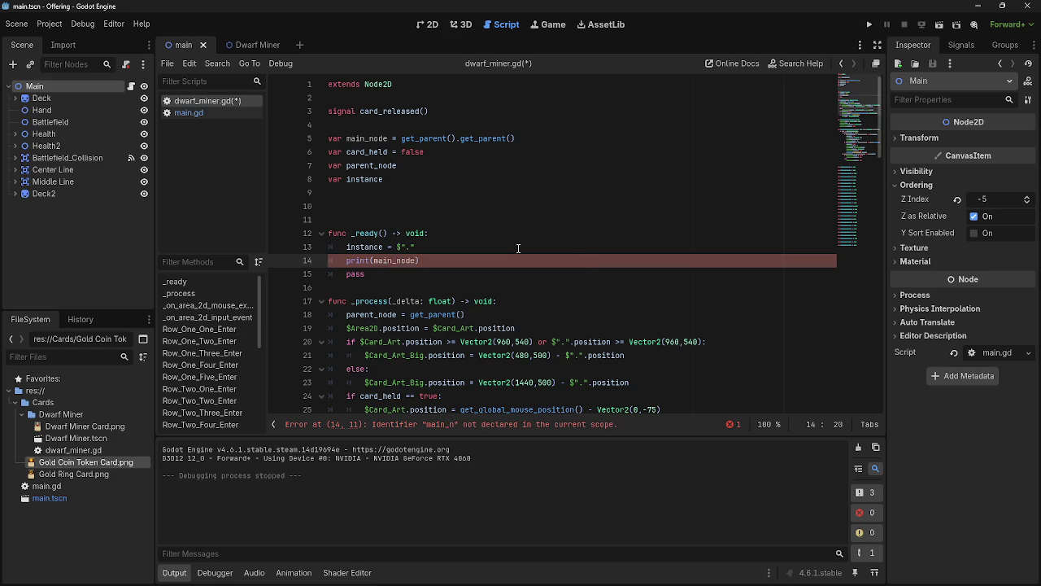
pyautogui.click(870, 25)
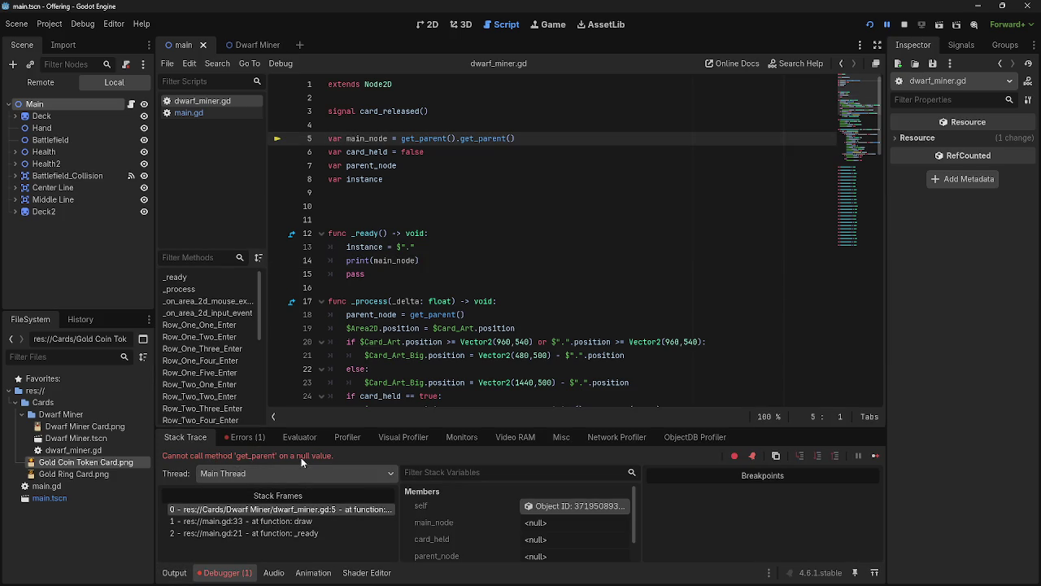
# Step through the Debugger stack frames from main.gd's draw and _ready calls to dwarf_miner.gd's failing line
pyautogui.click(298, 521)
pyautogui.click(301, 533)
pyautogui.click(301, 523)
pyautogui.click(309, 510)
pyautogui.click(307, 522)
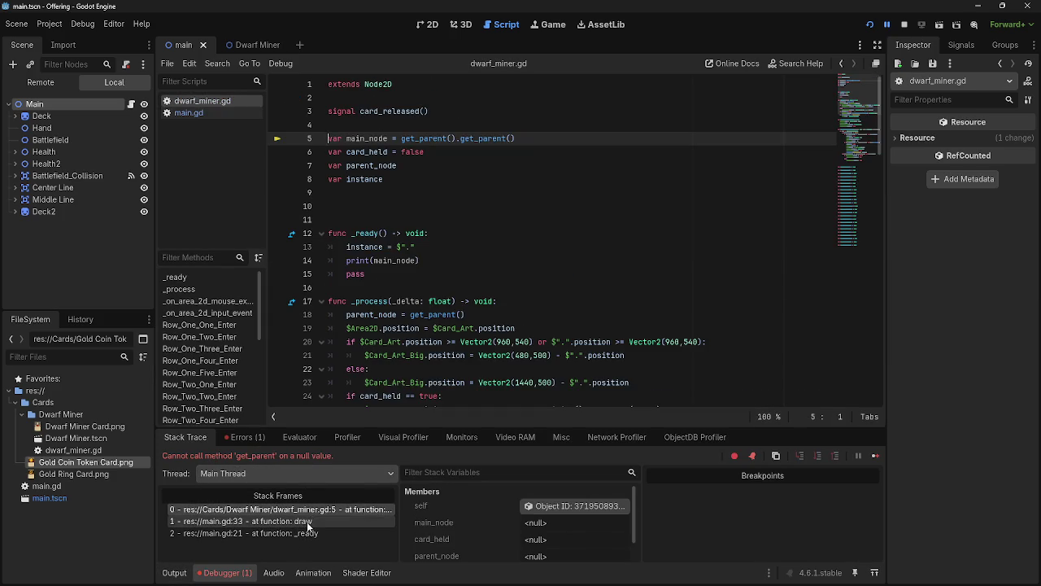
pyautogui.click(304, 532)
pyautogui.click(306, 521)
pyautogui.click(306, 509)
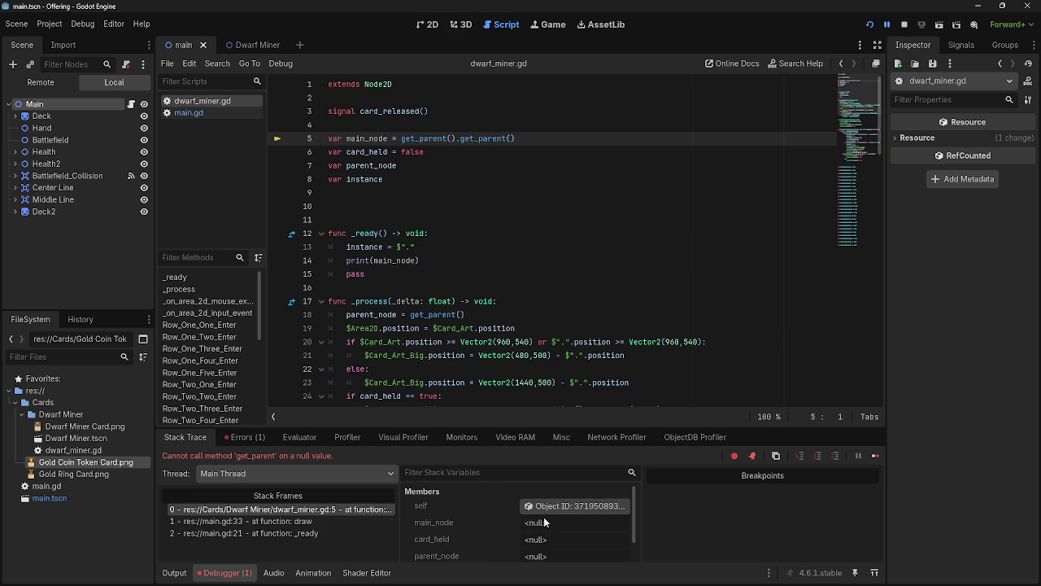
# Delete the main_node declaration on line 5 and the print(main_node) line
pyautogui.click(557, 137)
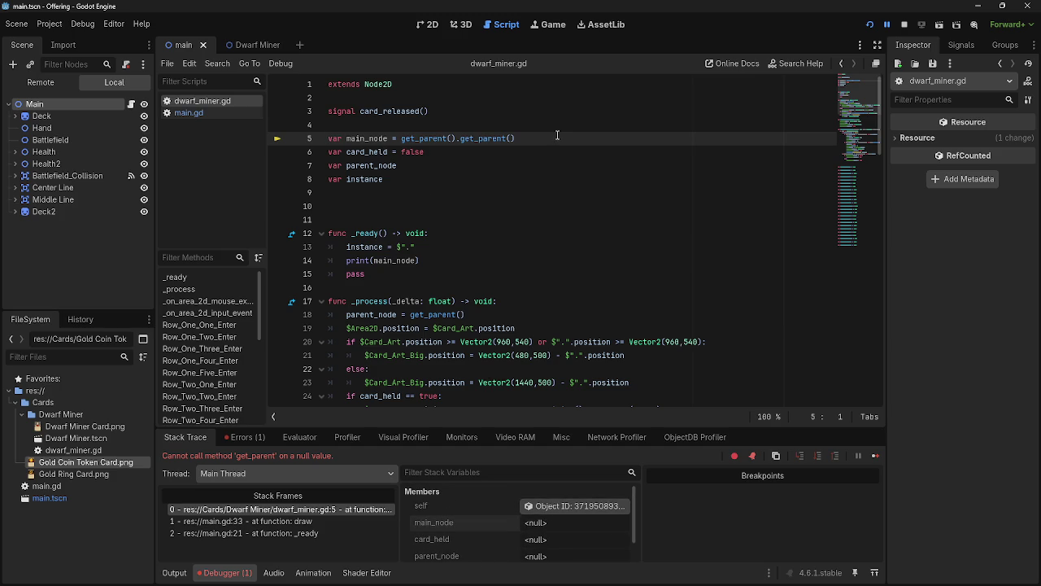
pyautogui.moveTo(531, 140); pyautogui.dragTo(327, 143)
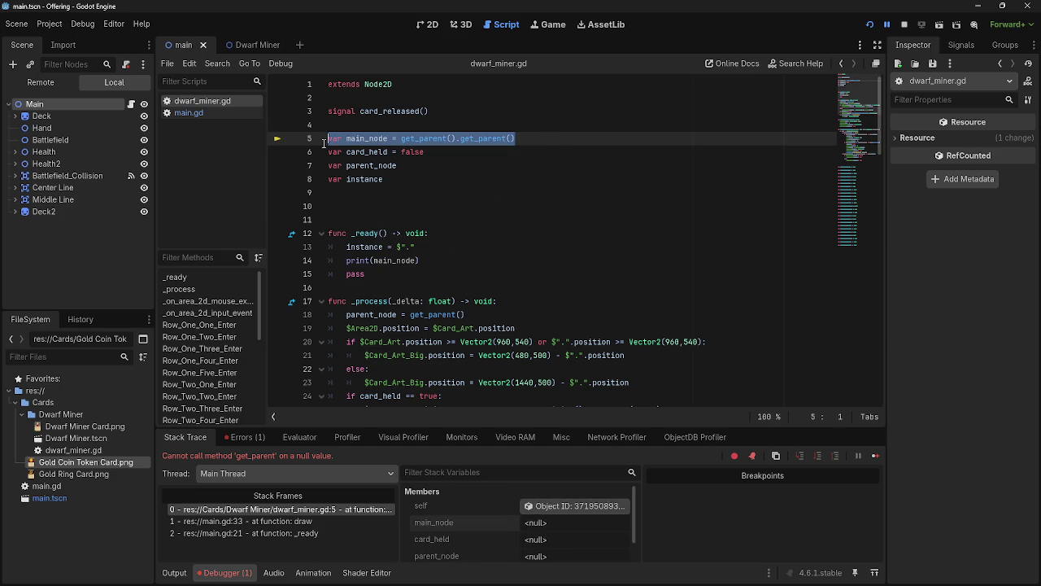
pyautogui.press('Delete')
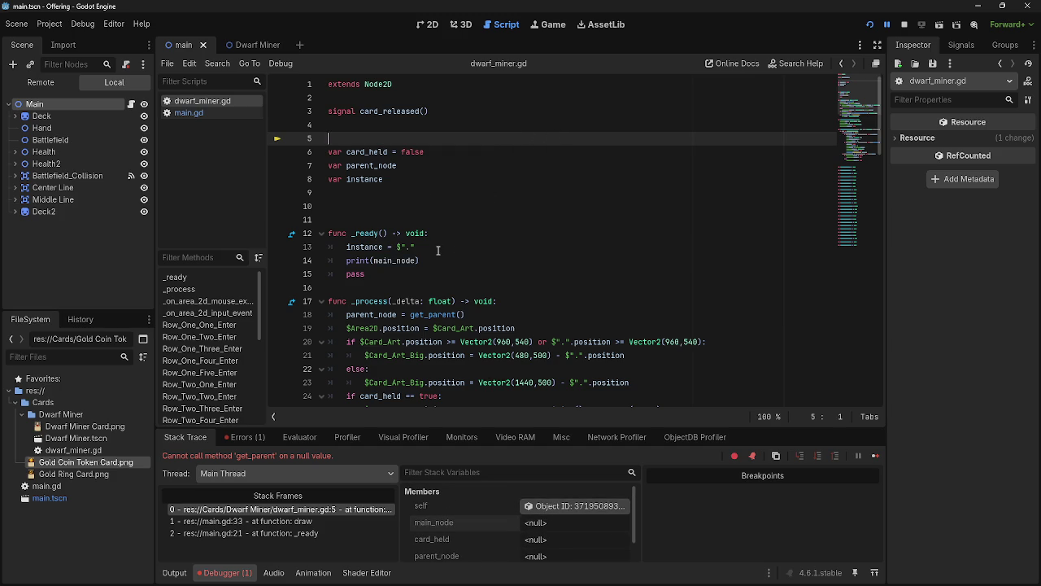
pyautogui.press('Delete')
pyautogui.tripleClick(429, 250)
pyautogui.press('BackSpace')
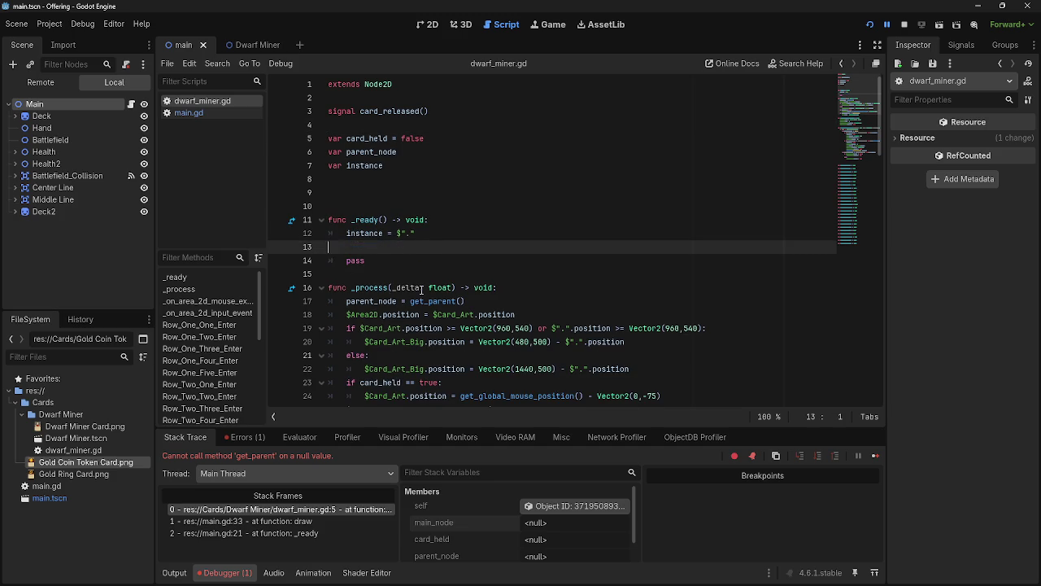
pyautogui.press('BackSpace')
pyautogui.click(434, 24)
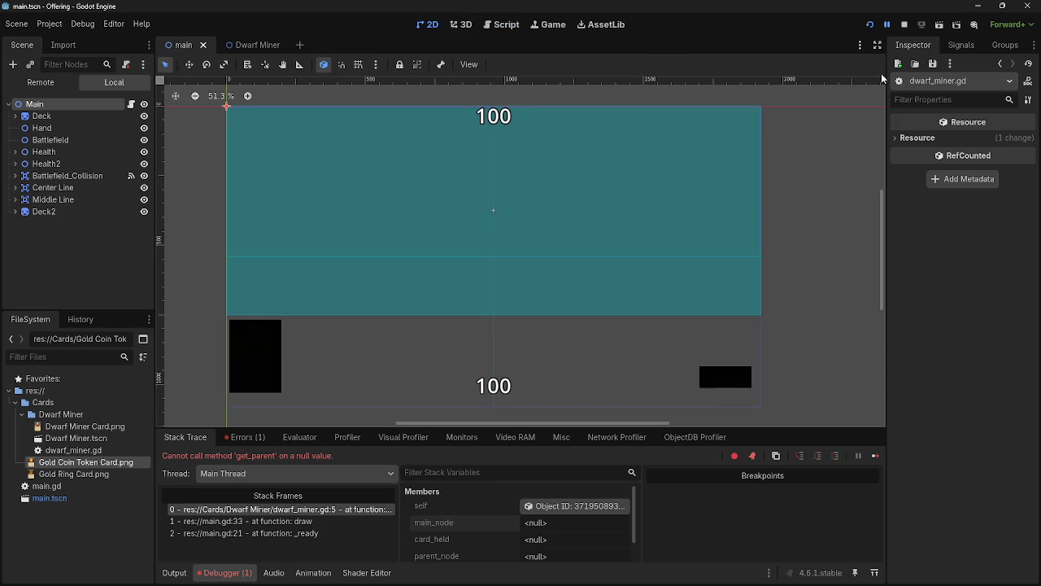
# Restart the game, play all five dwarf cards onto the battlefield, then stop it and return to the editor
pyautogui.click(905, 25)
pyautogui.click(870, 25)
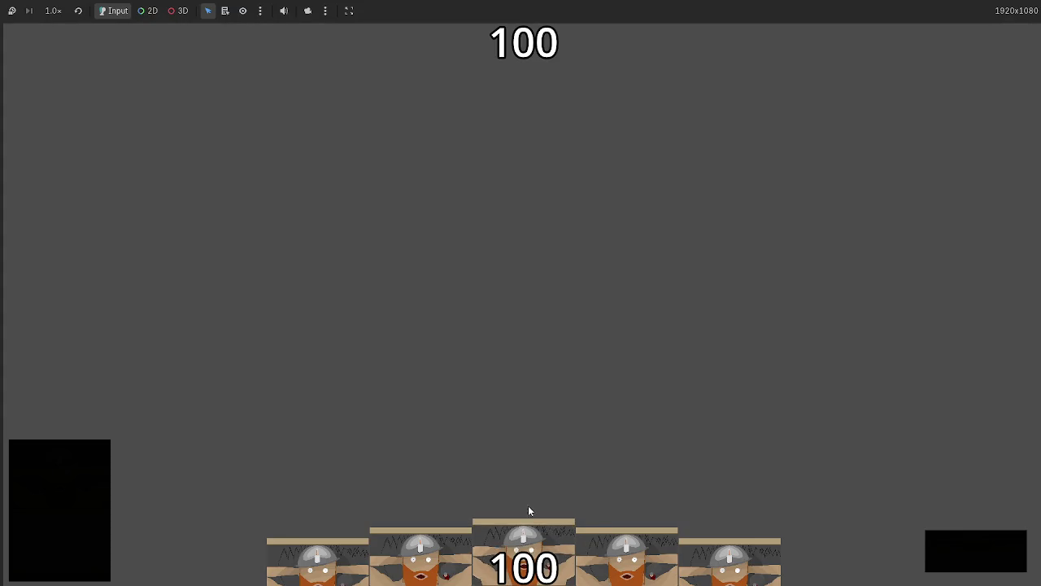
pyautogui.moveTo(528, 512); pyautogui.dragTo(519, 266)
pyautogui.moveTo(627, 557)
pyautogui.mouseDown()
pyautogui.moveTo(655, 318)
pyautogui.moveTo(711, 284)
pyautogui.moveTo(685, 382)
pyautogui.mouseUp()
pyautogui.moveTo(525, 557); pyautogui.dragTo(455, 284)
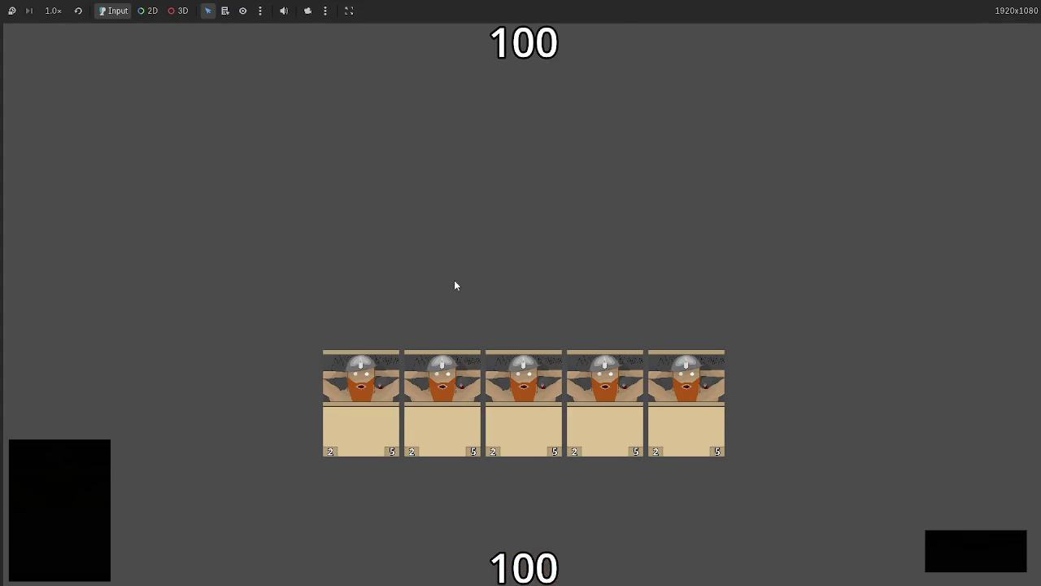
pyautogui.press('F8')
pyautogui.hotkey('alt', 'Tab')
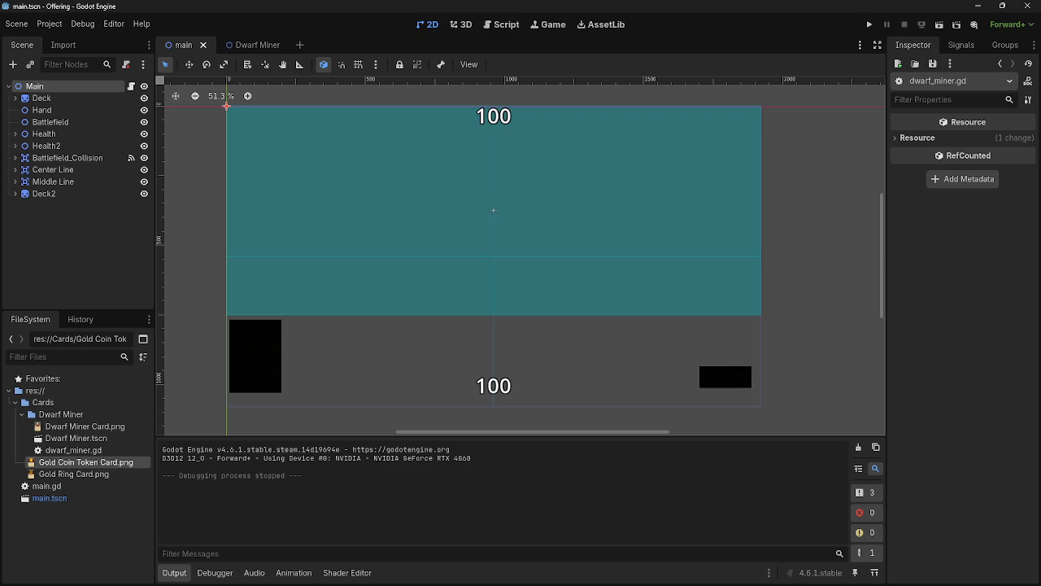
# Inspect the Hand and Battlefield Node2D transforms in turn, confirming both sit at (0, 0), ending on Hand
pyautogui.click(55, 110)
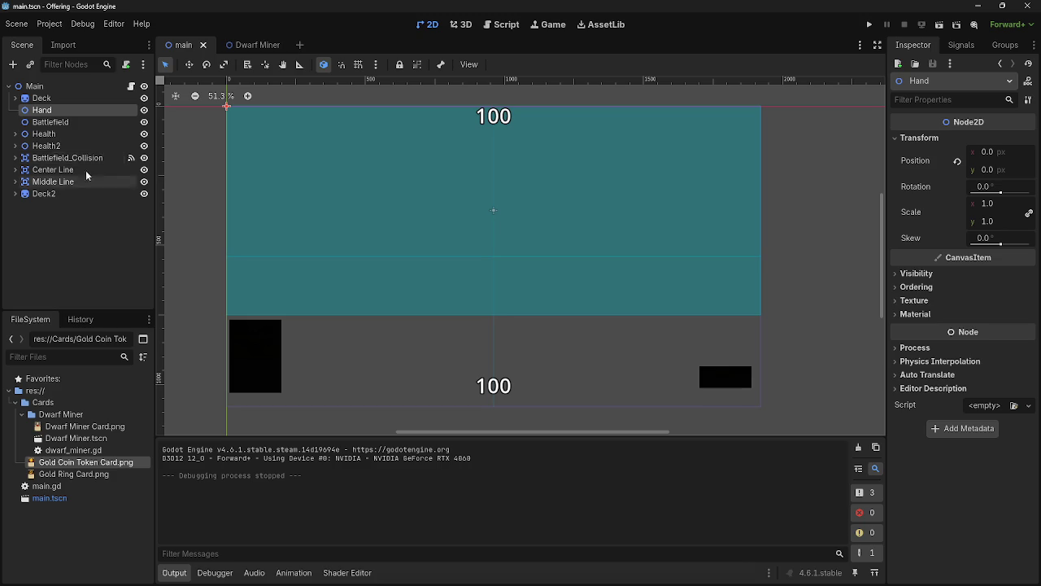
pyautogui.click(65, 122)
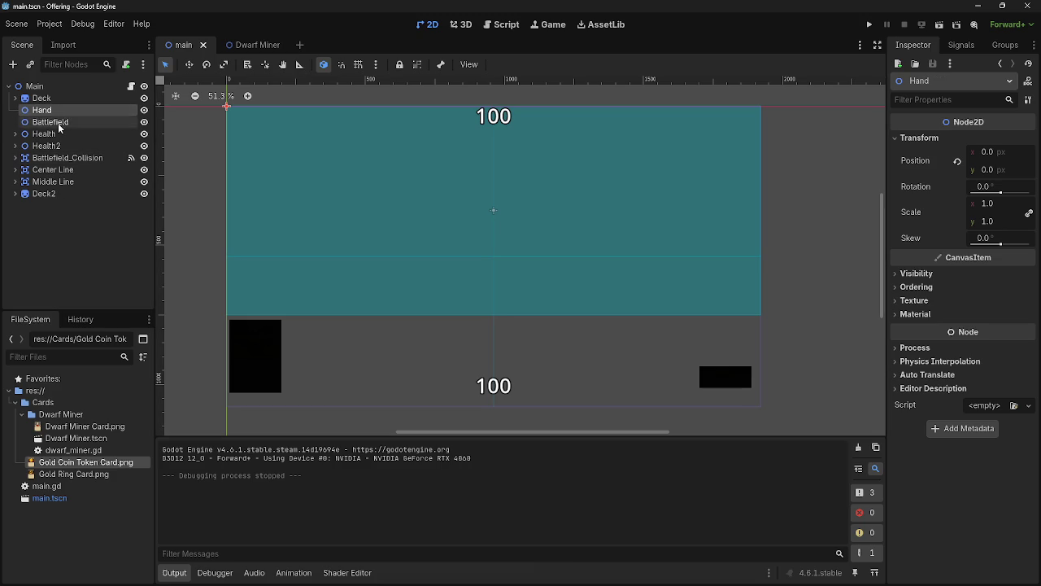
pyautogui.click(57, 126)
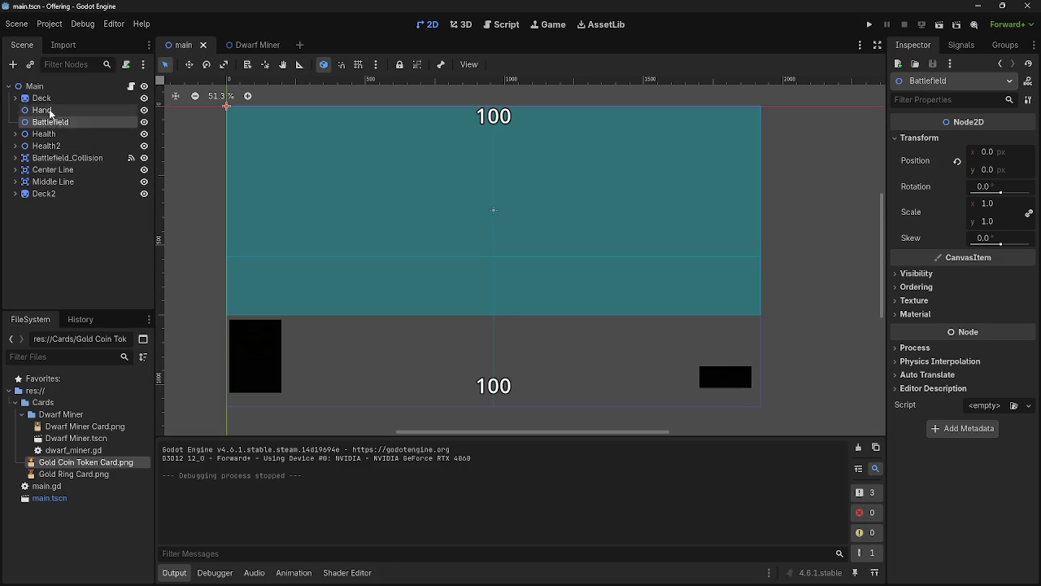
pyautogui.click(45, 112)
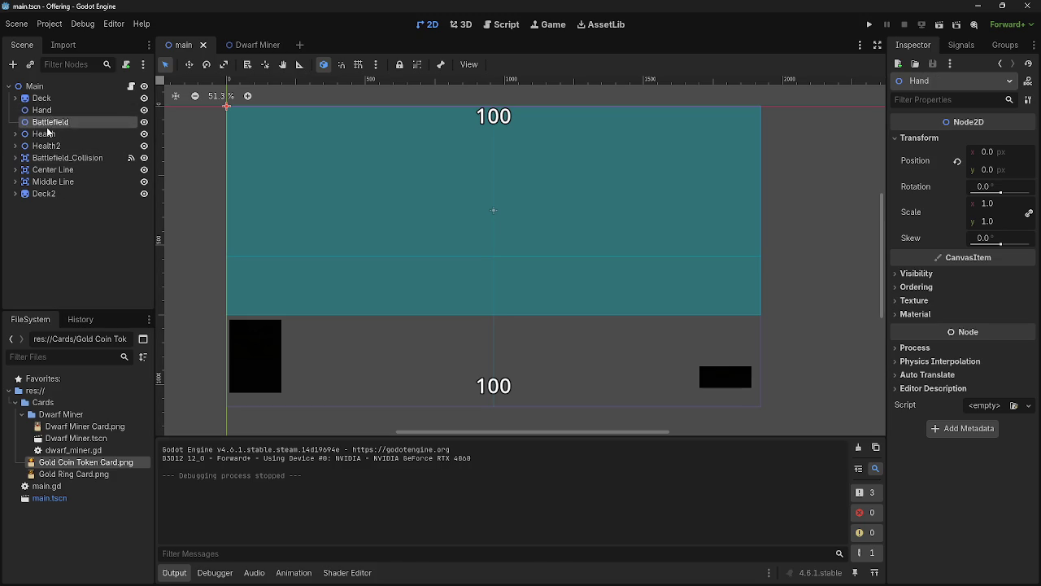
pyautogui.click(46, 122)
pyautogui.click(43, 110)
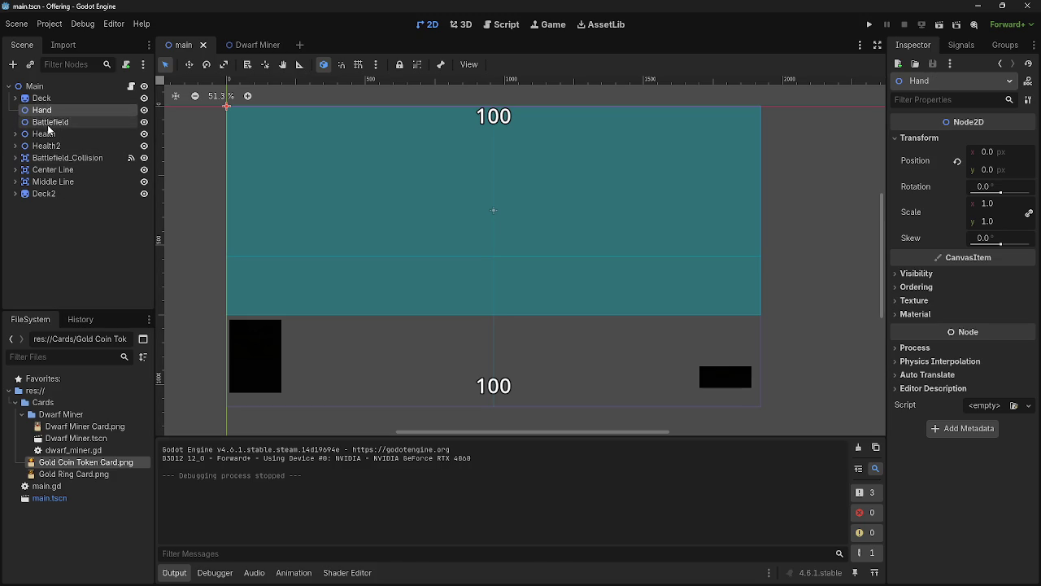
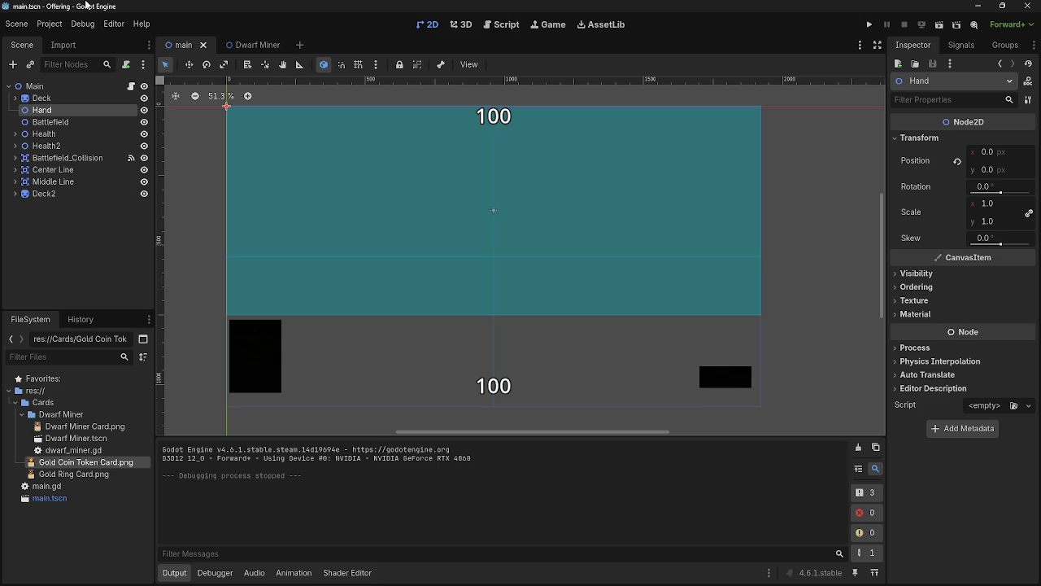
# Switch from the 2D view to the Script workspace so dwarf_miner.gd is shown
pyautogui.hotkey('alt', 'Tab')
pyautogui.press('Escape')
pyautogui.hotkey('alt', 'Tab')
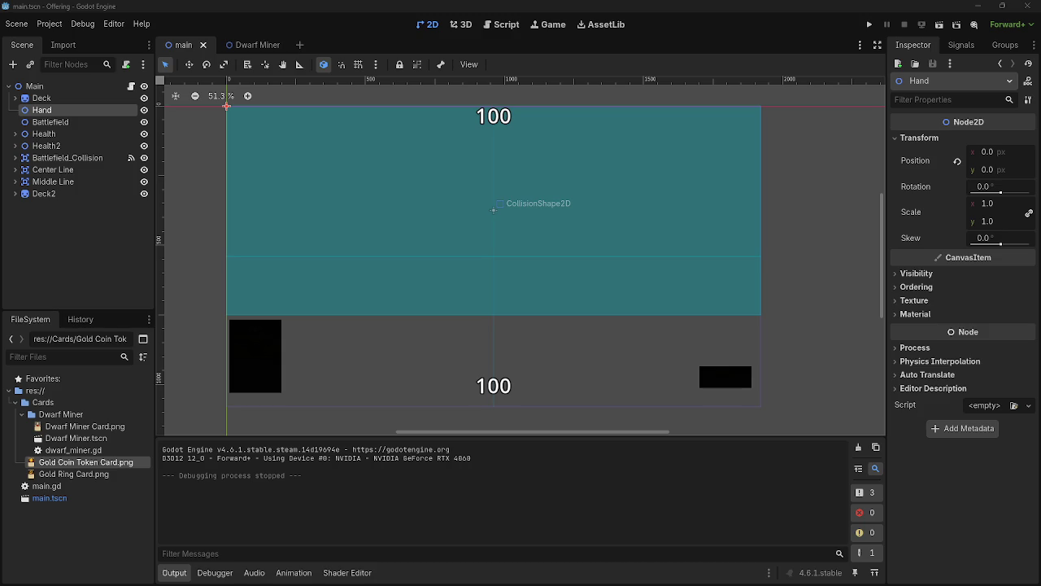
pyautogui.click(514, 25)
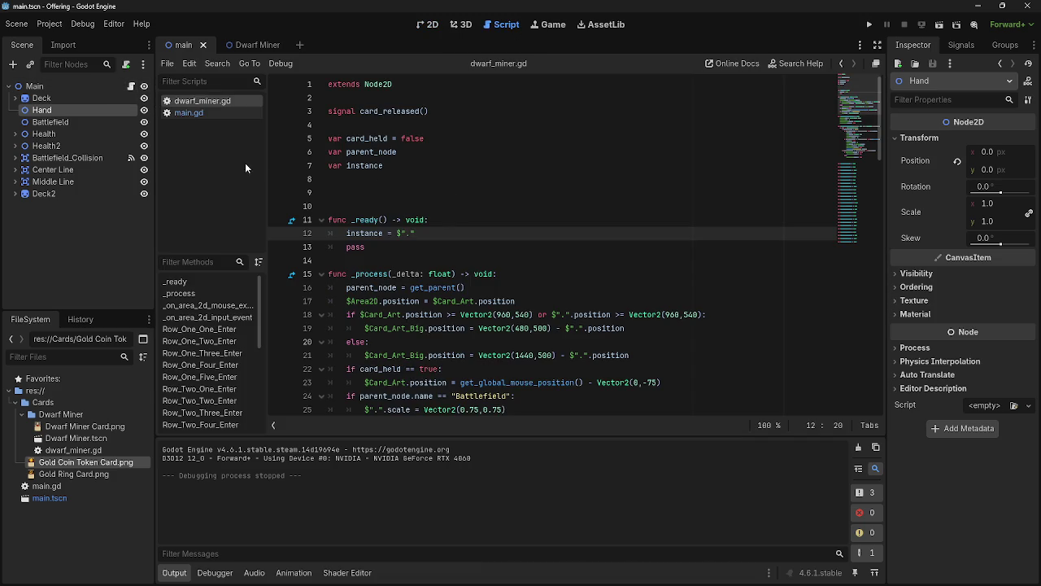
# Open main.gd, drop a Main node reference into it, then delete that reference
pyautogui.moveTo(210, 110)
pyautogui.mouseDown()
pyautogui.moveTo(344, 173)
pyautogui.moveTo(410, 173)
pyautogui.mouseUp()
pyautogui.scroll(7, 468, 332)
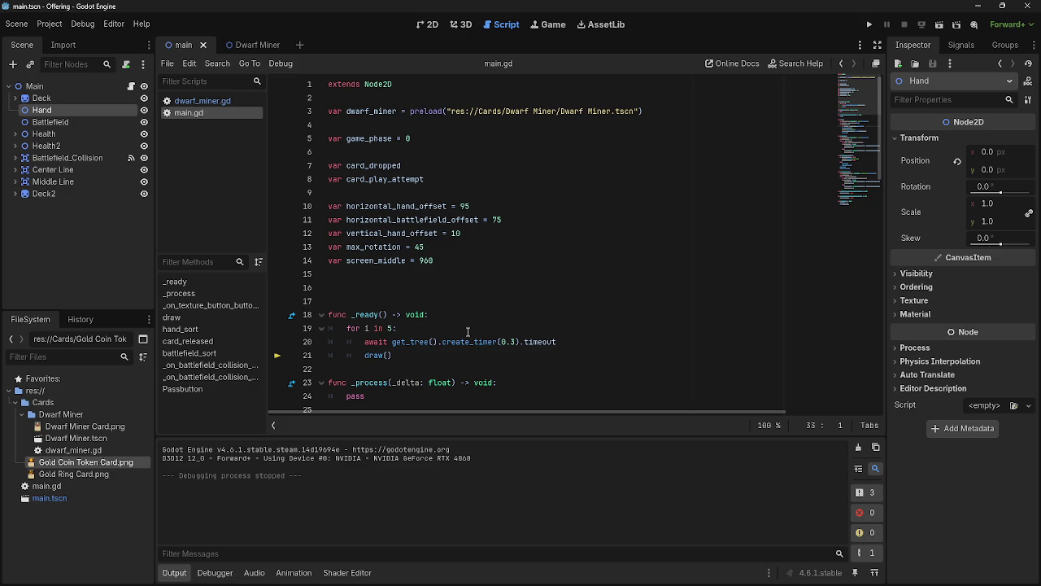
pyautogui.hotkey('alt', 'Tab')
pyautogui.click(33, 87)
pyautogui.moveTo(28, 86)
pyautogui.mouseDown()
pyautogui.moveTo(448, 299)
pyautogui.moveTo(317, 308)
pyautogui.mouseUp()
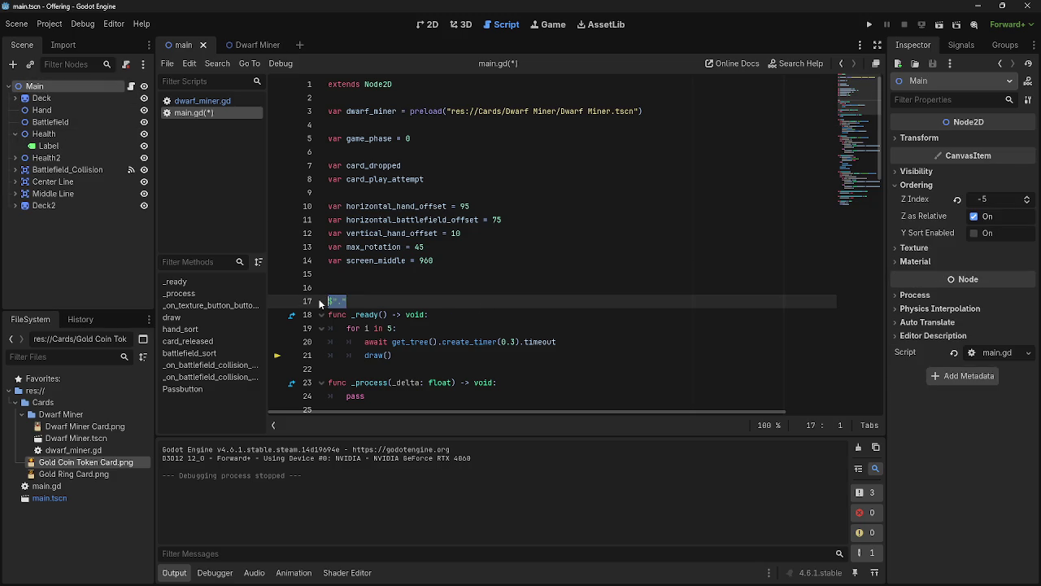
pyautogui.press('BackSpace')
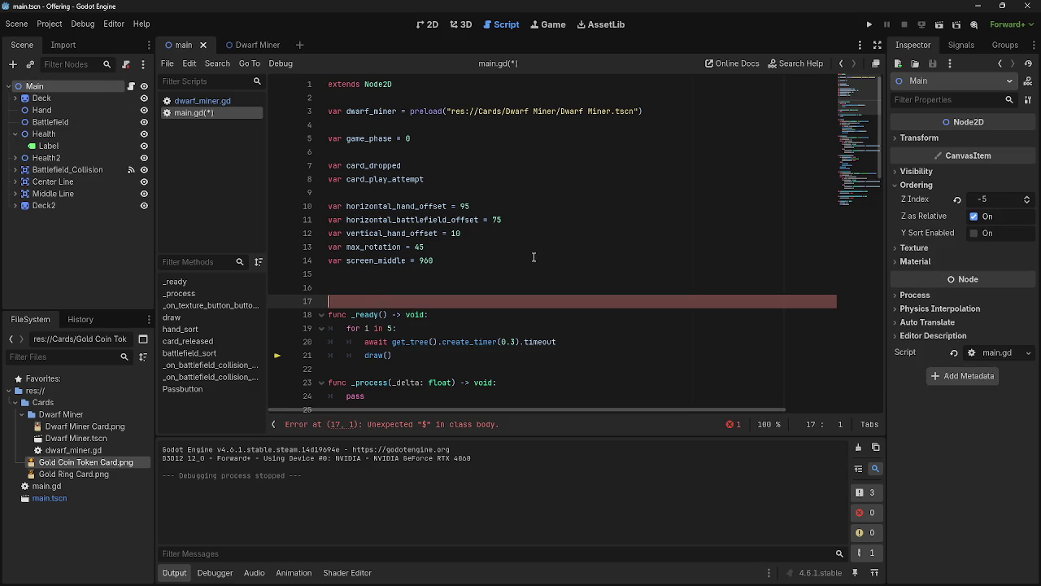
# Return to dwarf_miner.gd, check the self reference on line 12, and show the Dwarf Miner scene
pyautogui.click(200, 101)
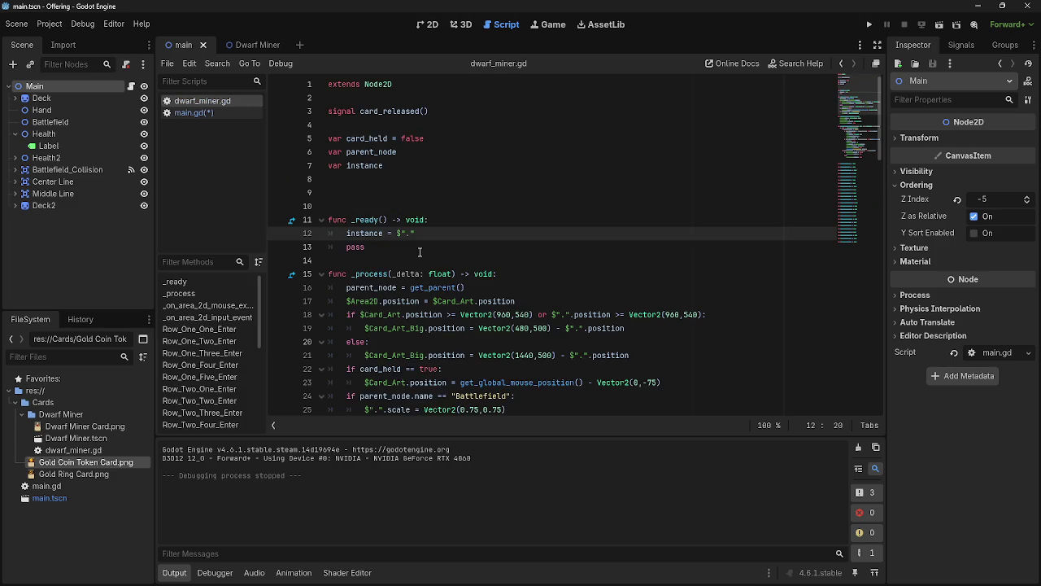
pyautogui.moveTo(416, 234); pyautogui.dragTo(394, 237)
pyautogui.click(464, 234)
pyautogui.scroll(-2, 616, 277)
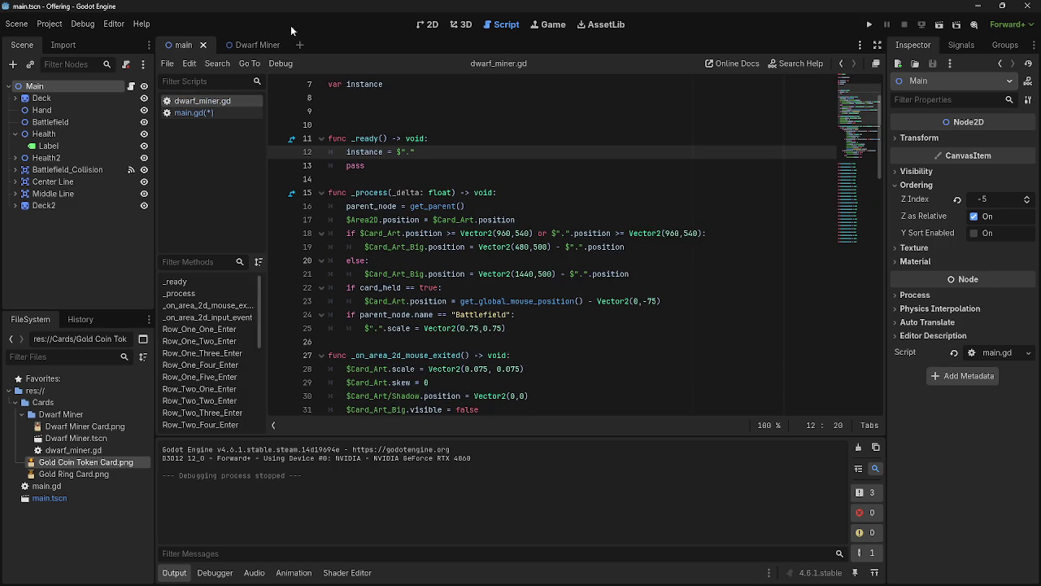
pyautogui.click(248, 45)
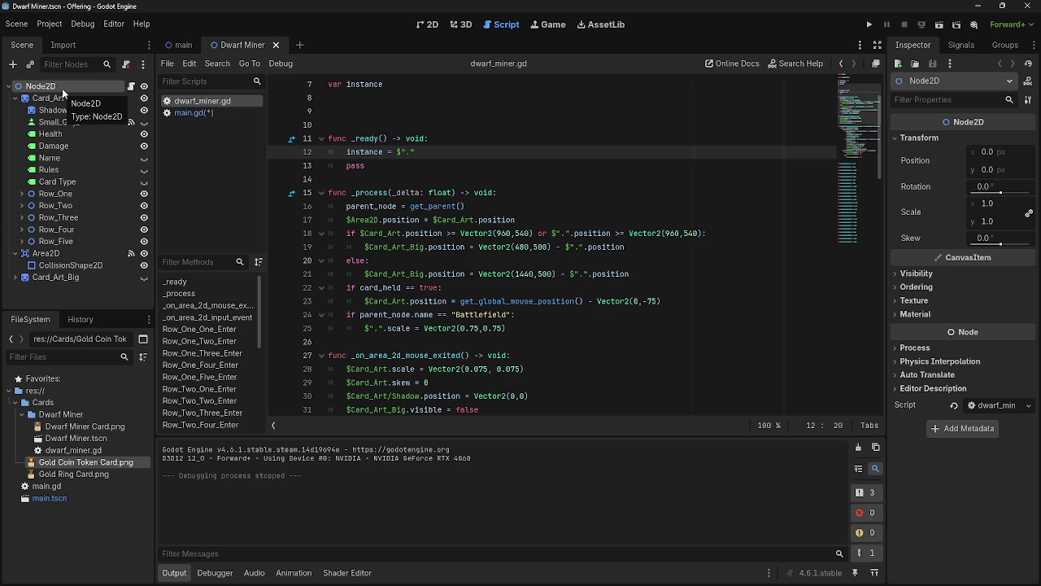
pyautogui.moveTo(61, 88); pyautogui.dragTo(350, 178)
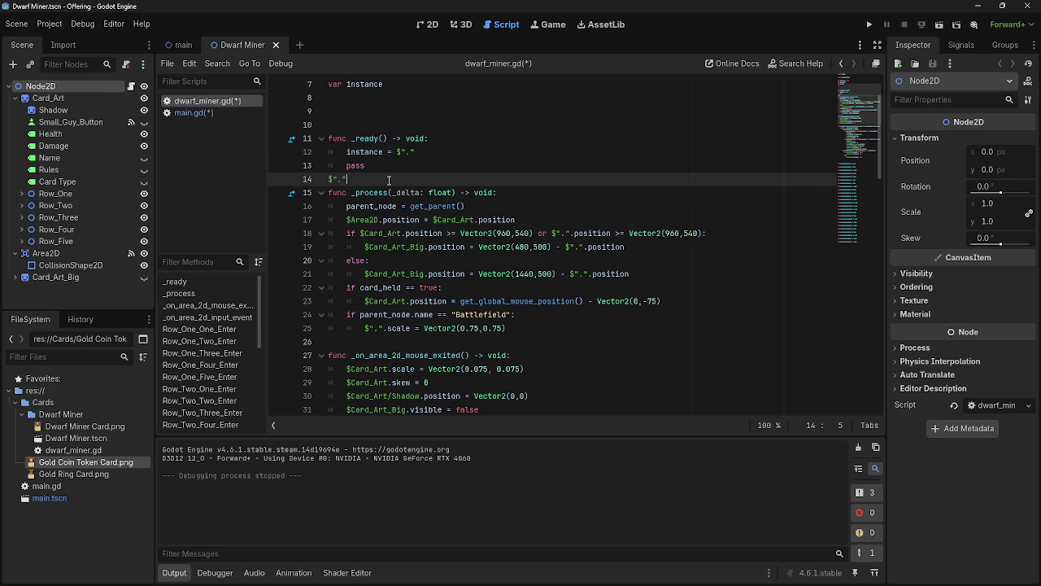
pyautogui.hotkey('ctrl', 'z')
pyautogui.hotkey('ctrl', 's')
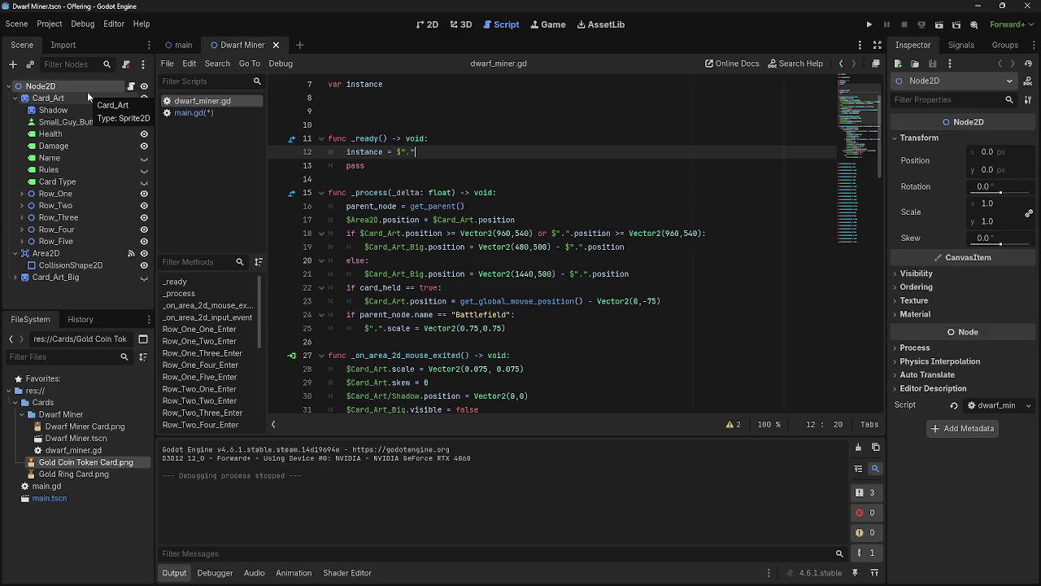
pyautogui.hotkey('alt', 'Tab')
pyautogui.press('Escape')
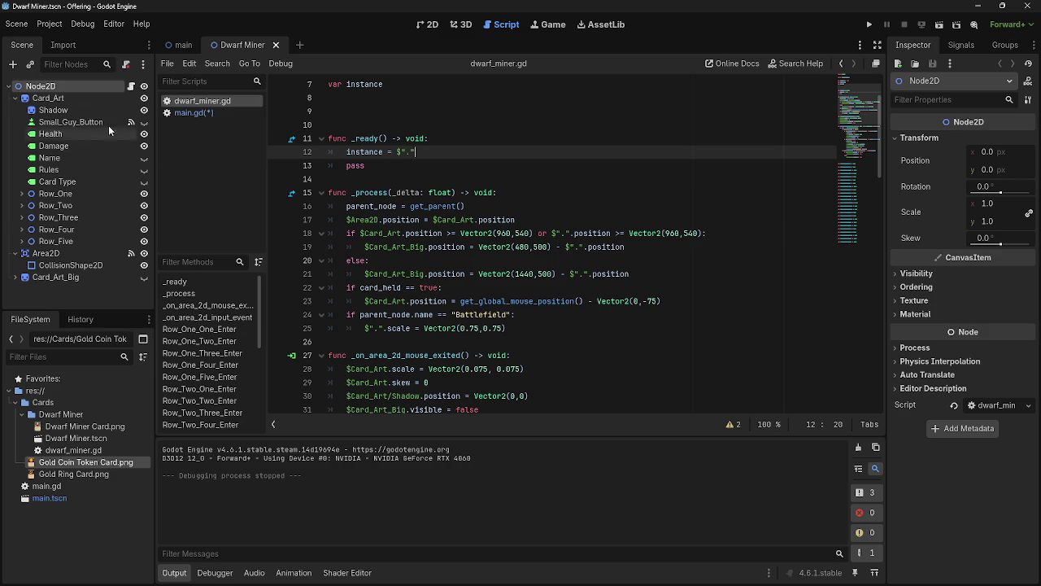
pyautogui.click(179, 45)
pyautogui.click(67, 122)
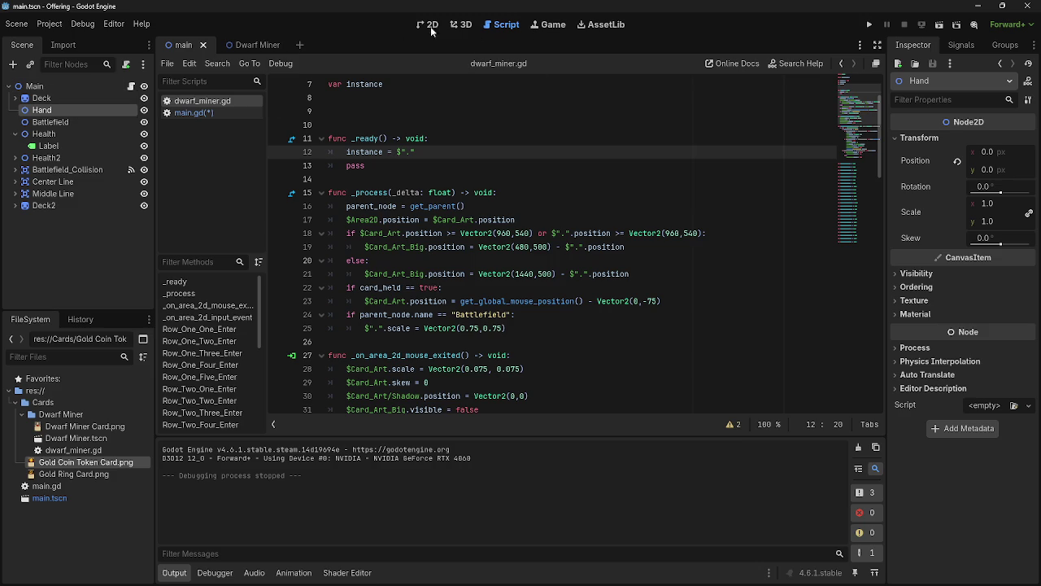
pyautogui.click(244, 44)
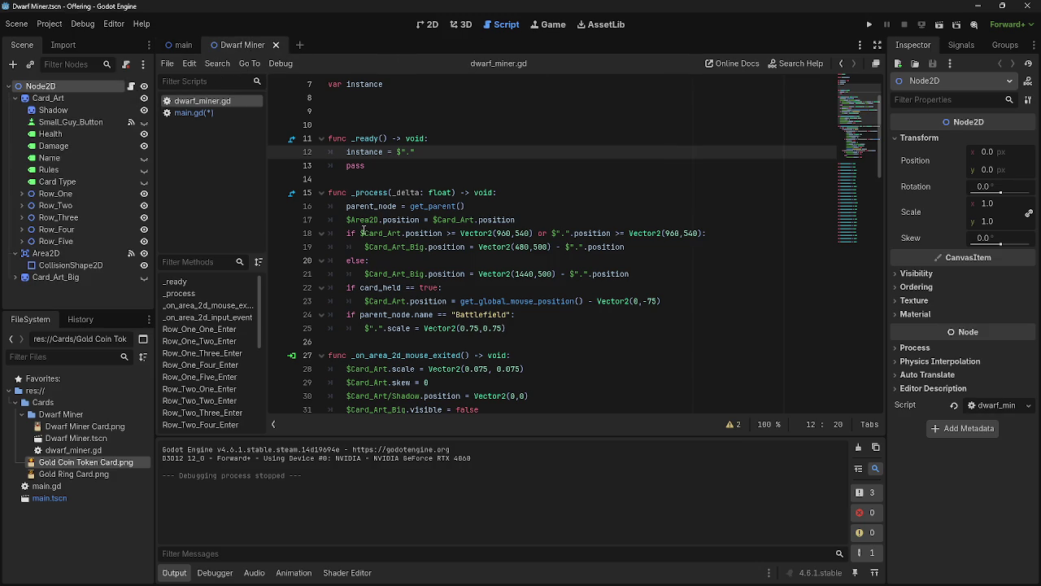
pyautogui.write('Four')
pyautogui.click(406, 192)
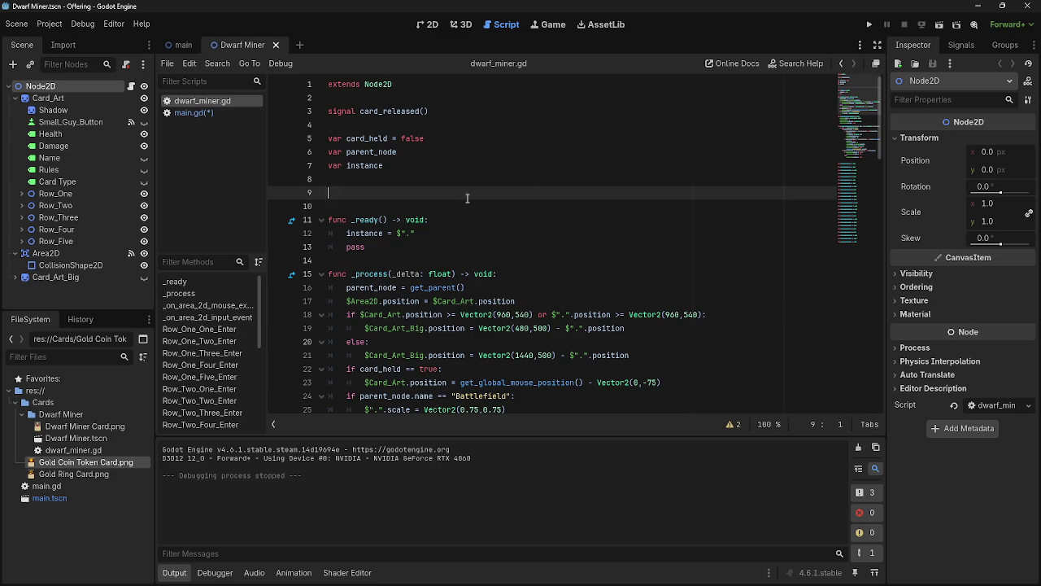
# Scroll through dwarf_miner.gd, looking at card_released on line 47
pyautogui.scroll(-6, 420, 244)
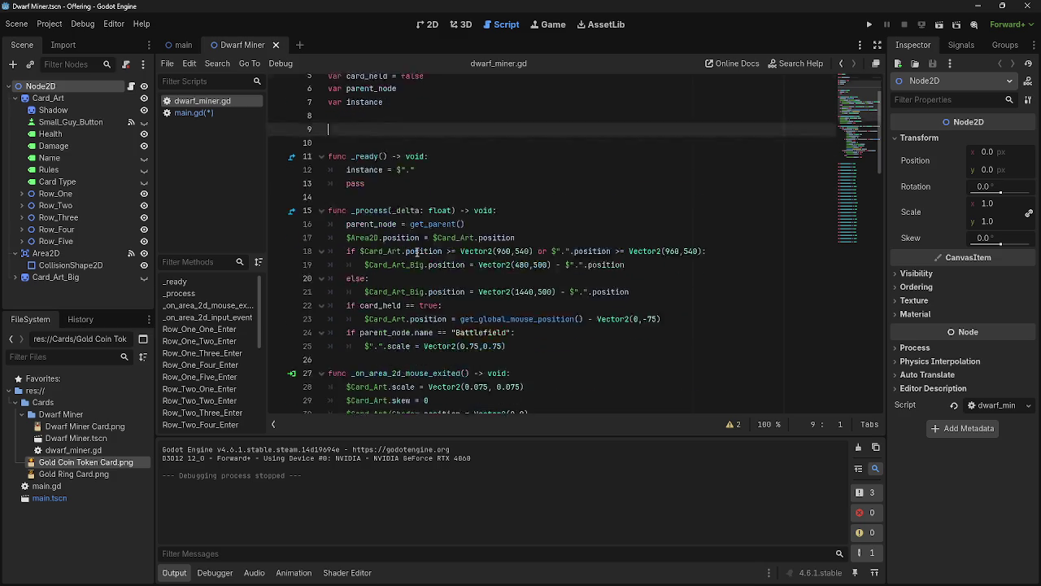
pyautogui.scroll(-7, 421, 254)
pyautogui.scroll(2, 421, 255)
pyautogui.scroll(1, 420, 255)
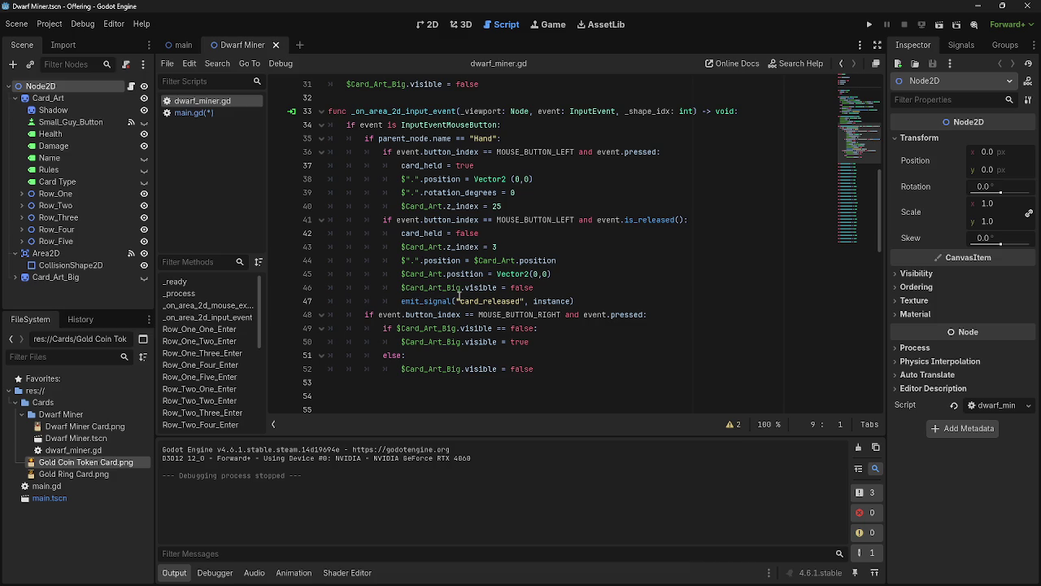
pyautogui.doubleClick(492, 302)
pyautogui.click(596, 301)
pyautogui.scroll(5, 594, 293)
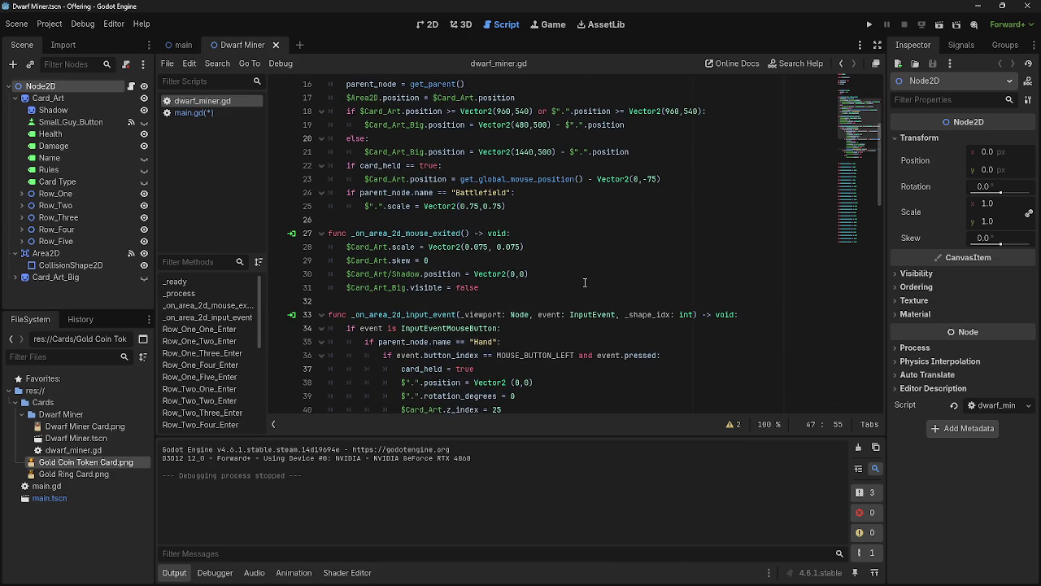
pyautogui.scroll(5, 581, 283)
pyautogui.scroll(-6, 576, 281)
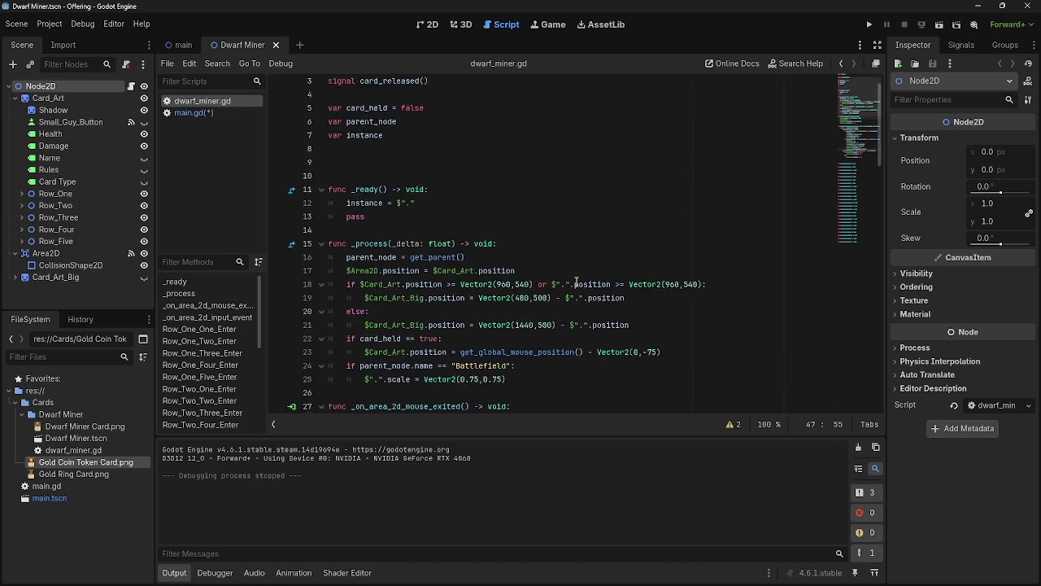
pyautogui.scroll(1, 576, 281)
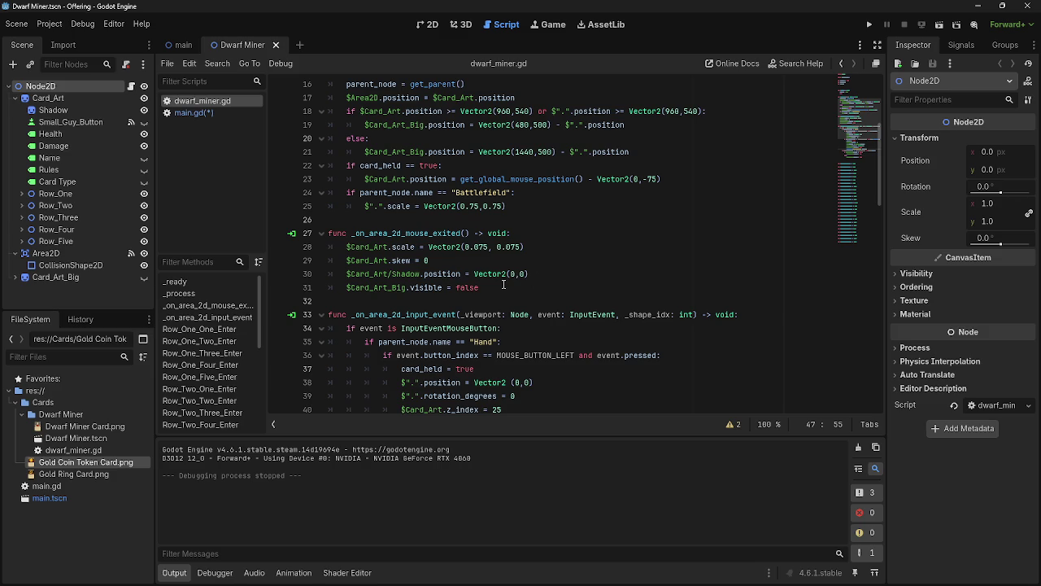
pyautogui.scroll(5, 504, 285)
# Open main.gd and review card_play_attempt = true on line 74
pyautogui.click(200, 113)
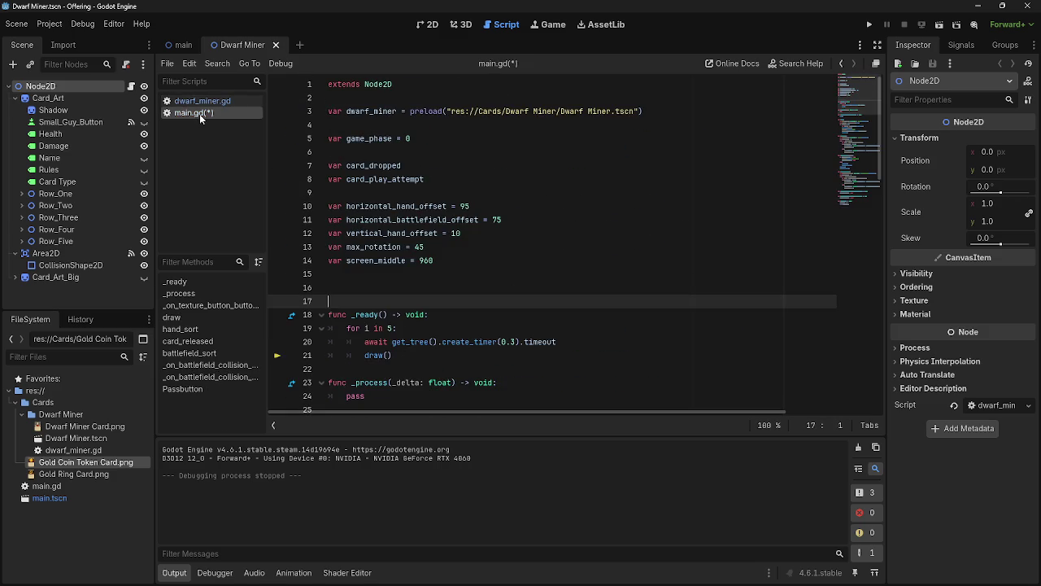
pyautogui.scroll(-19, 575, 318)
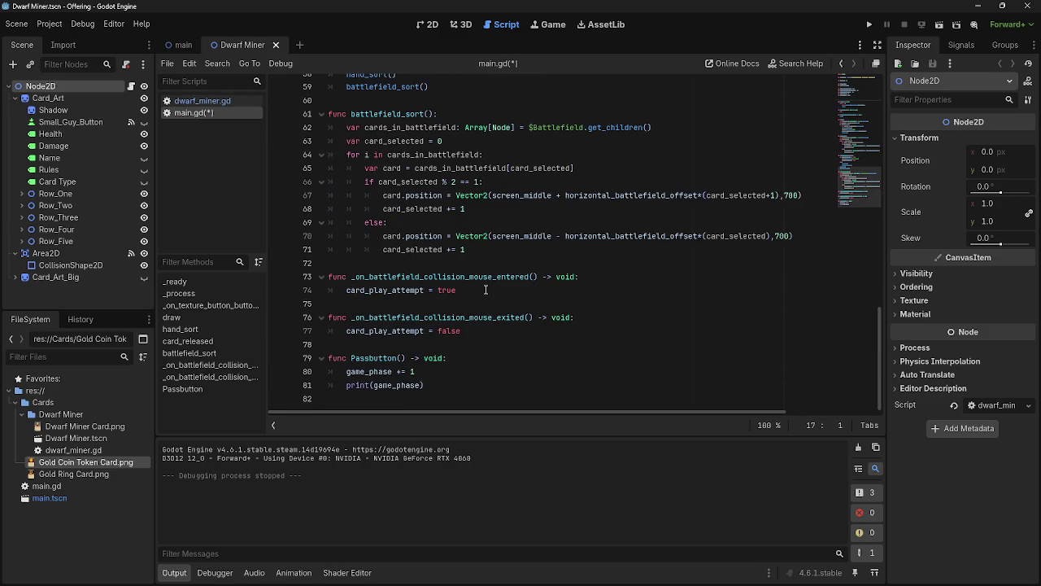
pyautogui.moveTo(486, 290); pyautogui.dragTo(371, 289)
pyautogui.click(459, 290)
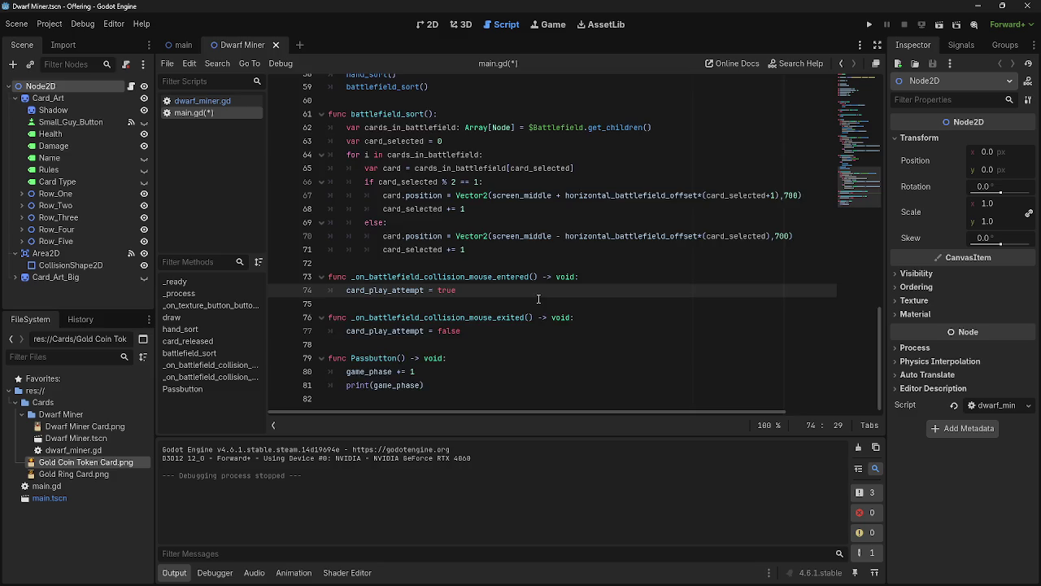
pyautogui.scroll(3, 541, 298)
pyautogui.scroll(12, 540, 299)
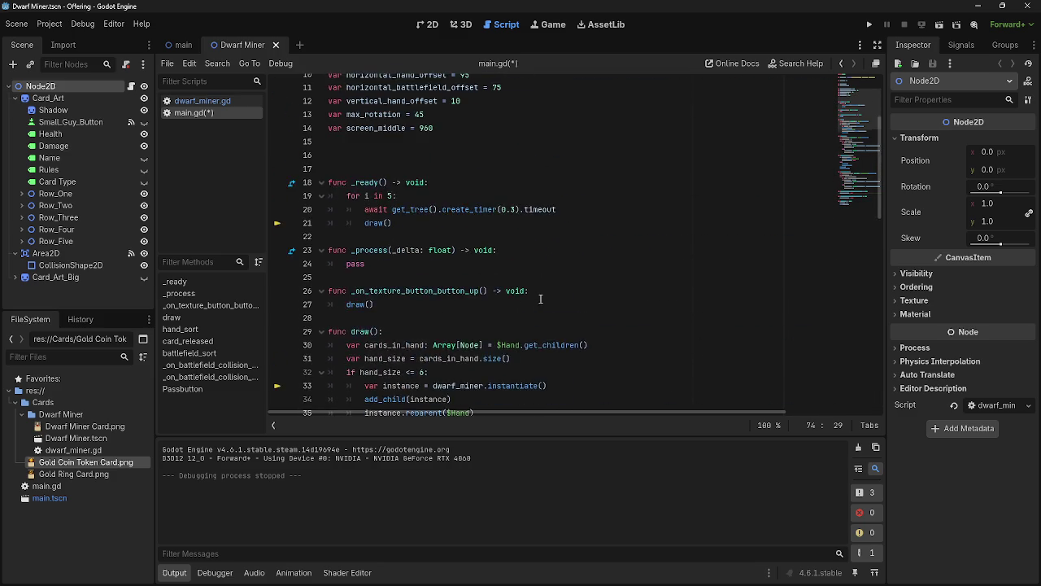
pyautogui.scroll(3, 540, 298)
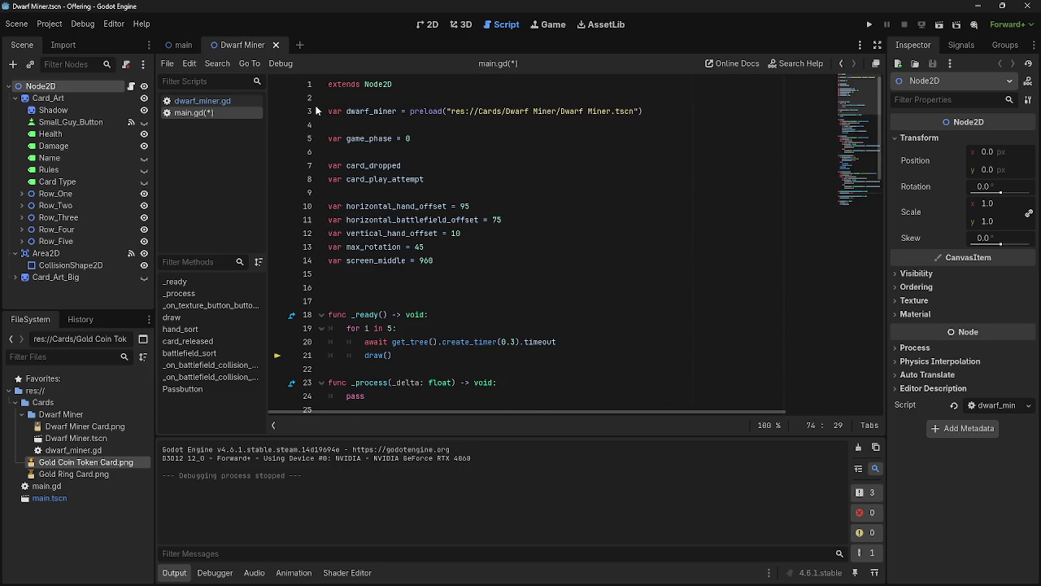
# Scroll through the rest of main.gd and launch the game with Play
pyautogui.scroll(-4, 467, 157)
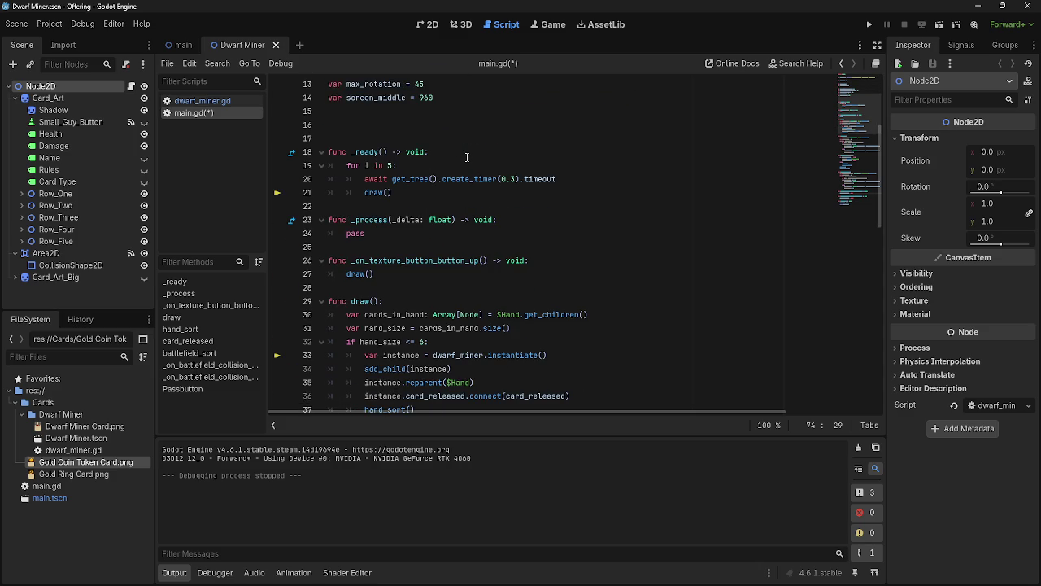
pyautogui.scroll(-9, 467, 157)
pyautogui.scroll(1, 455, 179)
pyautogui.scroll(-6, 455, 179)
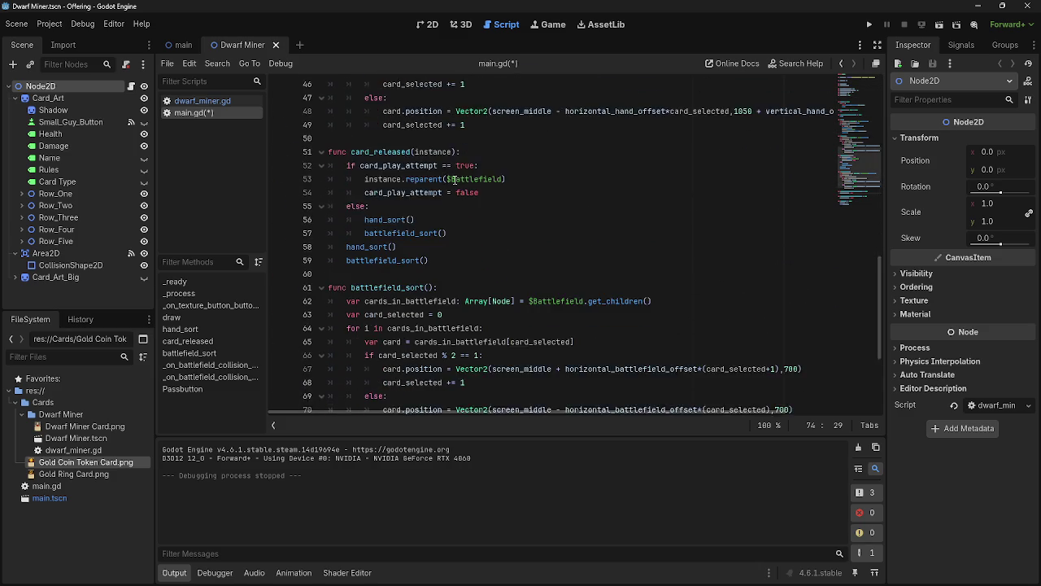
pyautogui.scroll(-1, 455, 179)
pyautogui.click(869, 25)
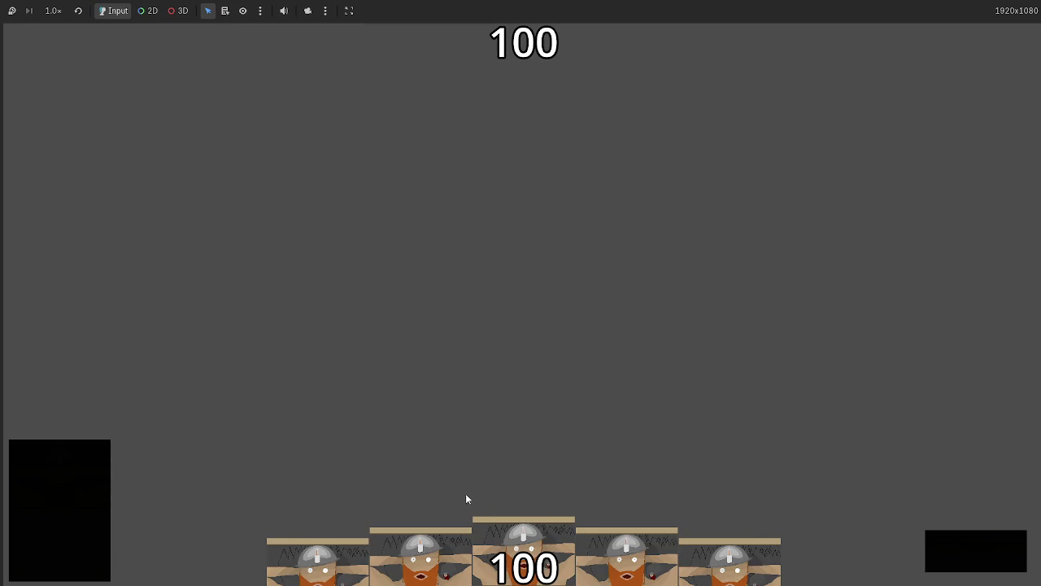
pyautogui.moveTo(507, 534); pyautogui.dragTo(504, 318)
pyautogui.moveTo(626, 558); pyautogui.dragTo(609, 288)
pyautogui.moveTo(523, 553); pyautogui.dragTo(535, 315)
pyautogui.moveTo(553, 533)
pyautogui.mouseDown()
pyautogui.moveTo(570, 353)
pyautogui.moveTo(553, 279)
pyautogui.mouseUp()
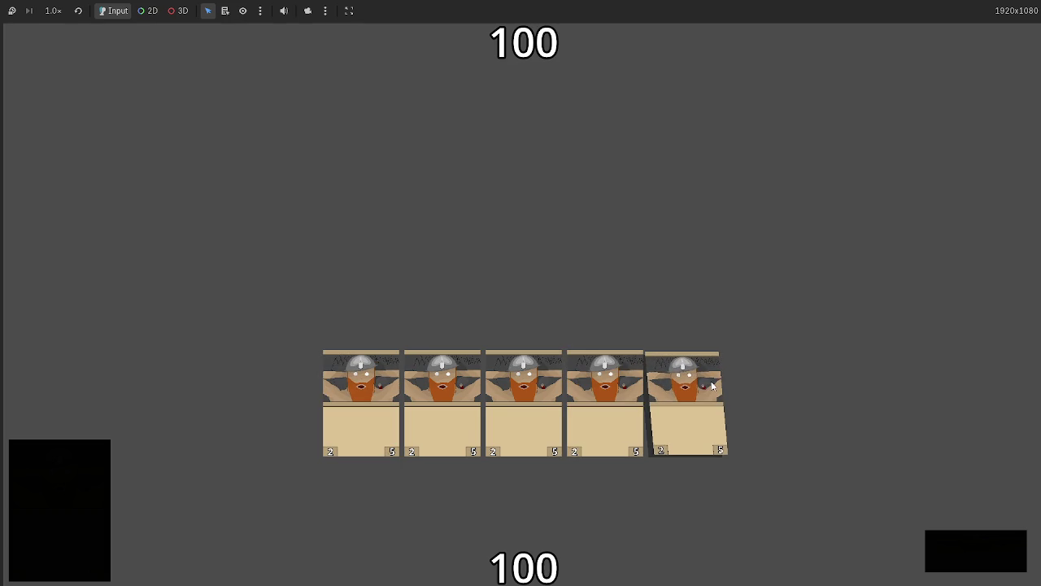
pyautogui.press('F8')
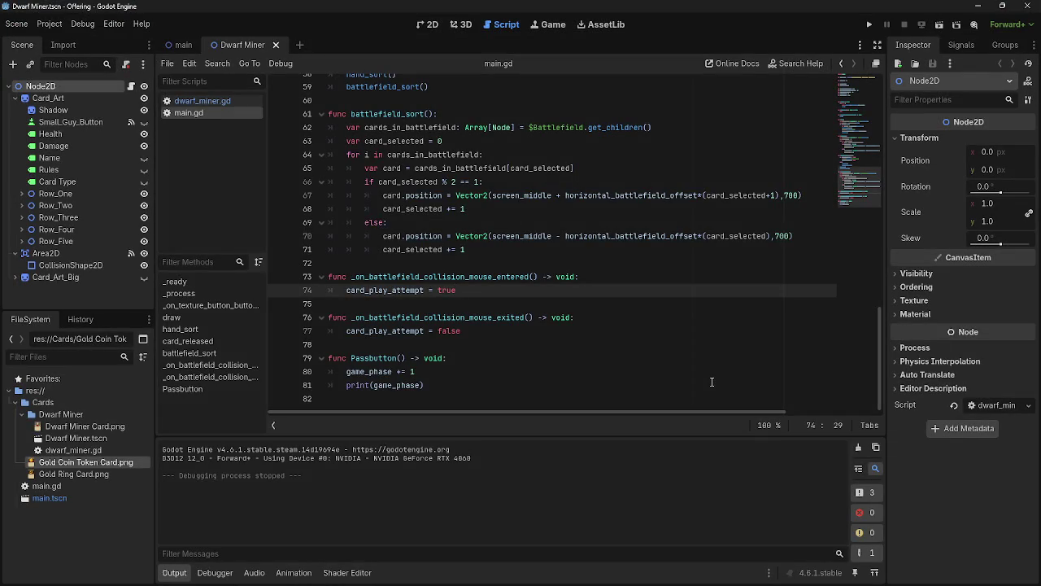
pyautogui.click(424, 25)
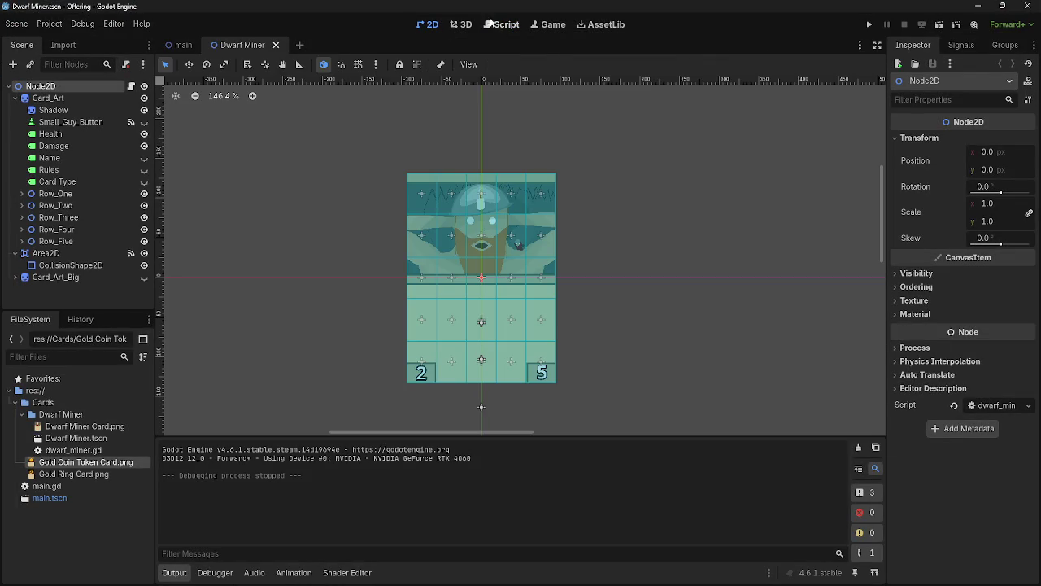
pyautogui.click(502, 24)
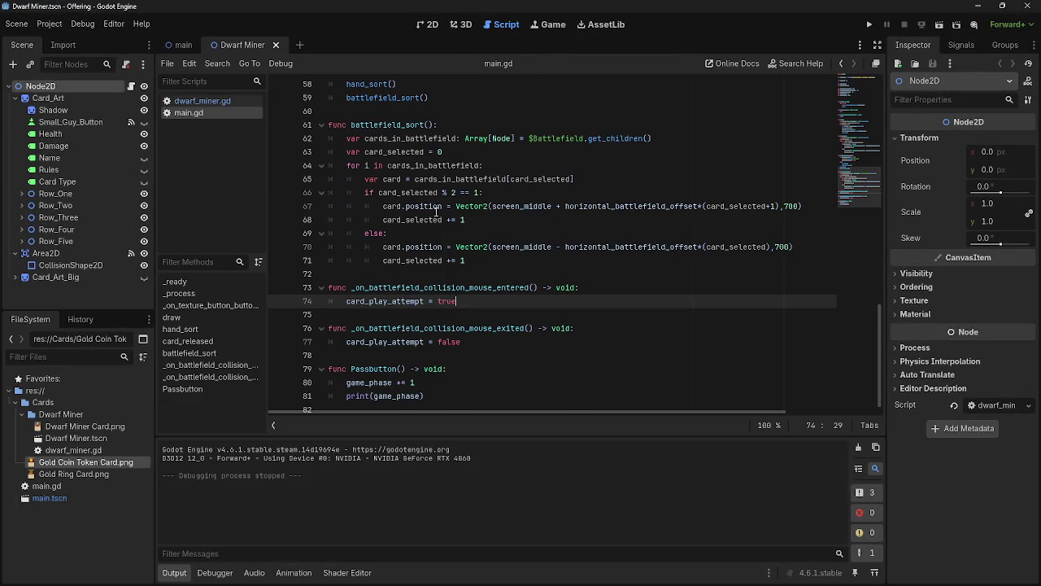
pyautogui.scroll(3, 435, 194)
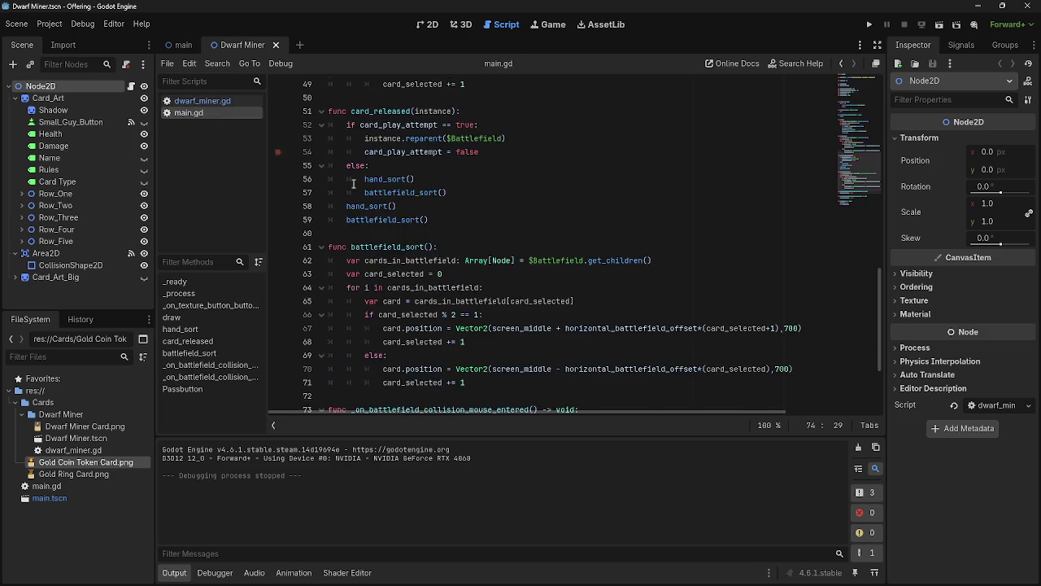
pyautogui.scroll(15, 535, 248)
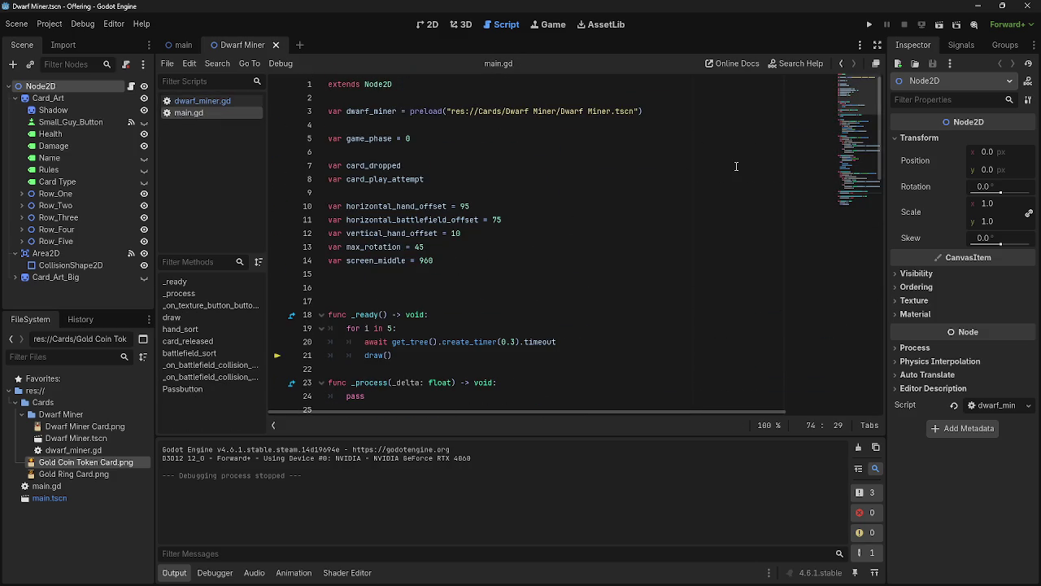
pyautogui.click(869, 24)
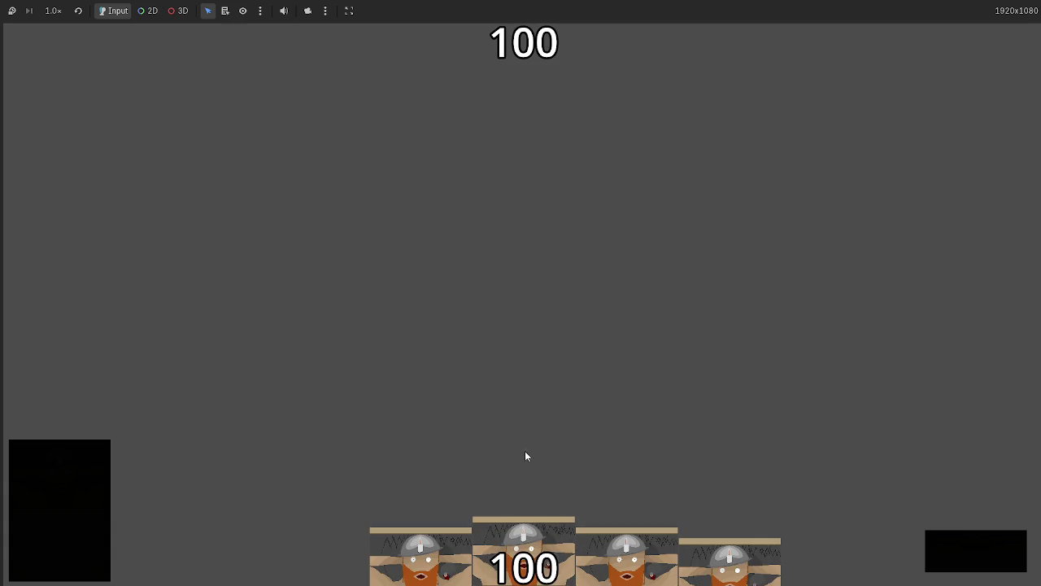
pyautogui.moveTo(505, 526); pyautogui.dragTo(522, 383)
pyautogui.moveTo(523, 541)
pyautogui.mouseDown()
pyautogui.moveTo(590, 337)
pyautogui.moveTo(596, 451)
pyautogui.mouseUp()
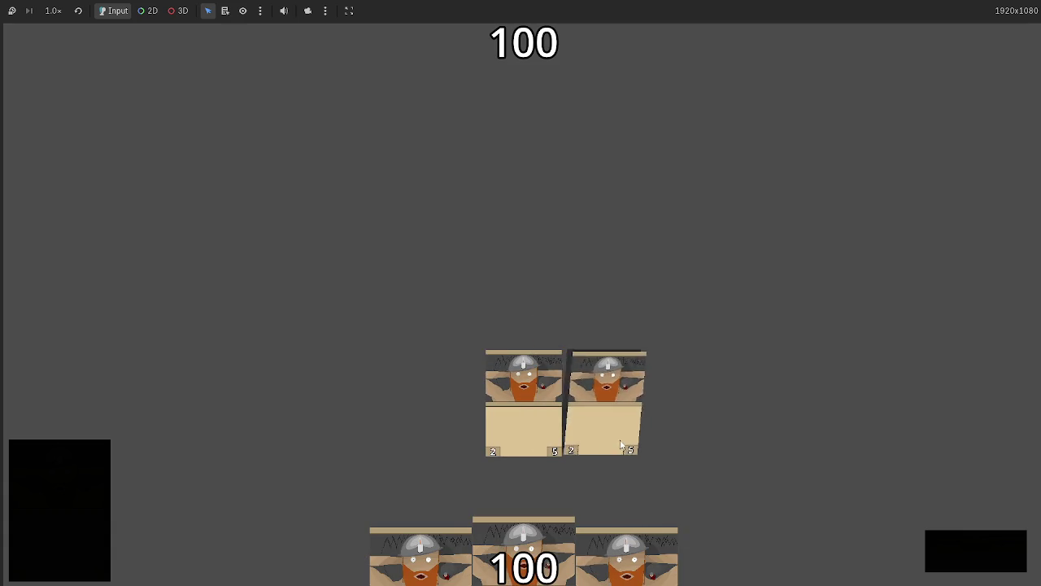
pyautogui.press('F8')
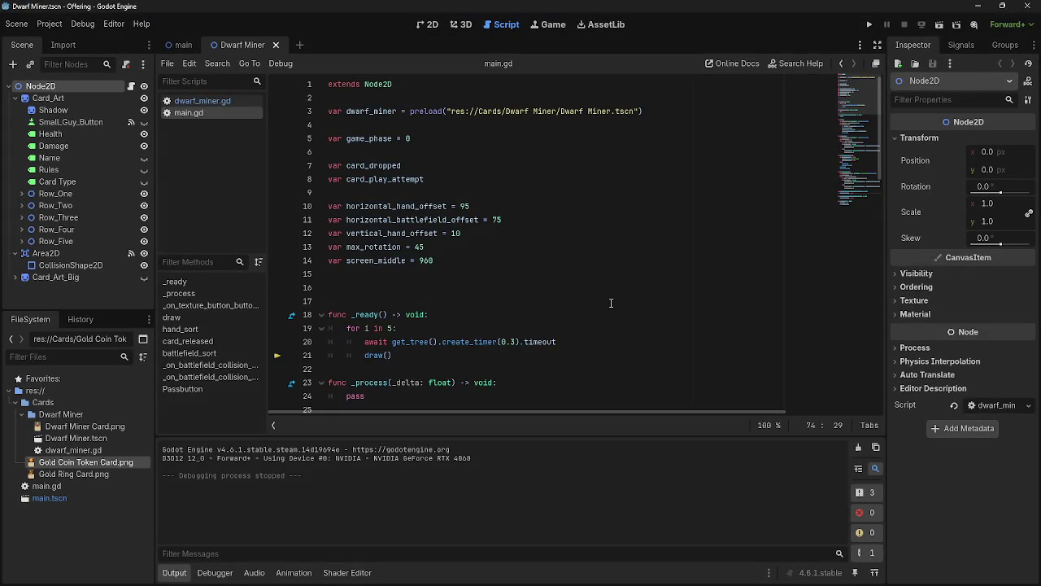
# Run the game again, then stop it with F8
pyautogui.scroll(-4, 610, 298)
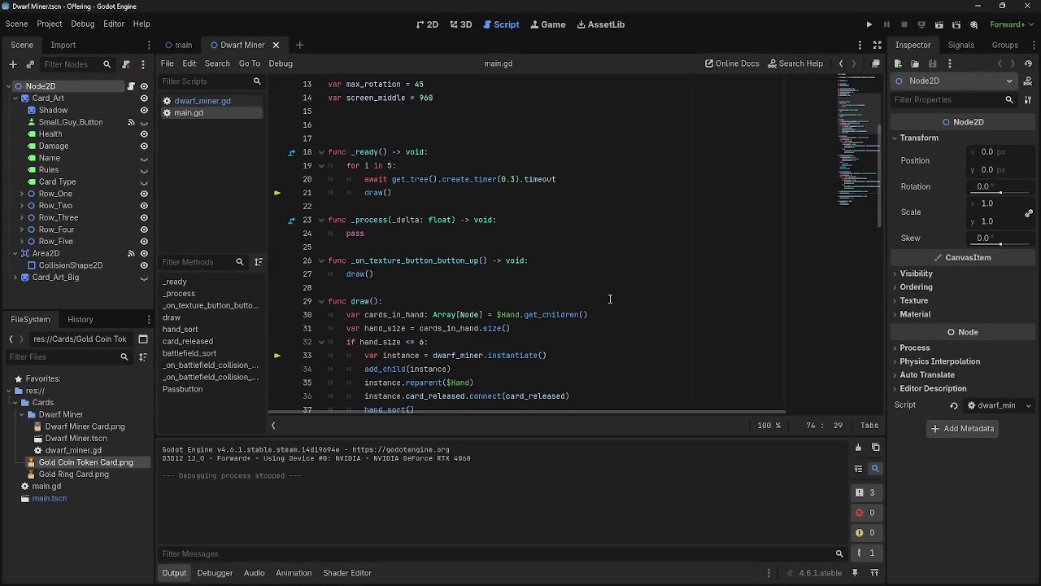
pyautogui.scroll(4, 610, 298)
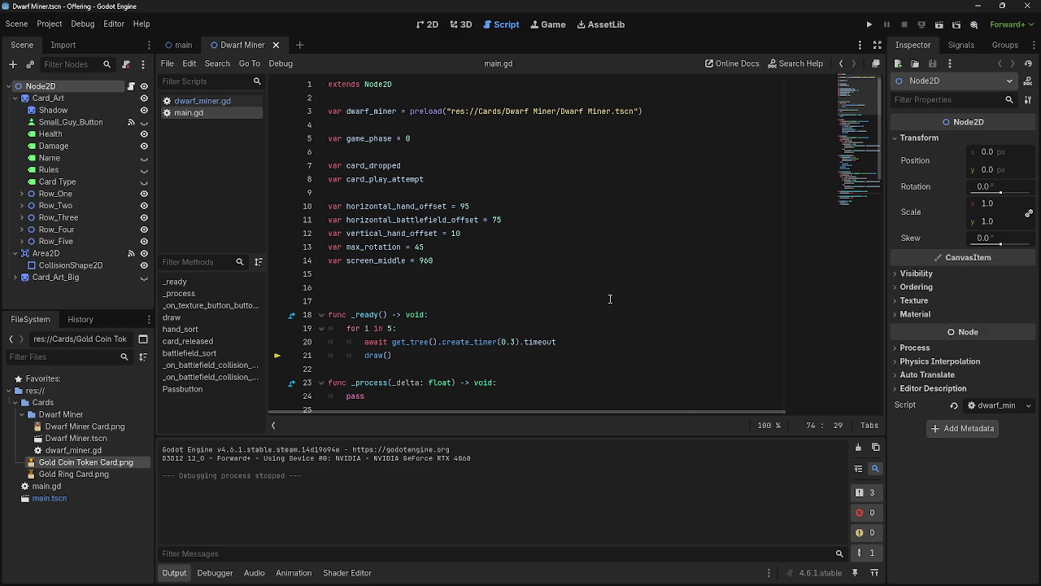
pyautogui.scroll(-10, 610, 298)
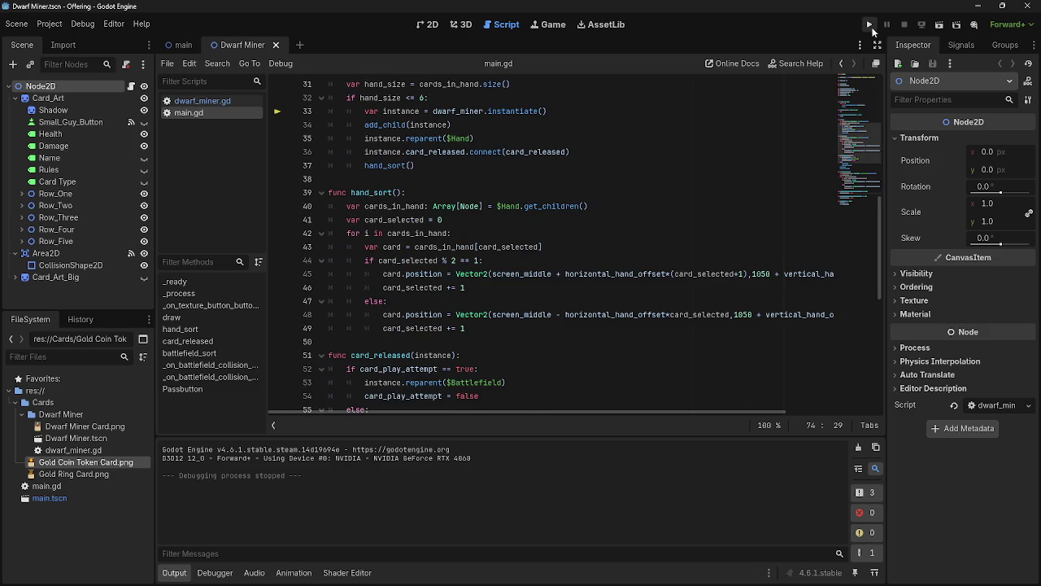
pyautogui.click(870, 25)
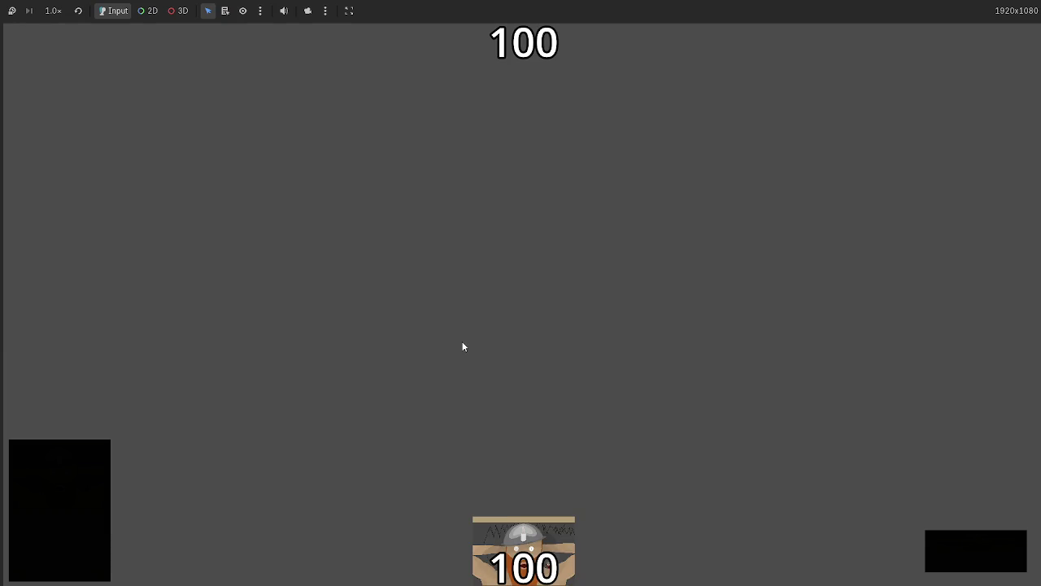
pyautogui.moveTo(413, 531)
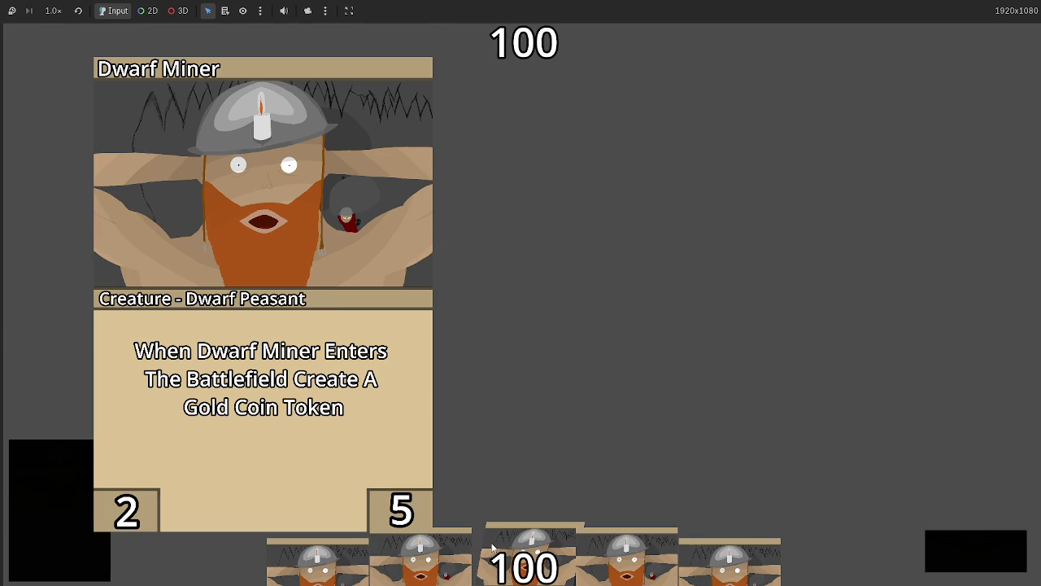
pyautogui.press('F8')
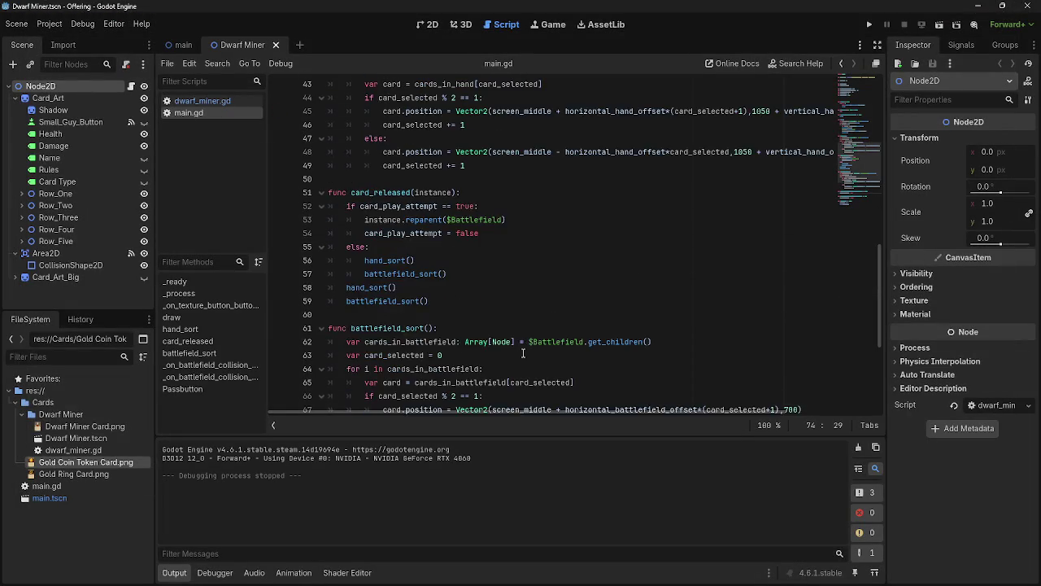
# Inspect main.gd lines 74–81, from card_play_attempt down to print(game_phase)
pyautogui.scroll(-5, 523, 353)
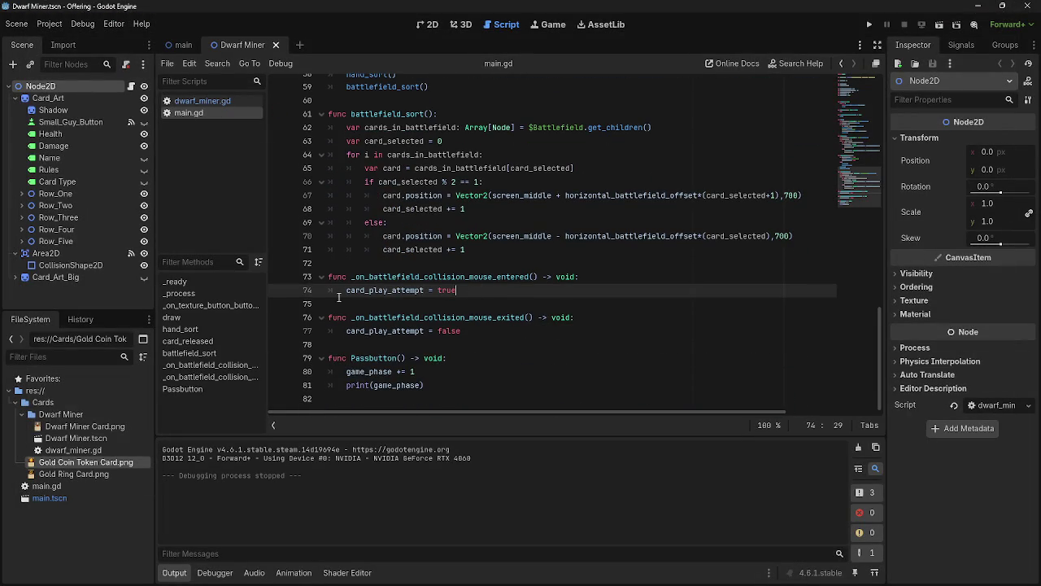
pyautogui.doubleClick(361, 290)
pyautogui.click(456, 334)
pyautogui.click(510, 342)
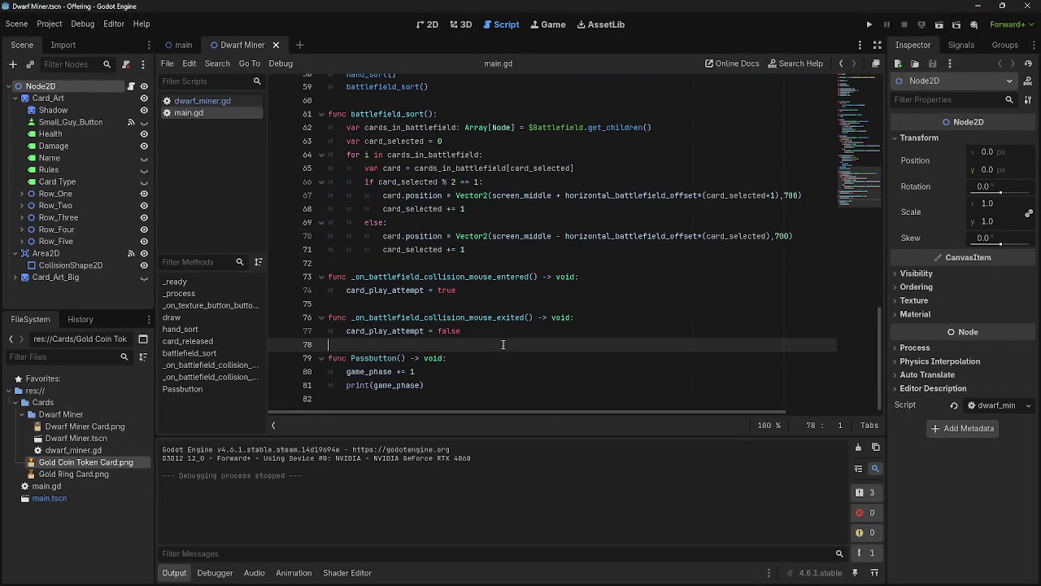
pyautogui.click(450, 373)
pyautogui.click(452, 379)
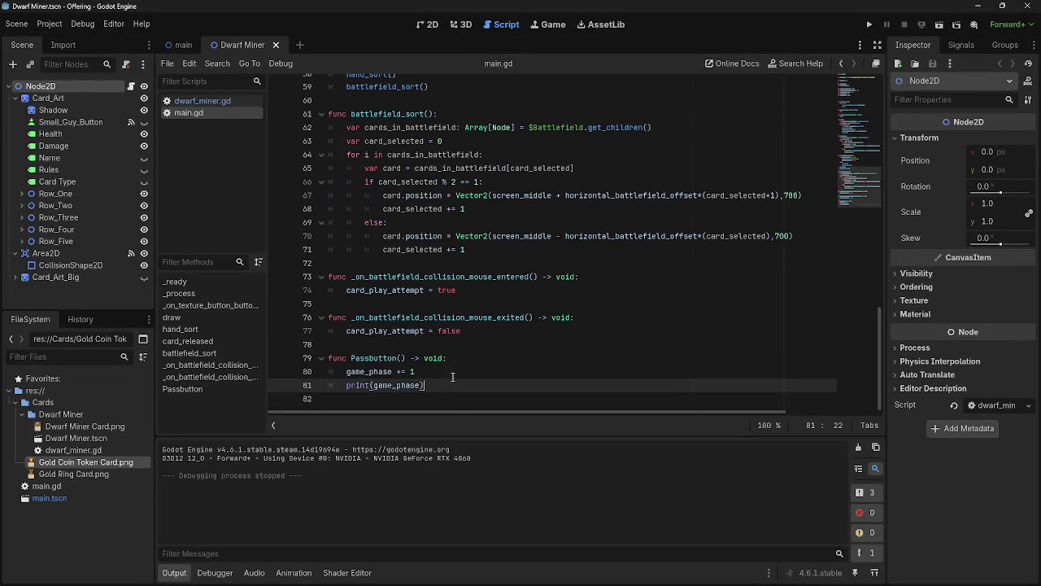
pyautogui.press('Up')
pyautogui.scroll(1, 572, 338)
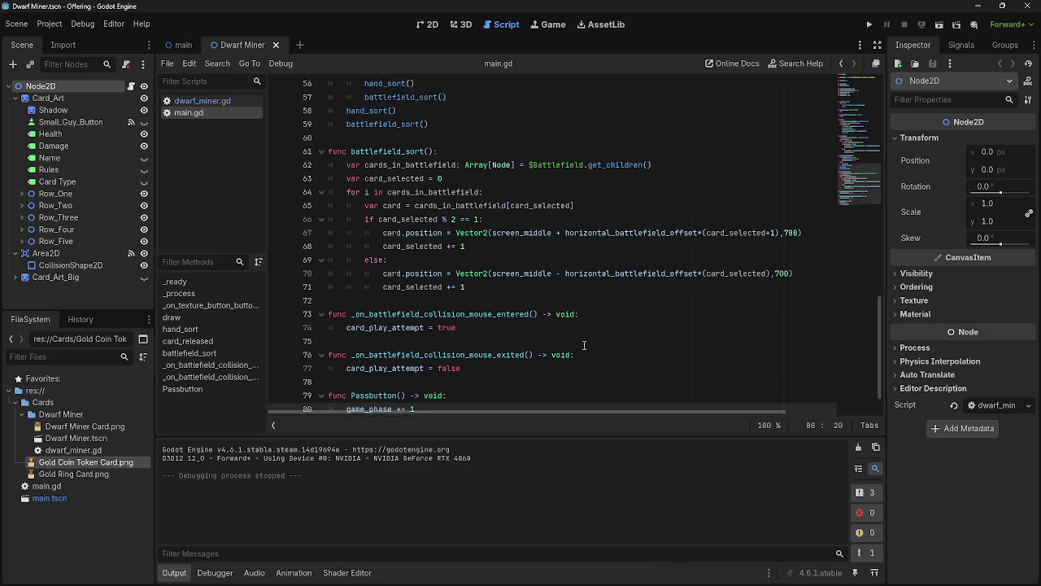
pyautogui.scroll(15, 572, 337)
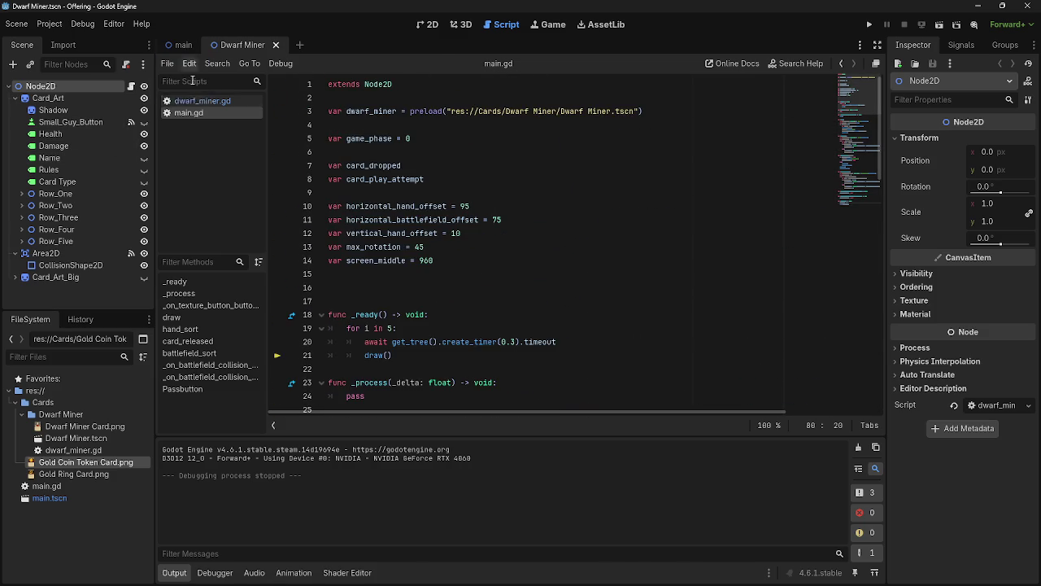
# Open dwarf_miner.gd from the Scripts list and switch to the main scene
pyautogui.click(197, 101)
pyautogui.hotkey('alt', 'Tab')
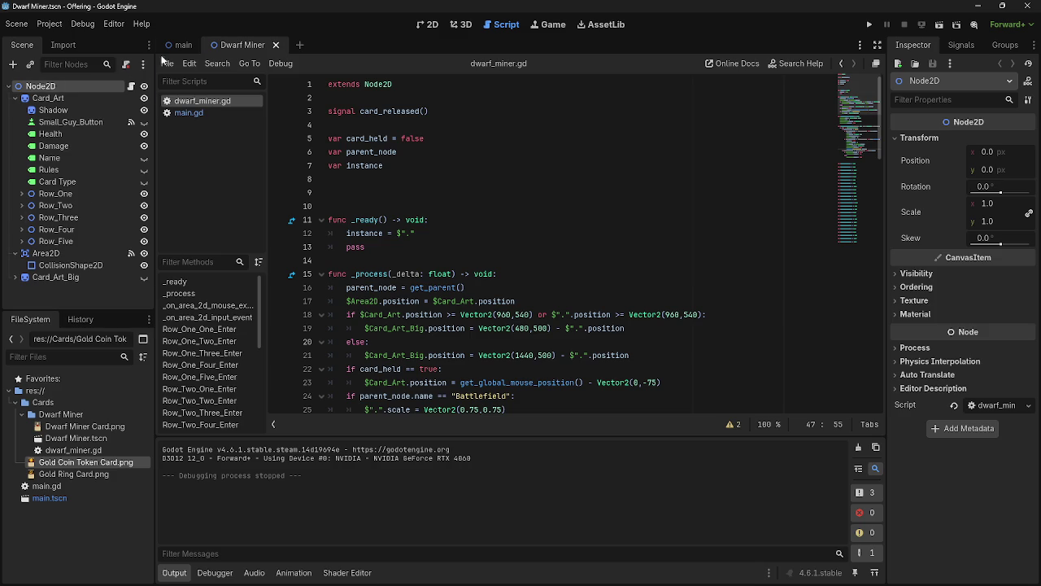
pyautogui.hotkey('ctrl', 'Tab')
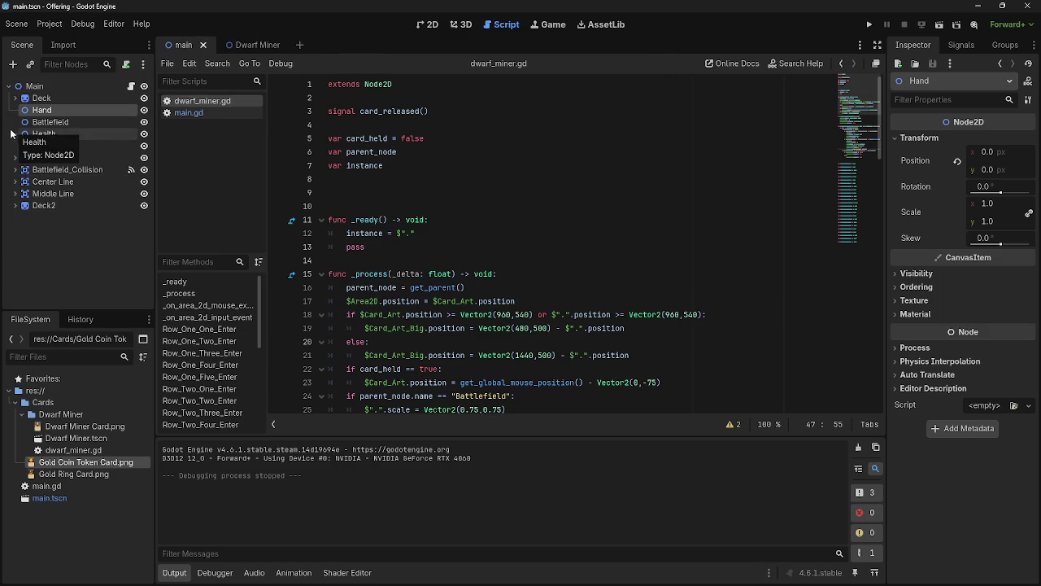
# Inspect the Main, Hand and Battlefield nodes in the scene tree
pyautogui.click(51, 85)
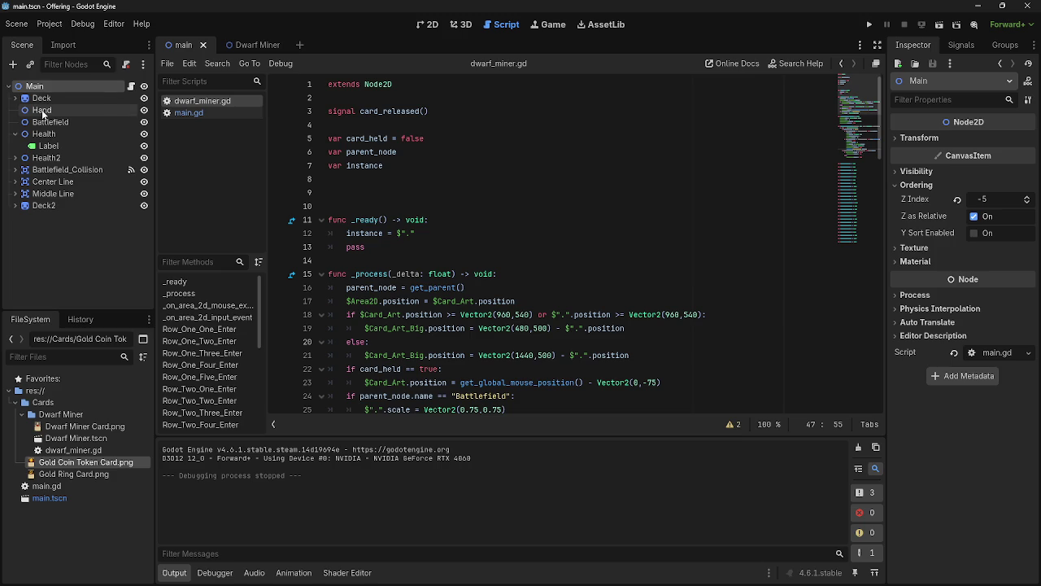
pyautogui.click(42, 111)
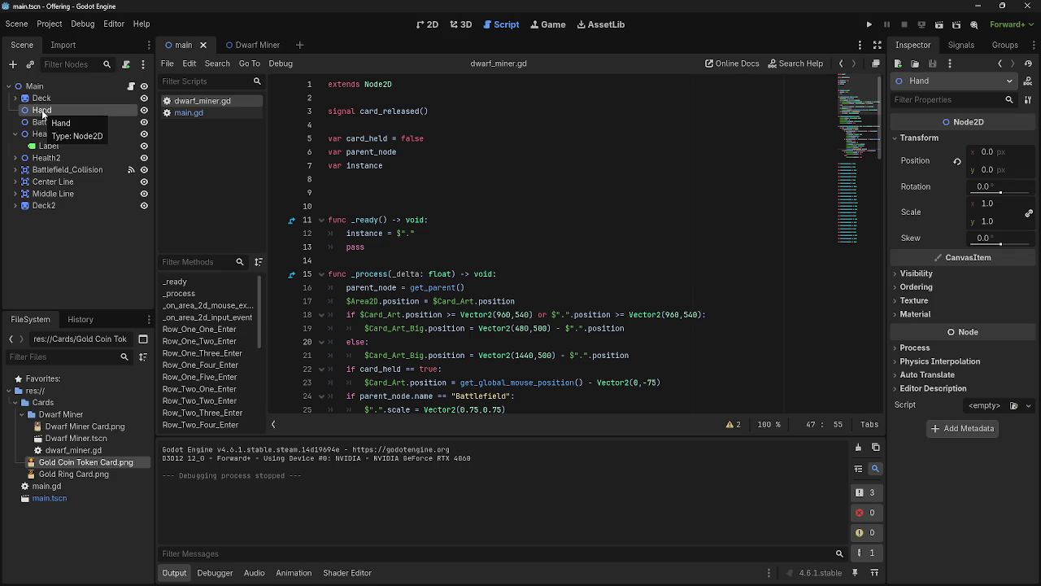
pyautogui.click(57, 122)
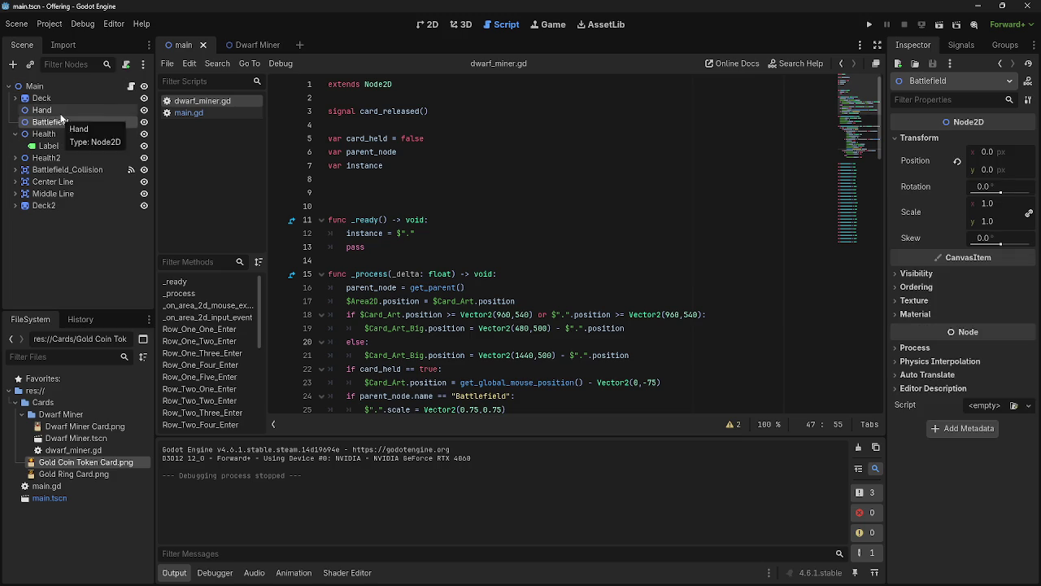
pyautogui.click(57, 122)
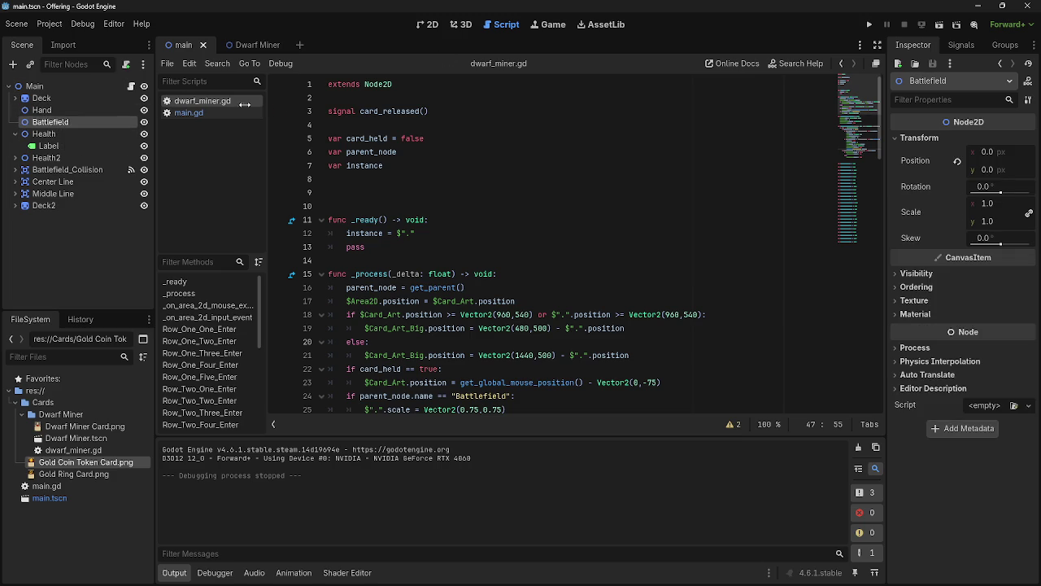
pyautogui.click(65, 88)
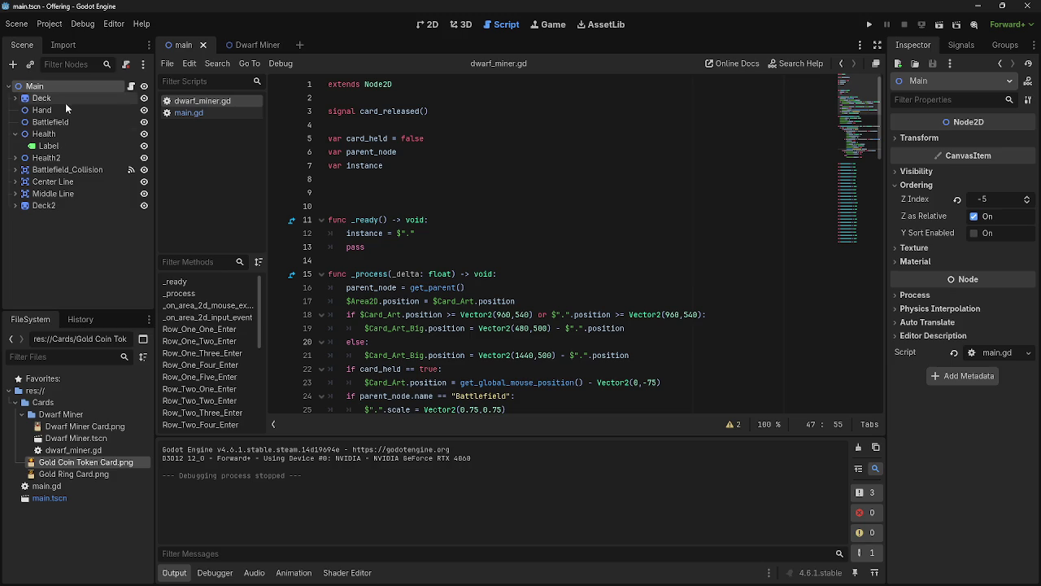
pyautogui.click(43, 110)
pyautogui.scroll(-3, 468, 250)
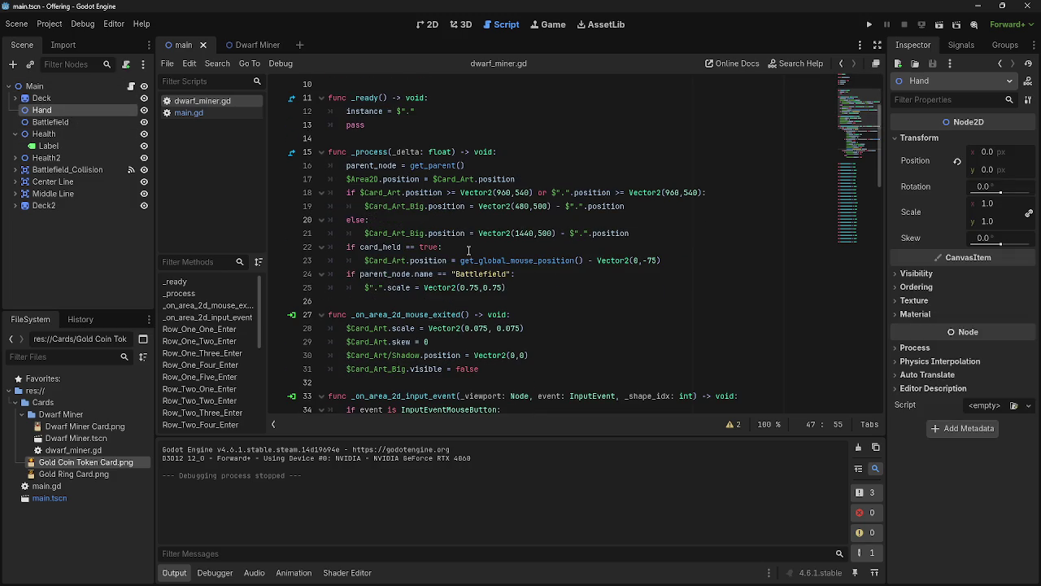
# Examine the parent_node = get_parent() line 16 while selecting the Main node
pyautogui.click(466, 165)
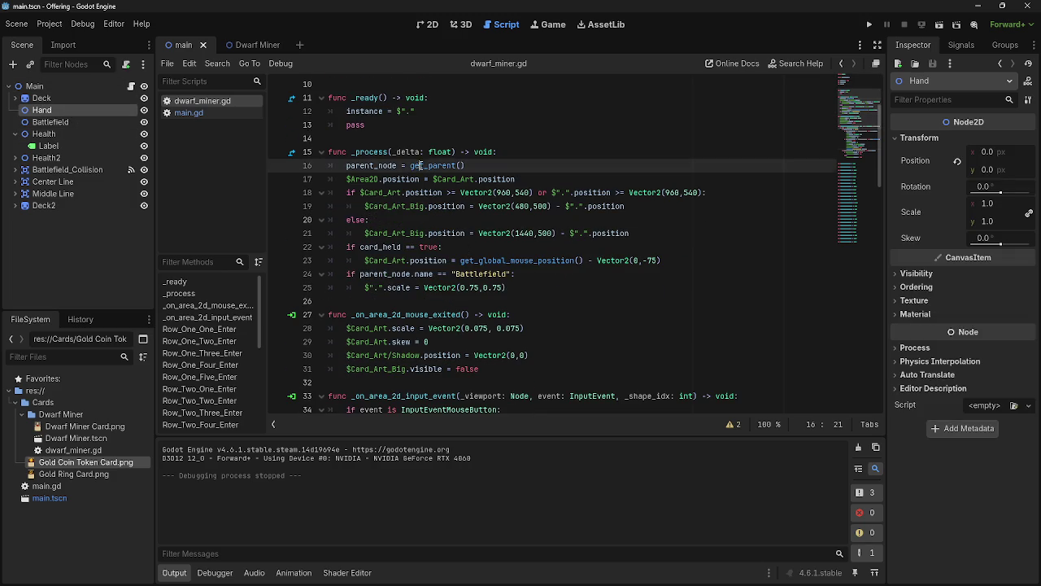
pyautogui.moveTo(466, 165); pyautogui.dragTo(345, 166)
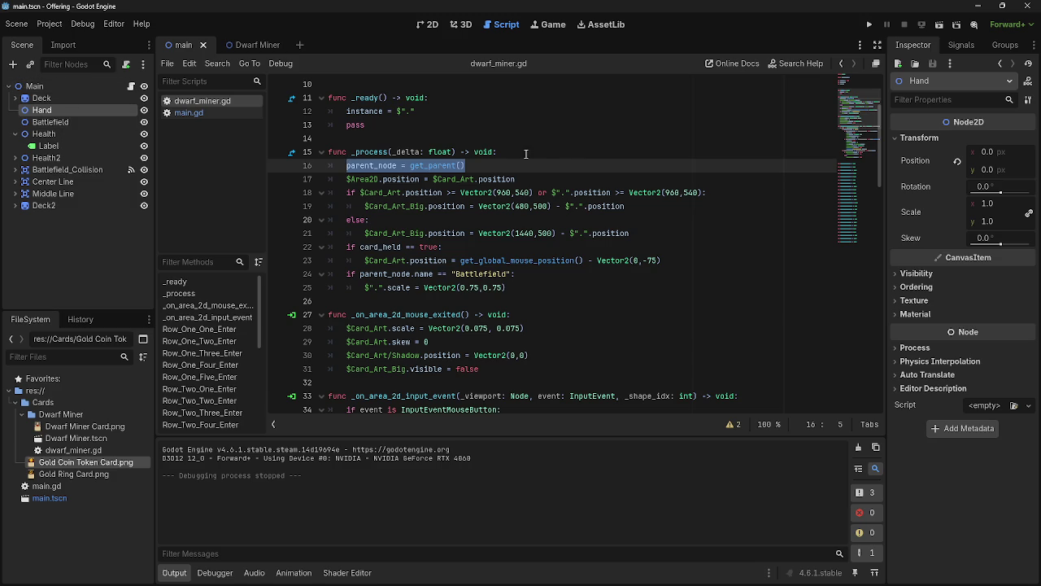
pyautogui.click(501, 163)
pyautogui.doubleClick(432, 166)
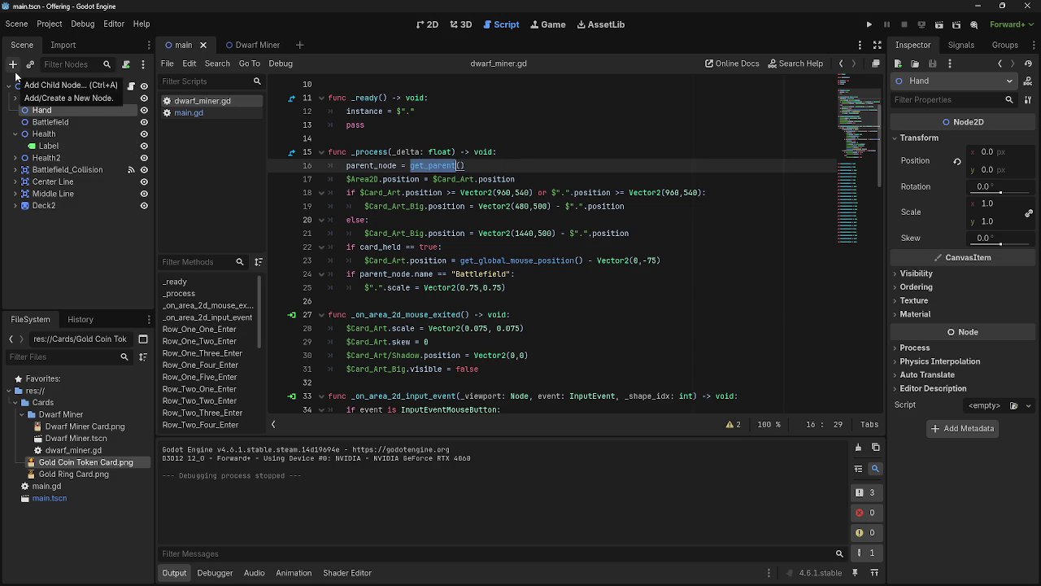
pyautogui.click(33, 87)
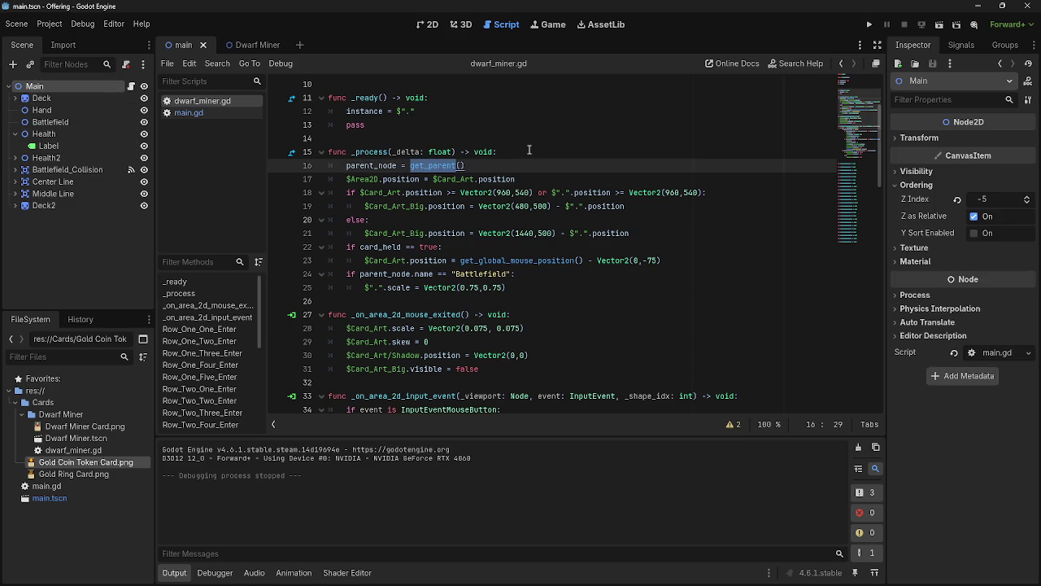
pyautogui.click(508, 168)
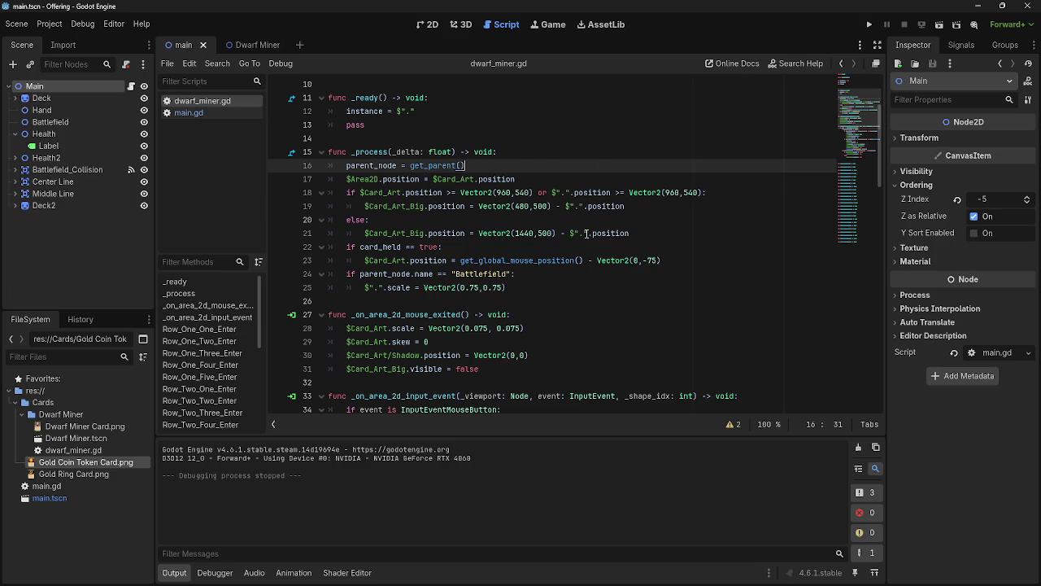
# Insert a blank line at the start of _process above parent_node = get_parent()
pyautogui.scroll(-2, 587, 234)
pyautogui.scroll(5, 586, 234)
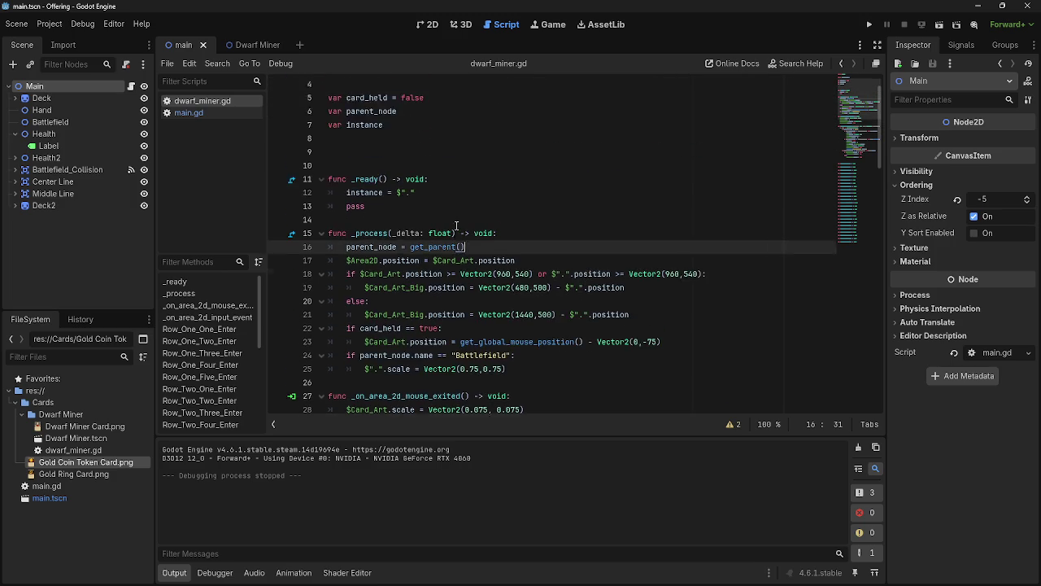
pyautogui.hotkey('shift', 'Home')
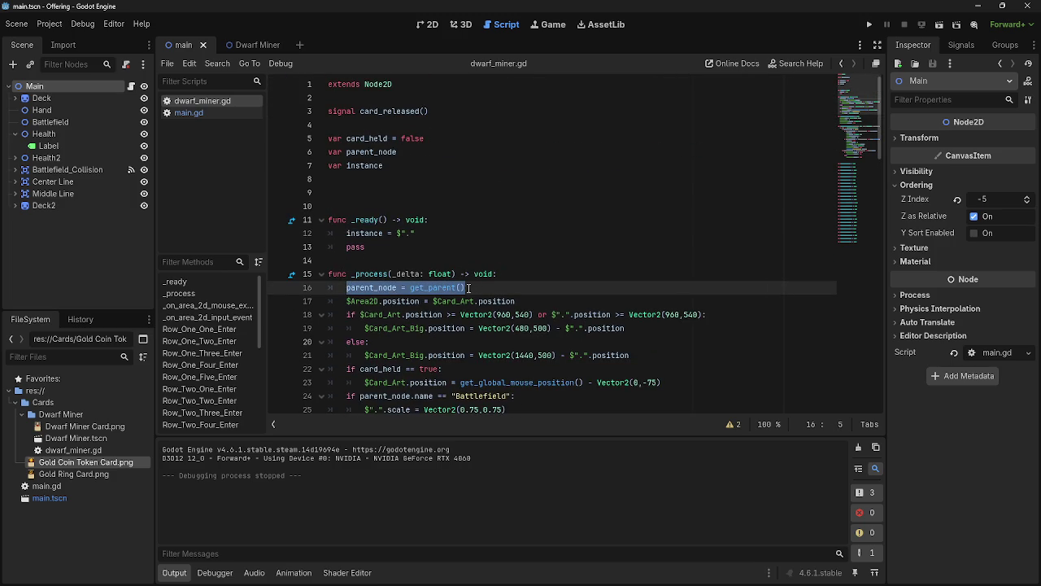
pyautogui.press('Up')
pyautogui.press('End')
pyautogui.press('Return')
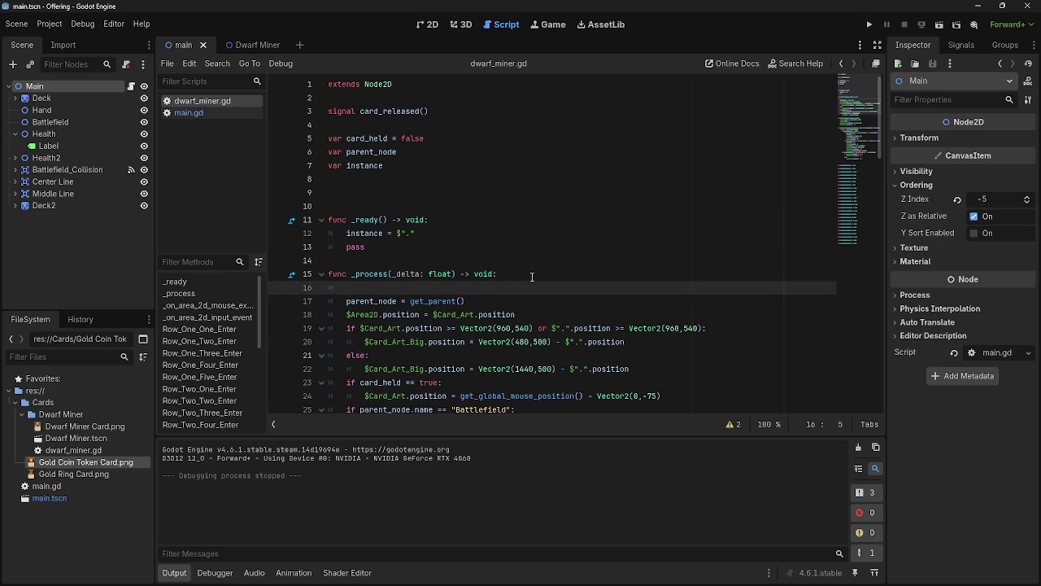
# Type grand_parent = get_parent().get_parent() on the new line using autocomplete
pyautogui.write('grand')
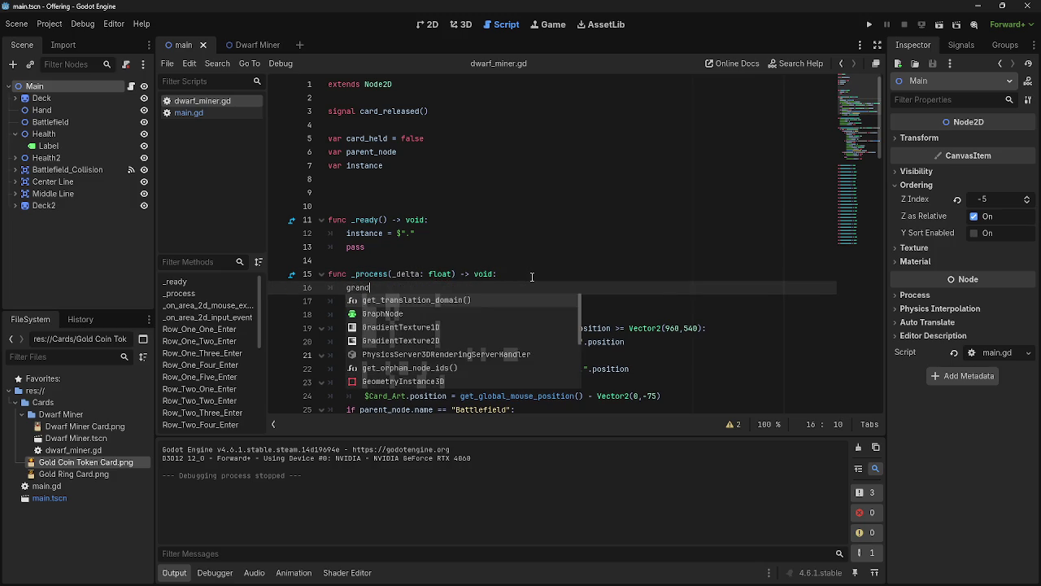
pyautogui.write('_pa')
pyautogui.press('BackSpace')
pyautogui.write('ent')
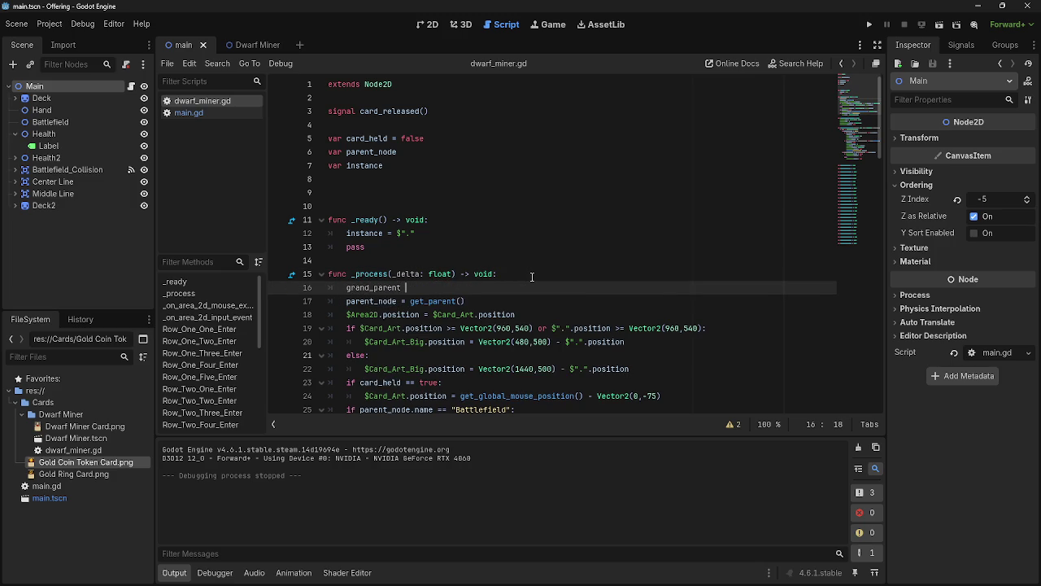
pyautogui.write(' = get_pa')
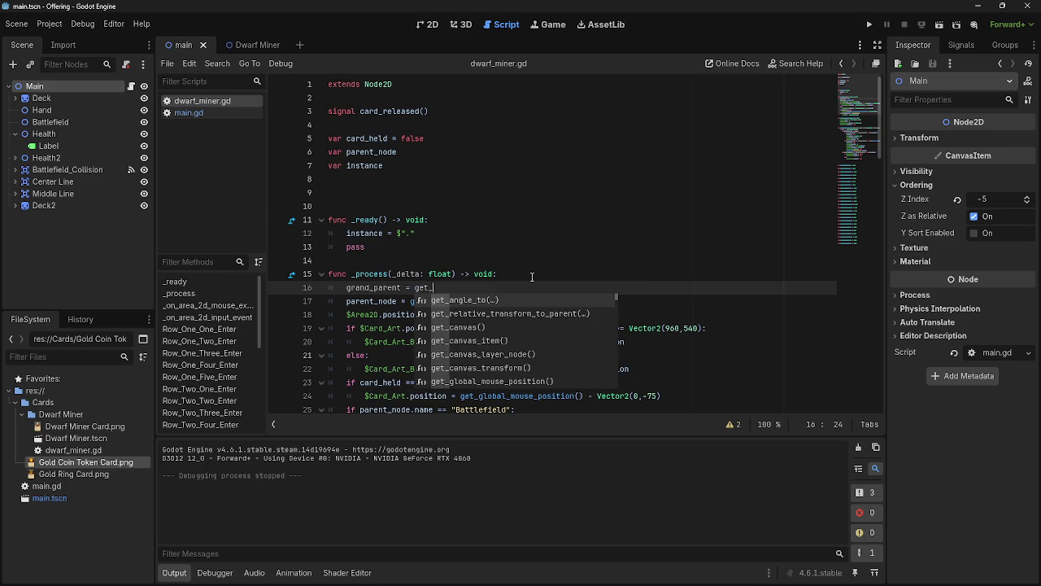
pyautogui.press('Return')
pyautogui.write('.get_p')
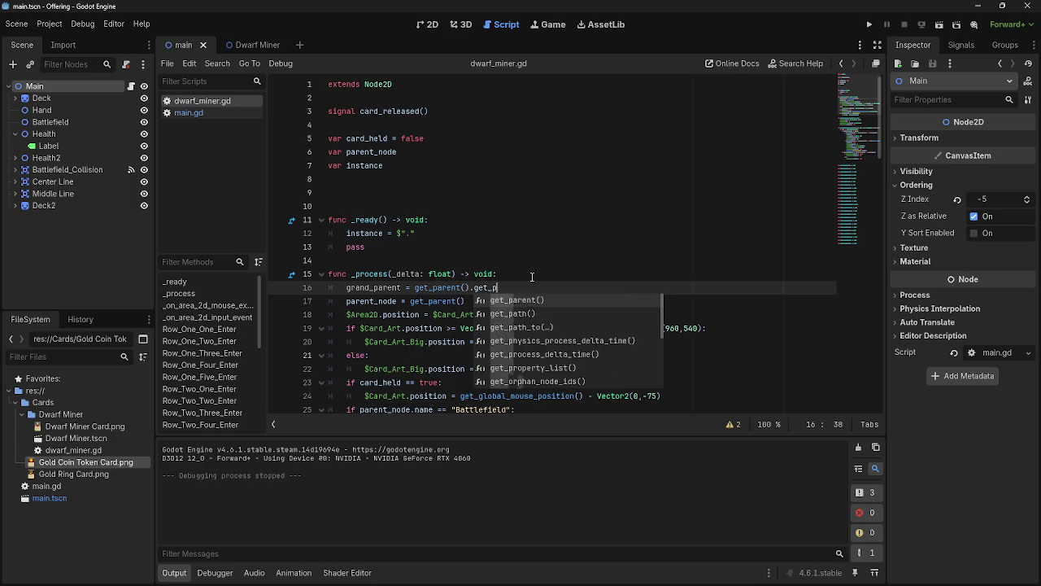
pyautogui.write('are')
pyautogui.press('Return')
# Add print(grand_parent) on the next line and prefix the assignment with var
pyautogui.press('Return')
pyautogui.write('print')
pyautogui.press('Return')
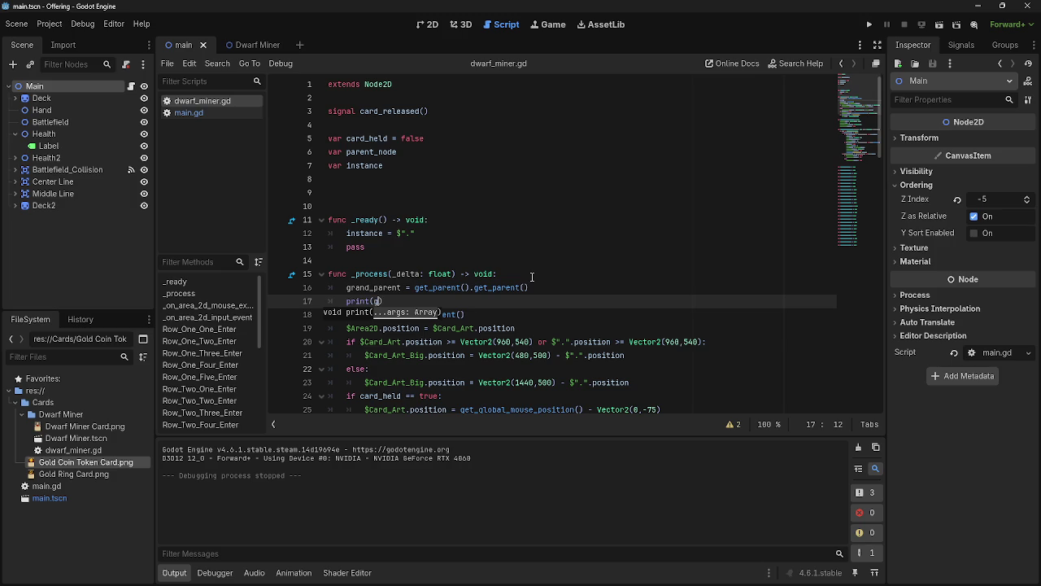
pyautogui.write('rand')
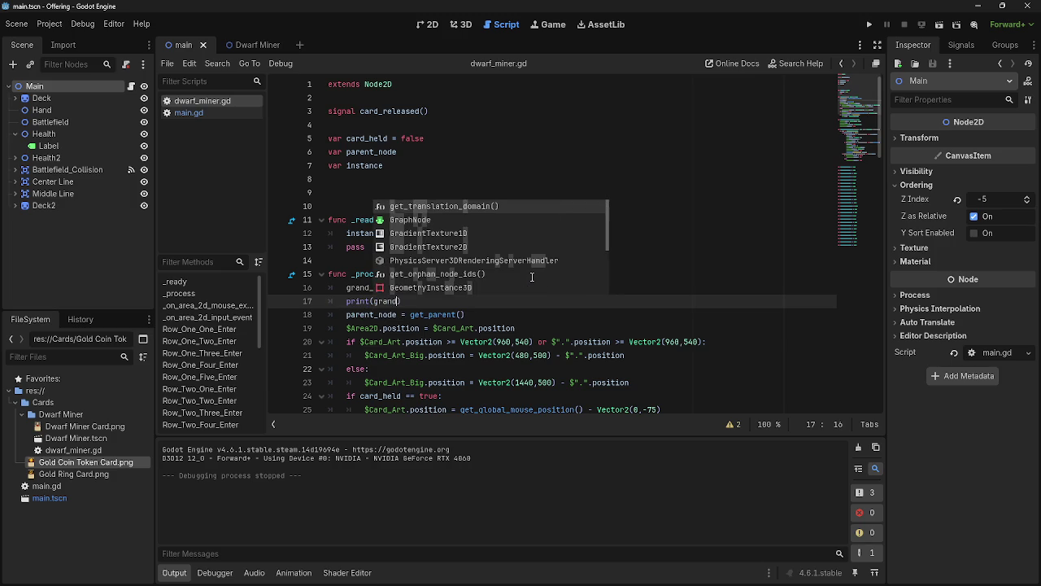
pyautogui.write('_parent')
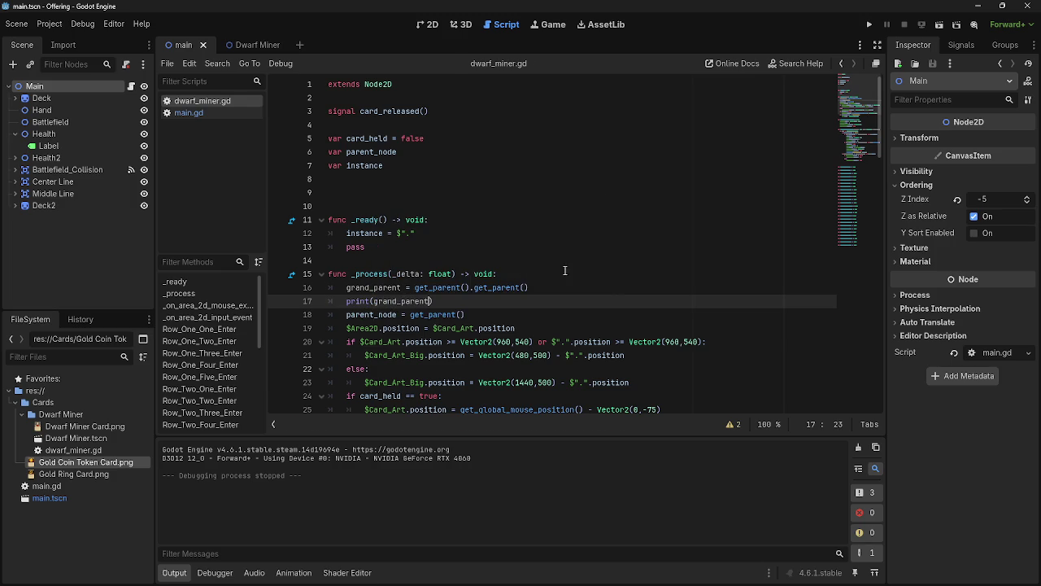
pyautogui.write(')')
pyautogui.press('Up')
pyautogui.press('Home')
pyautogui.write('var')
pyautogui.press('Down')
pyautogui.press('End')
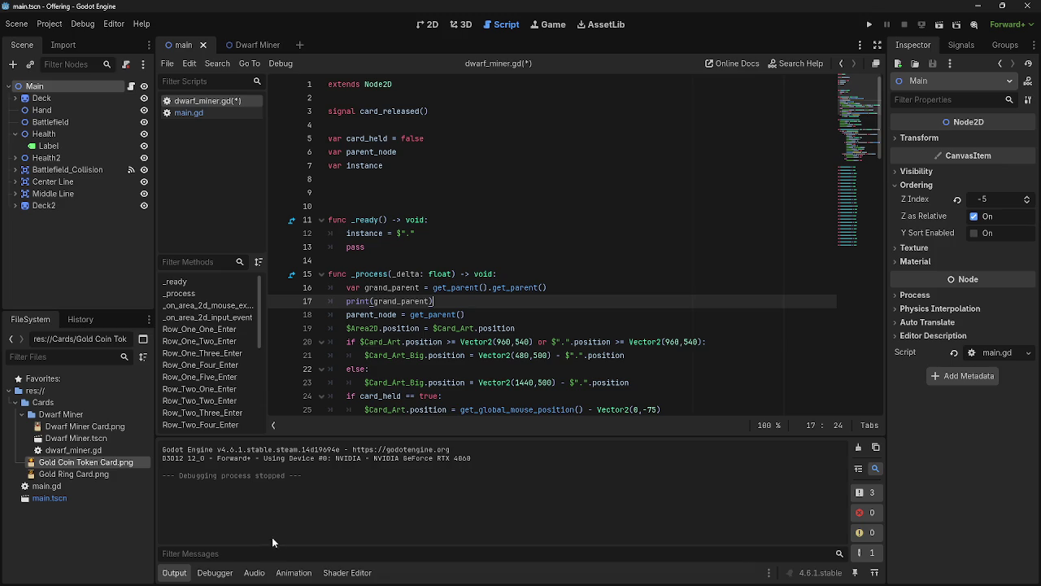
pyautogui.click(869, 25)
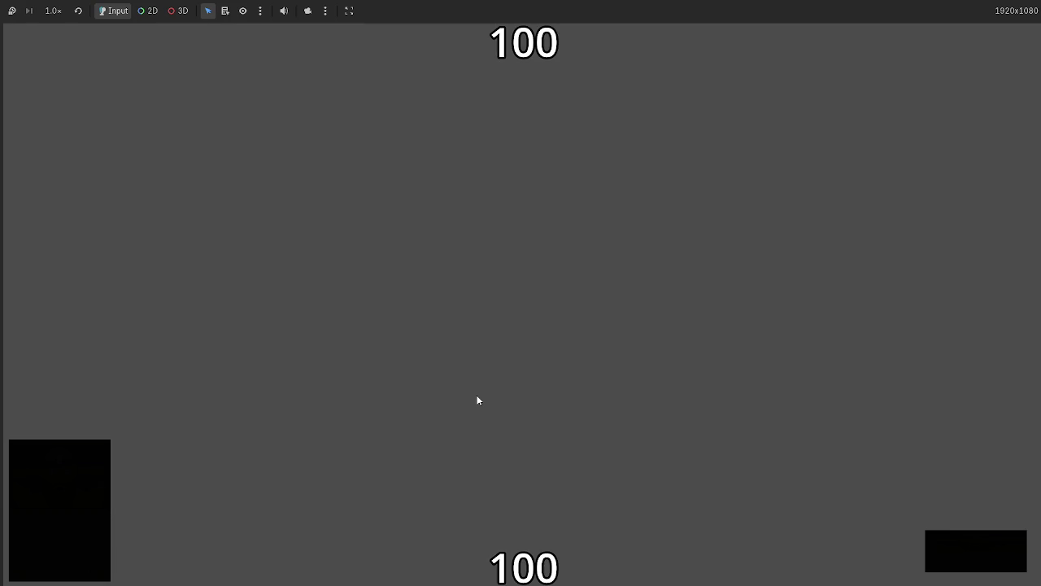
pyautogui.press('F8')
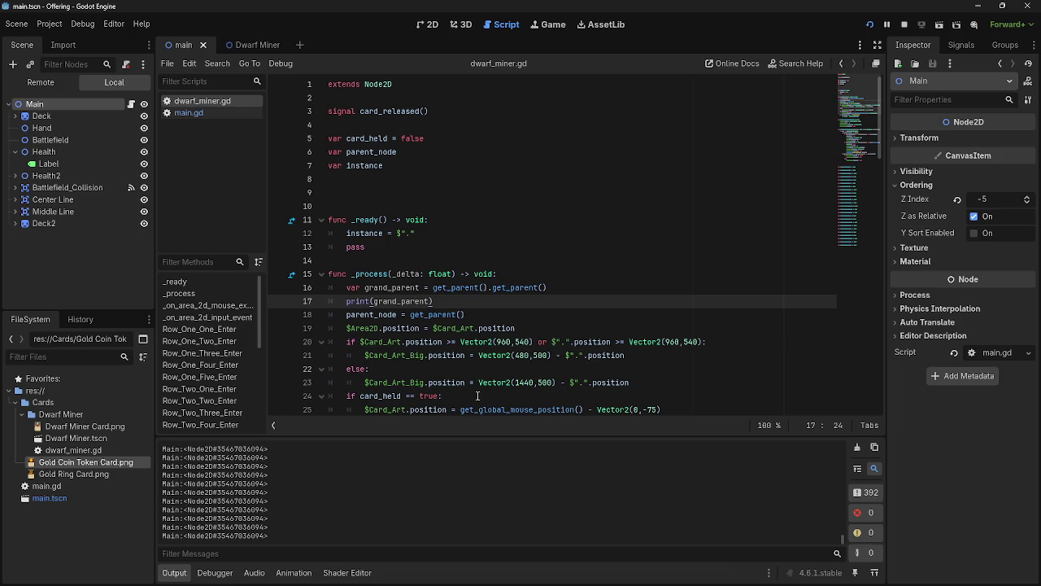
pyautogui.scroll(5, 278, 505)
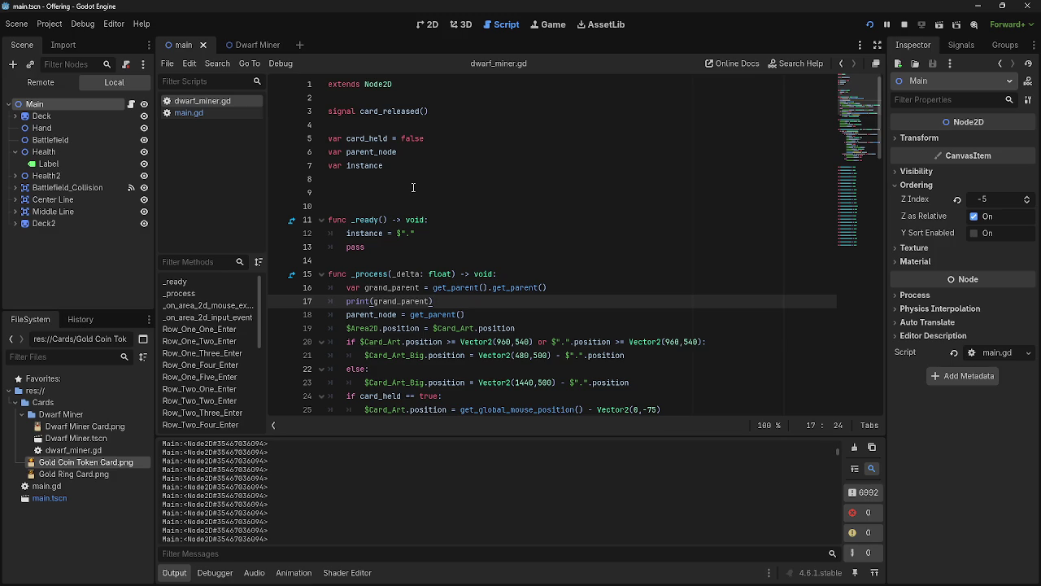
pyautogui.click(596, 288)
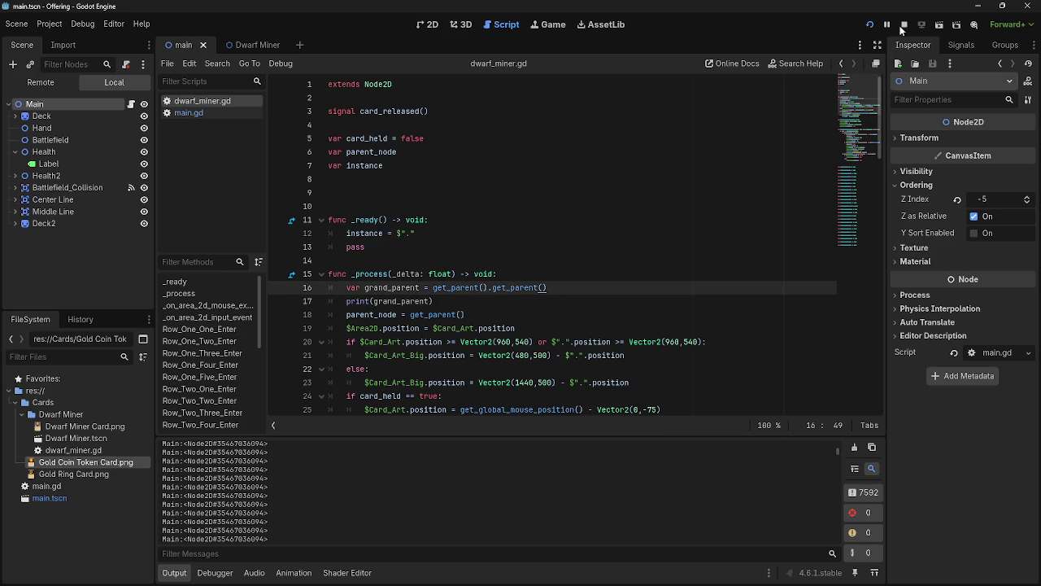
# Stop the game and select the grand_parent and print lines 16–17
pyautogui.click(903, 25)
pyautogui.scroll(-7, 545, 297)
pyautogui.scroll(6, 544, 299)
pyautogui.scroll(1, 542, 300)
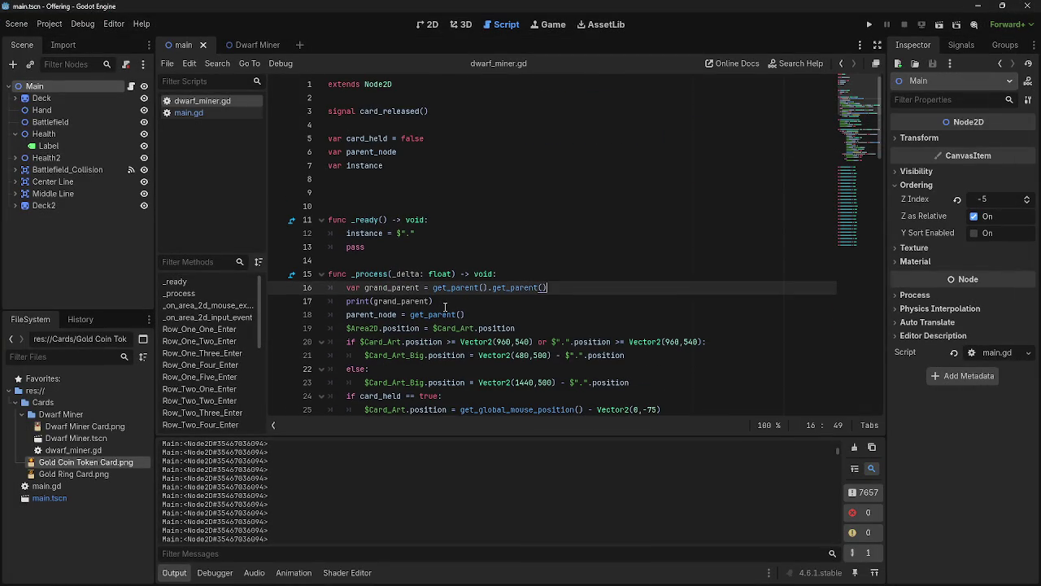
pyautogui.moveTo(445, 304); pyautogui.dragTo(340, 289)
pyautogui.click(472, 302)
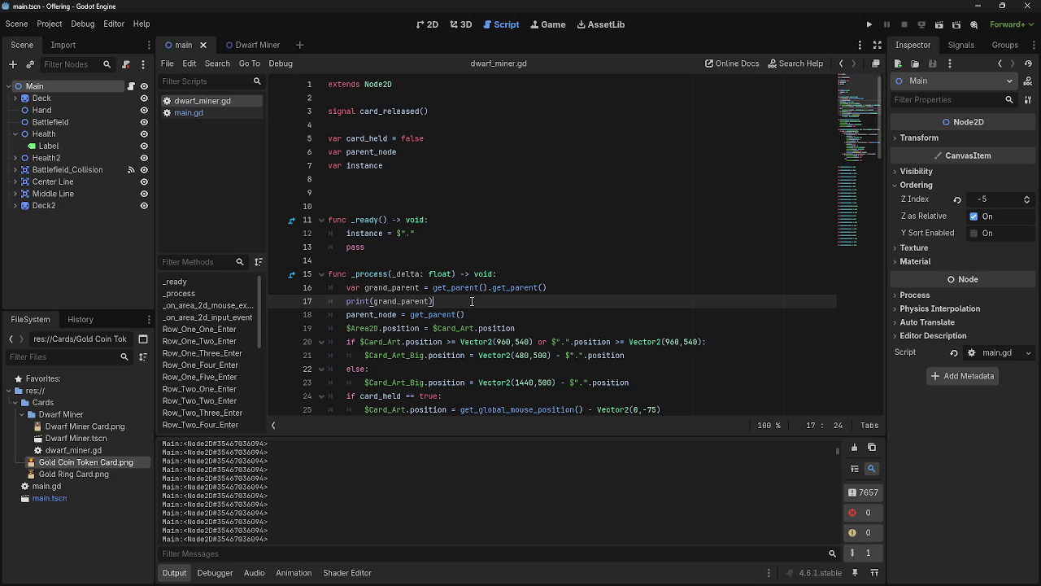
# Delete the print(grand_parent) line from _process
pyautogui.scroll(-5, 471, 302)
pyautogui.scroll(3, 461, 291)
pyautogui.scroll(-3, 460, 290)
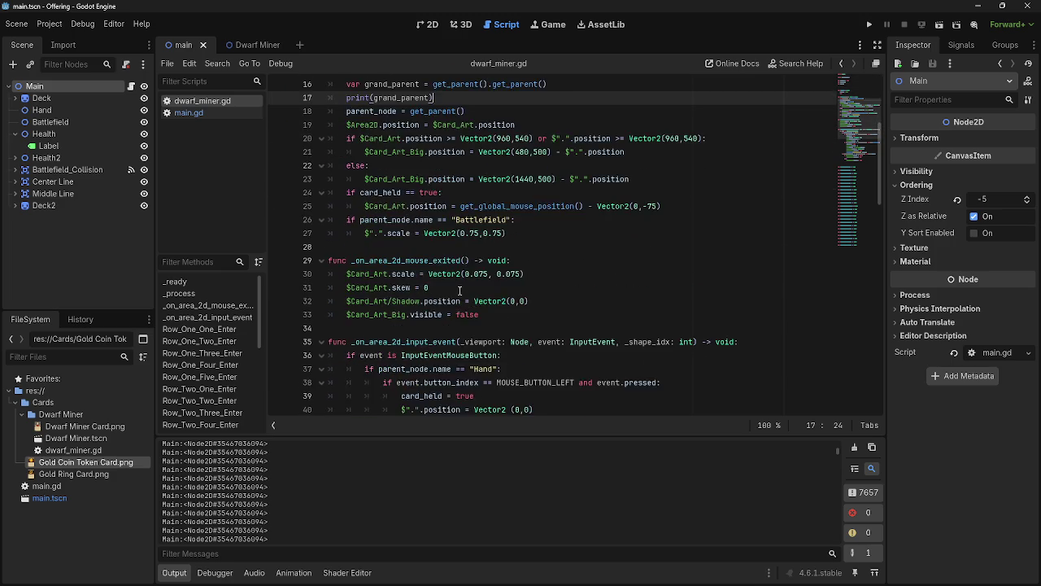
pyautogui.scroll(5, 452, 294)
pyautogui.moveTo(439, 299); pyautogui.dragTo(347, 288)
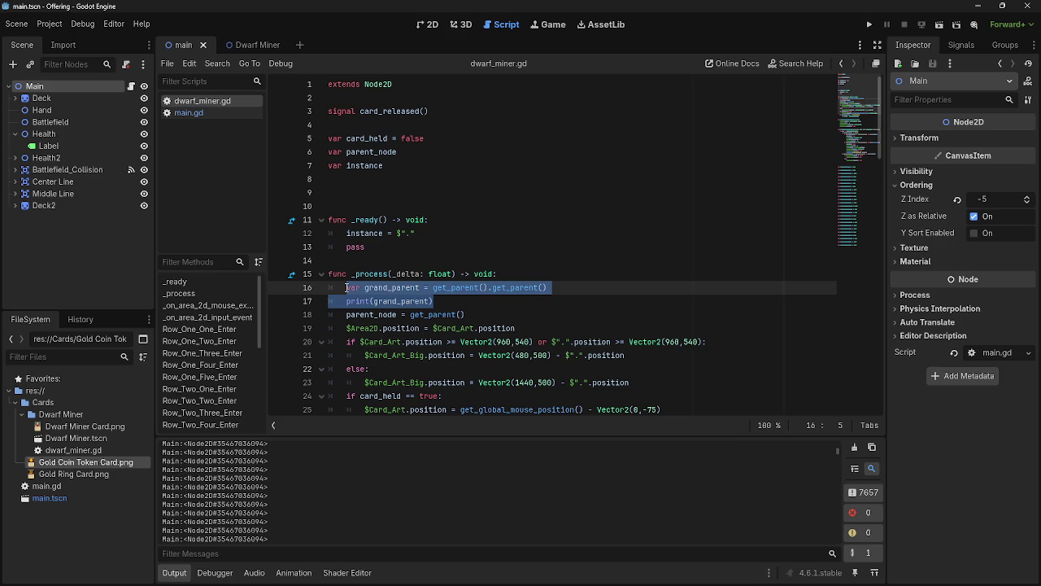
pyautogui.click(483, 301)
pyautogui.scroll(-3, 480, 299)
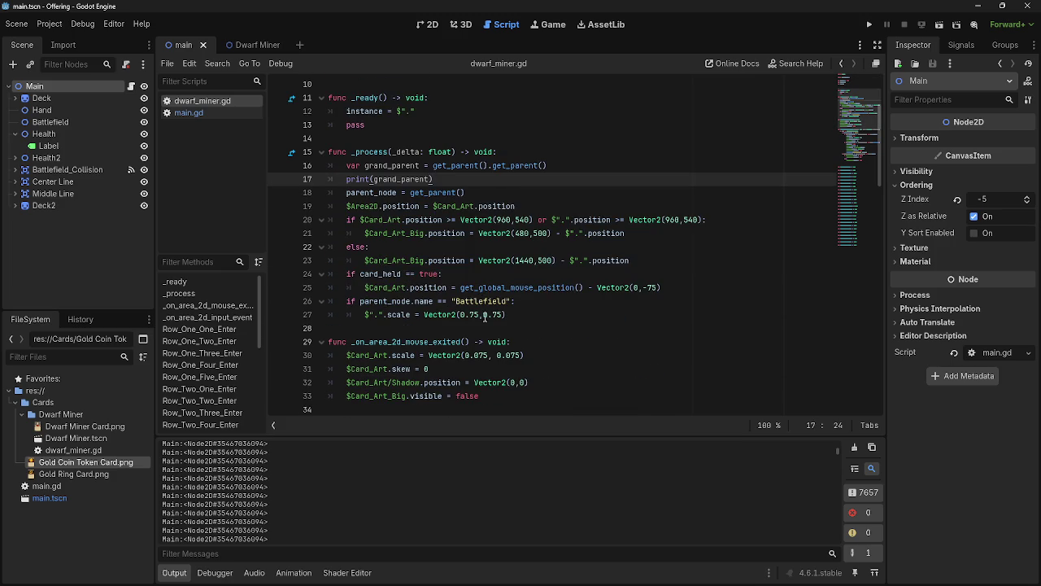
pyautogui.scroll(2, 488, 321)
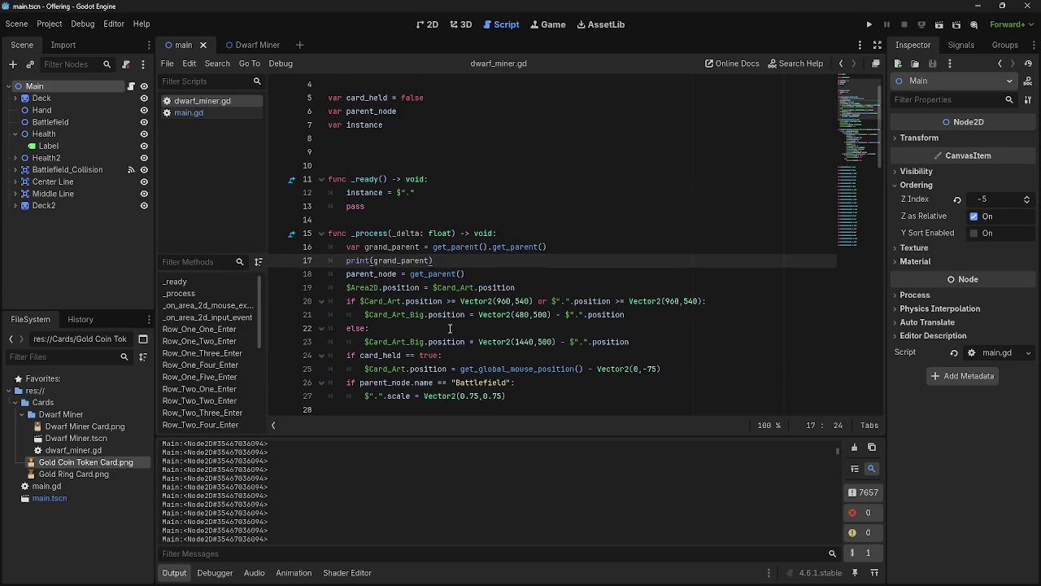
pyautogui.hotkey('shift', 'Home')
pyautogui.press('BackSpace')
pyautogui.press('BackSpace')
pyautogui.press('BackSpace')
pyautogui.press('BackSpace')
pyautogui.press('BackSpace')
pyautogui.press('BackSpace')
pyautogui.scroll(1, 421, 129)
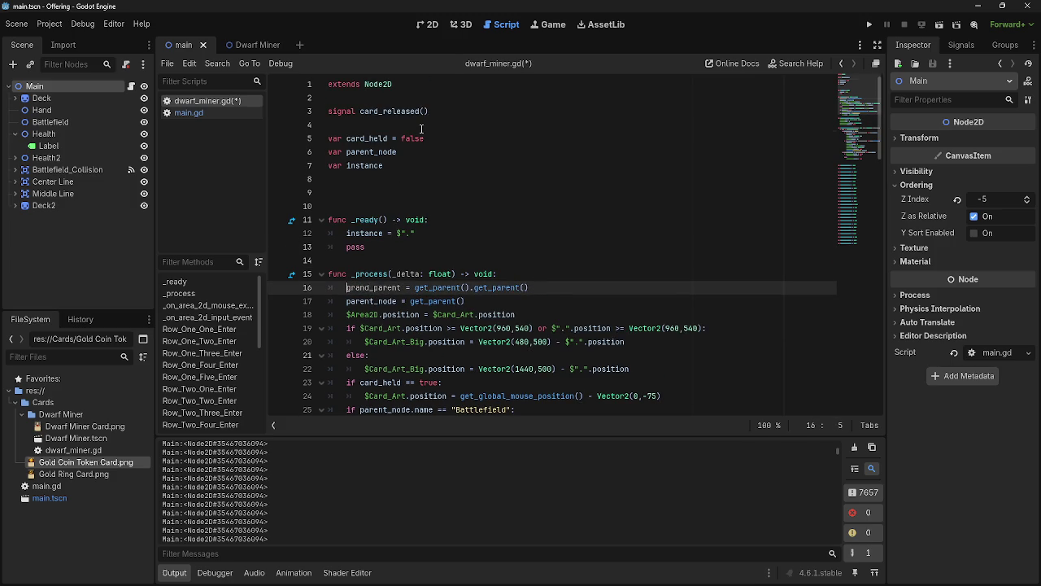
# Declare a new top-level variable and rename grand_parent to main_node in both places
pyautogui.click(422, 128)
pyautogui.press('Return')
pyautogui.write('r ')
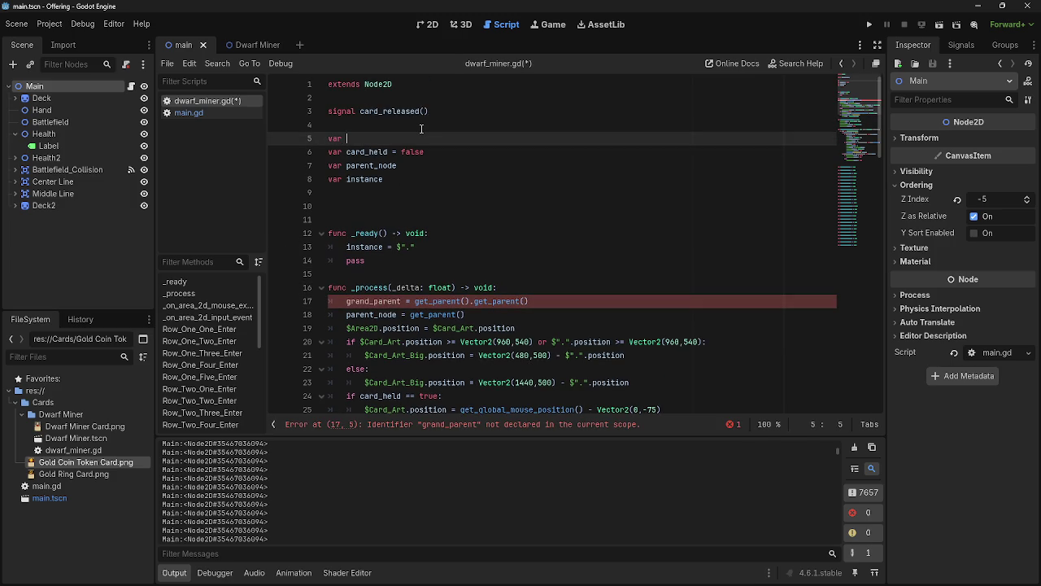
pyautogui.write('grand_')
pyautogui.write('parent')
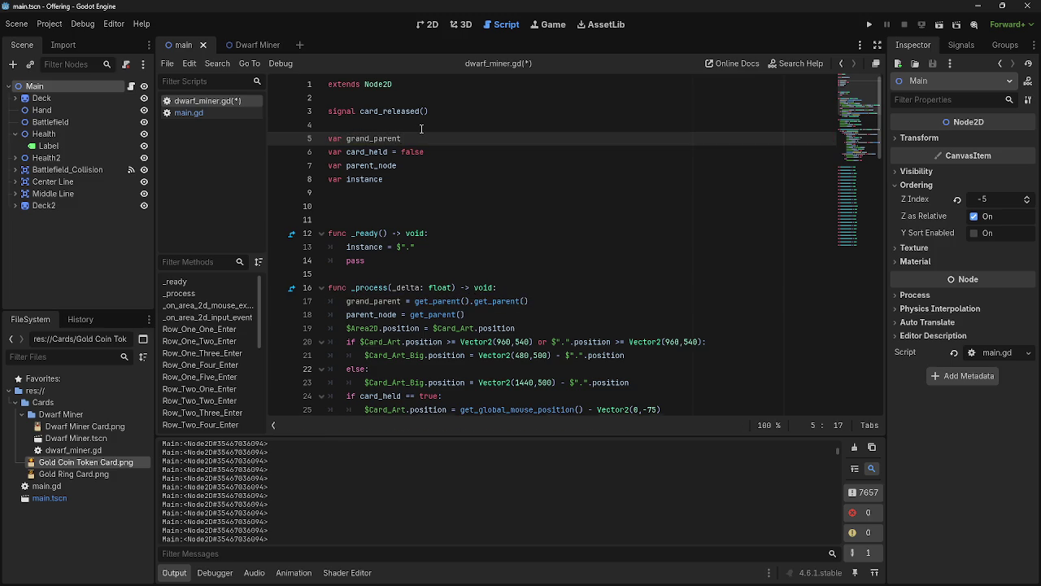
pyautogui.click(380, 302)
pyautogui.doubleClick(379, 302)
pyautogui.write('main')
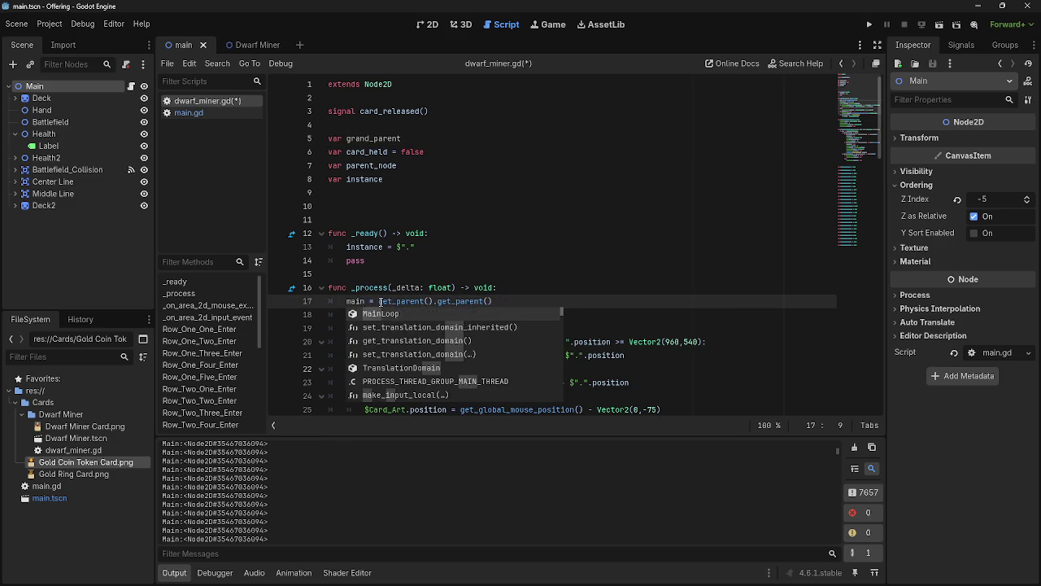
pyautogui.write('_node')
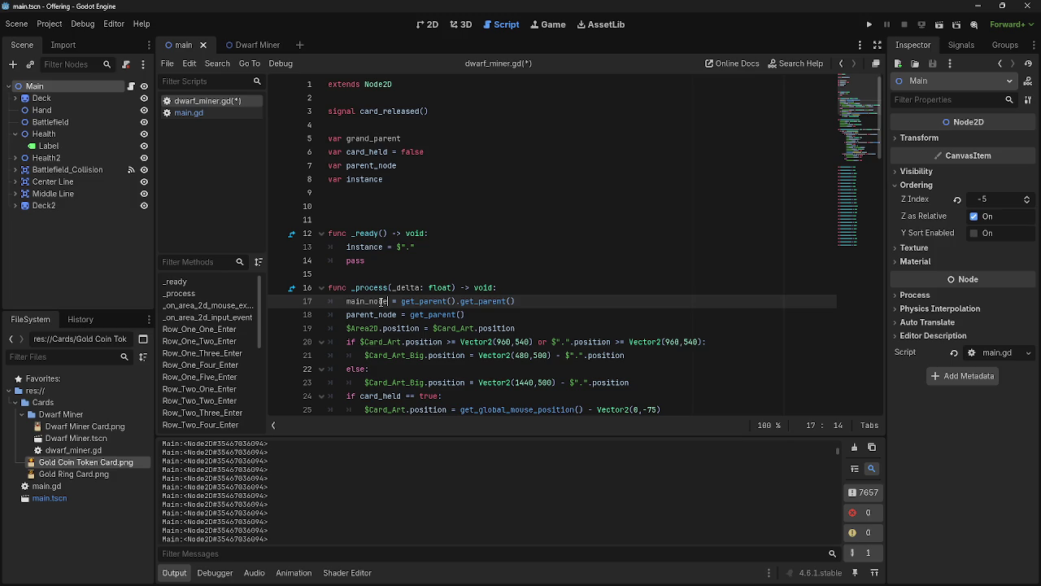
pyautogui.doubleClick(370, 139)
pyautogui.write('main_node')
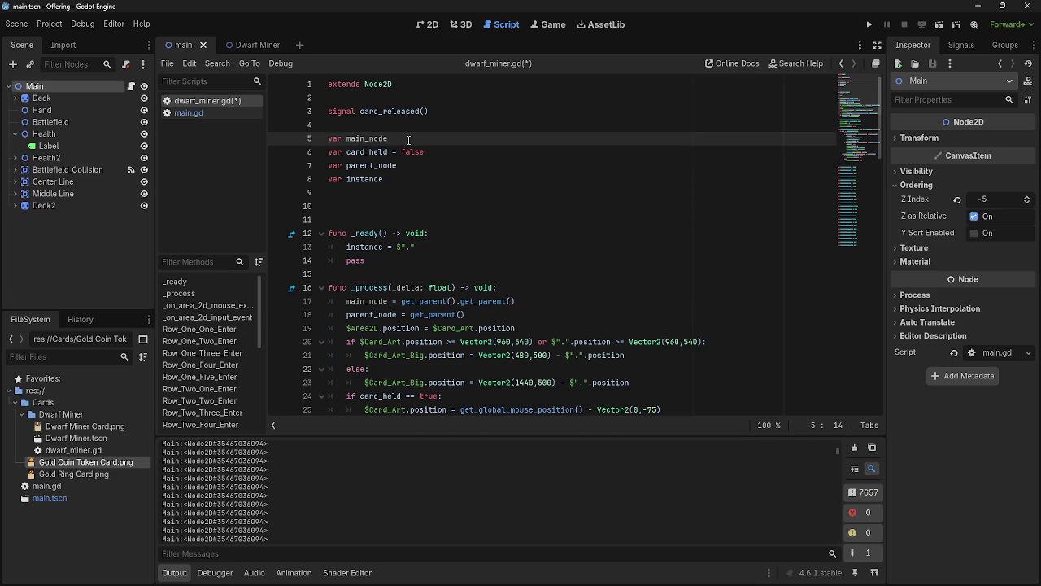
# Move the main_node = get_parent().get_parent() assignment into _ready and relaunch the game
pyautogui.scroll(-4, 488, 359)
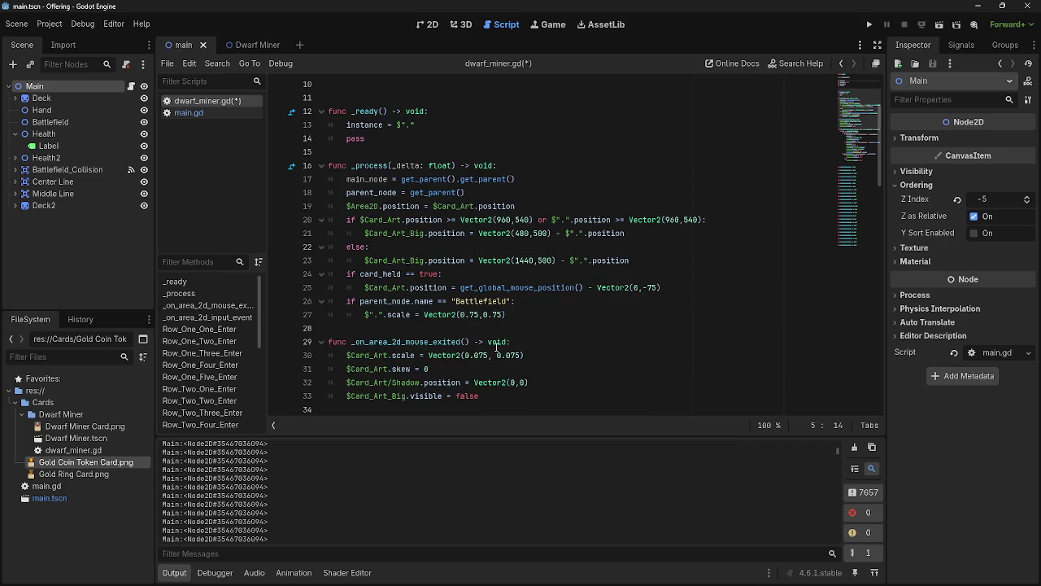
pyautogui.scroll(4, 501, 288)
pyautogui.click(513, 248)
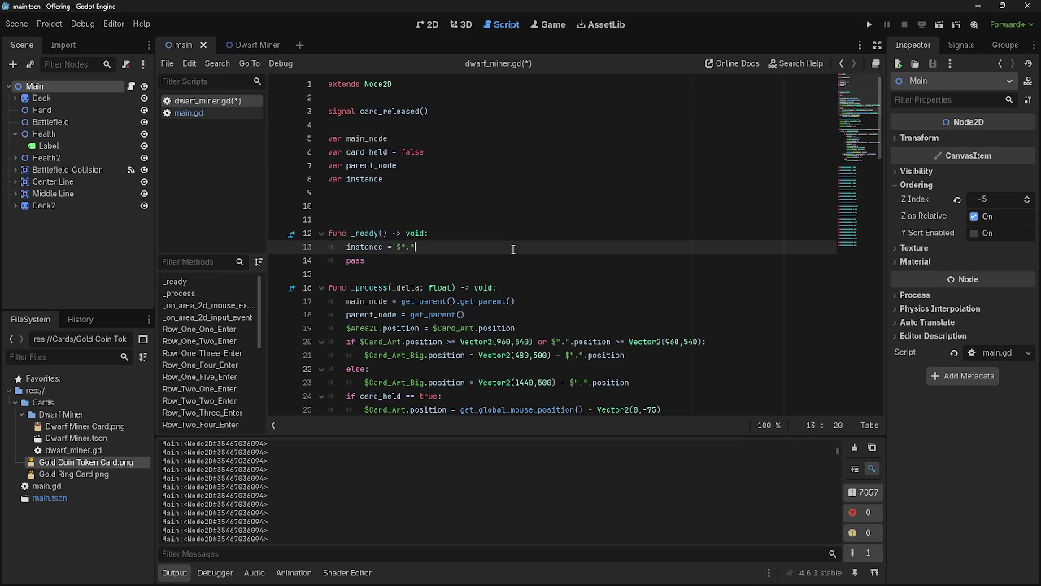
pyautogui.press('Return')
pyautogui.moveTo(515, 315)
pyautogui.mouseDown()
pyautogui.moveTo(347, 314)
pyautogui.moveTo(347, 260)
pyautogui.mouseUp()
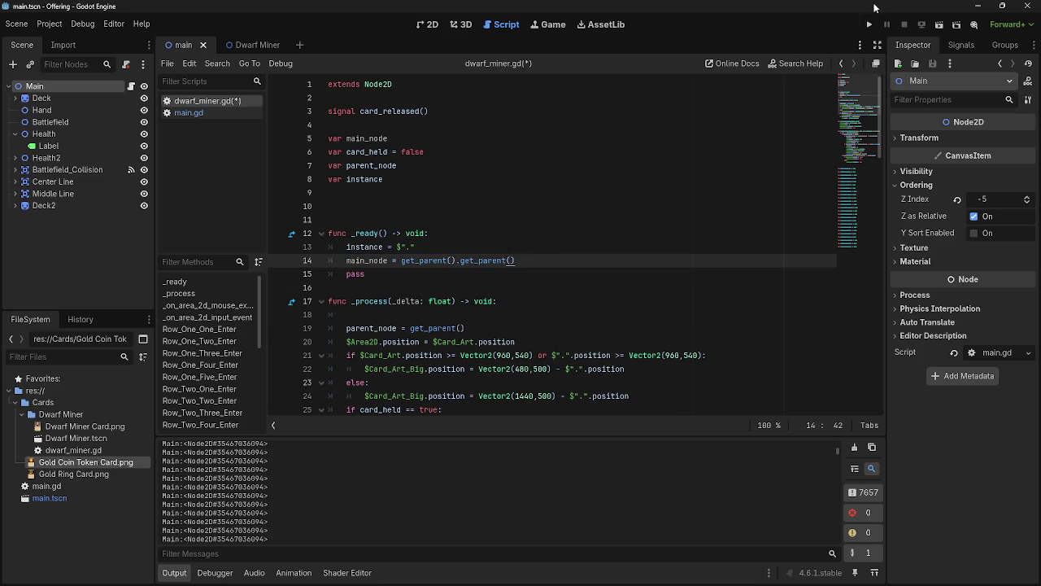
pyautogui.click(869, 24)
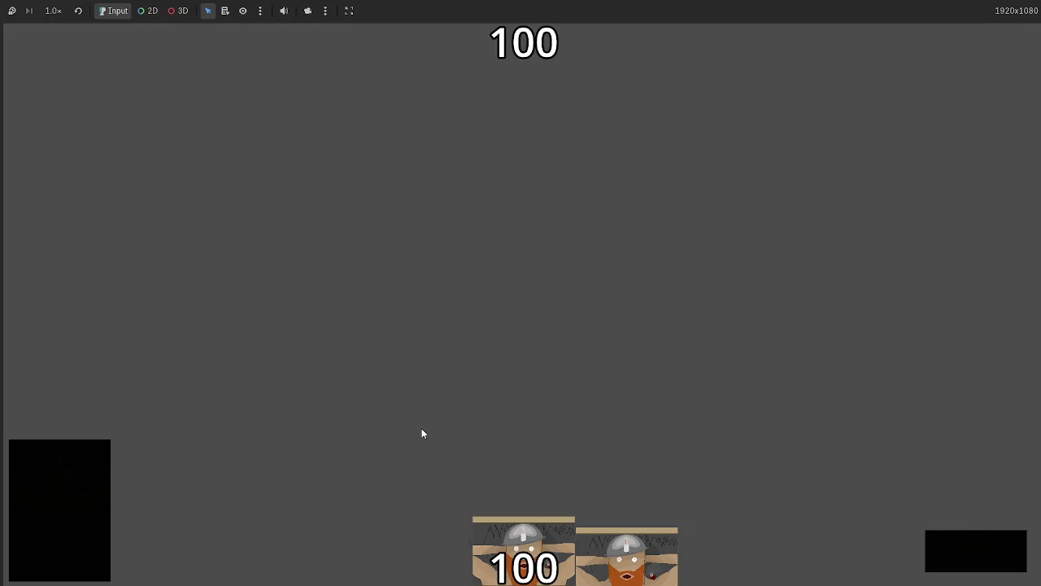
pyautogui.press('F8')
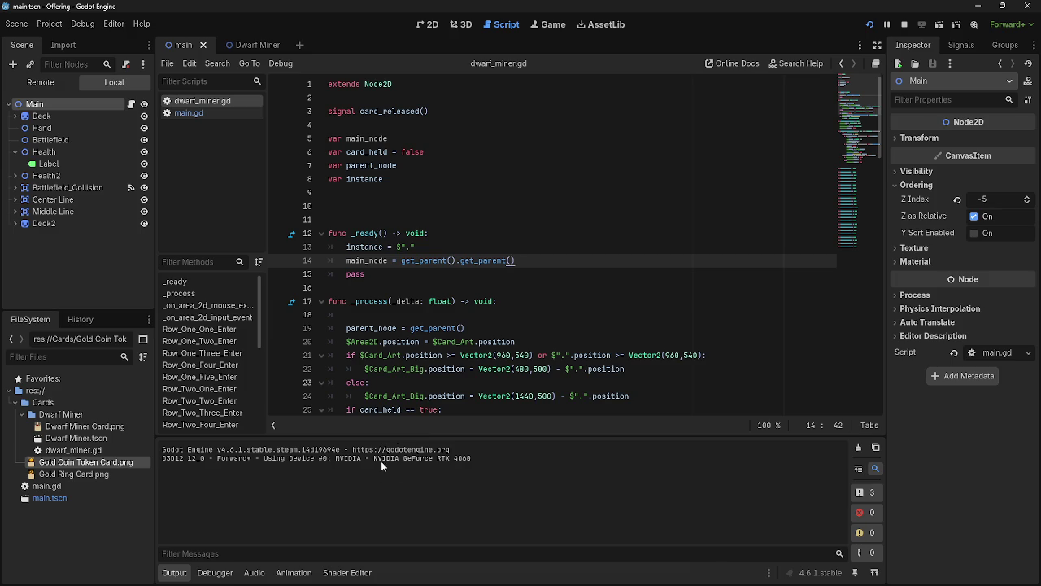
# Add print(main_node) in _ready, then run and stop the game
pyautogui.press('Return')
pyautogui.write('rint(m')
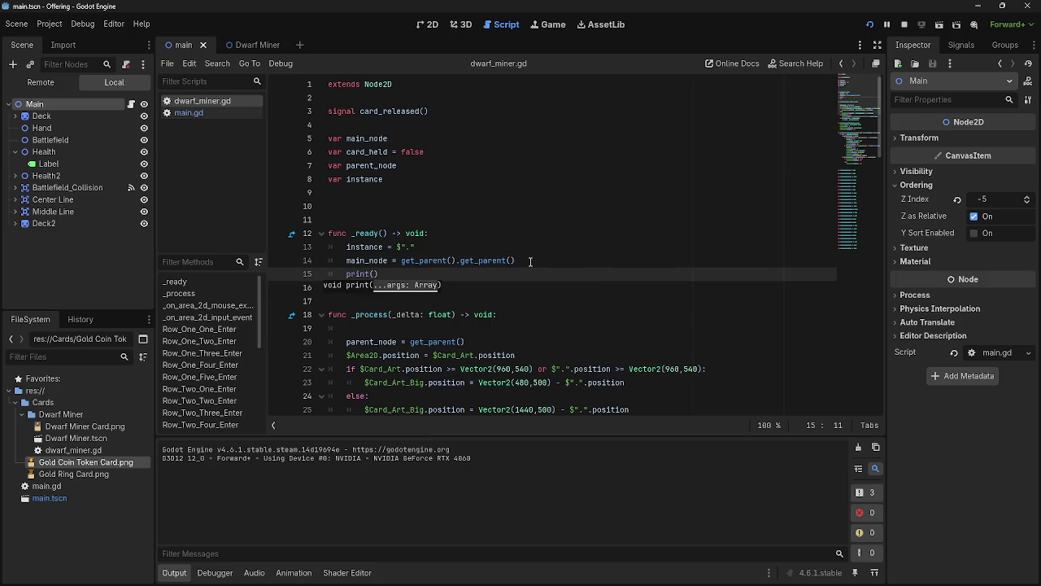
pyautogui.write('ain_')
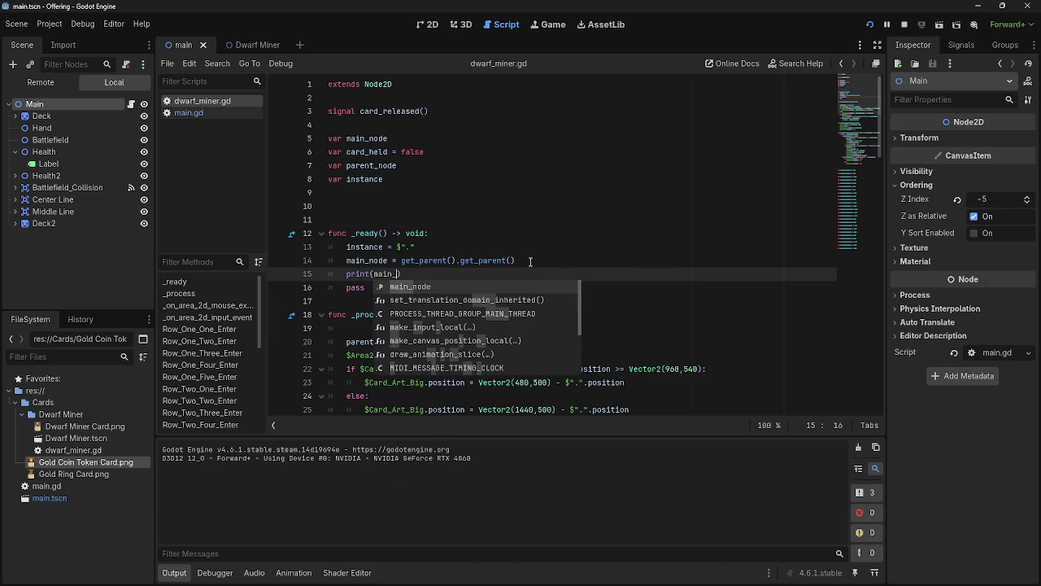
pyautogui.press('Return')
pyautogui.click(905, 24)
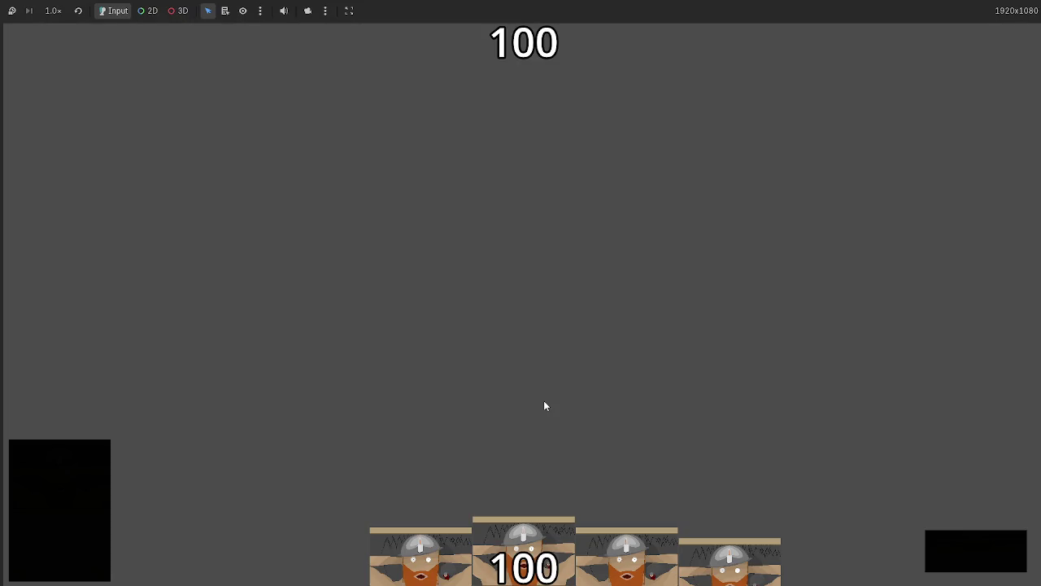
pyautogui.press('F8')
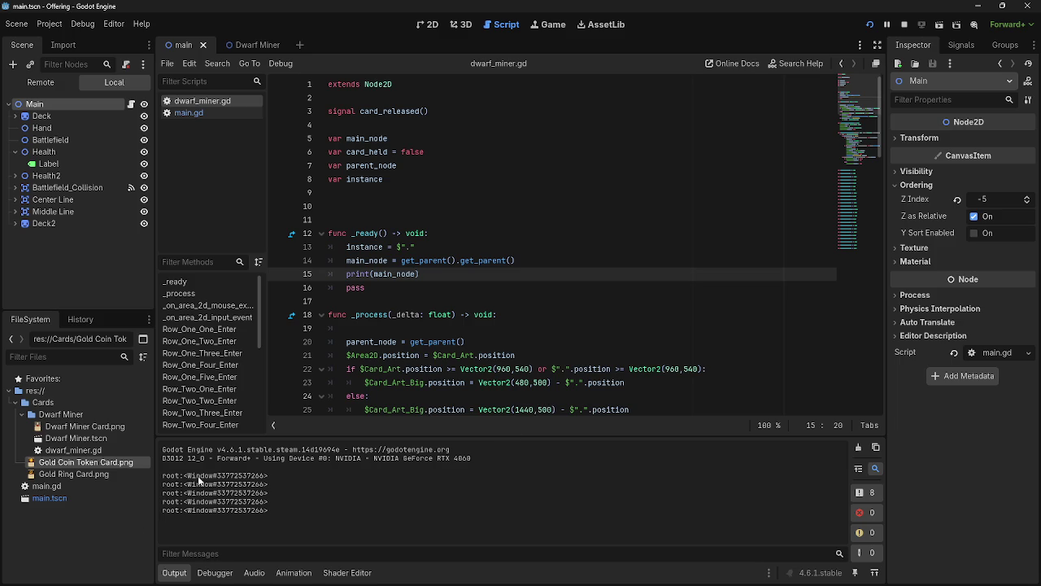
# Try the main_node lines in _process with another run, then move them back into _ready
pyautogui.moveTo(427, 276)
pyautogui.mouseDown()
pyautogui.moveTo(347, 262)
pyautogui.moveTo(382, 335)
pyautogui.moveTo(349, 340)
pyautogui.mouseUp()
pyautogui.press('F5')
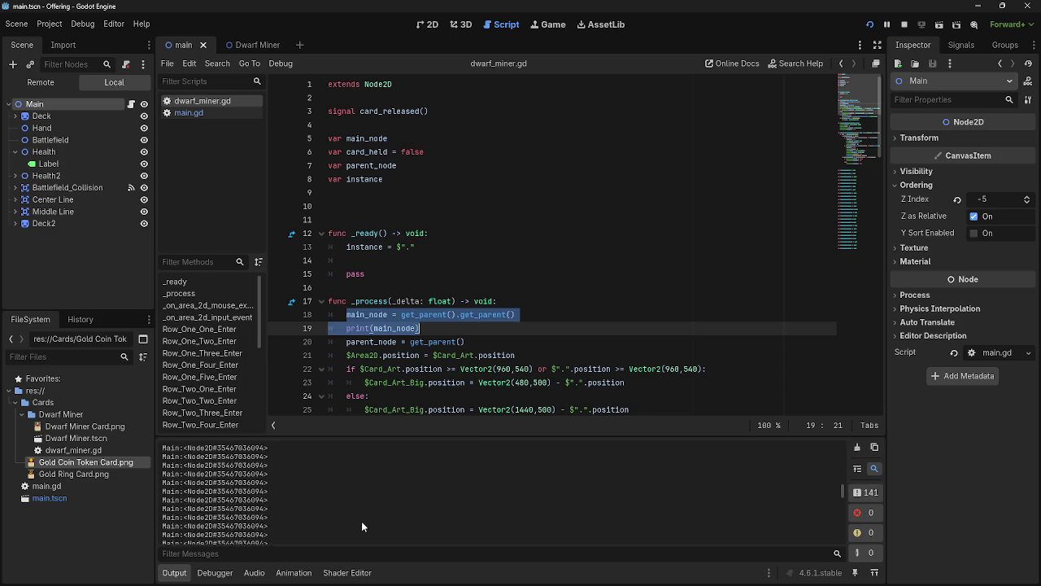
pyautogui.press('F5')
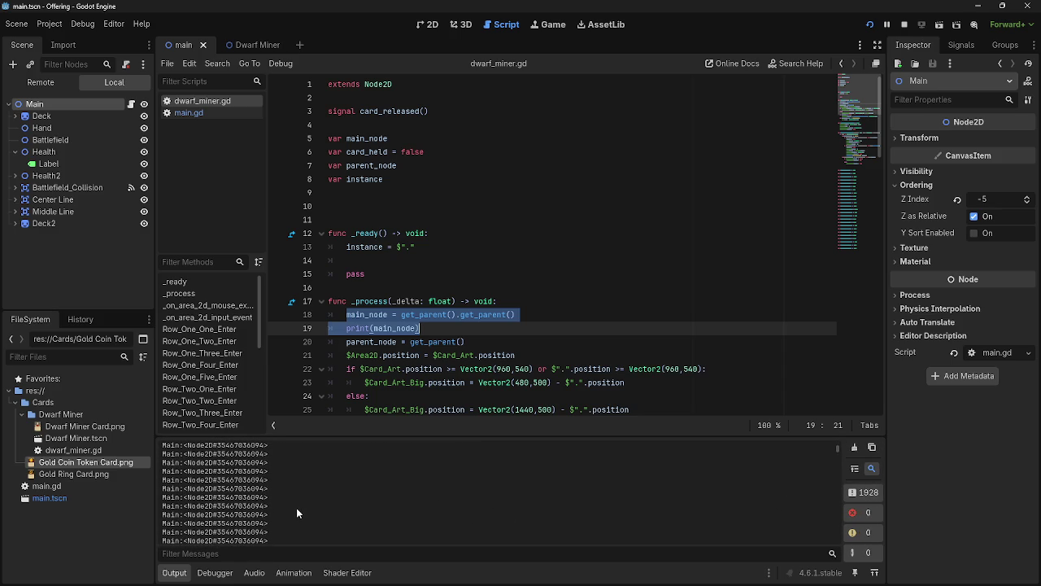
pyautogui.press('F8')
pyautogui.moveTo(380, 337); pyautogui.dragTo(386, 262)
pyautogui.click(556, 262)
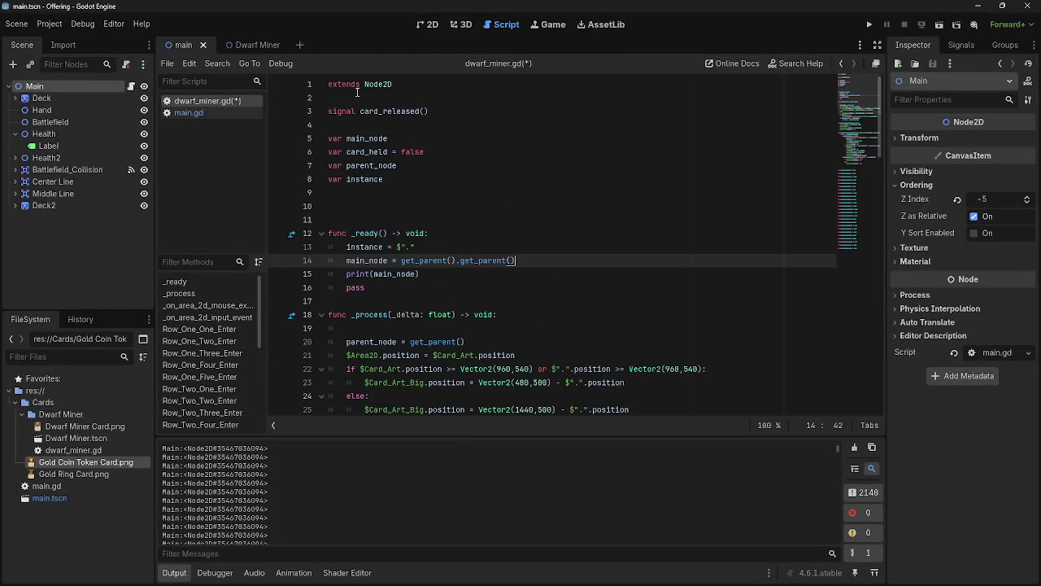
# Reorder the variable declarations so var card_held sits above var main_node
pyautogui.click(473, 125)
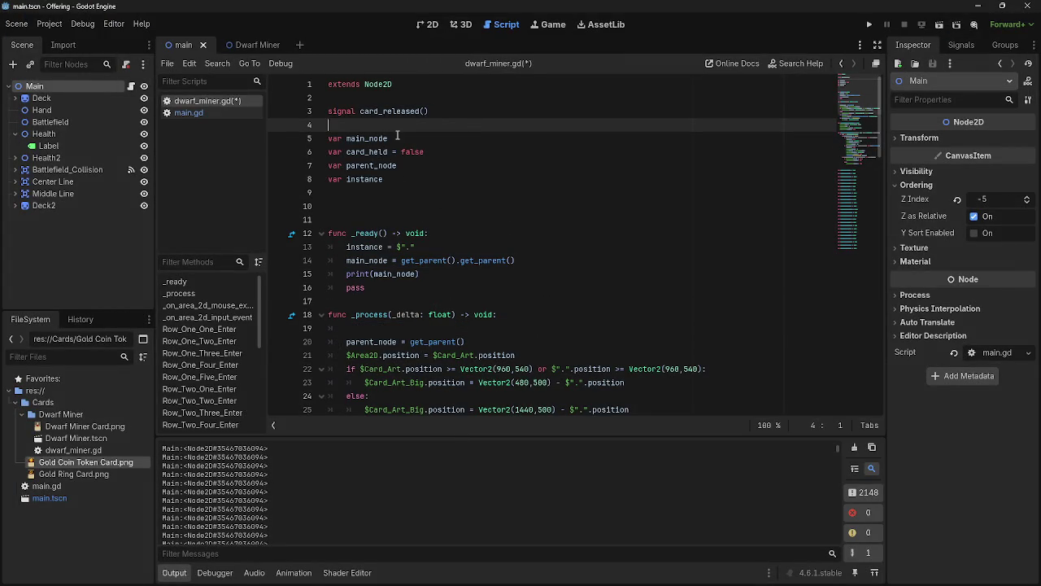
pyautogui.moveTo(389, 138); pyautogui.dragTo(315, 108)
pyautogui.click(438, 138)
pyautogui.moveTo(401, 139); pyautogui.dragTo(432, 151)
pyautogui.click(447, 152)
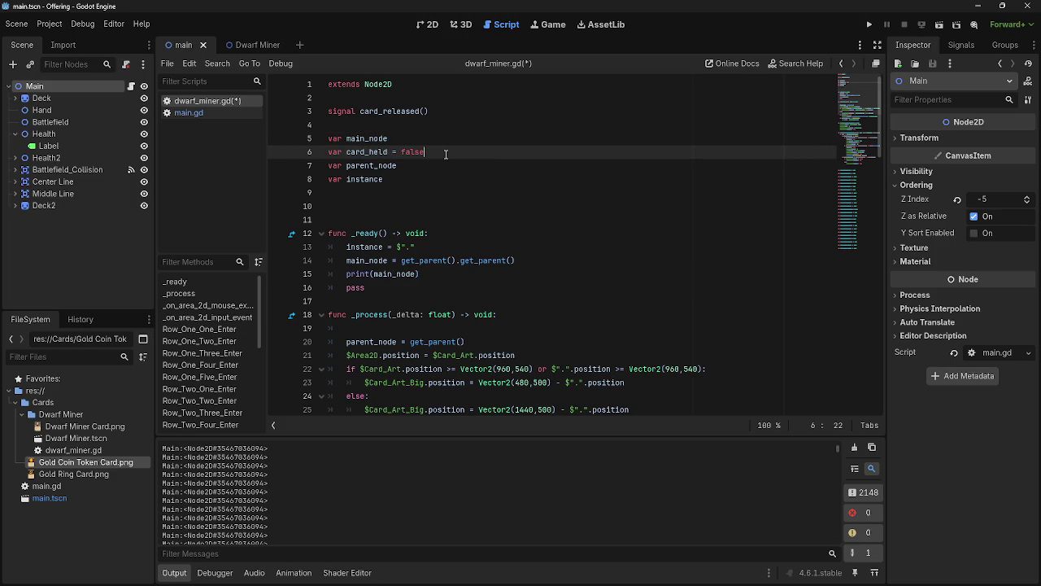
pyautogui.click(406, 139)
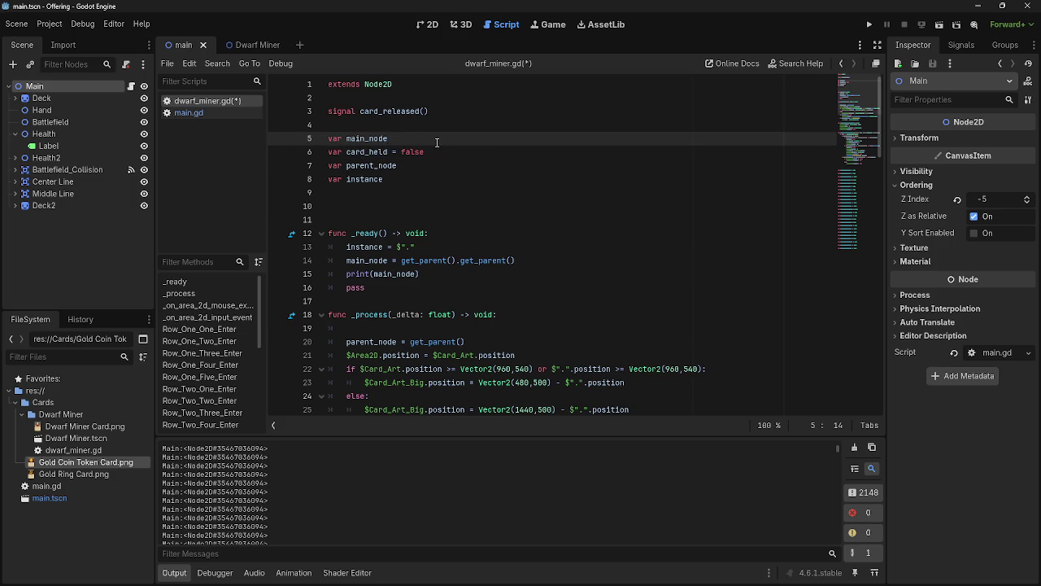
pyautogui.press('Return')
pyautogui.moveTo(437, 140)
pyautogui.mouseDown()
pyautogui.moveTo(331, 137)
pyautogui.moveTo(341, 138)
pyautogui.moveTo(328, 138)
pyautogui.moveTo(341, 184)
pyautogui.moveTo(331, 179)
pyautogui.mouseUp()
pyautogui.click(440, 166)
pyautogui.press('Return')
pyautogui.click(451, 152)
pyautogui.press('BackSpace')
pyautogui.press('BackSpace')
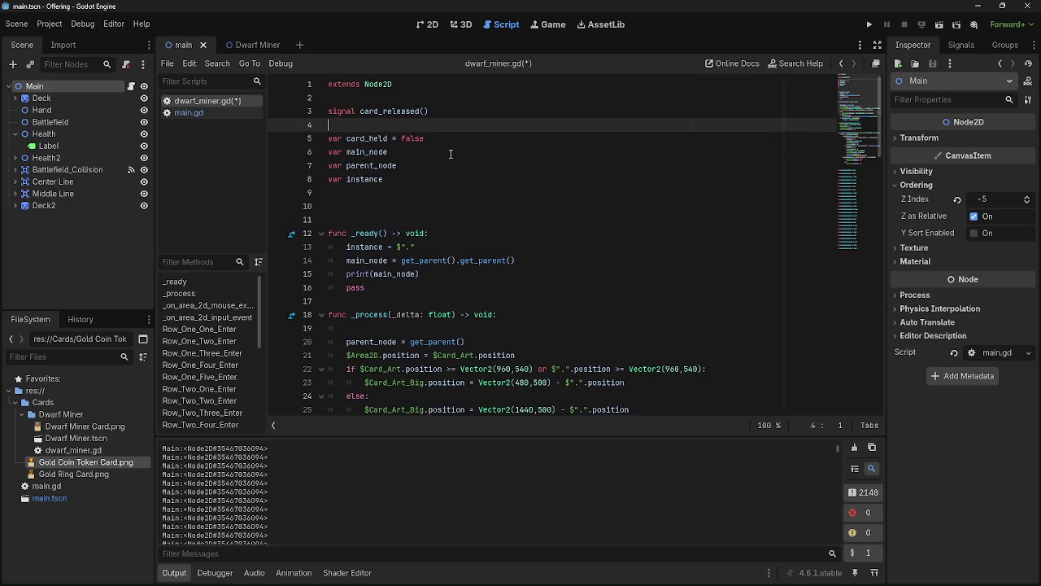
pyautogui.click(452, 154)
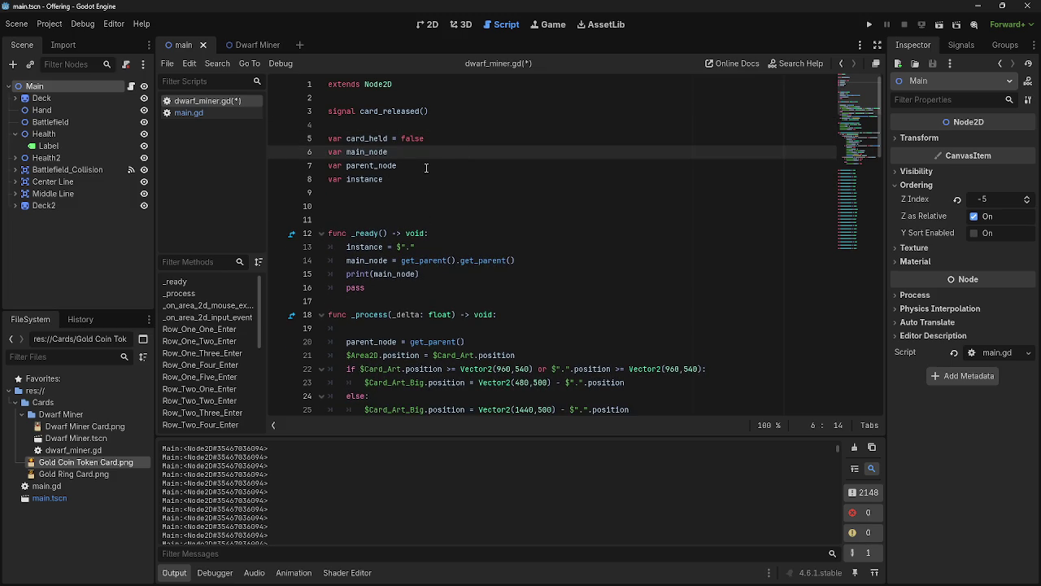
# Add a new indented line in _ready and check main.gd's timer line for reference
pyautogui.scroll(-1, 422, 232)
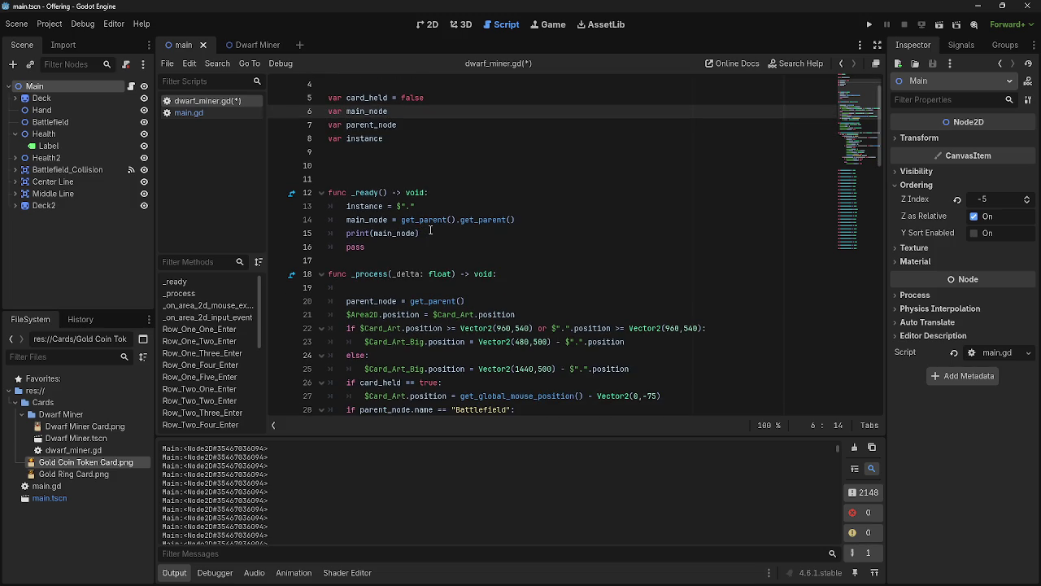
pyautogui.moveTo(448, 233); pyautogui.dragTo(347, 221)
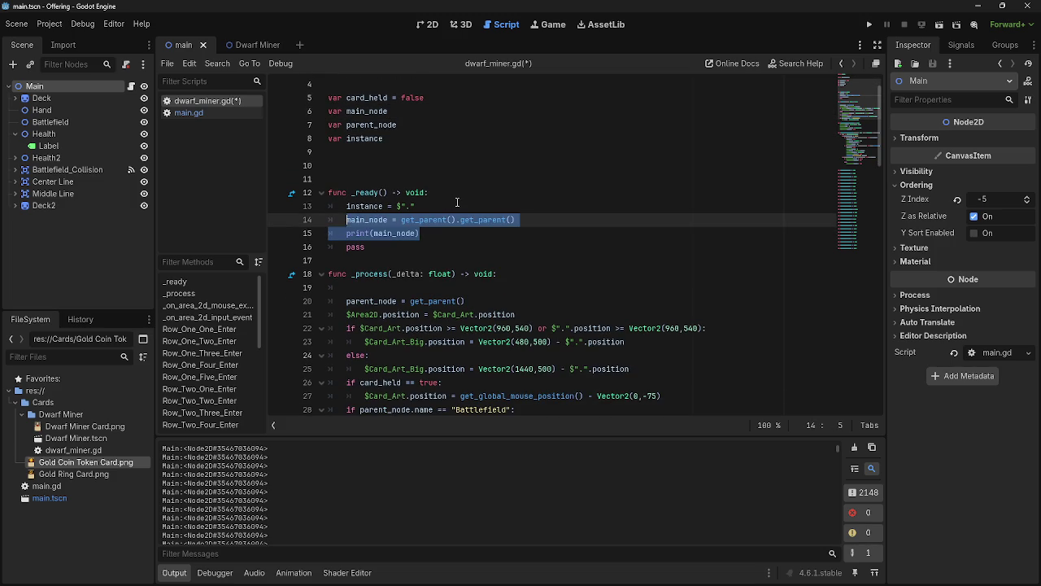
pyautogui.scroll(-9, 457, 202)
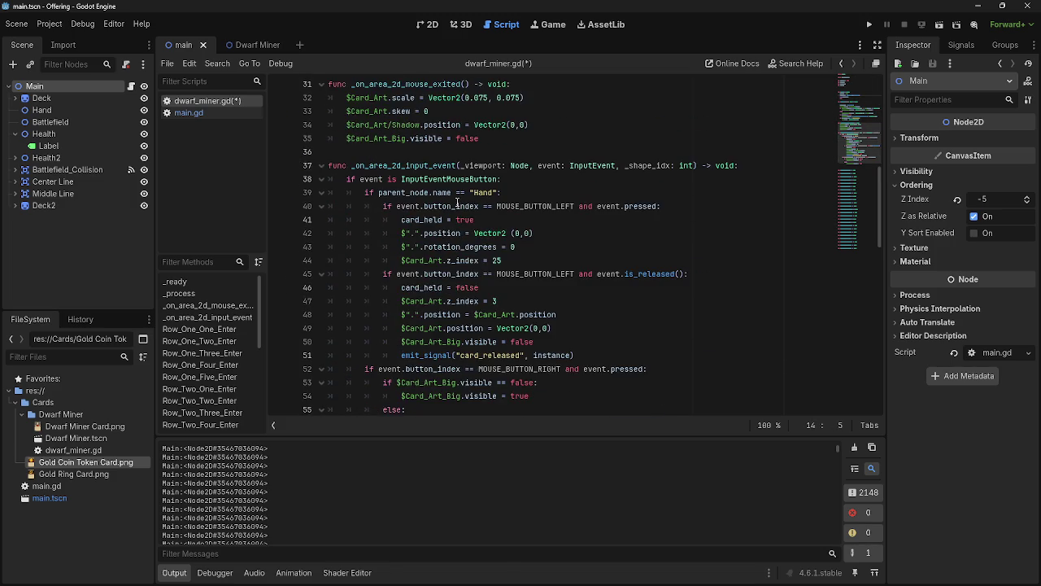
pyautogui.scroll(6, 458, 202)
pyautogui.scroll(4, 458, 217)
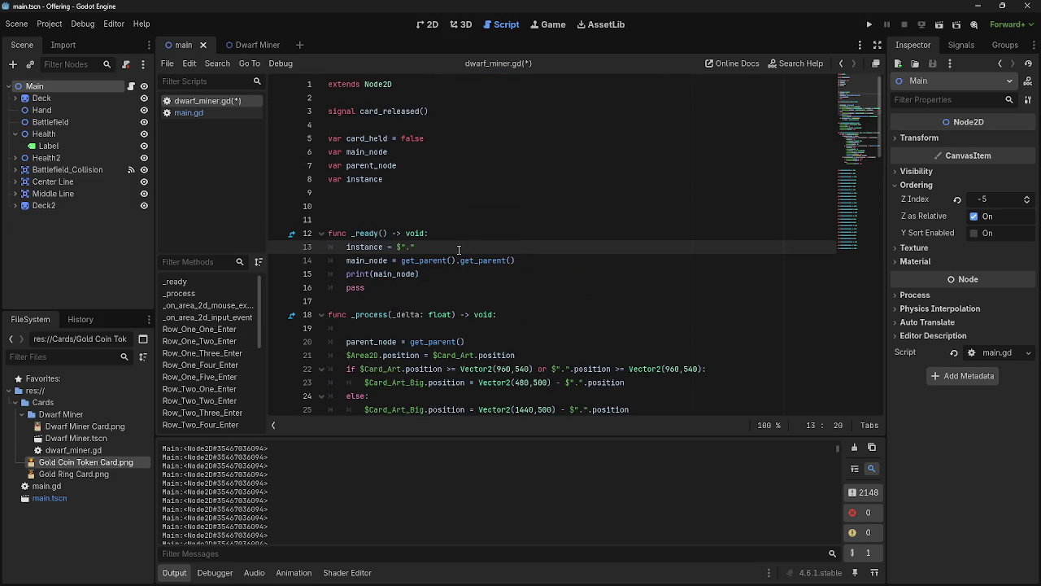
pyautogui.press('Return')
pyautogui.scroll(-10, 485, 277)
pyautogui.scroll(-3, 484, 276)
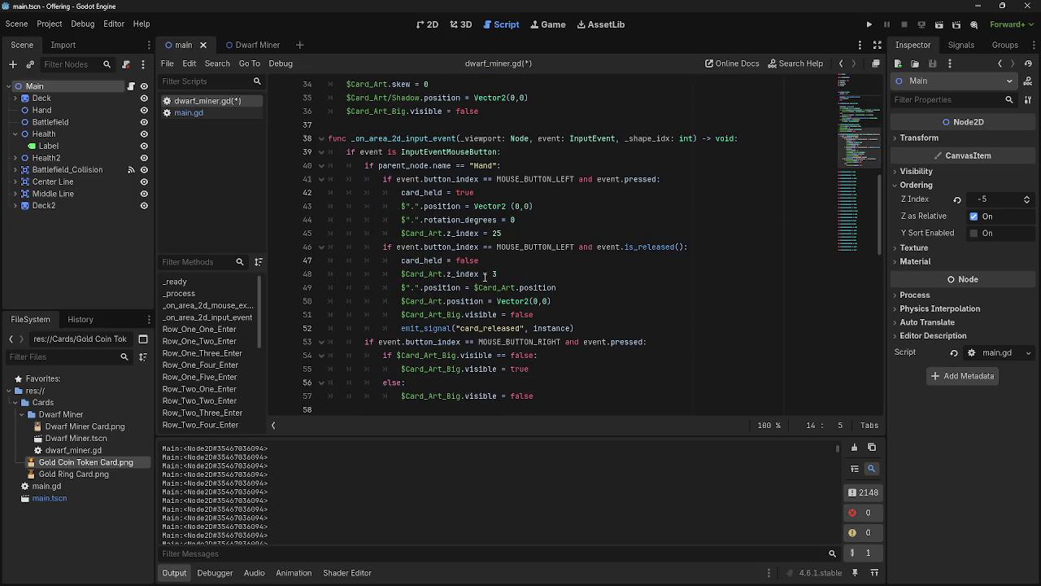
pyautogui.click(203, 113)
pyautogui.scroll(-2, 365, 260)
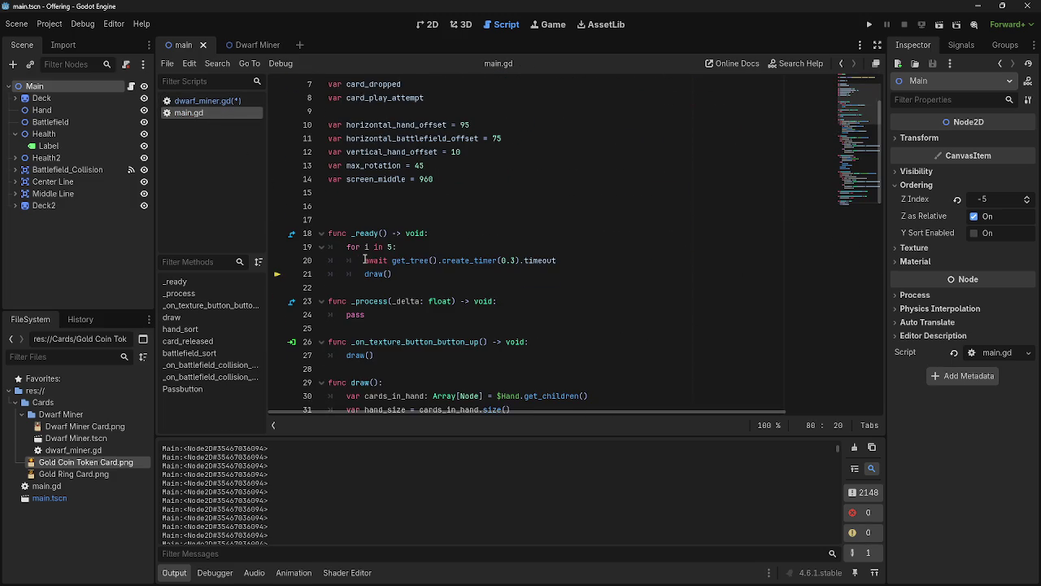
pyautogui.moveTo(364, 260); pyautogui.dragTo(556, 260)
pyautogui.click(203, 101)
pyautogui.scroll(8, 458, 275)
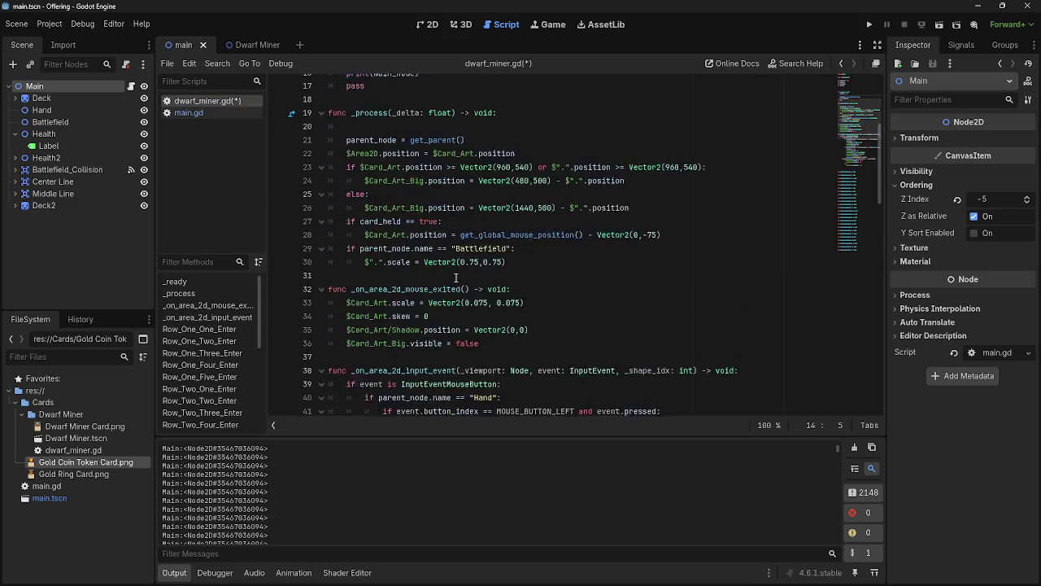
# Add await get_tree().create_timer(0.3).timeout to _ready and run the game
pyautogui.write('await get_tree().create_timer(0.3).timeout')
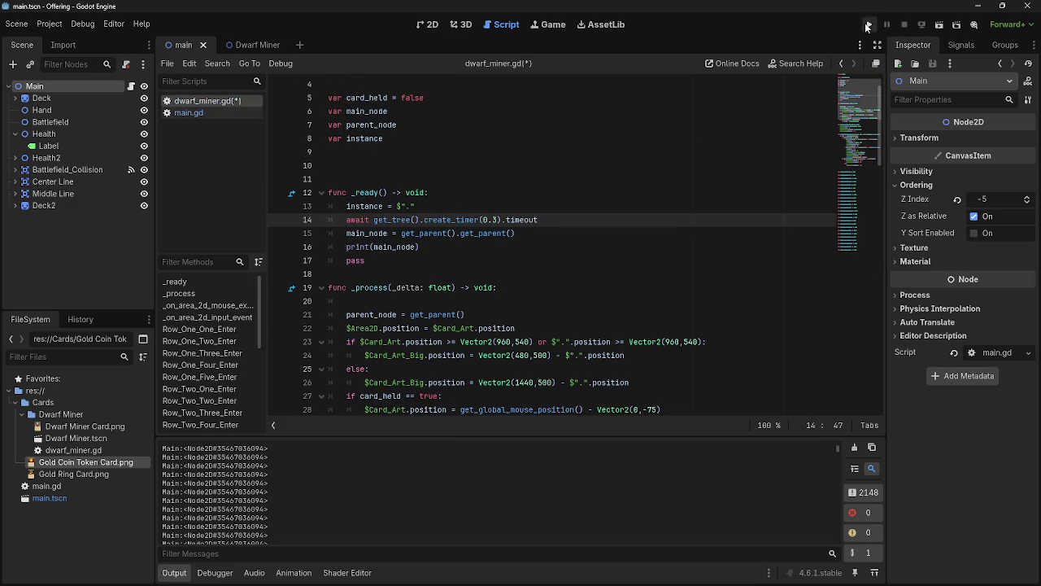
pyautogui.click(867, 26)
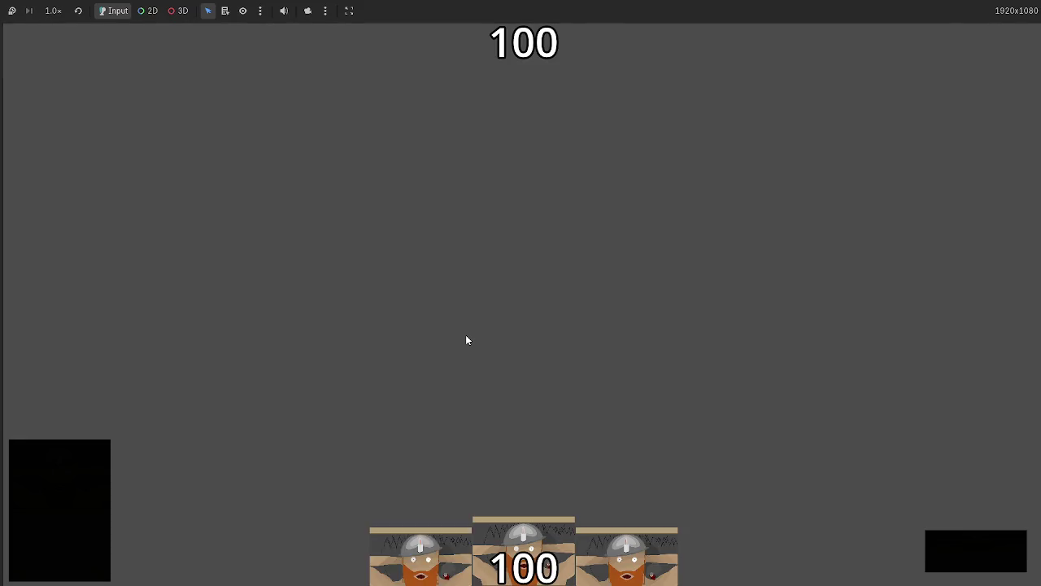
pyautogui.hotkey('alt', 'Tab')
pyautogui.moveTo(853, 192)
pyautogui.mouseDown()
pyautogui.moveTo(851, 258)
pyautogui.moveTo(863, 89)
pyautogui.mouseUp()
# Rerun the game, play the middle hand card to the board centre, then stop it
pyautogui.click(869, 24)
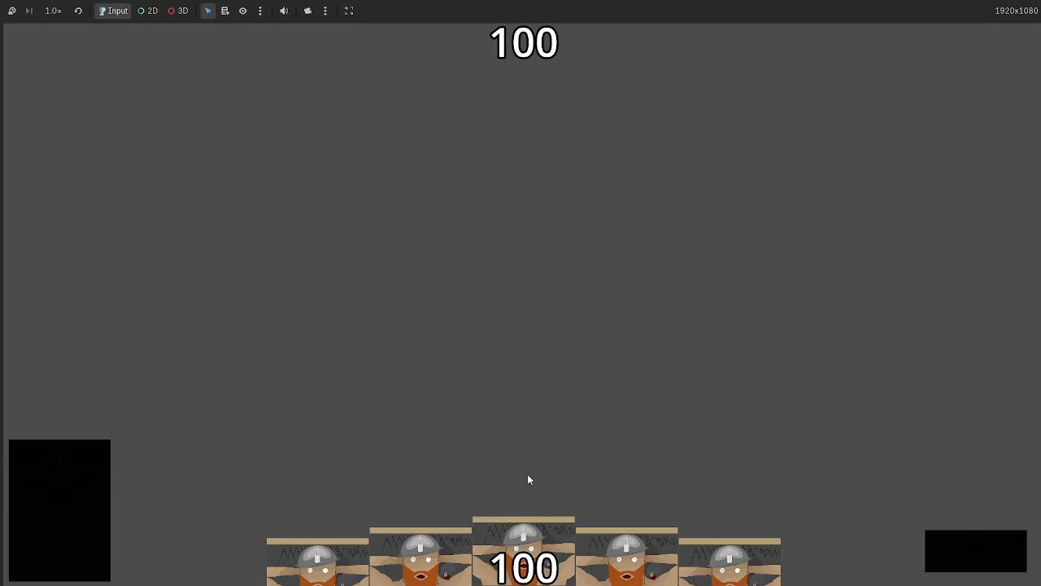
pyautogui.moveTo(527, 480)
pyautogui.mouseDown()
pyautogui.moveTo(437, 186)
pyautogui.moveTo(441, 255)
pyautogui.mouseUp()
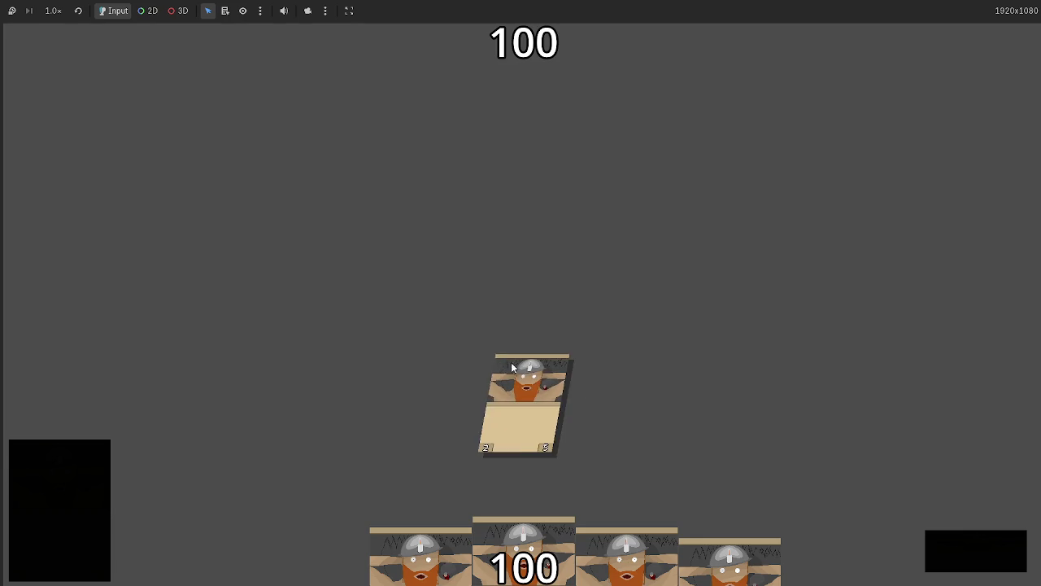
pyautogui.press('F8')
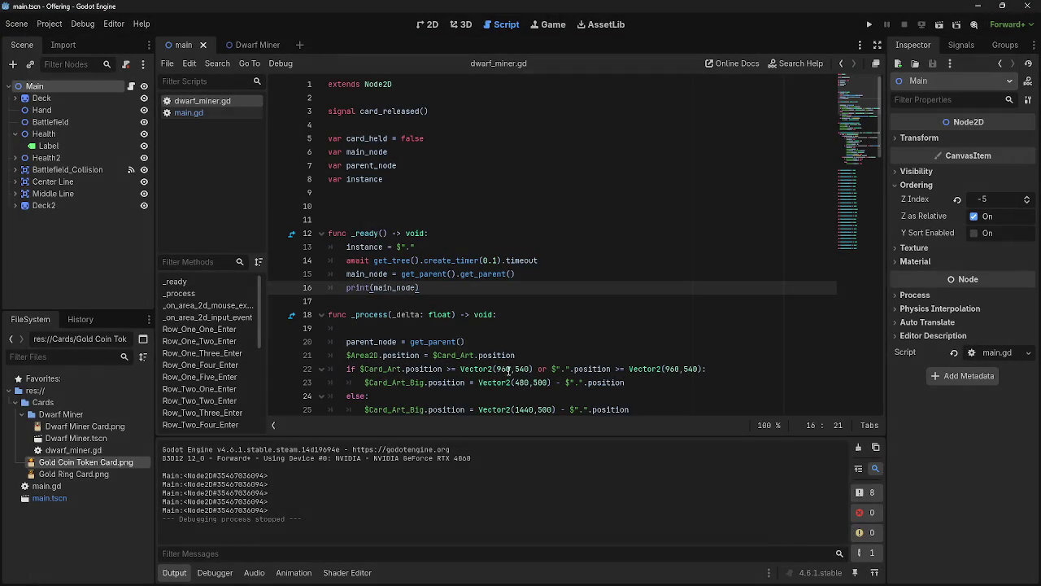
# Review the draw() loop in main.gd's _ready and test-run the game
pyautogui.click(229, 113)
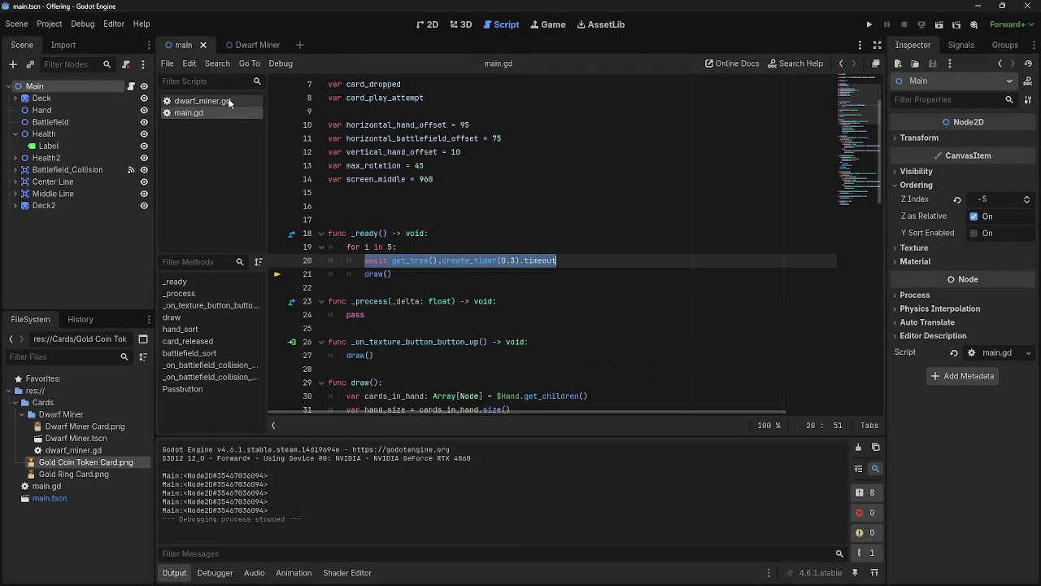
pyautogui.click(396, 273)
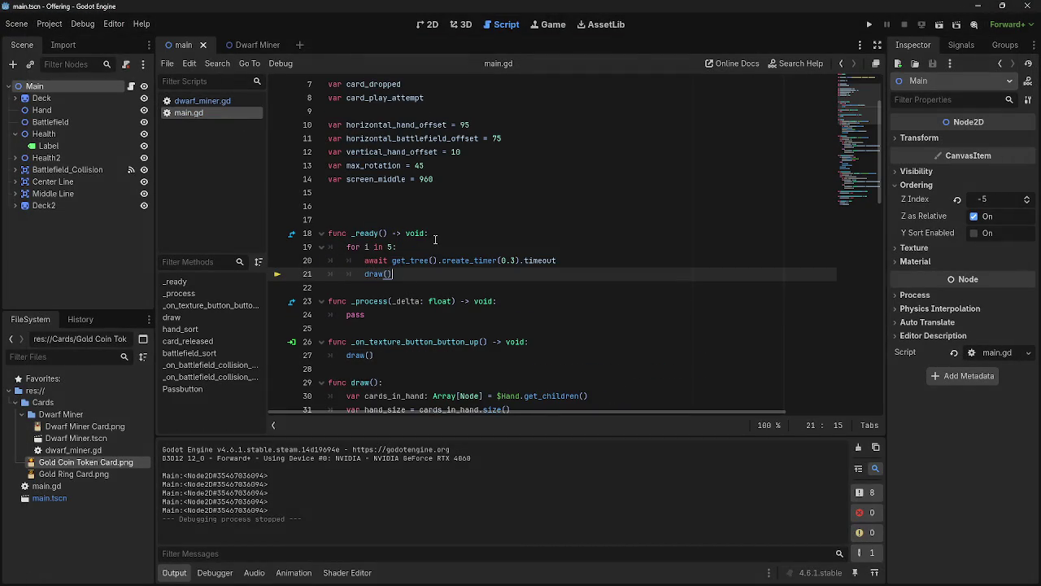
pyautogui.scroll(-1, 435, 240)
pyautogui.moveTo(392, 233); pyautogui.dragTo(364, 233)
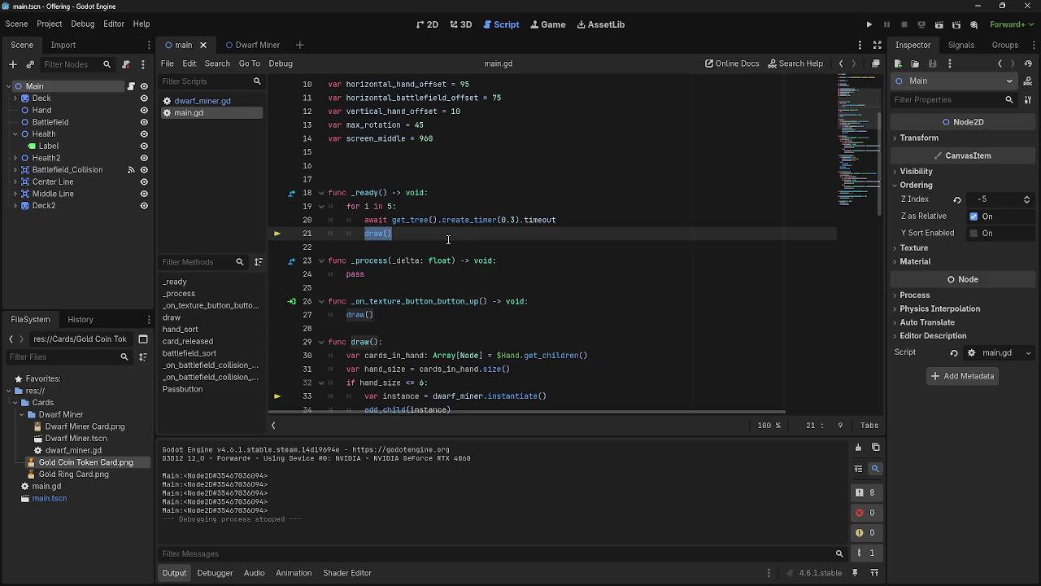
pyautogui.scroll(-3, 448, 240)
pyautogui.scroll(1, 448, 239)
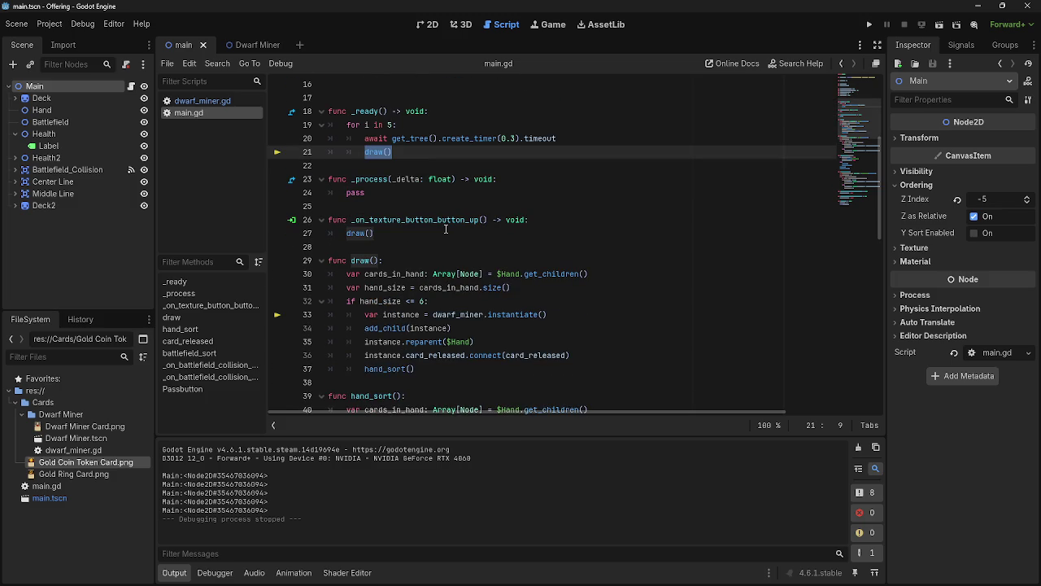
pyautogui.click(446, 229)
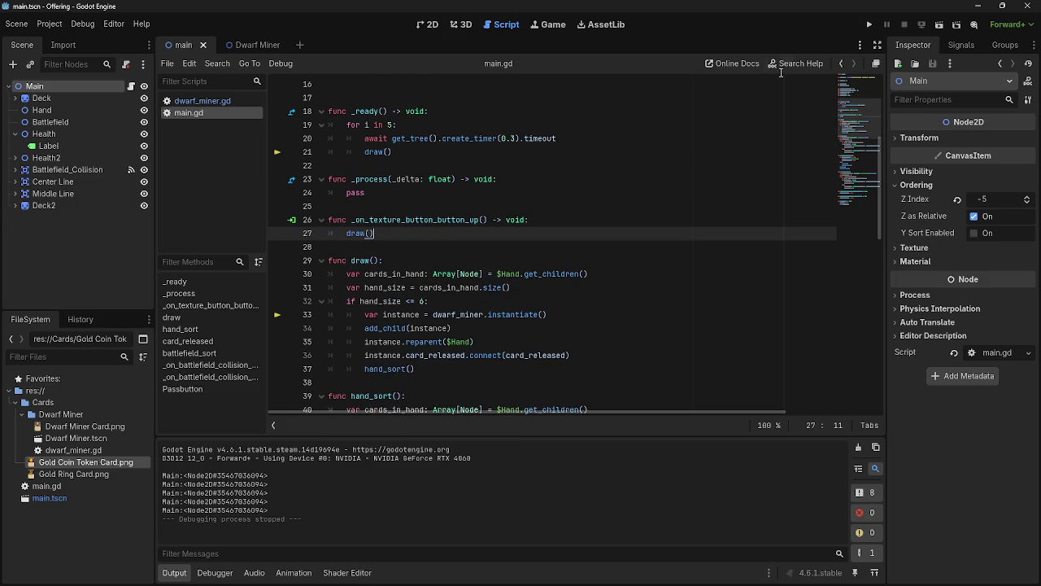
pyautogui.click(869, 25)
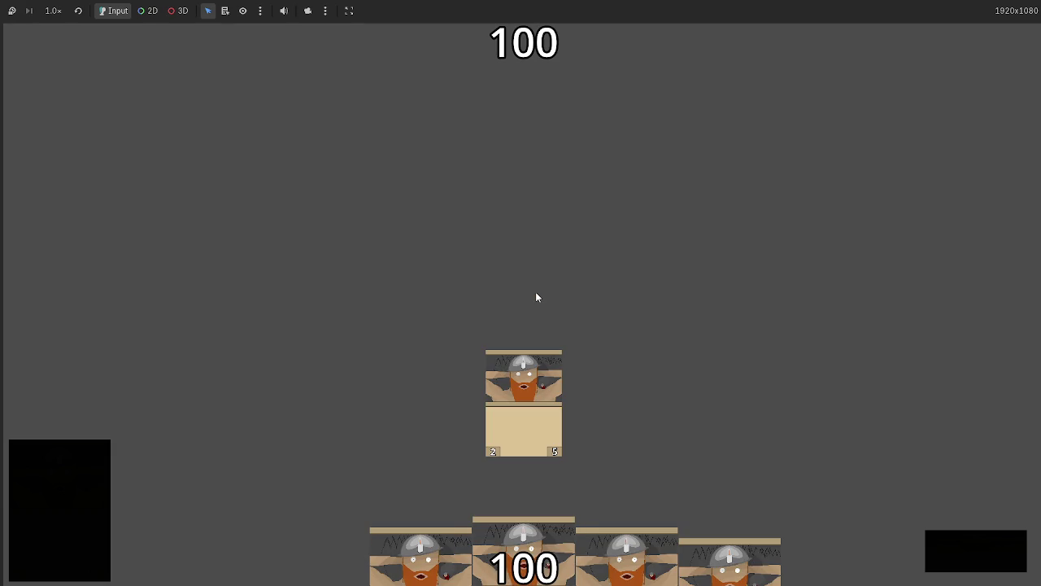
pyautogui.press('F8')
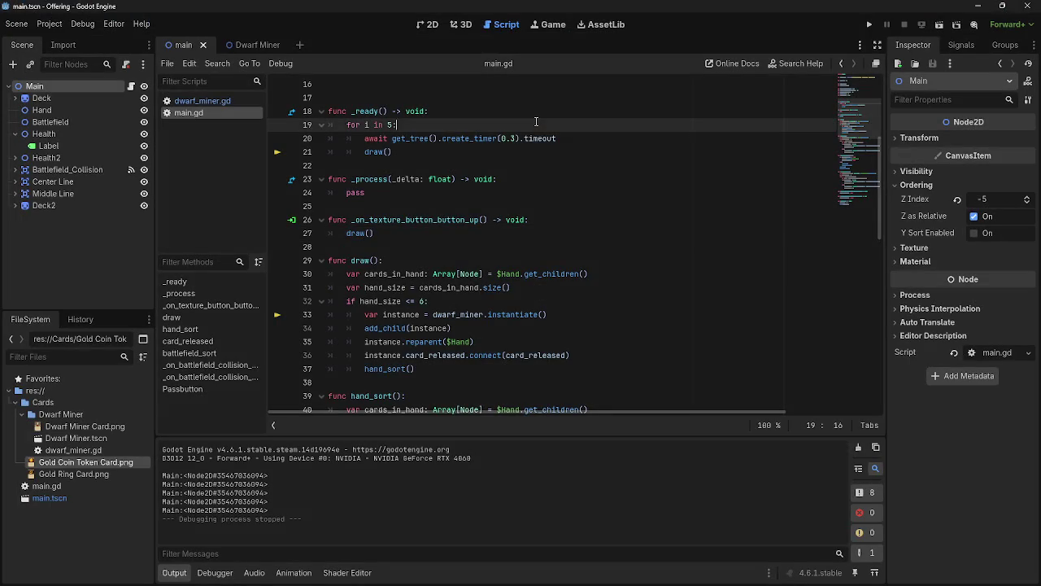
# Move the draw() call up to line 20 and test the new order
pyautogui.moveTo(433, 166)
pyautogui.mouseDown()
pyautogui.moveTo(362, 165)
pyautogui.moveTo(365, 139)
pyautogui.mouseUp()
pyautogui.click(366, 165)
pyautogui.press('BackSpace')
pyautogui.press('BackSpace')
pyautogui.click(869, 25)
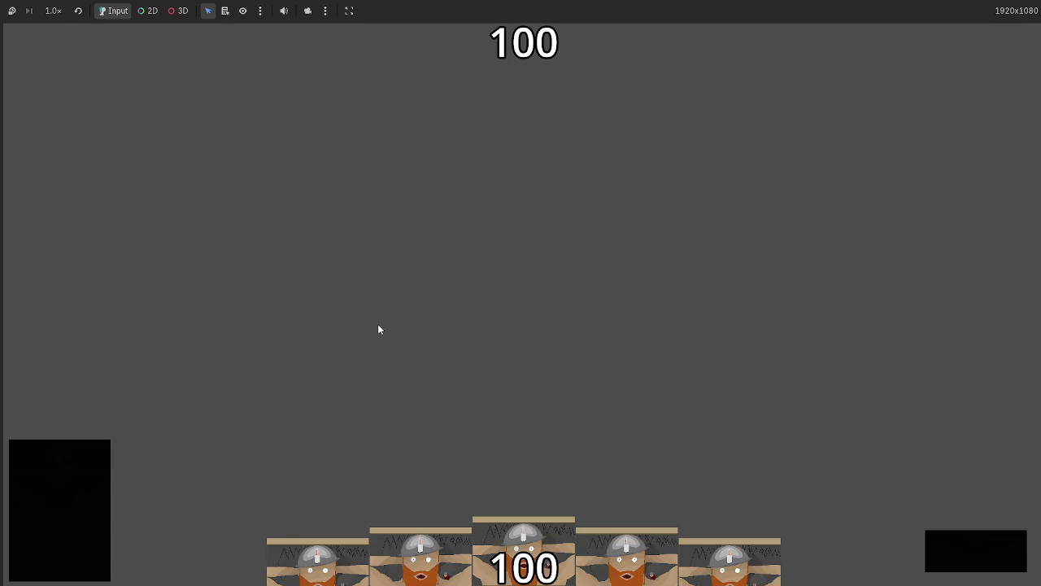
pyautogui.press('F8')
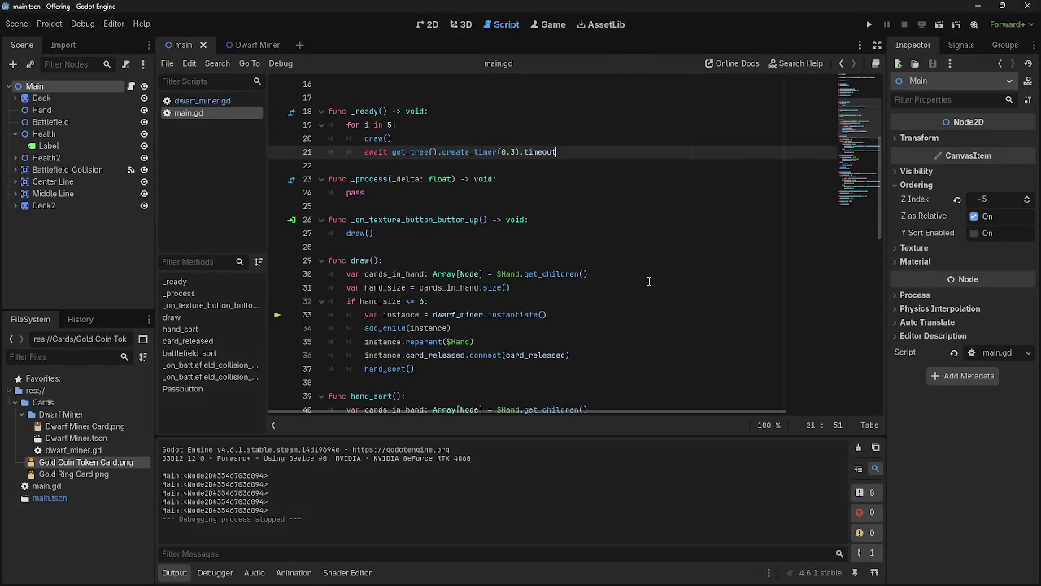
# Move the await timer line above draw() with Alt+Up
pyautogui.hotkey('alt', 'Up')
pyautogui.press('Up')
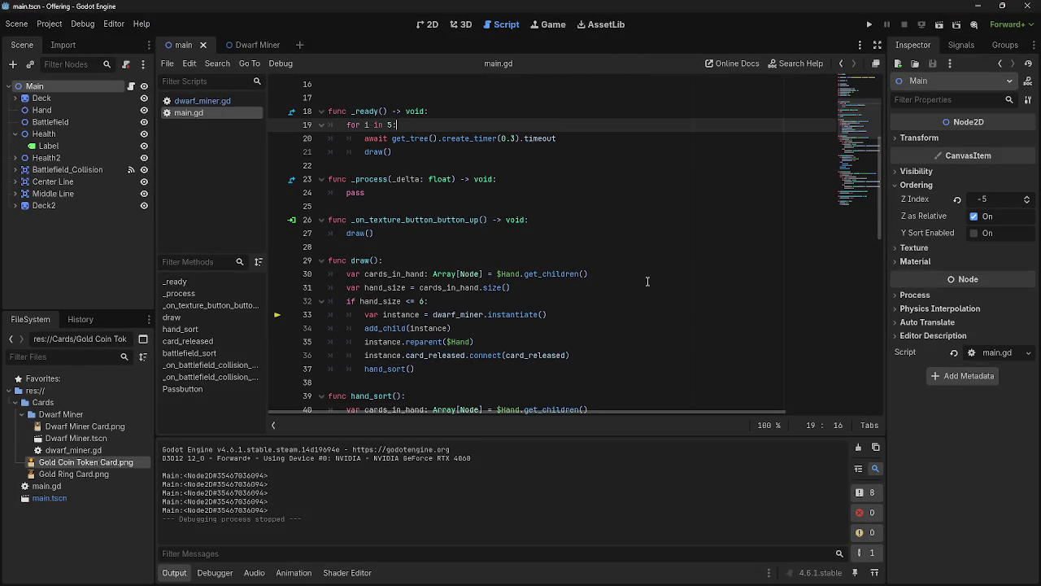
pyautogui.click(553, 153)
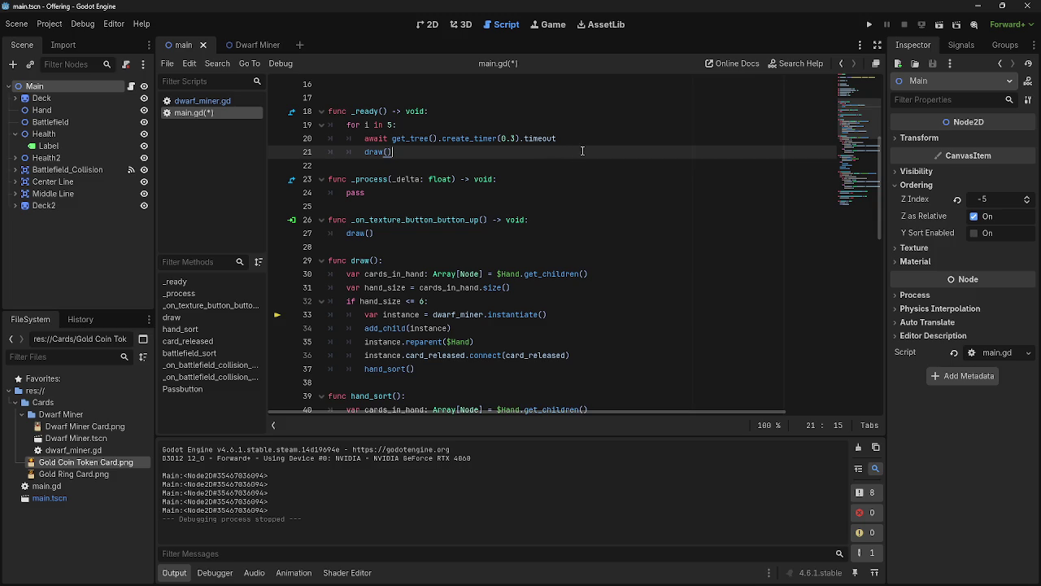
pyautogui.scroll(5, 583, 151)
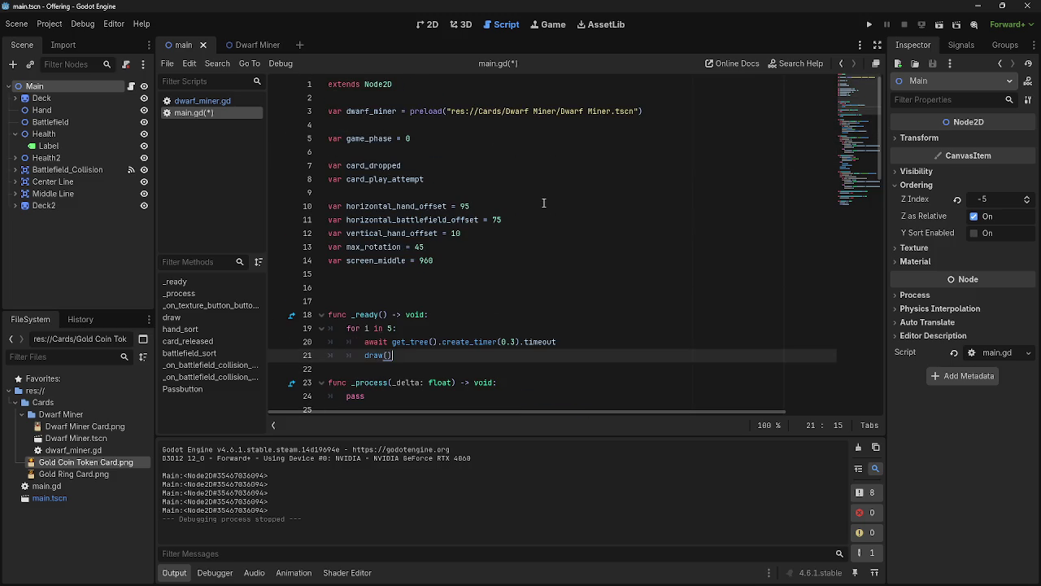
# Look over main.gd's code around the _process function
pyautogui.click(220, 101)
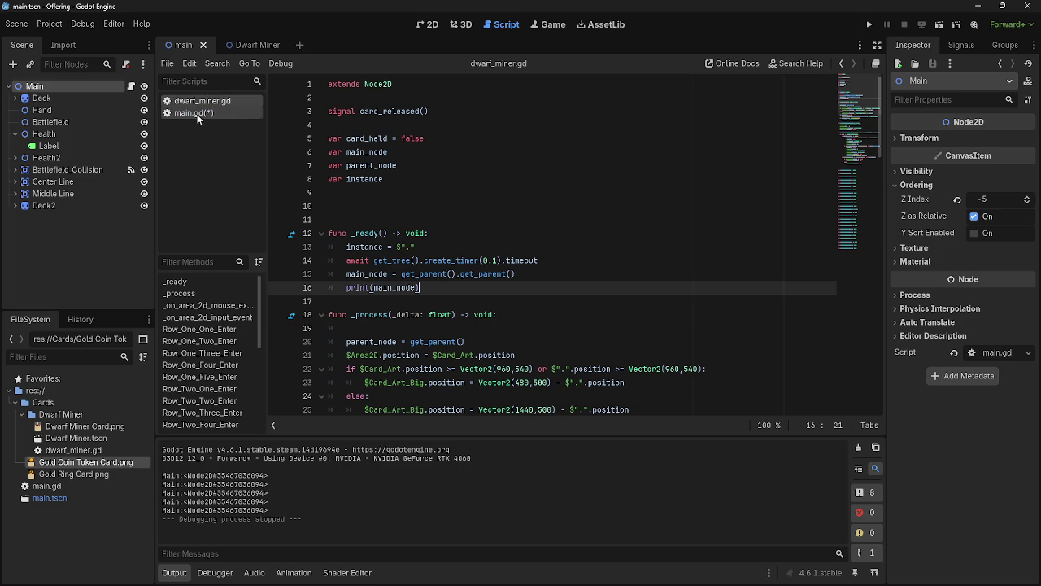
pyautogui.click(195, 114)
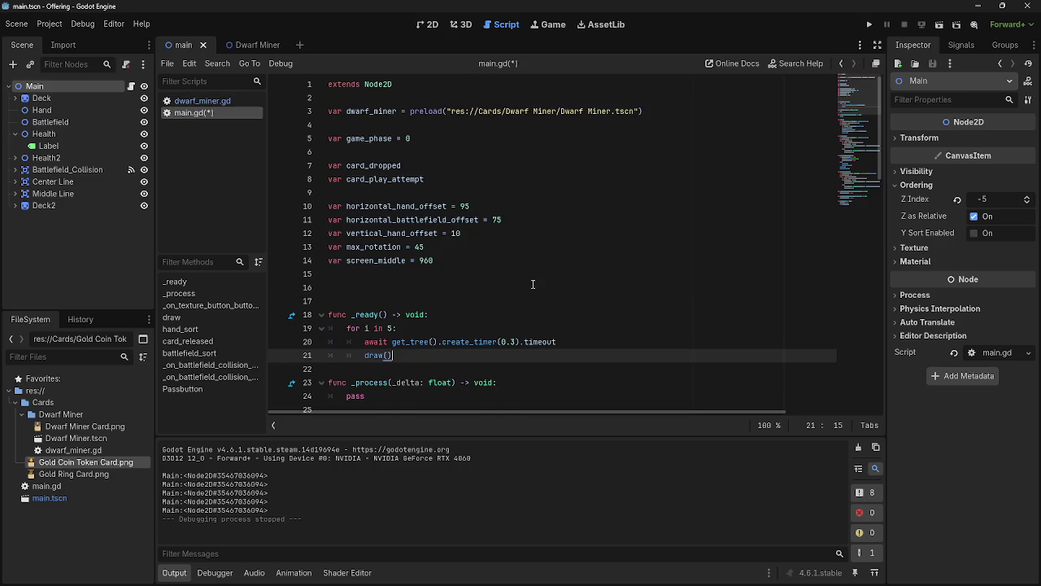
pyautogui.scroll(-4, 527, 283)
pyautogui.click(412, 248)
pyautogui.click(394, 206)
pyautogui.click(379, 244)
pyautogui.click(370, 234)
pyautogui.click(383, 247)
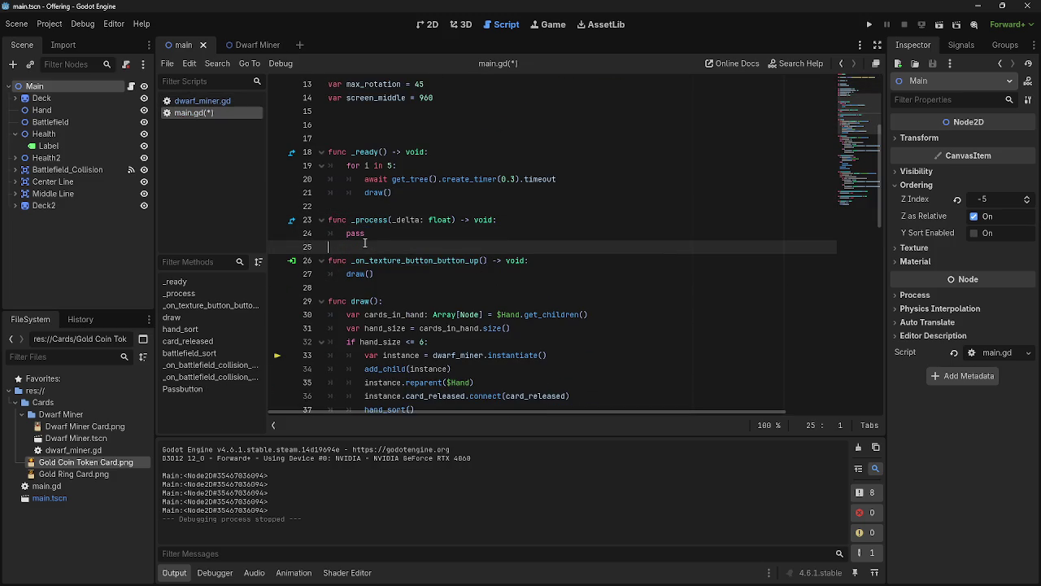
pyautogui.scroll(-1, 401, 236)
pyautogui.click(395, 237)
pyautogui.click(364, 247)
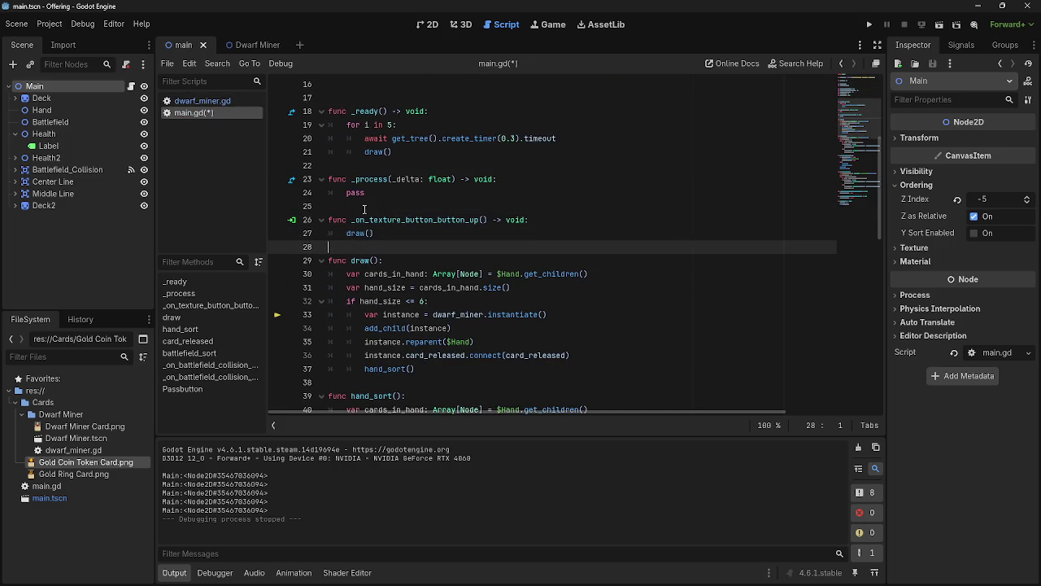
pyautogui.click(365, 208)
pyautogui.scroll(-14, 326, 228)
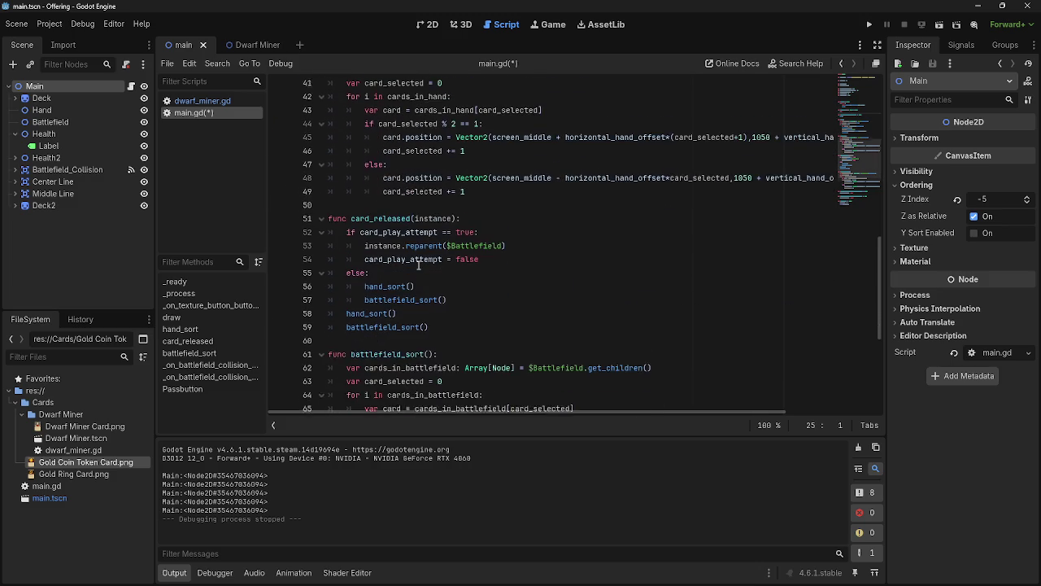
pyautogui.scroll(2, 419, 265)
pyautogui.scroll(-2, 418, 266)
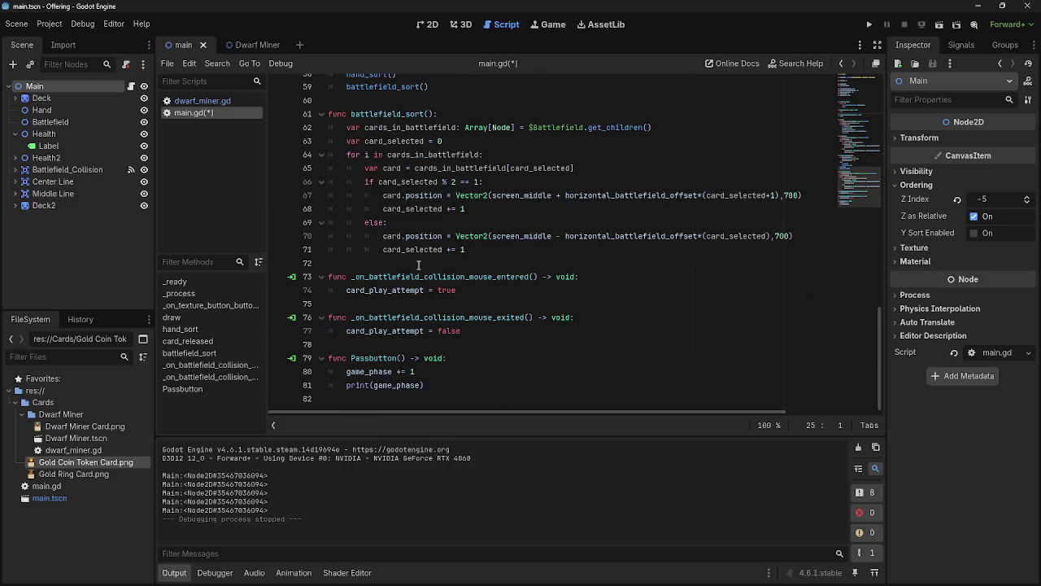
pyautogui.scroll(1, 418, 265)
pyautogui.scroll(-1, 418, 265)
pyautogui.scroll(15, 456, 372)
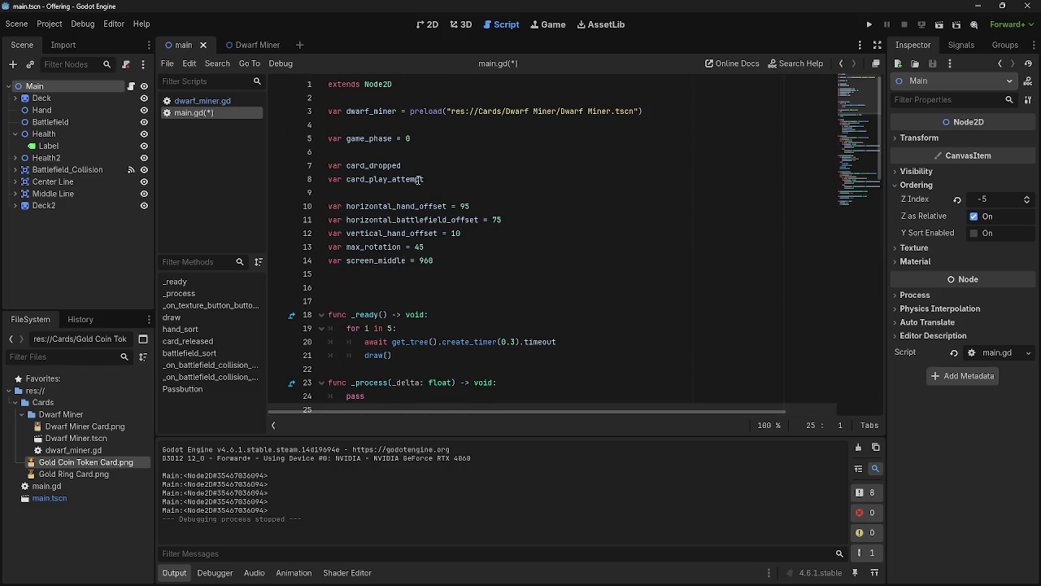
# Select game_phase on line 5, return to dwarf_miner.gd, and move the YouTube window left
pyautogui.moveTo(393, 139); pyautogui.dragTo(346, 140)
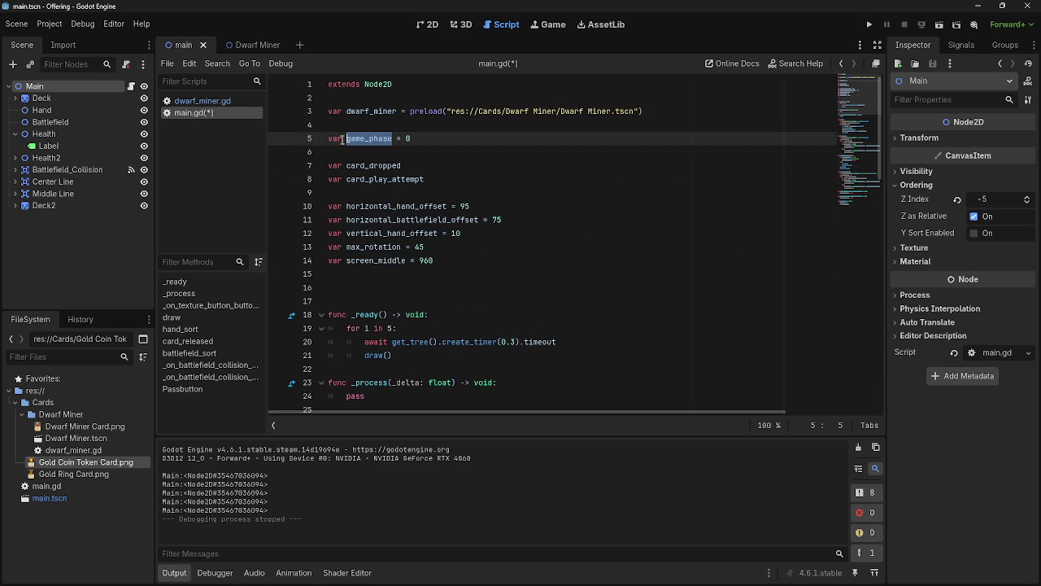
pyautogui.click(206, 99)
pyautogui.hotkey('alt', 'Tab')
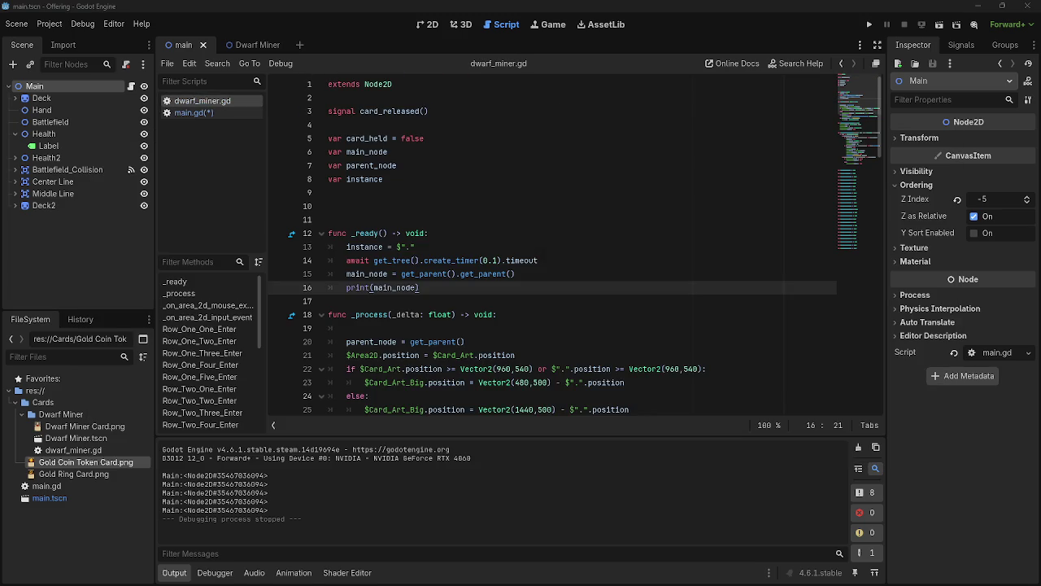
pyautogui.hotkey('alt', 'Tab')
pyautogui.moveTo(712, 107); pyautogui.dragTo(188, 88)
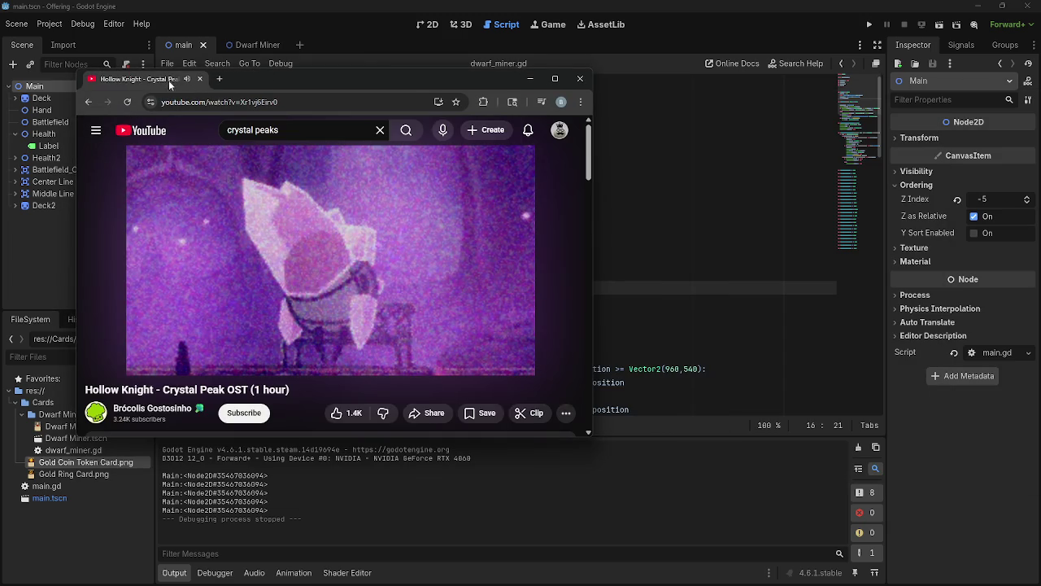
# Hide the YouTube window and bring the wheelofnames roulette window forward
pyautogui.hotkey('alt', 'Tab')
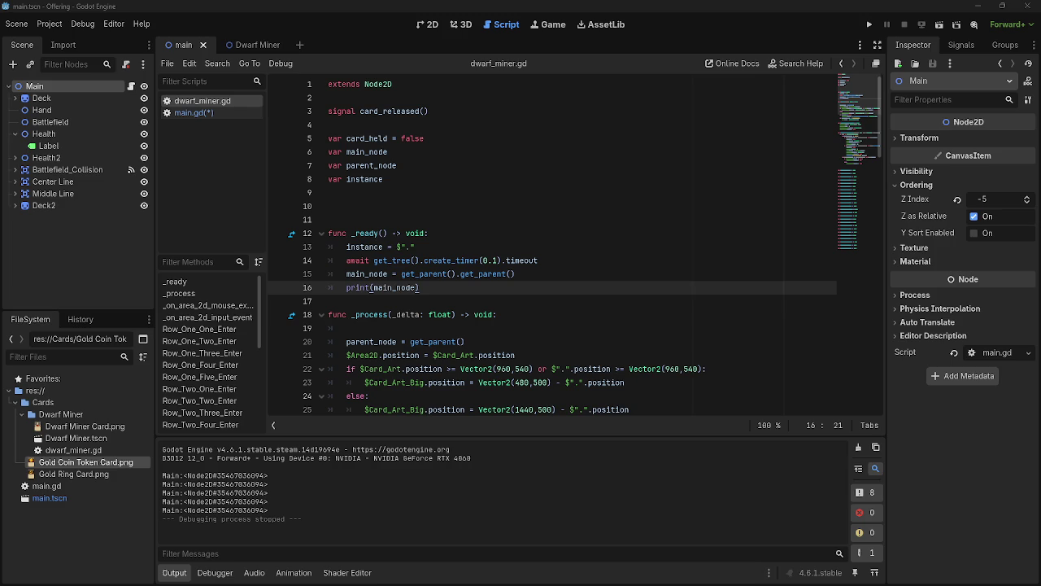
pyautogui.hotkey('alt', 'Tab')
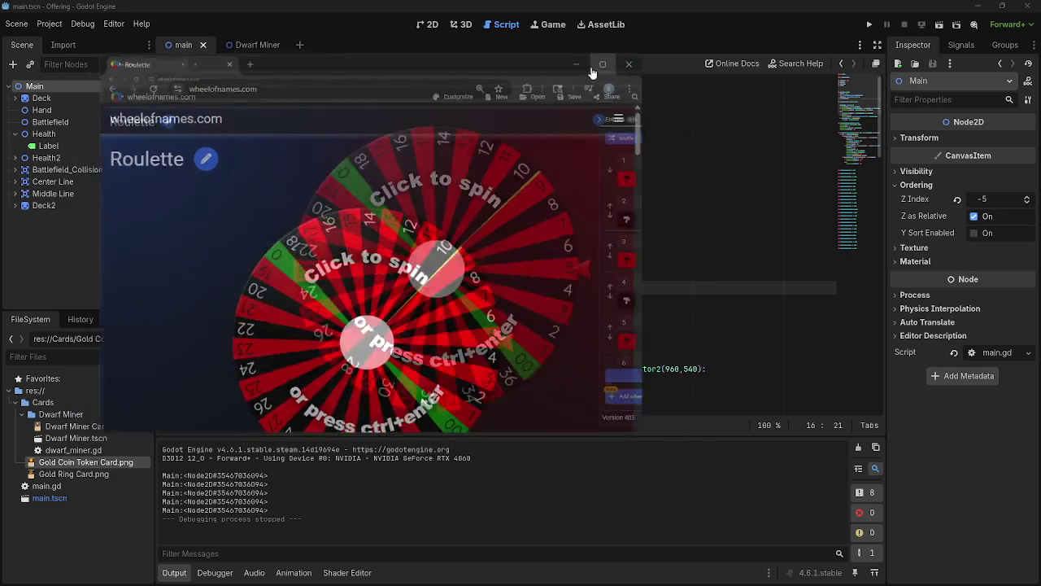
# Maximize the roulette window to watch the spin, then minimize Chrome
pyautogui.click(585, 67)
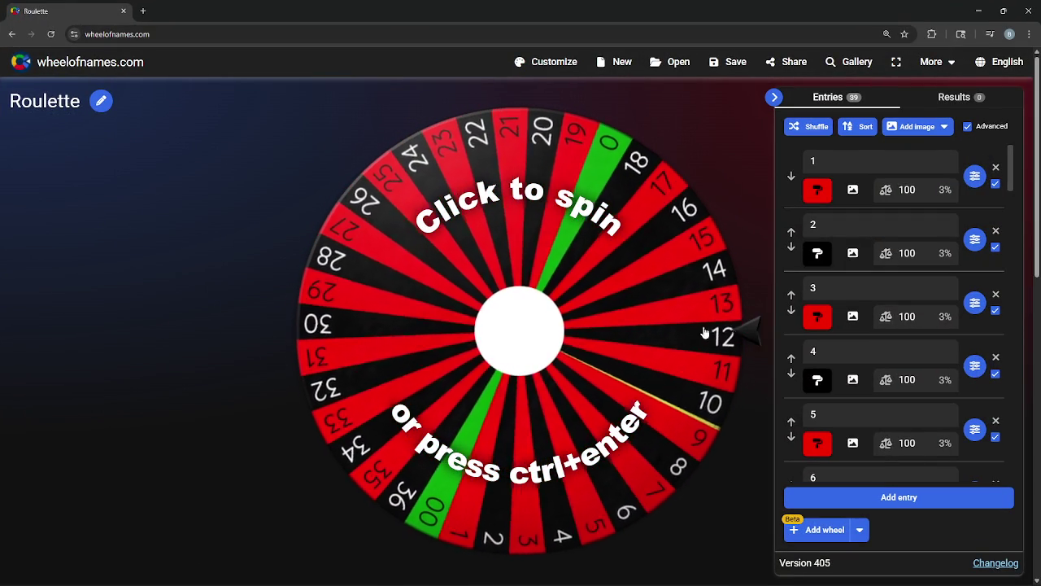
pyautogui.click(979, 10)
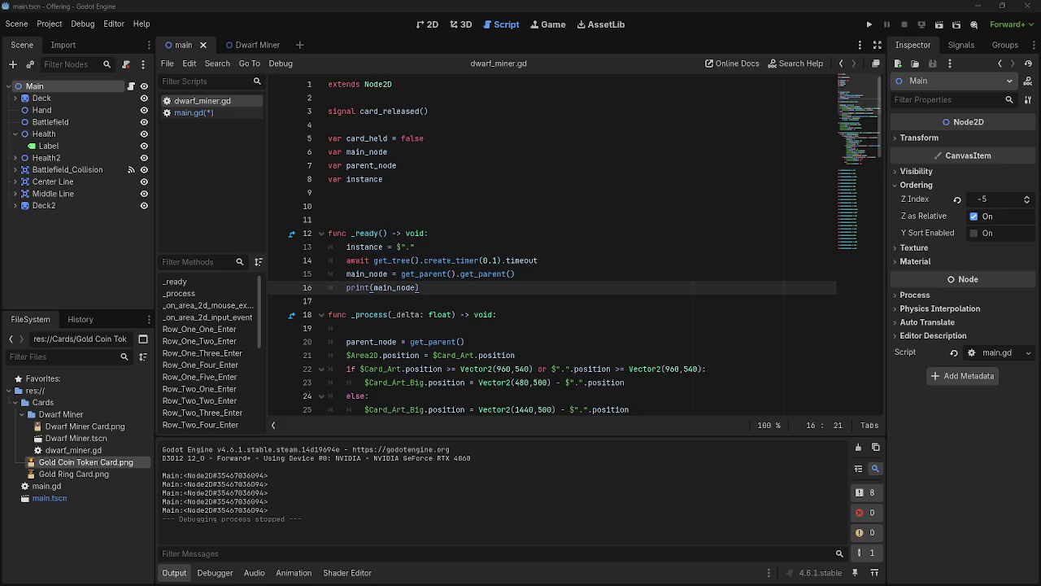
# Delete the empty first line of _process in dwarf_miner.gd
pyautogui.click(418, 306)
pyautogui.click(423, 288)
pyautogui.scroll(-4, 424, 358)
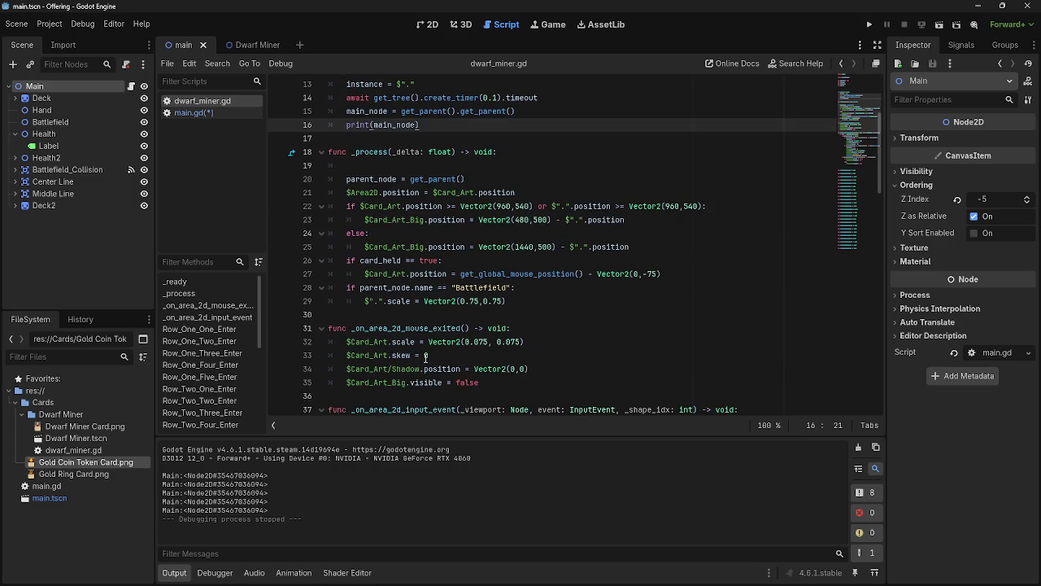
pyautogui.click(394, 163)
pyautogui.press('BackSpace')
pyautogui.press('BackSpace')
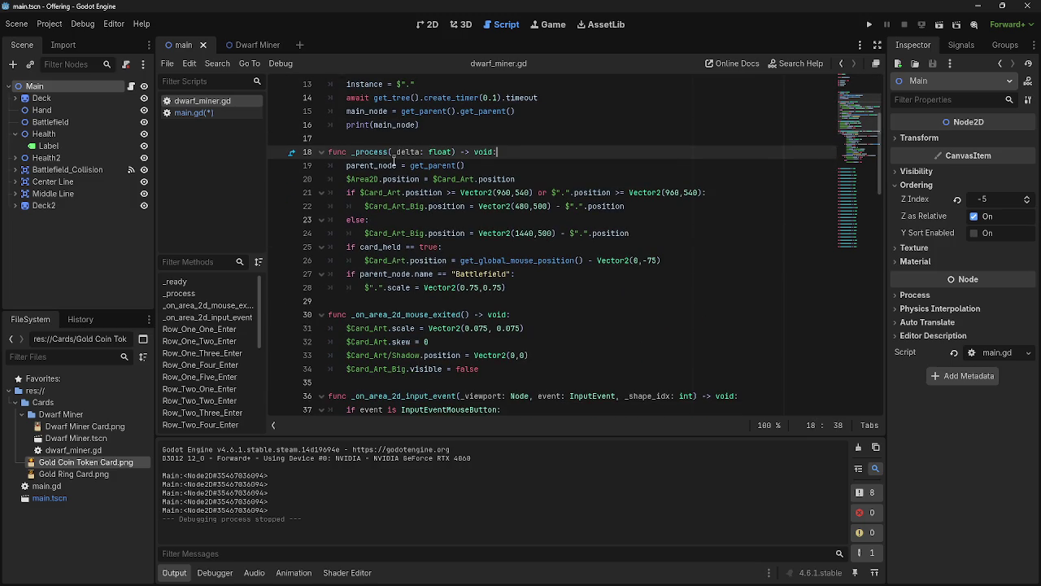
pyautogui.click(429, 25)
pyautogui.click(487, 25)
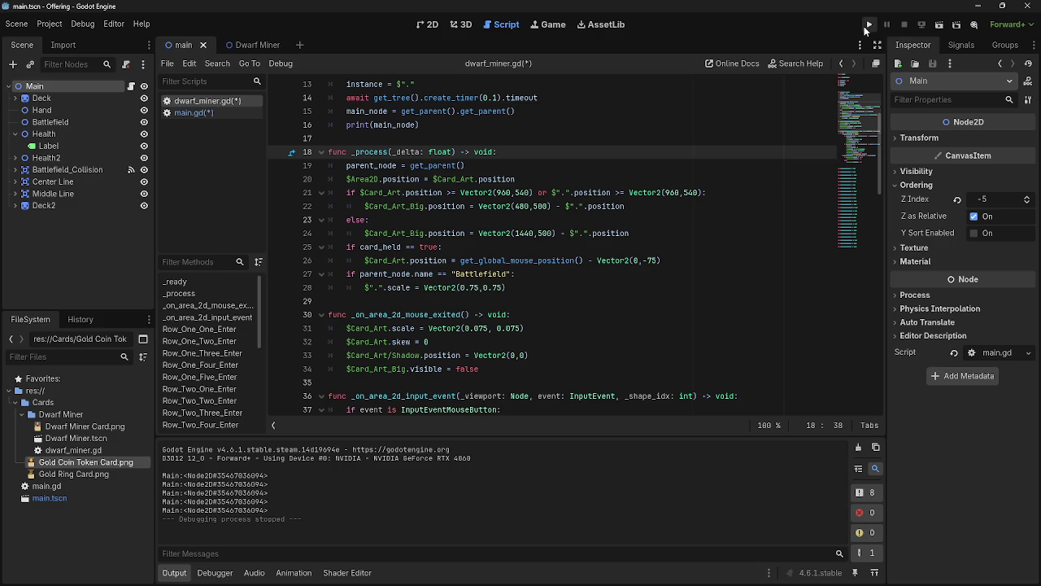
# Run the project, drag the middle hand card toward the centre, then stop with F8
pyautogui.click(867, 26)
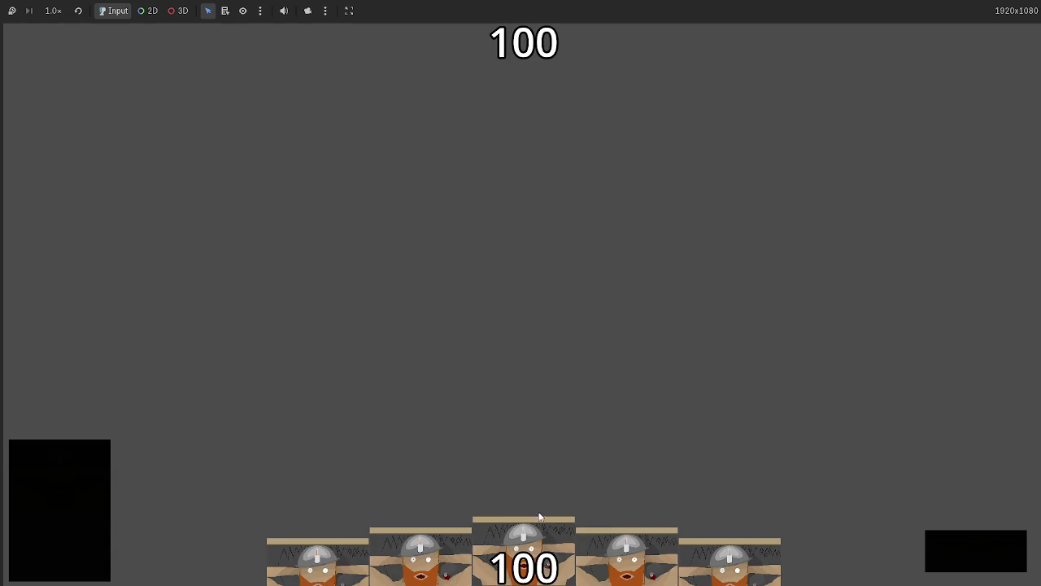
pyautogui.moveTo(539, 515); pyautogui.dragTo(537, 322)
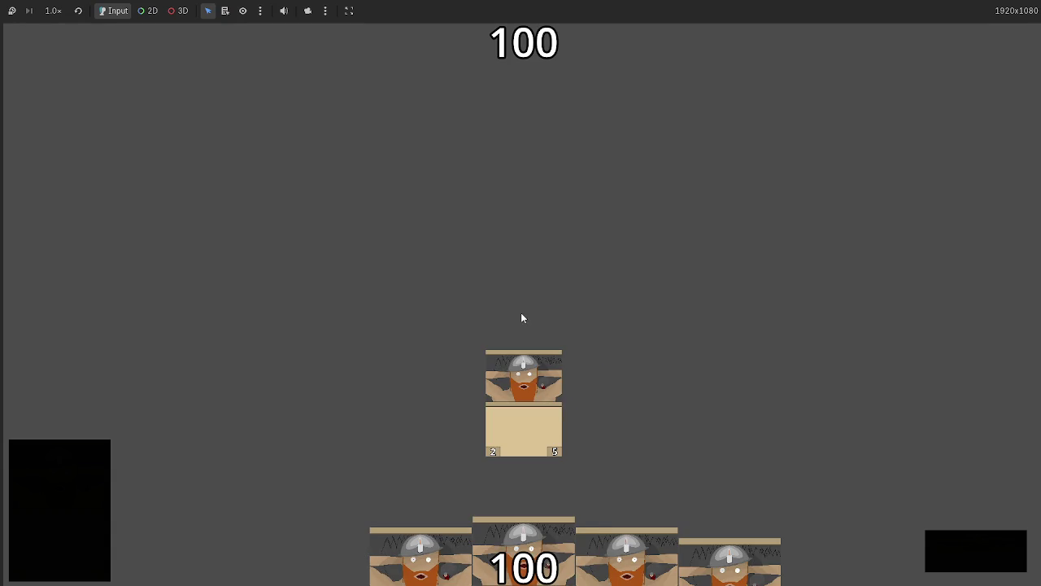
pyautogui.press('F8')
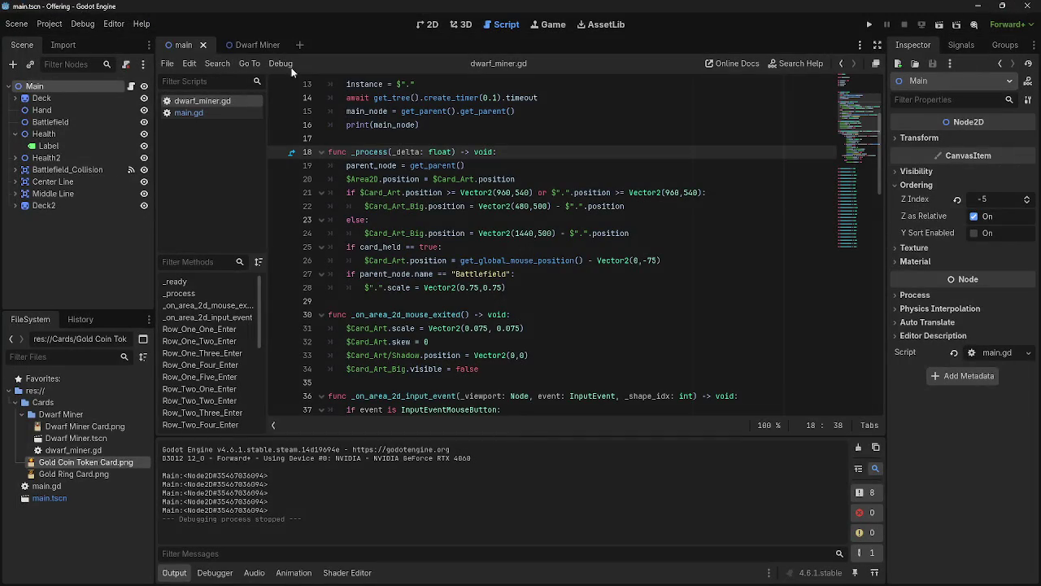
pyautogui.scroll(4, 527, 189)
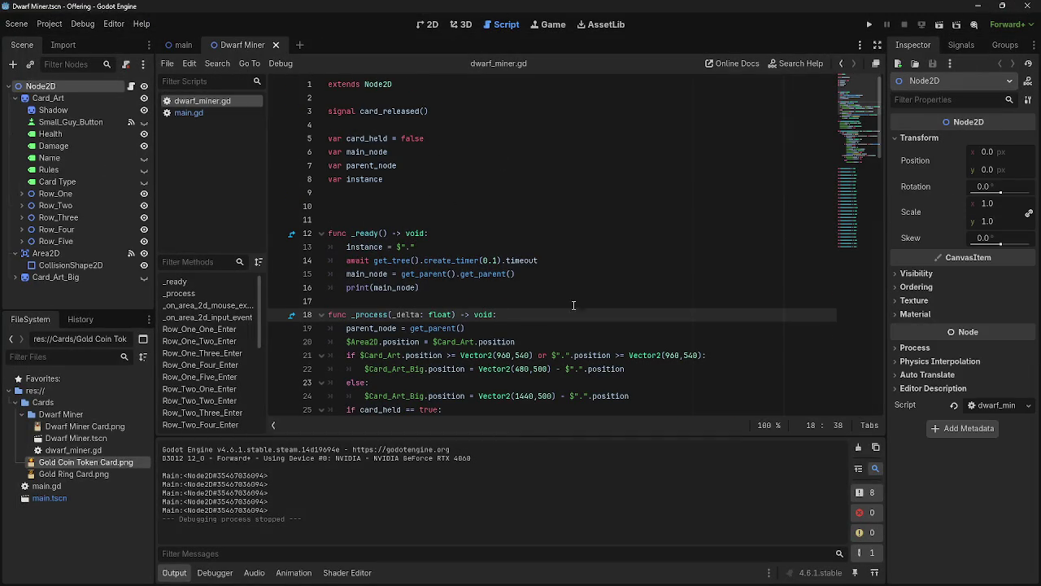
# Insert a blank indented line opening _process, above parent_node = get_parent()
pyautogui.press('Return')
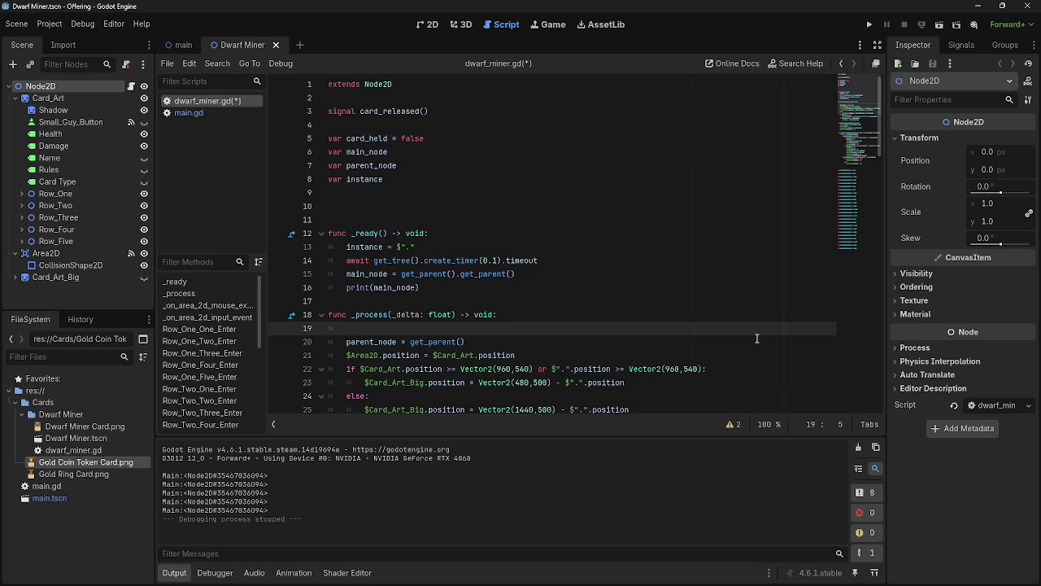
pyautogui.hotkey('alt', 'Tab')
pyautogui.hotkey('alt', 'Tab')
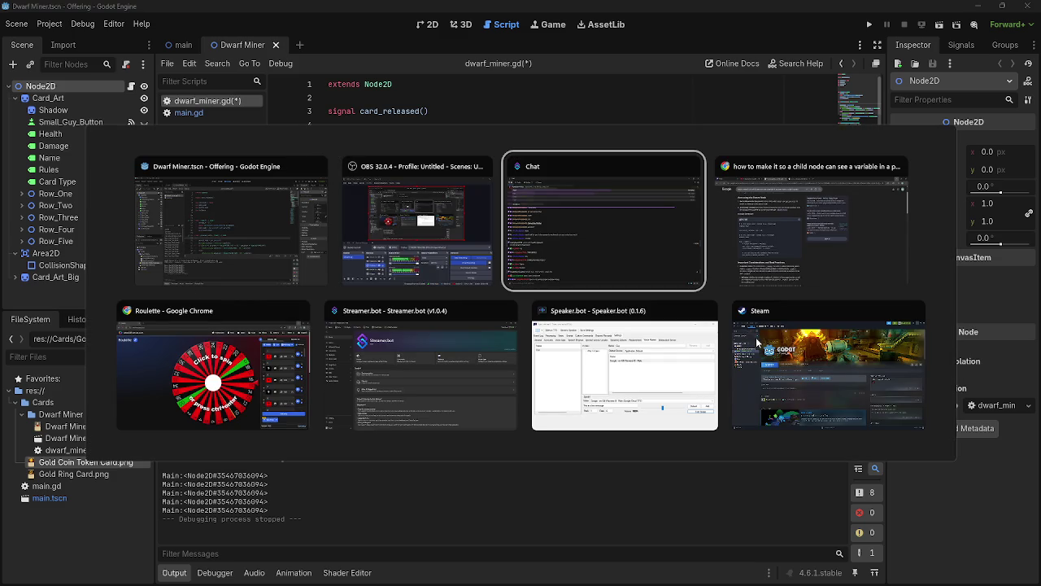
pyautogui.hotkey('alt', 'Tab')
pyautogui.press('Escape')
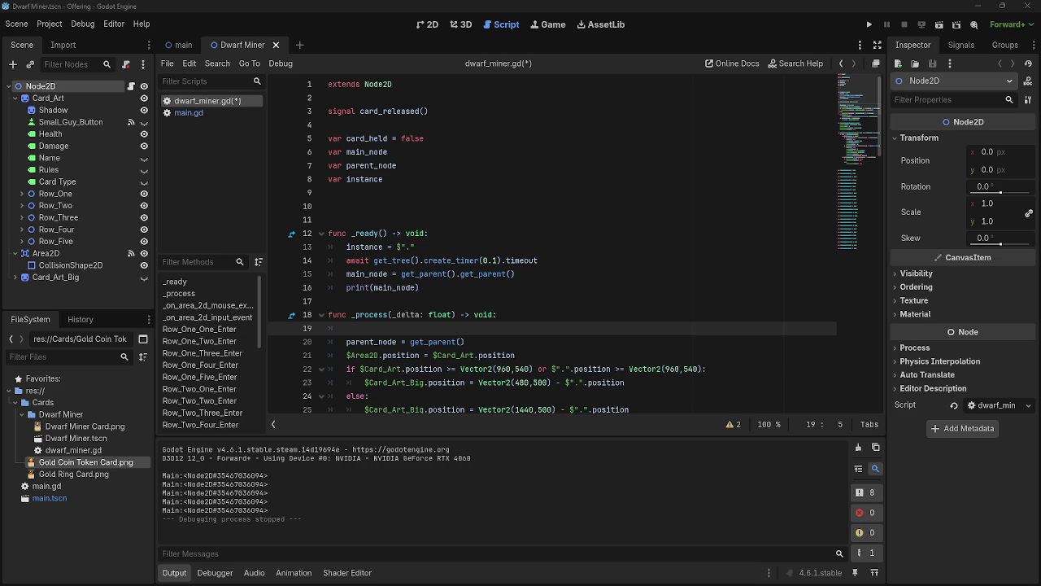
# Append game_phase to the main_node = get_parent().get_parent() assignment on line 15
pyautogui.moveTo(529, 275); pyautogui.dragTo(338, 275)
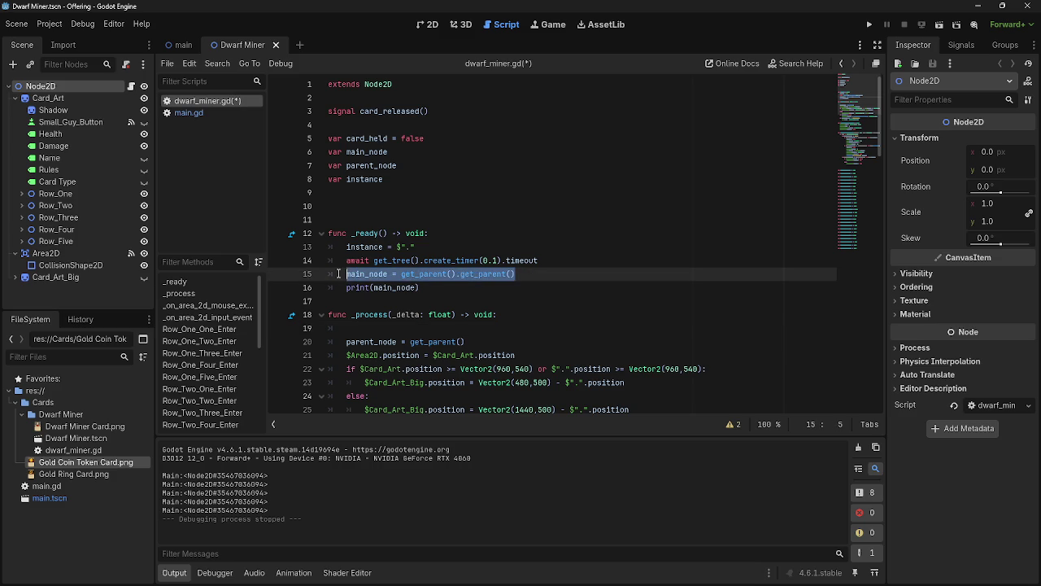
pyautogui.click(542, 275)
pyautogui.moveTo(520, 275); pyautogui.dragTo(336, 275)
pyautogui.click(543, 275)
pyautogui.write('.')
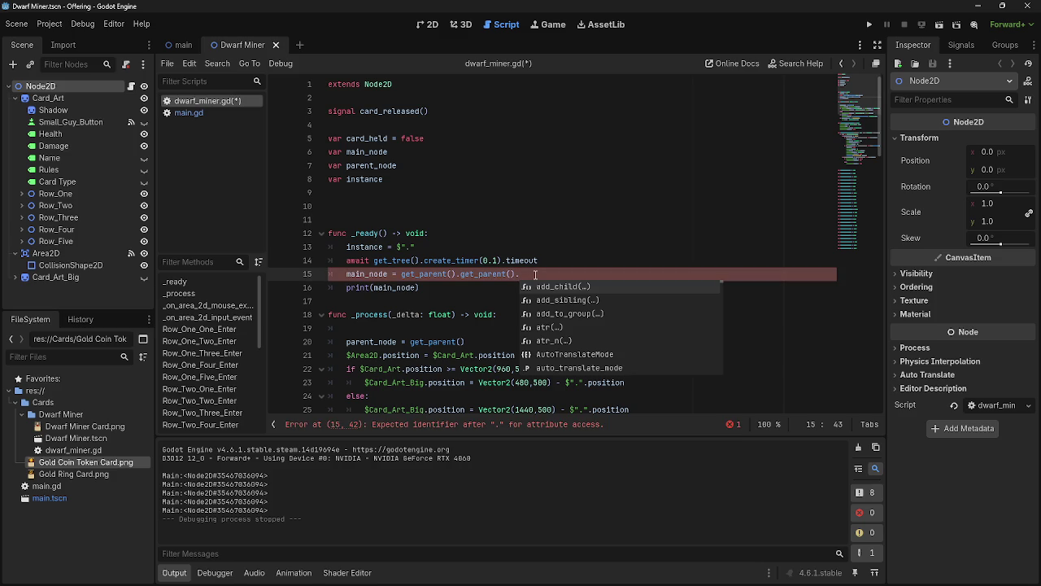
pyautogui.write('game_phase')
pyautogui.click(189, 112)
pyautogui.click(207, 101)
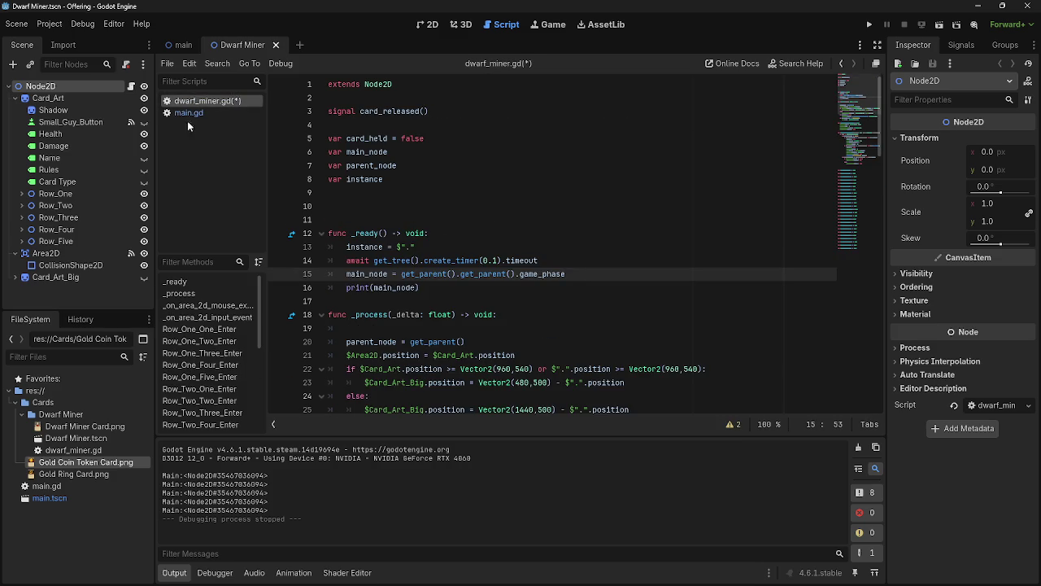
pyautogui.click(432, 154)
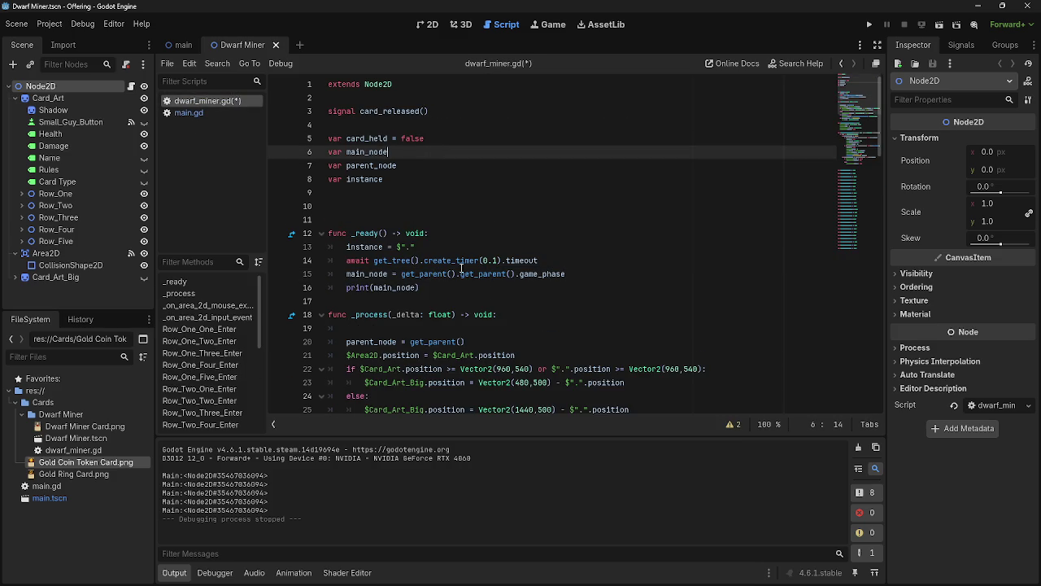
# Add print(main_node) at the top of _process via autocomplete and run the game
pyautogui.click(486, 328)
pyautogui.write('rint')
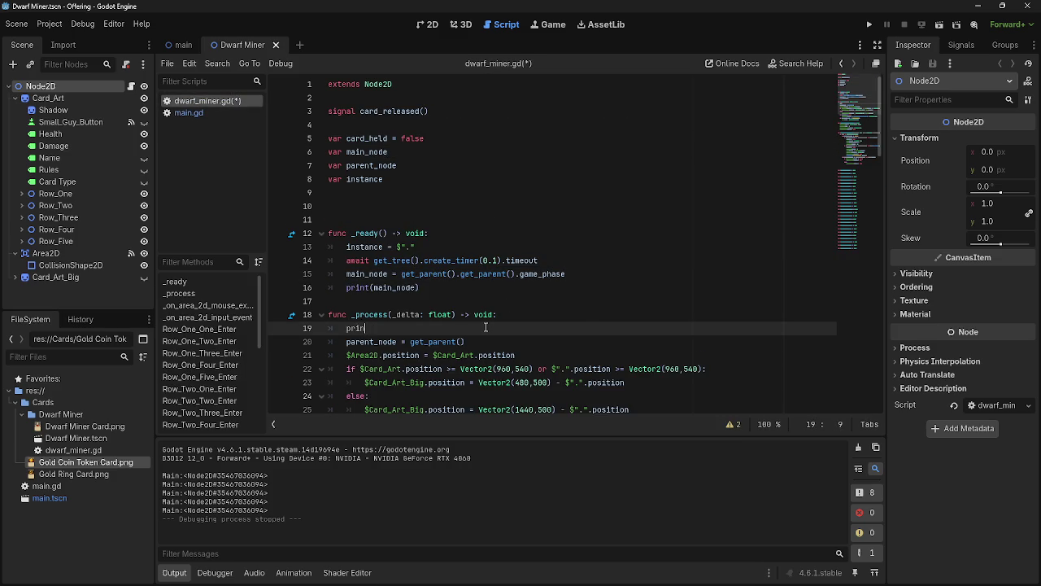
pyautogui.press('Return')
pyautogui.write('main_nod')
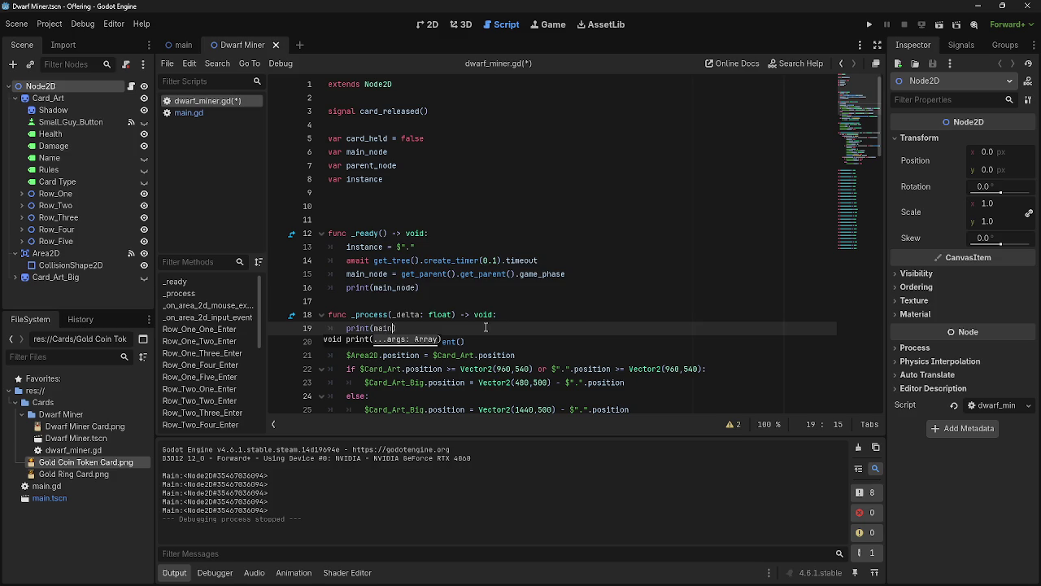
pyautogui.press('Return')
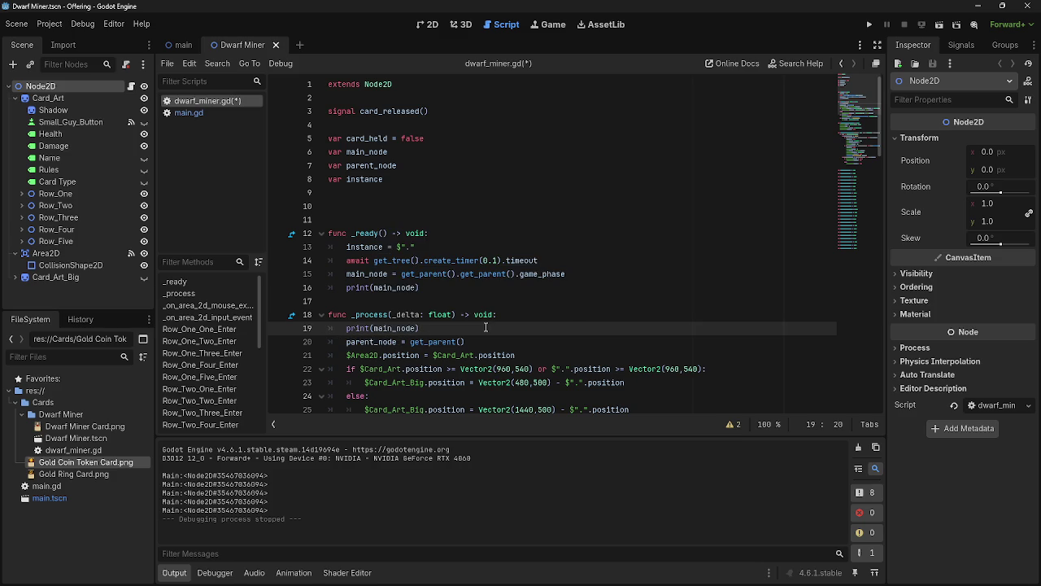
pyautogui.click(869, 24)
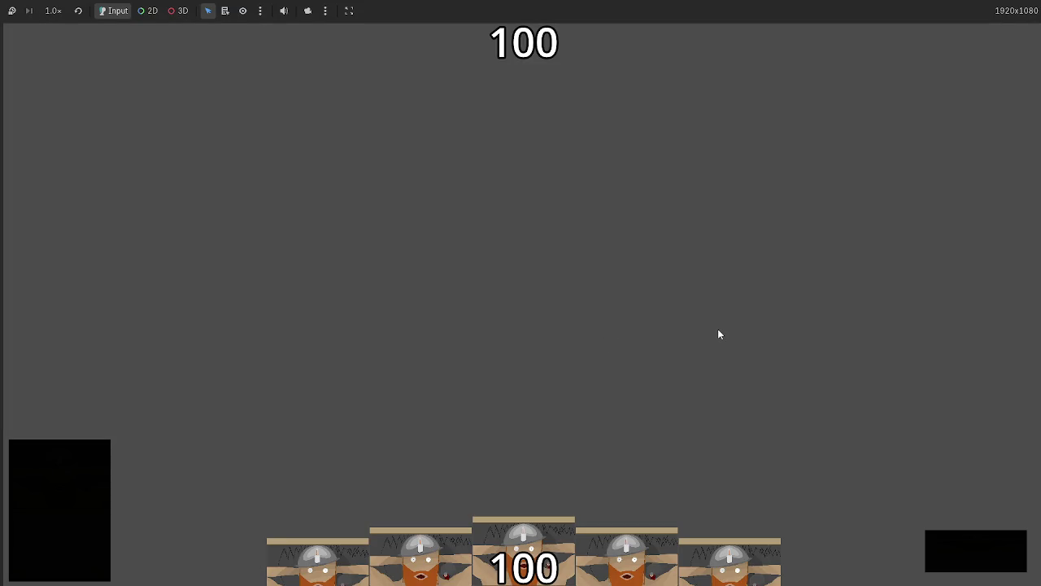
# Drag the main_node ...game_phase assignment from _ready onto a new line above print(main_node)
pyautogui.hotkey('alt', 'Tab')
pyautogui.hotkey('alt', 'Tab')
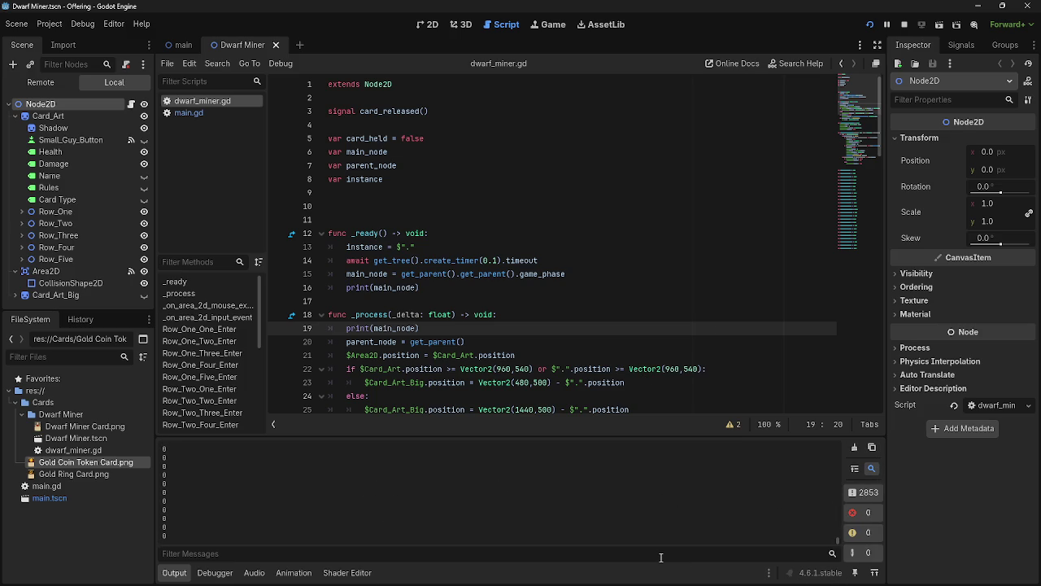
pyautogui.hotkey('alt', 'Tab')
pyautogui.hotkey('alt', 'Tab')
pyautogui.click(443, 328)
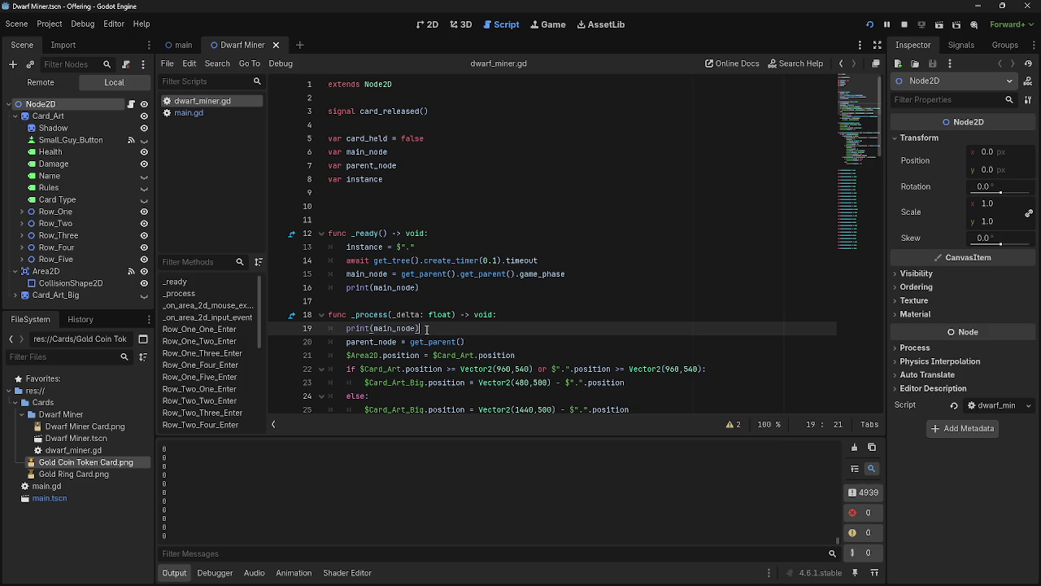
pyautogui.click(600, 274)
pyautogui.hotkey('shift', 'Home')
pyautogui.press('Down')
pyautogui.press('Down')
pyautogui.press('Down')
pyautogui.press('End')
pyautogui.press('Return')
pyautogui.moveTo(565, 274)
pyautogui.mouseDown()
pyautogui.moveTo(349, 274)
pyautogui.moveTo(373, 328)
pyautogui.mouseUp()
pyautogui.press('Up')
pyautogui.scroll(-5, 557, 325)
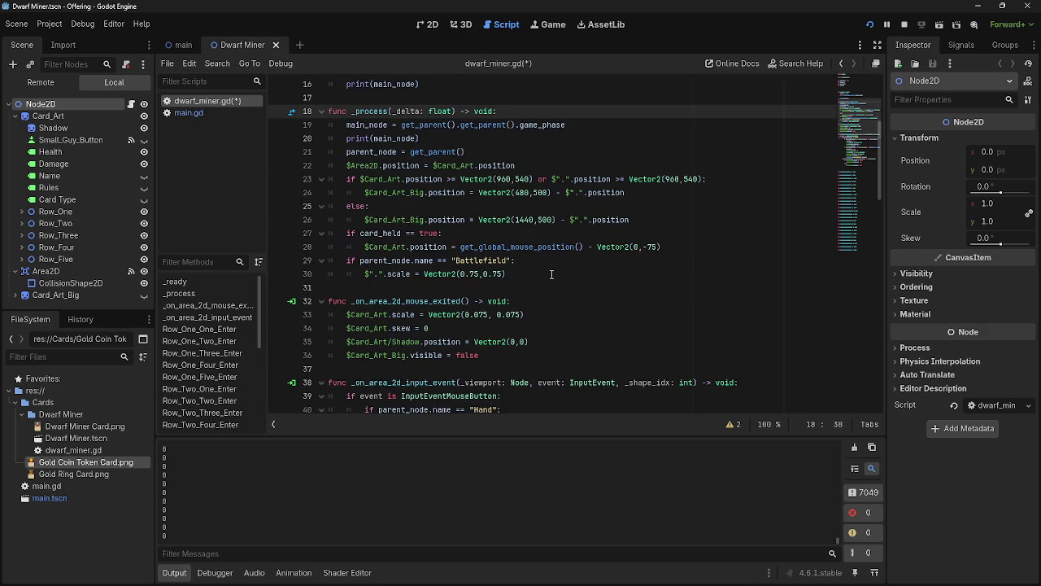
# Add blank lines below the Battlefield scale line and paste main.gd's 0.3-second timer wait line there
pyautogui.click(551, 274)
pyautogui.press('Return')
pyautogui.press('BackSpace')
pyautogui.press('Return')
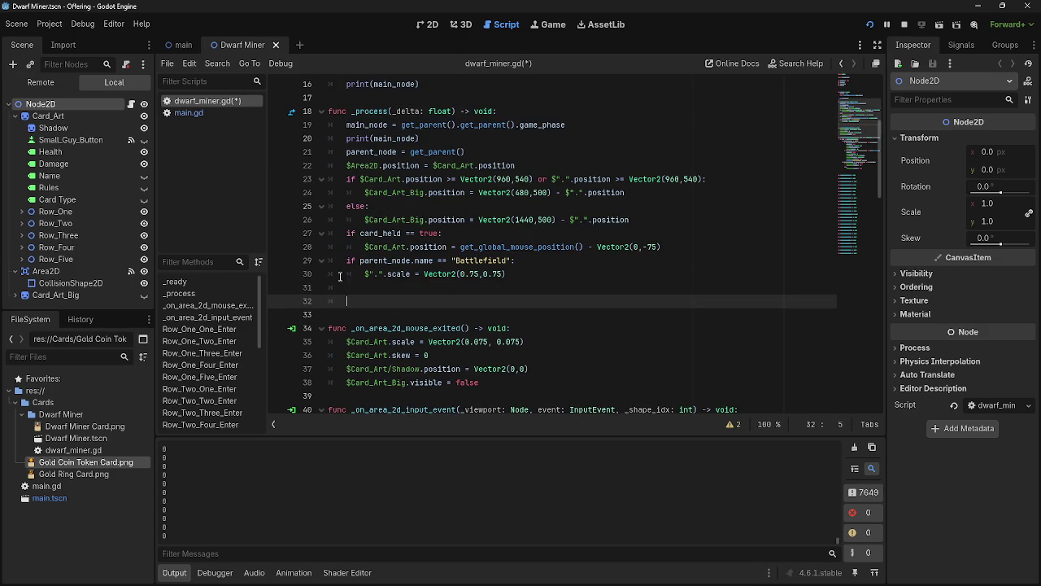
pyautogui.click(205, 113)
pyautogui.click(452, 234)
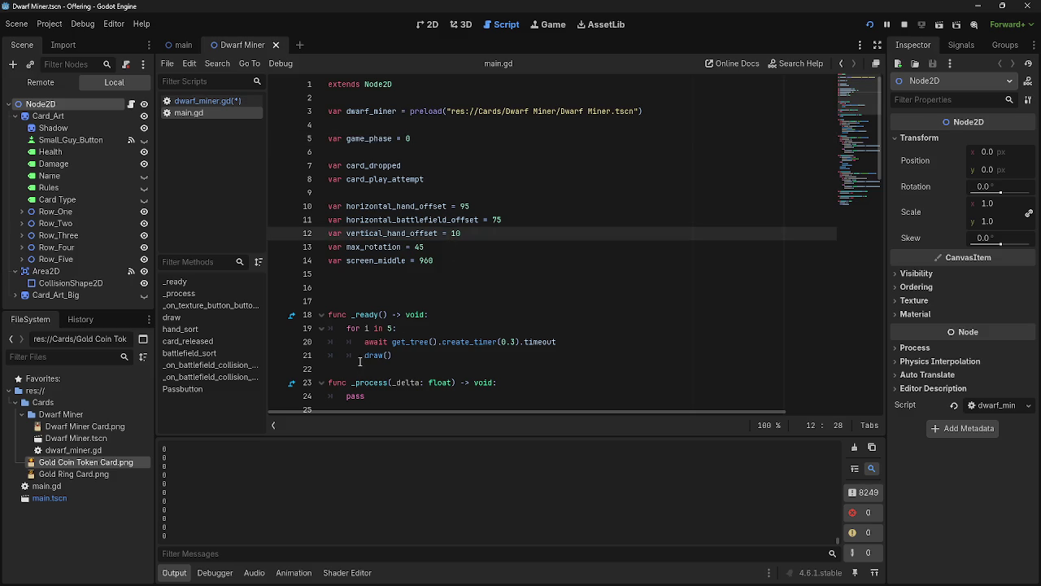
pyautogui.moveTo(365, 342); pyautogui.dragTo(576, 345)
pyautogui.hotkey('ctrl', 'c')
pyautogui.click(211, 101)
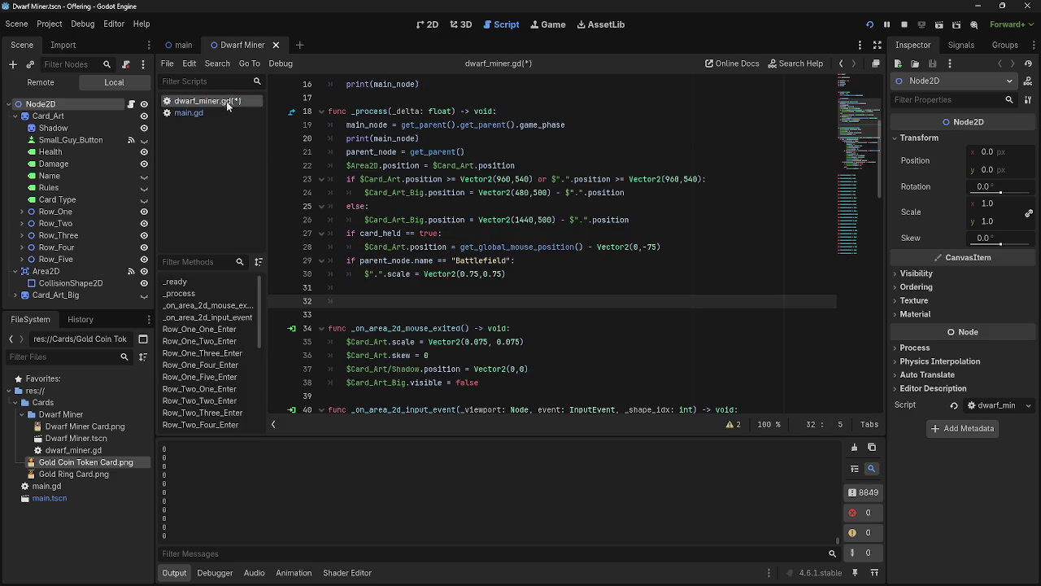
pyautogui.hotkey('ctrl', 'v')
# Change the pasted timer duration to 01, then erase that test line and its leftover blank line
pyautogui.click(493, 288)
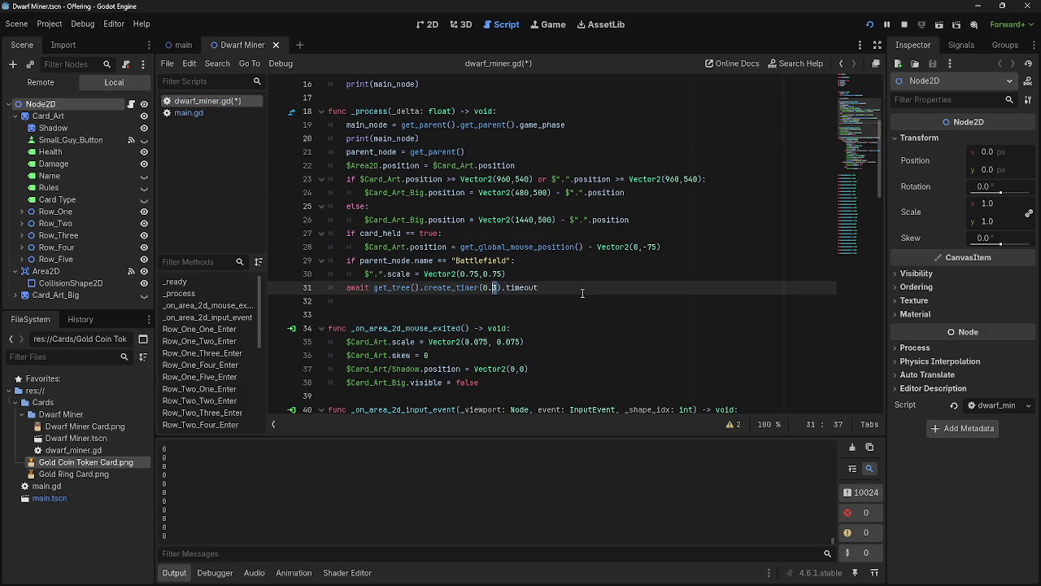
pyautogui.write('01')
pyautogui.scroll(1, 583, 293)
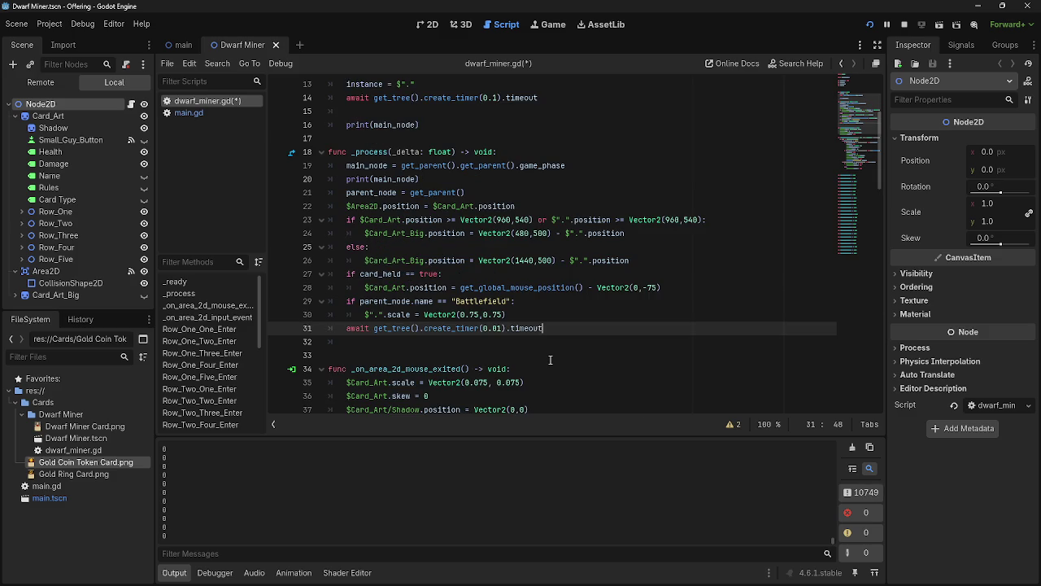
pyautogui.hotkey('shift', 'Home')
pyautogui.press('BackSpace')
pyautogui.press('Delete')
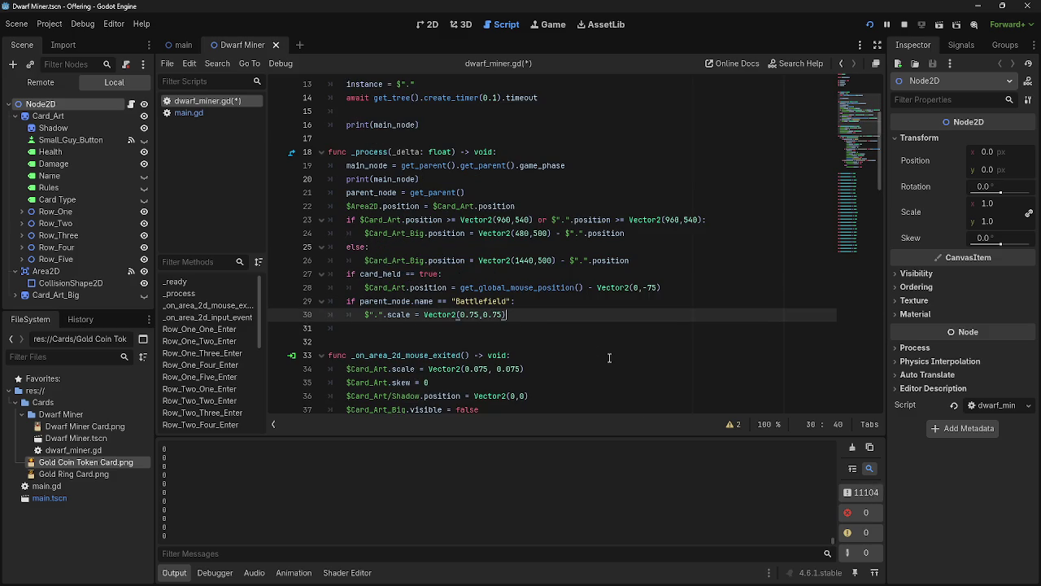
pyautogui.press('BackSpace')
pyautogui.press('BackSpace')
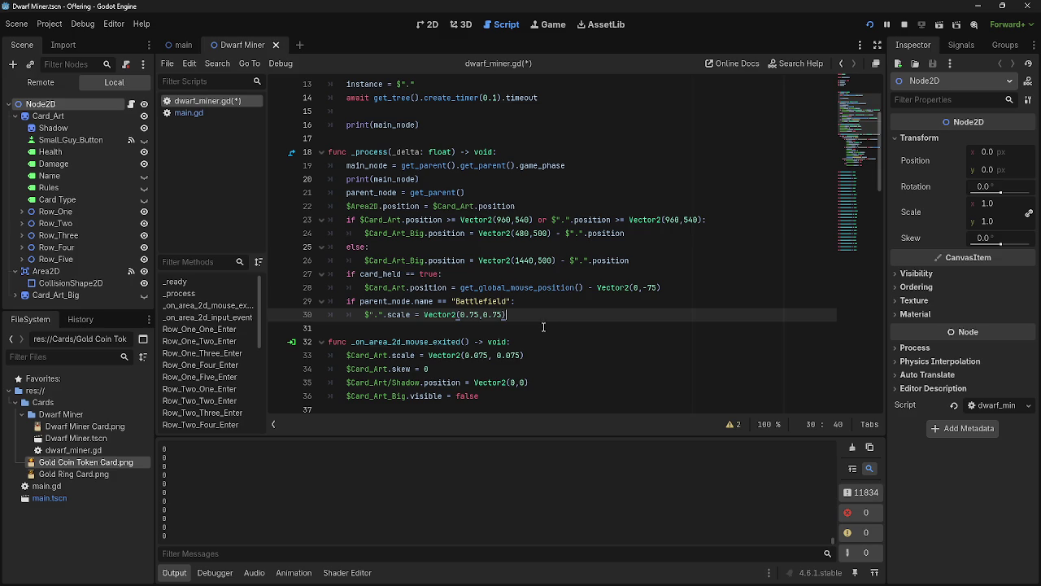
# Delete the await timer and print(main_node) lines from _ready, then stop and rerun the game
pyautogui.scroll(1, 509, 314)
pyautogui.scroll(1, 509, 314)
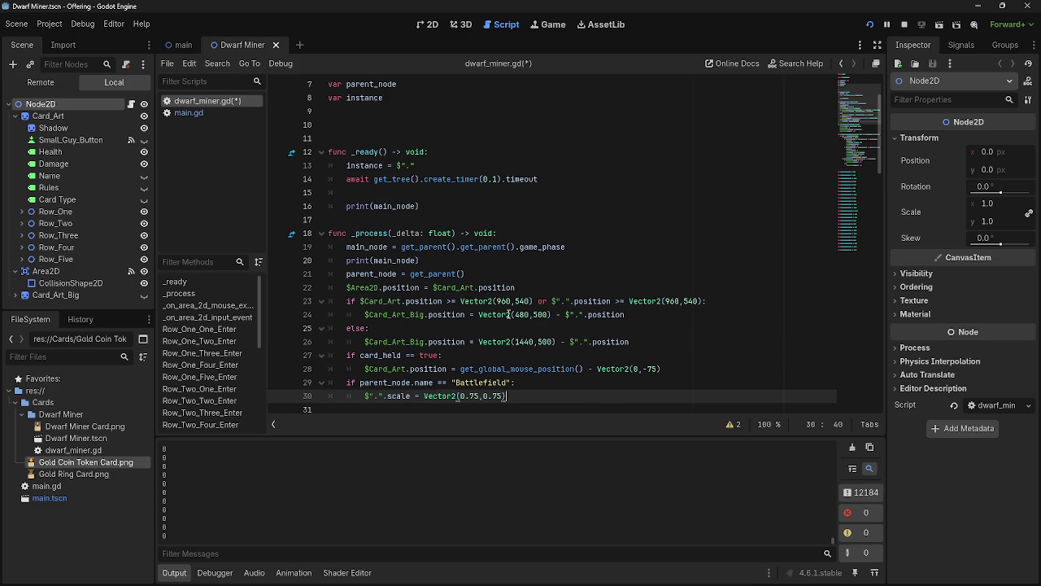
pyautogui.click(491, 191)
pyautogui.moveTo(539, 179); pyautogui.dragTo(327, 179)
pyautogui.press('BackSpace')
pyautogui.press('BackSpace')
pyautogui.click(420, 192)
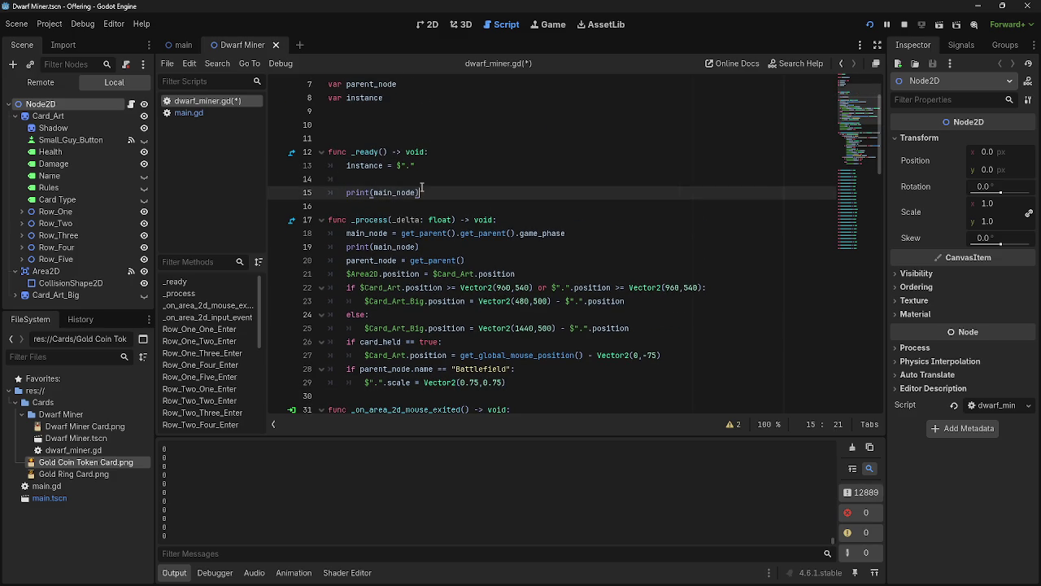
pyautogui.moveTo(445, 192); pyautogui.dragTo(329, 179)
pyautogui.press('BackSpace')
pyautogui.press('BackSpace')
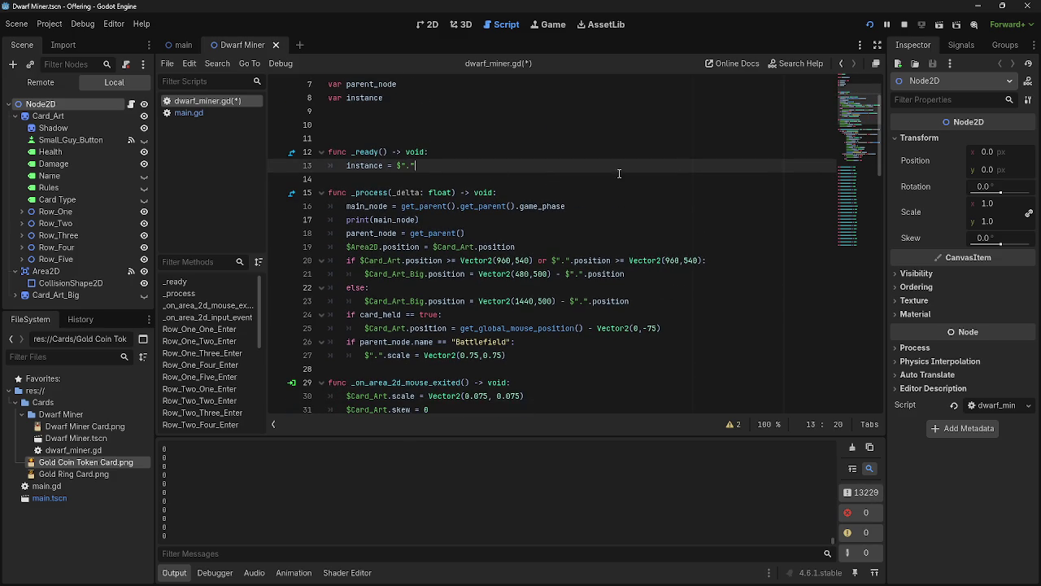
pyautogui.click(904, 24)
pyautogui.click(868, 25)
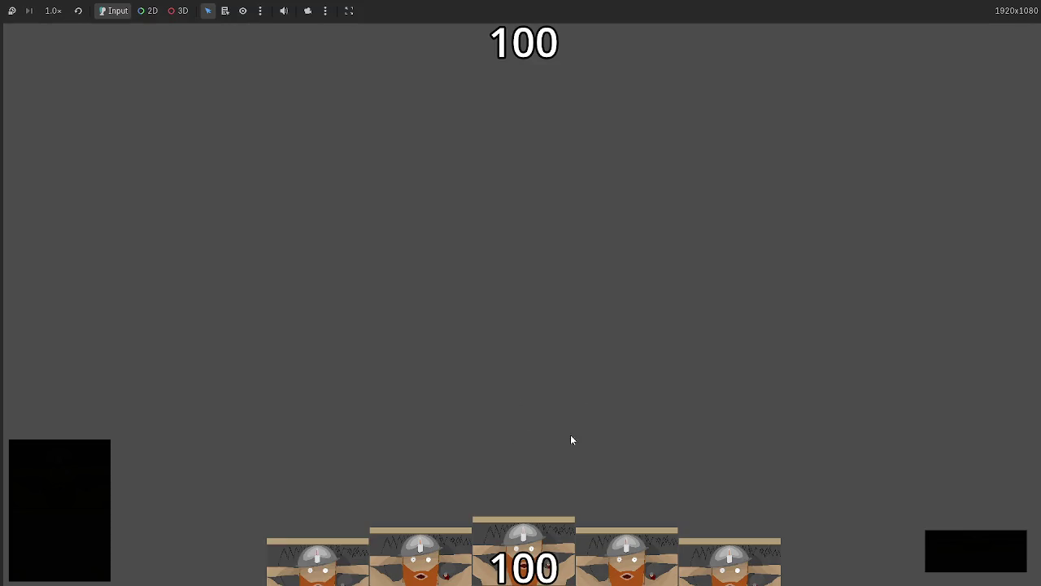
# Advance the running game's phases, checking the Output for game_phase climbing from 0 to 12
pyautogui.hotkey('alt', 'Tab')
pyautogui.hotkey('alt', 'Tab')
pyautogui.click(930, 519)
pyautogui.hotkey('alt', 'Tab')
pyautogui.hotkey('alt', 'Tab')
pyautogui.hotkey('alt', 'Tab')
pyautogui.hotkey('alt', 'Tab')
pyautogui.hotkey('alt', 'Tab')
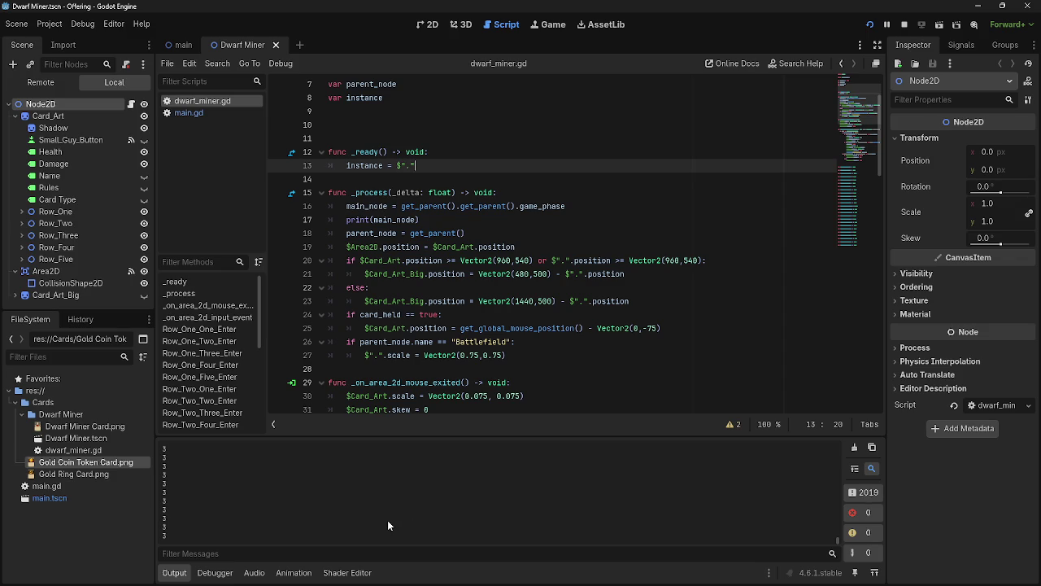
pyautogui.hotkey('alt', 'Tab')
pyautogui.hotkey('alt', 'Tab')
pyautogui.hotkey('alt', 'Tab')
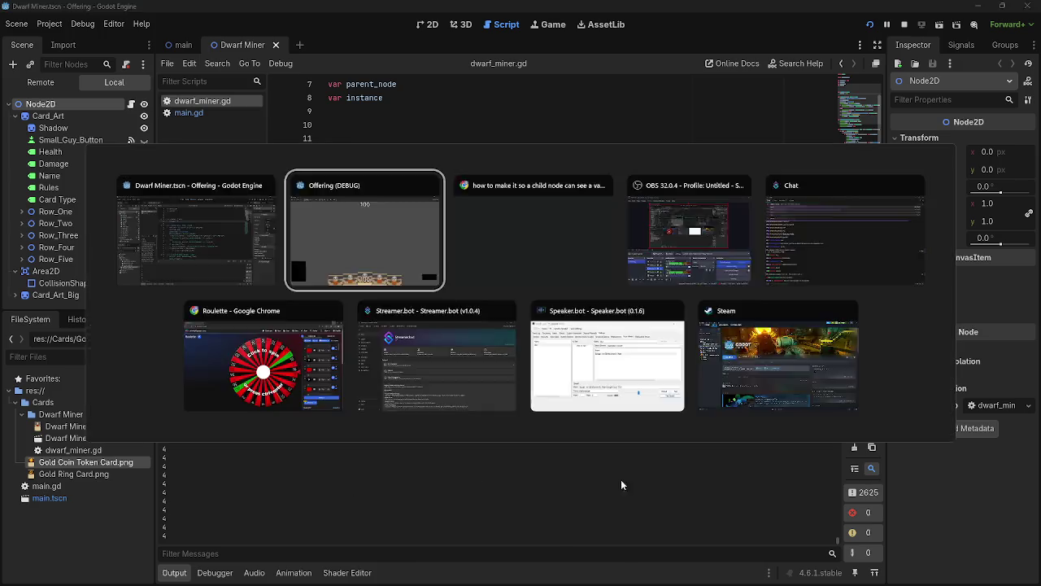
pyautogui.hotkey('alt', 'Tab')
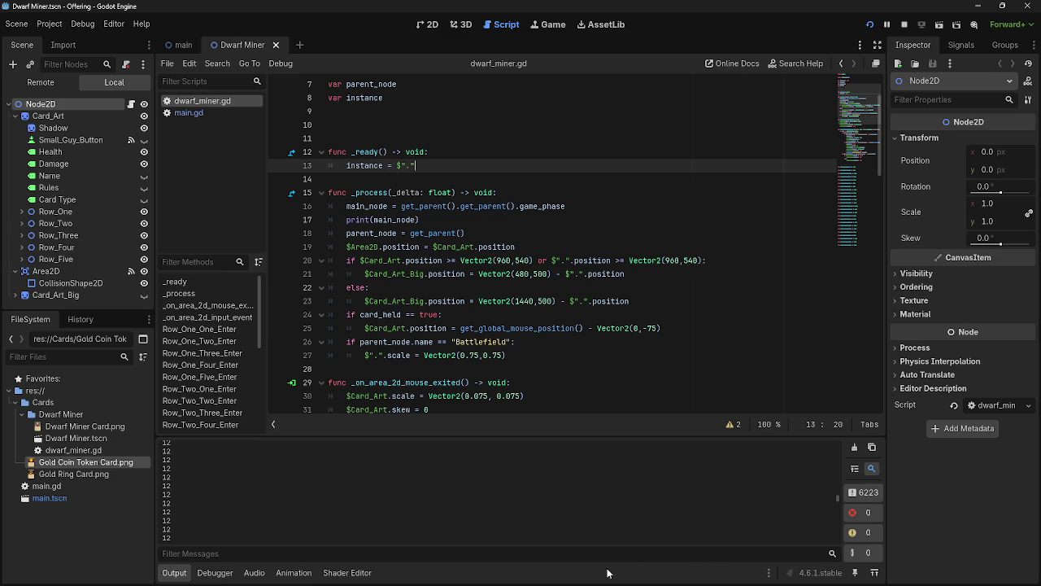
pyautogui.hotkey('alt', 'Tab')
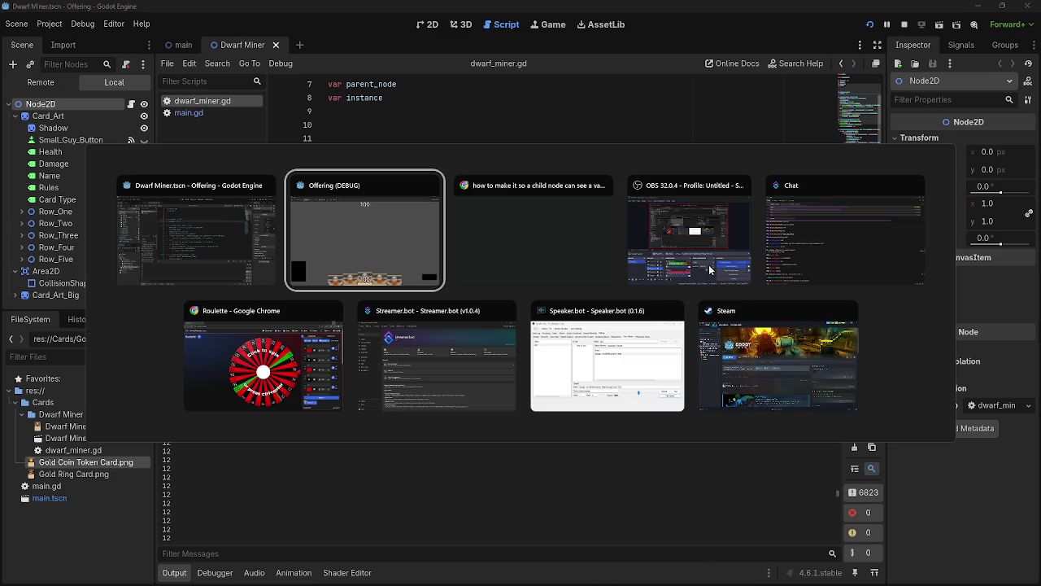
pyautogui.hotkey('alt', 'Tab')
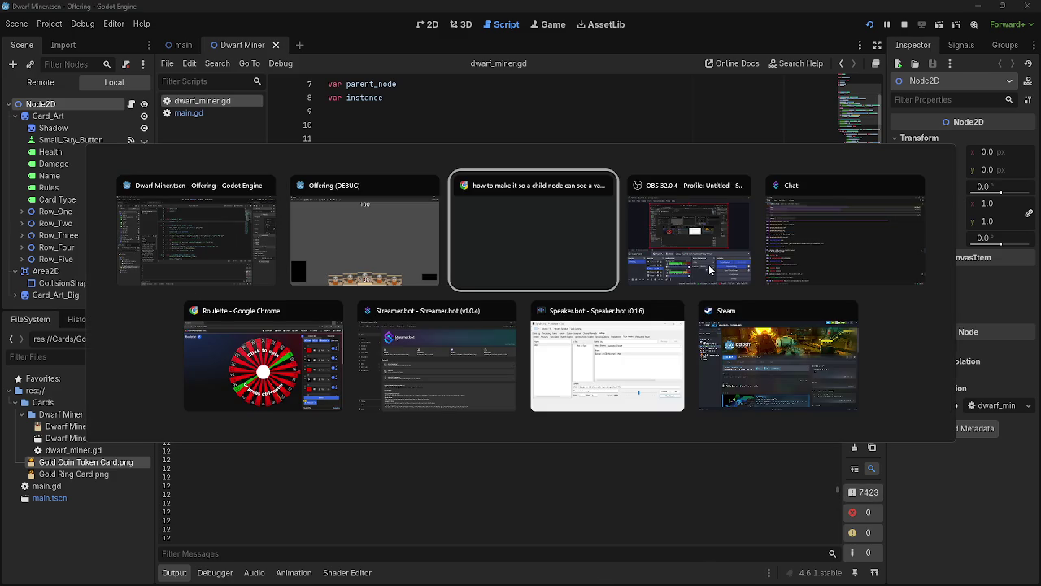
pyautogui.click(403, 247)
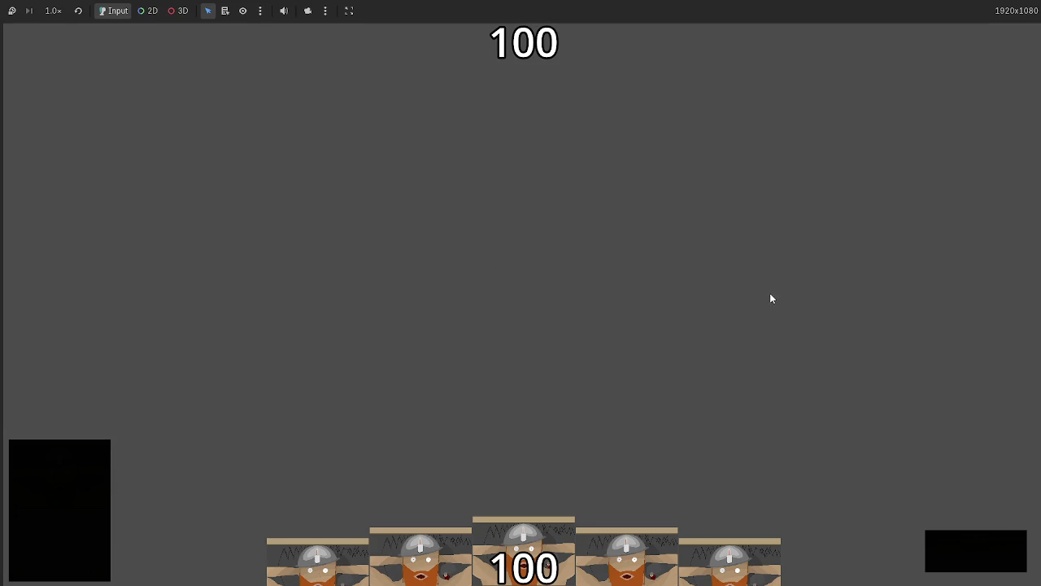
# Review the main_node assignment and print lines in dwarf_miner.gd's _process
pyautogui.hotkey('alt', 'Tab')
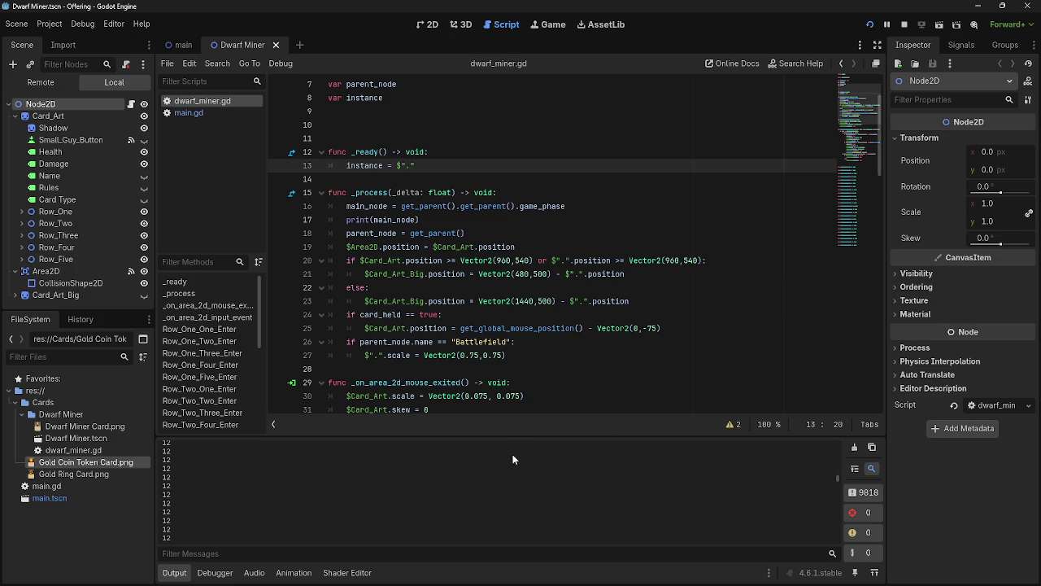
pyautogui.click(463, 179)
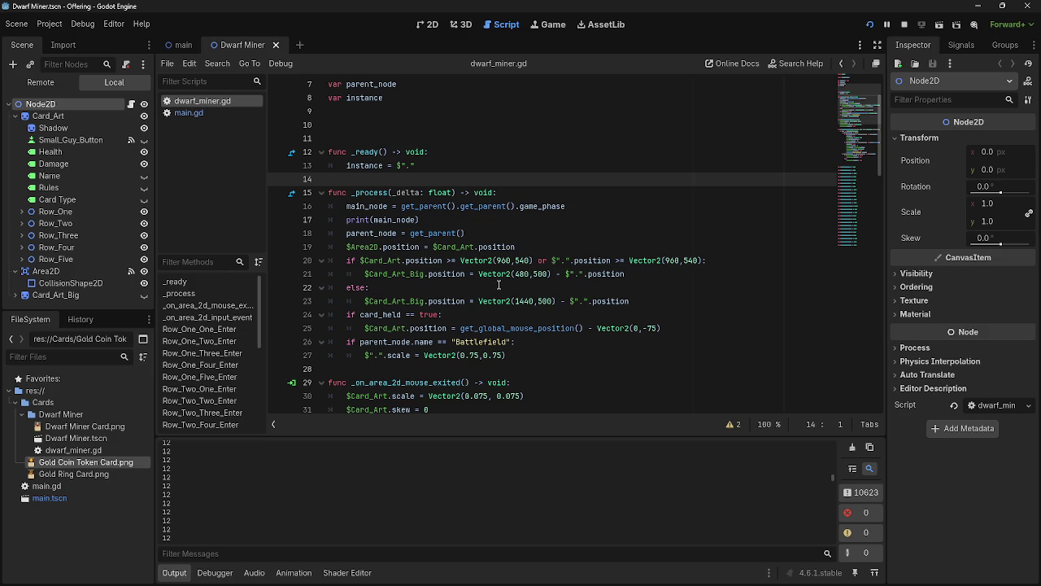
pyautogui.moveTo(420, 220); pyautogui.dragTo(347, 206)
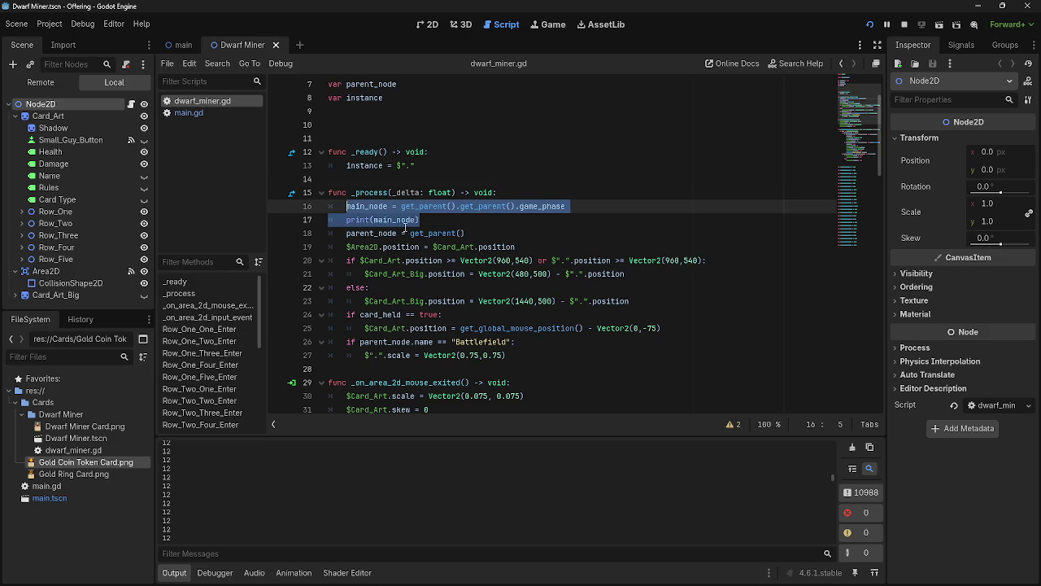
pyautogui.click(420, 219)
pyautogui.moveTo(420, 219); pyautogui.dragTo(347, 206)
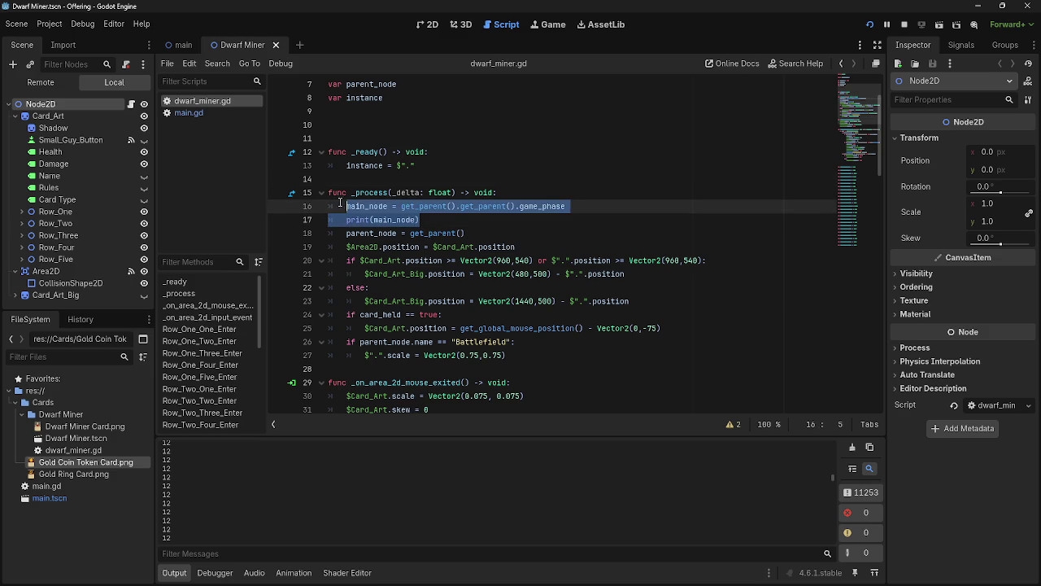
pyautogui.click(420, 219)
# Inspect the game_phase = 0 declaration in main.gd, then return to dwarf_miner.gd
pyautogui.click(184, 113)
pyautogui.click(438, 150)
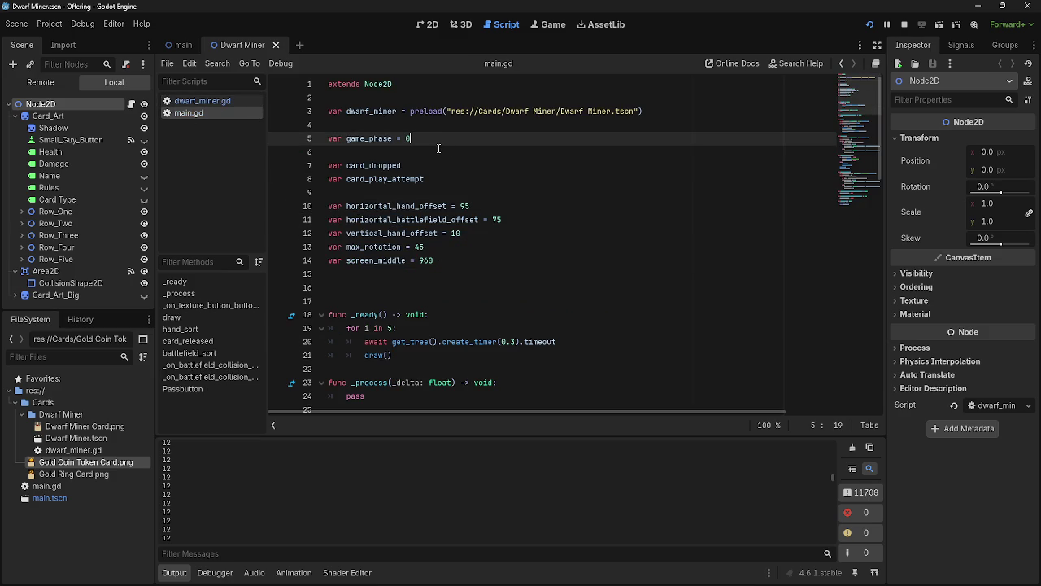
pyautogui.click(433, 127)
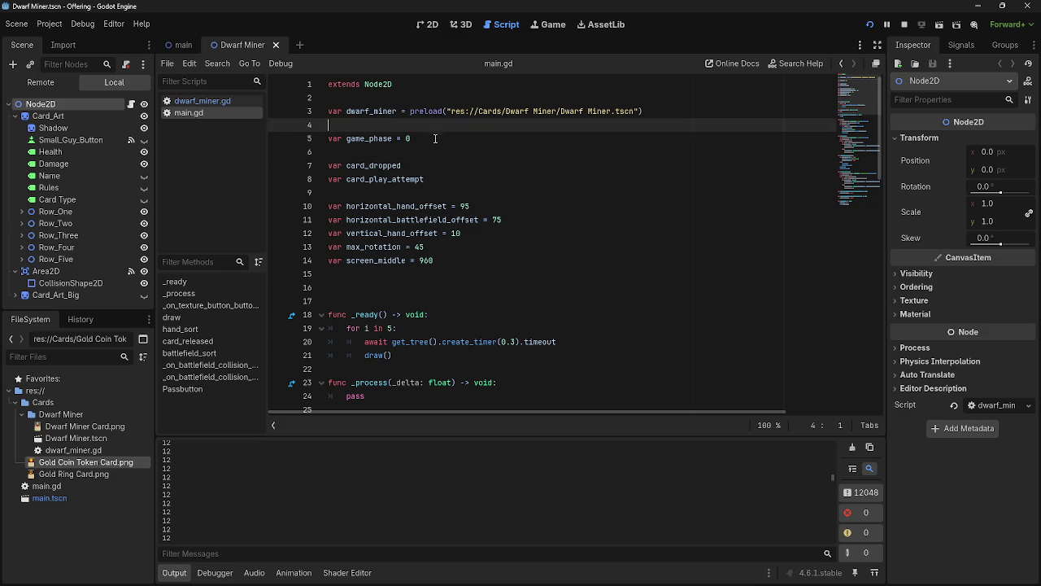
pyautogui.click(434, 137)
pyautogui.click(432, 148)
pyautogui.click(437, 140)
pyautogui.click(431, 149)
pyautogui.click(435, 139)
pyautogui.click(433, 149)
pyautogui.click(438, 138)
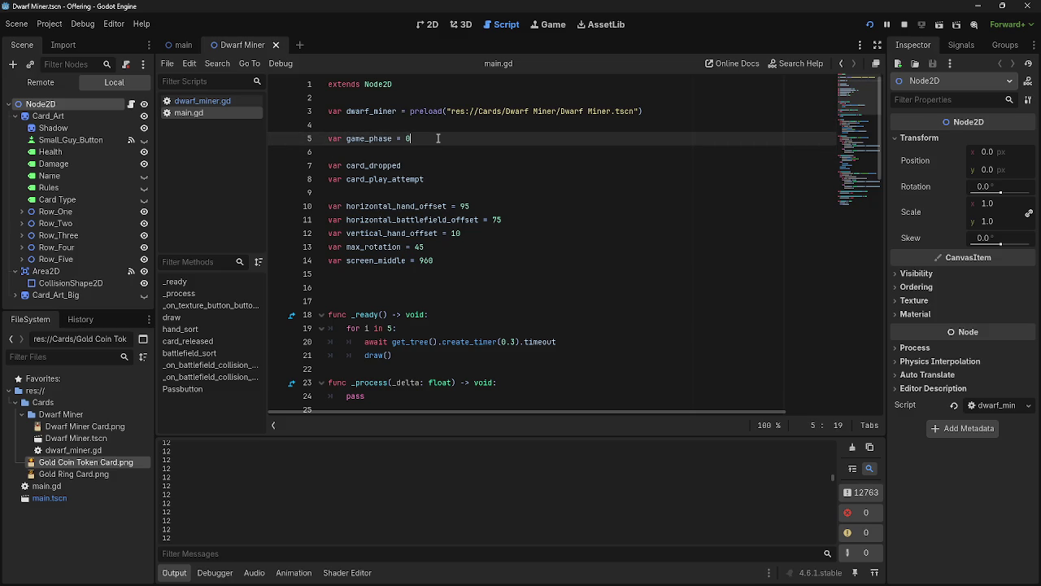
pyautogui.tripleClick(438, 139)
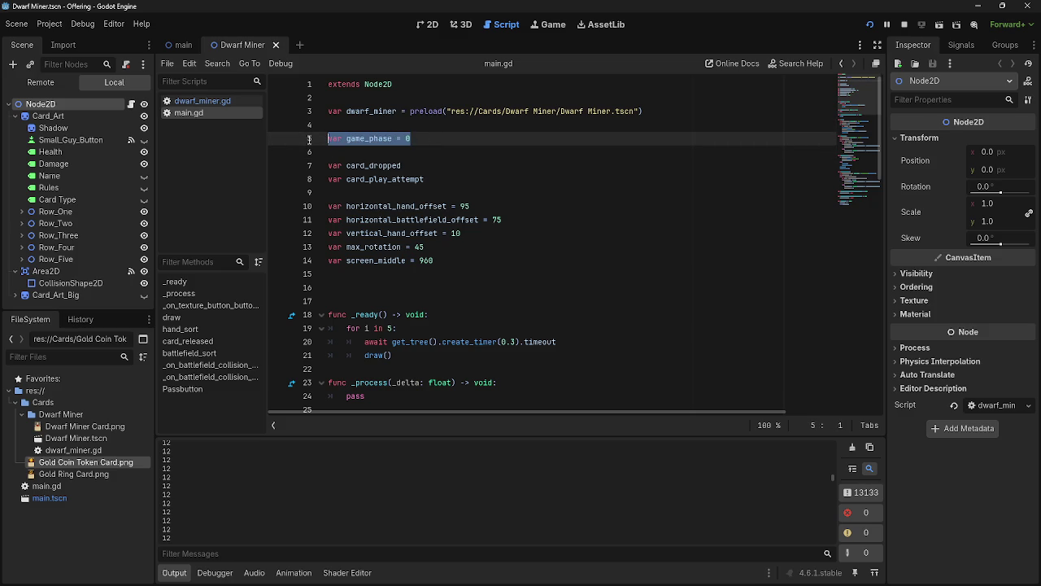
pyautogui.click(421, 139)
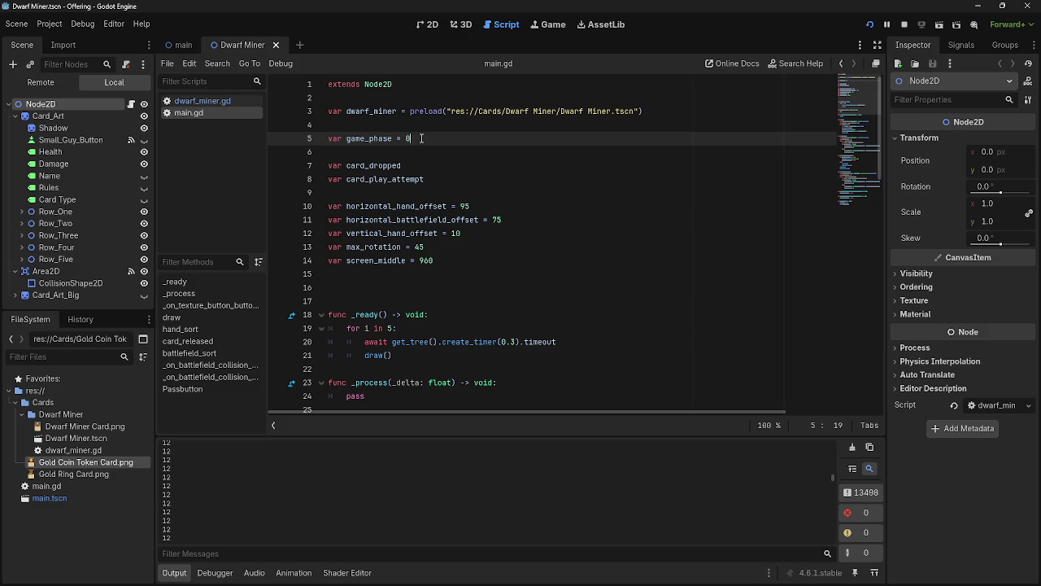
pyautogui.moveTo(421, 139); pyautogui.dragTo(328, 140)
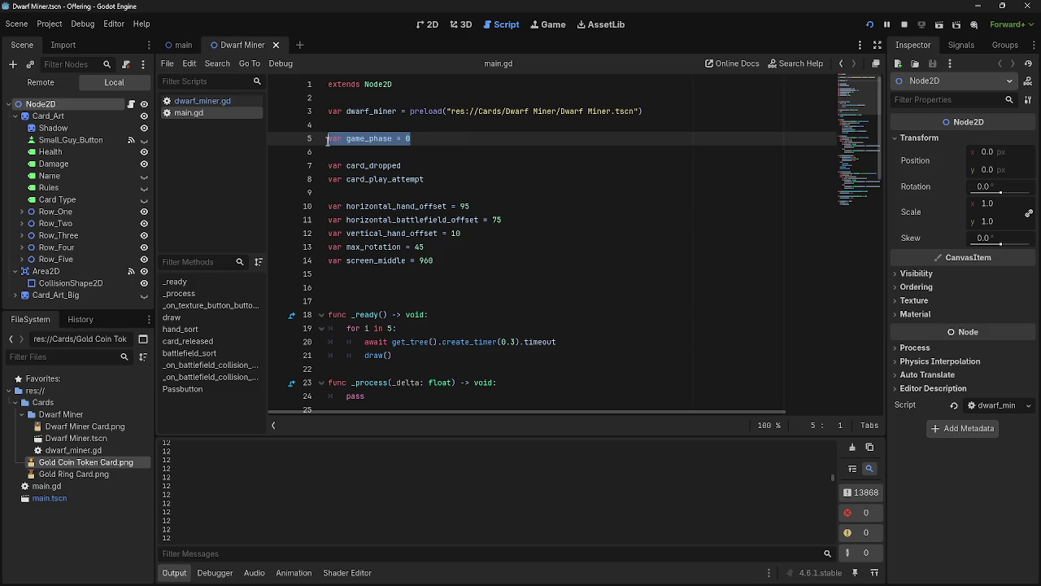
pyautogui.click(203, 101)
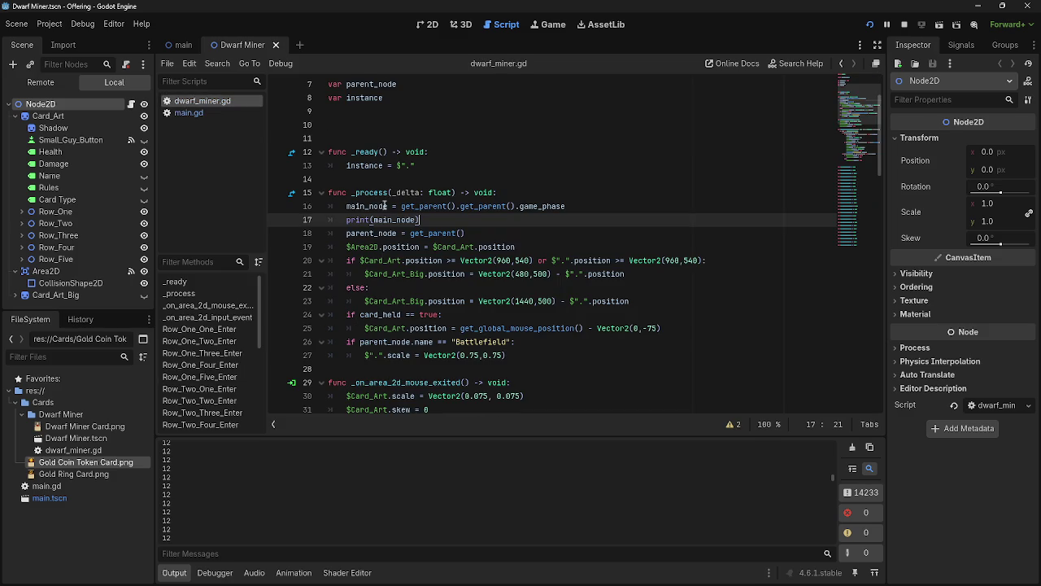
# Add a new func check_game_phase(): below the input handler
pyautogui.scroll(-20, 514, 302)
pyautogui.scroll(10, 514, 302)
pyautogui.scroll(5, 514, 302)
pyautogui.click(402, 322)
pyautogui.press('Return')
pyautogui.press('Return')
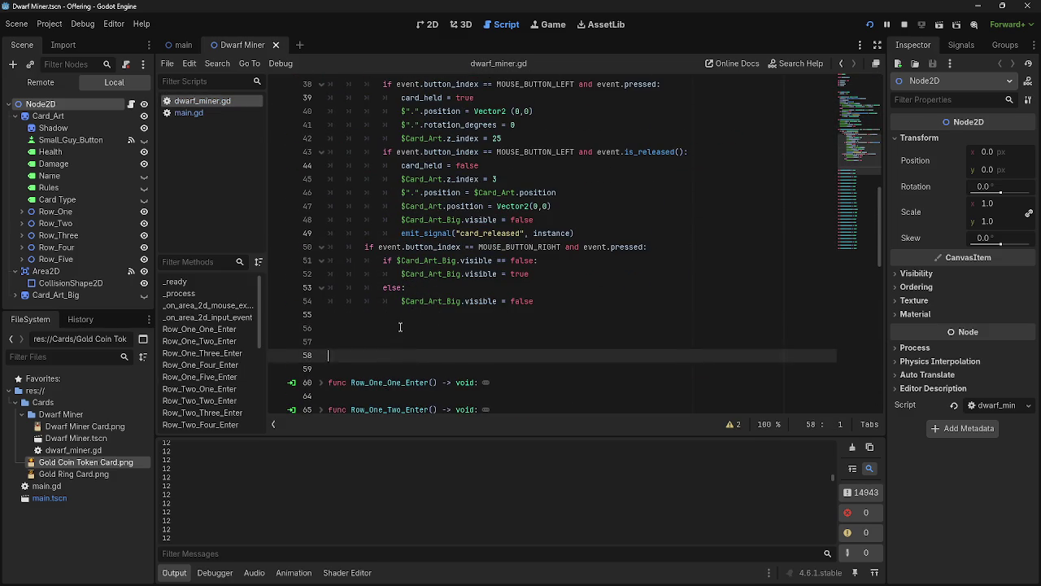
pyautogui.click(400, 326)
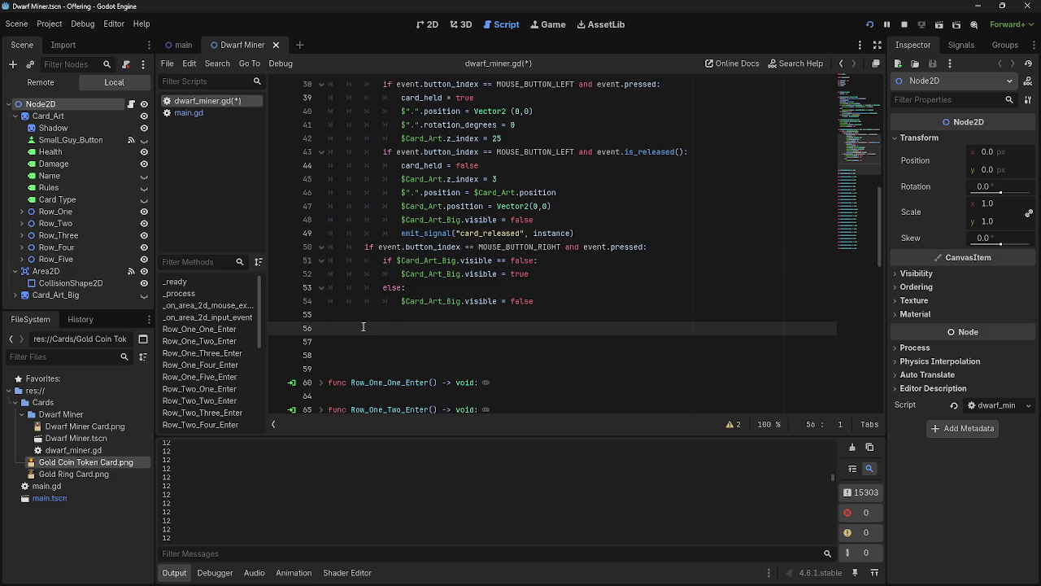
pyautogui.write('func ')
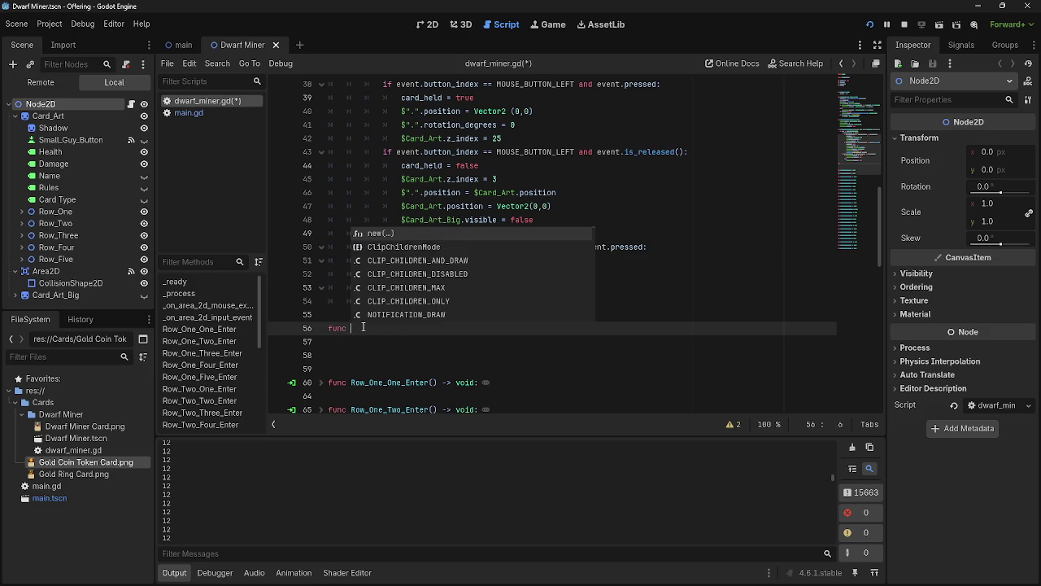
pyautogui.write('check')
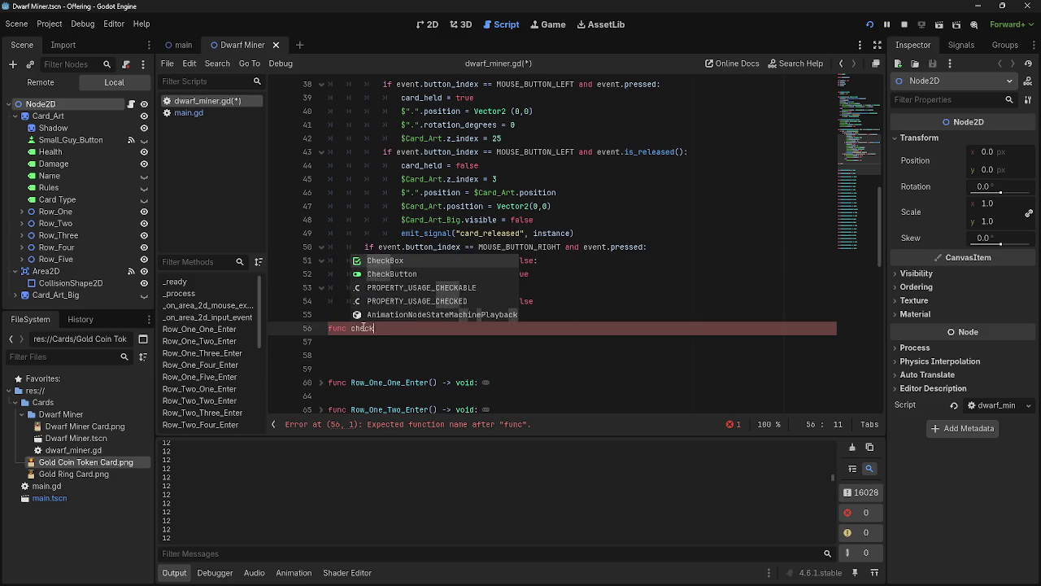
pyautogui.write('_game')
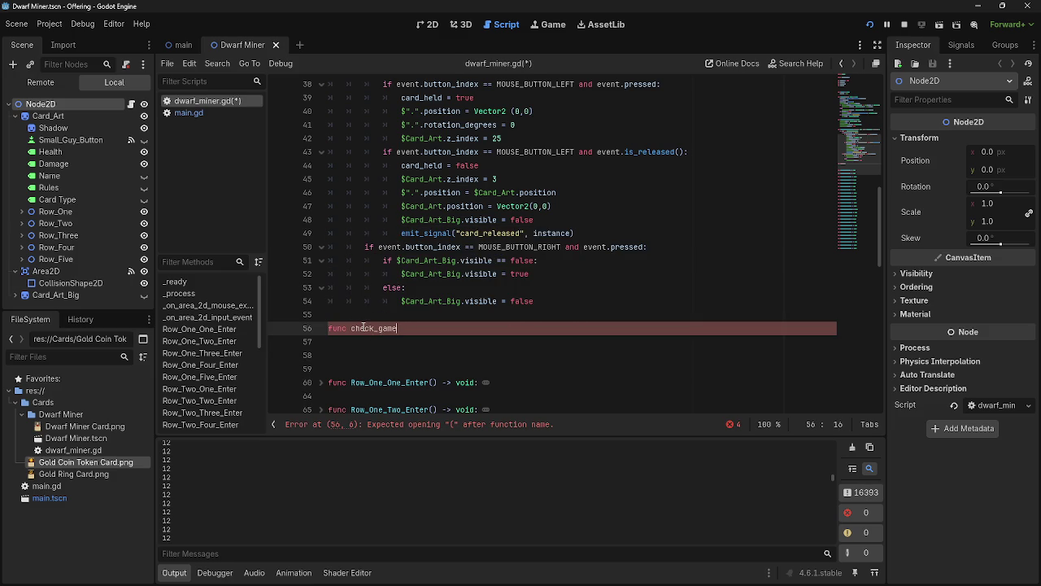
pyautogui.write('_phase()')
pyautogui.write(':')
pyautogui.press('Return')
pyautogui.write('pass')
pyautogui.press('BackSpace')
pyautogui.press('BackSpace')
pyautogui.press('BackSpace')
# Move the game_phase lookup and print lines into check_game_phase and stop the running game
pyautogui.scroll(10, 521, 301)
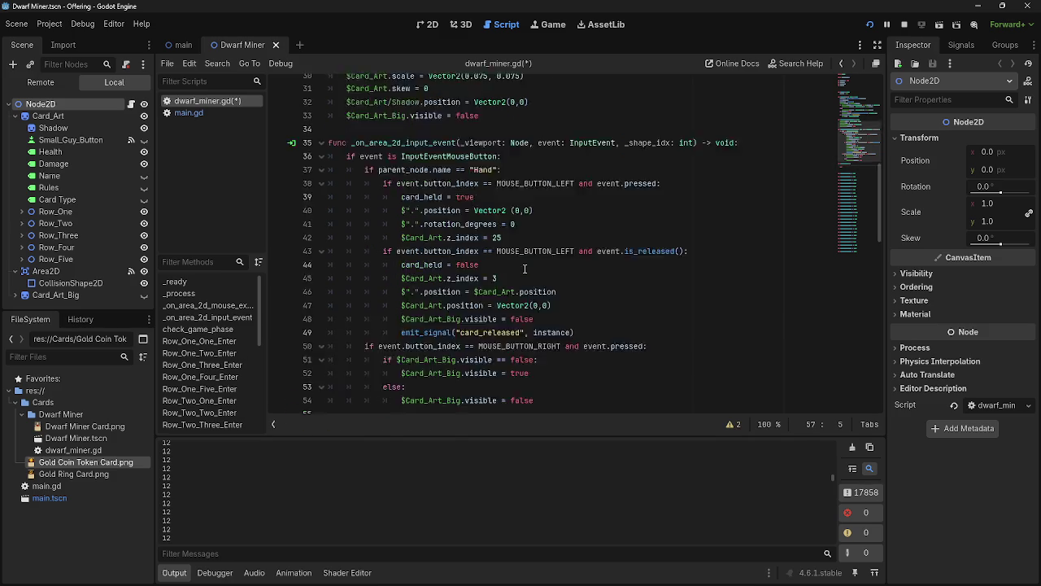
pyautogui.moveTo(348, 192)
pyautogui.mouseDown()
pyautogui.moveTo(562, 194)
pyautogui.moveTo(421, 209)
pyautogui.mouseUp()
pyautogui.moveTo(362, 195)
pyautogui.mouseDown()
pyautogui.moveTo(407, 362)
pyautogui.moveTo(393, 305)
pyautogui.mouseUp()
pyautogui.scroll(-2, 476, 327)
pyautogui.click(443, 323)
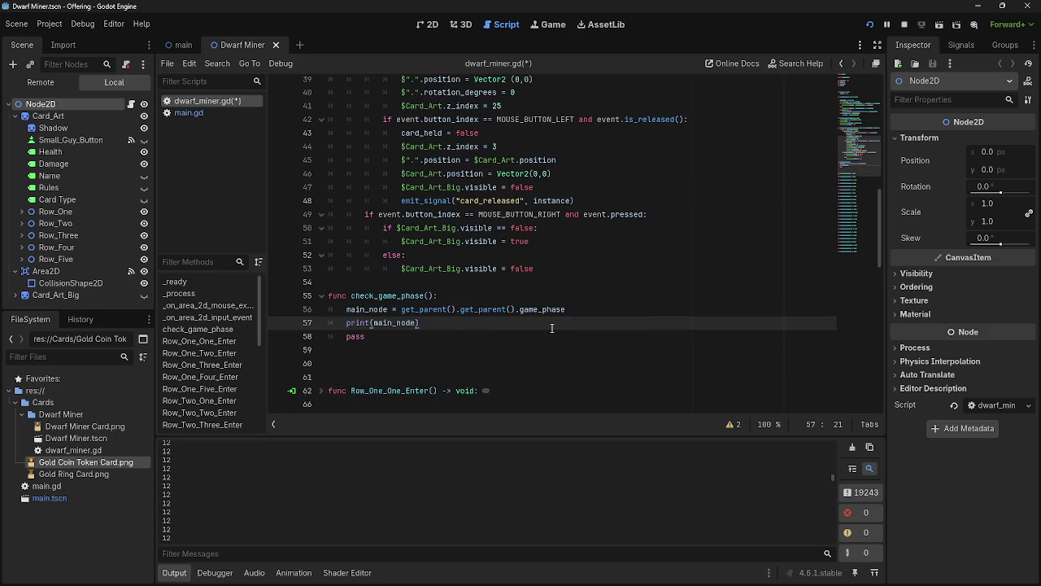
pyautogui.click(903, 25)
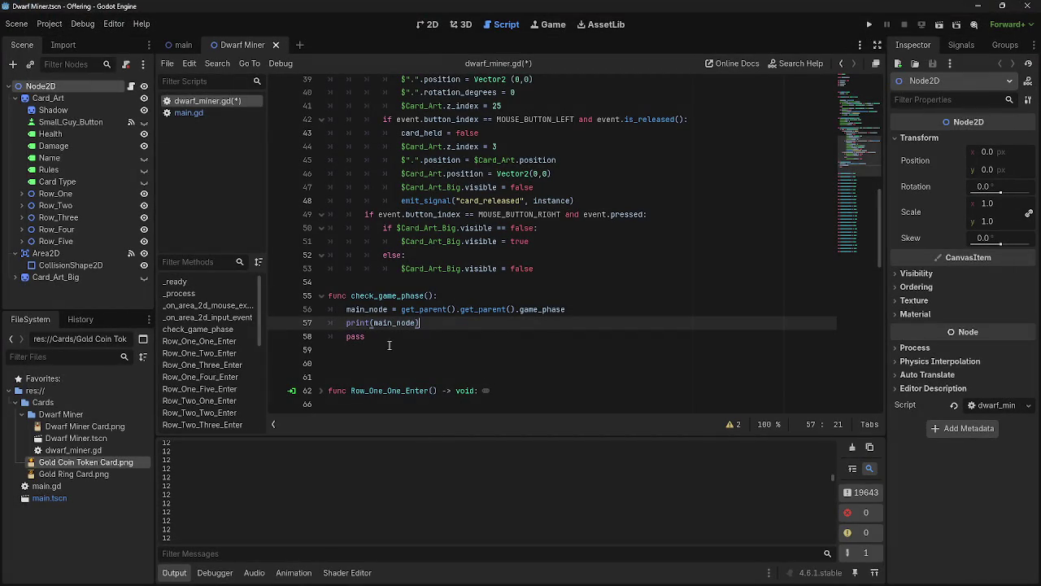
pyautogui.moveTo(351, 295); pyautogui.dragTo(437, 295)
pyautogui.hotkey('ctrl', 'c')
pyautogui.click(511, 297)
pyautogui.scroll(8, 553, 340)
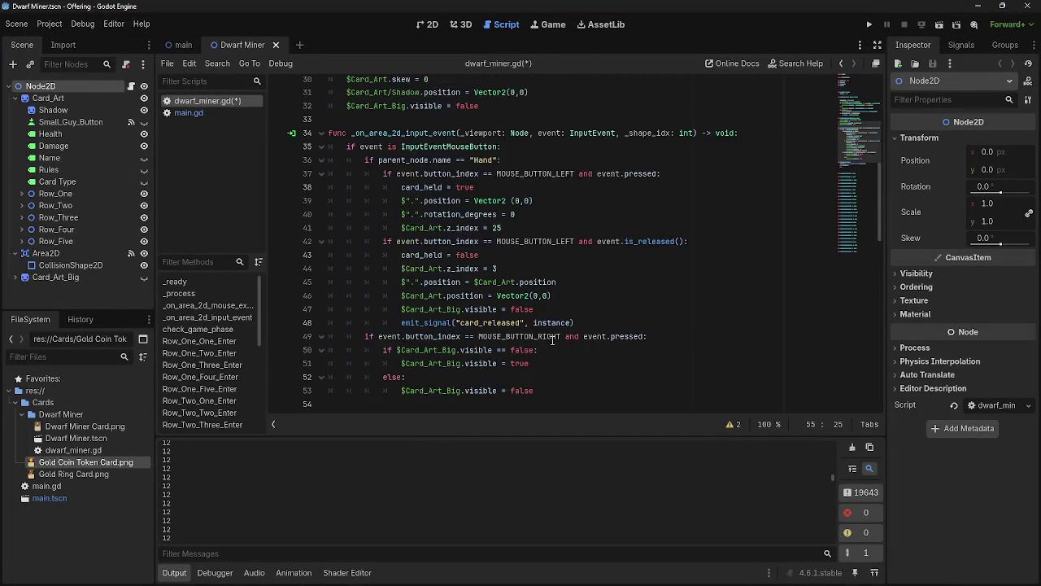
# Insert a check_game_phase() call as the first line of _on_area_2d_input_event
pyautogui.scroll(-1, 659, 354)
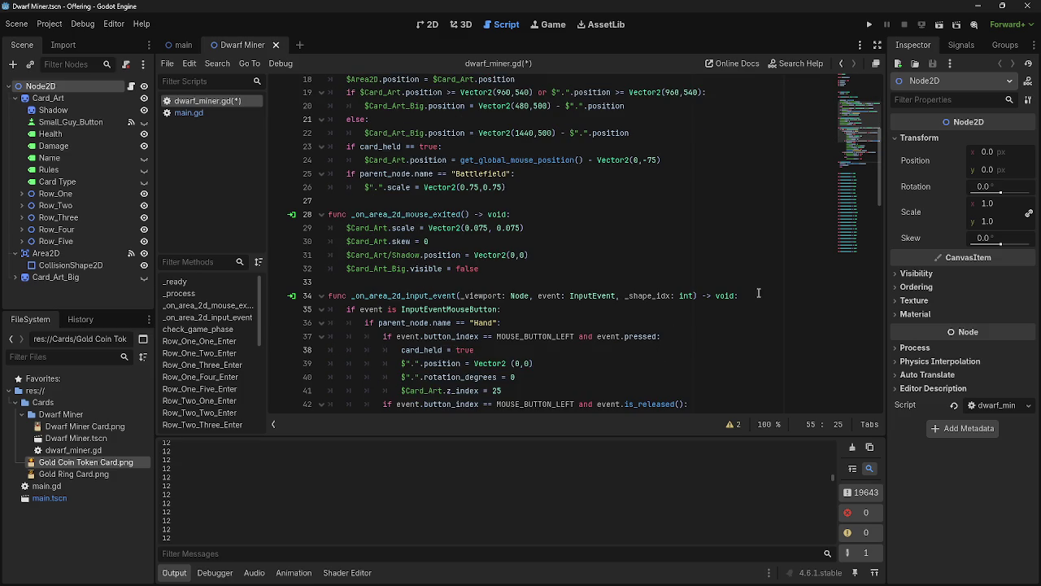
pyautogui.click(757, 295)
pyautogui.press('Return')
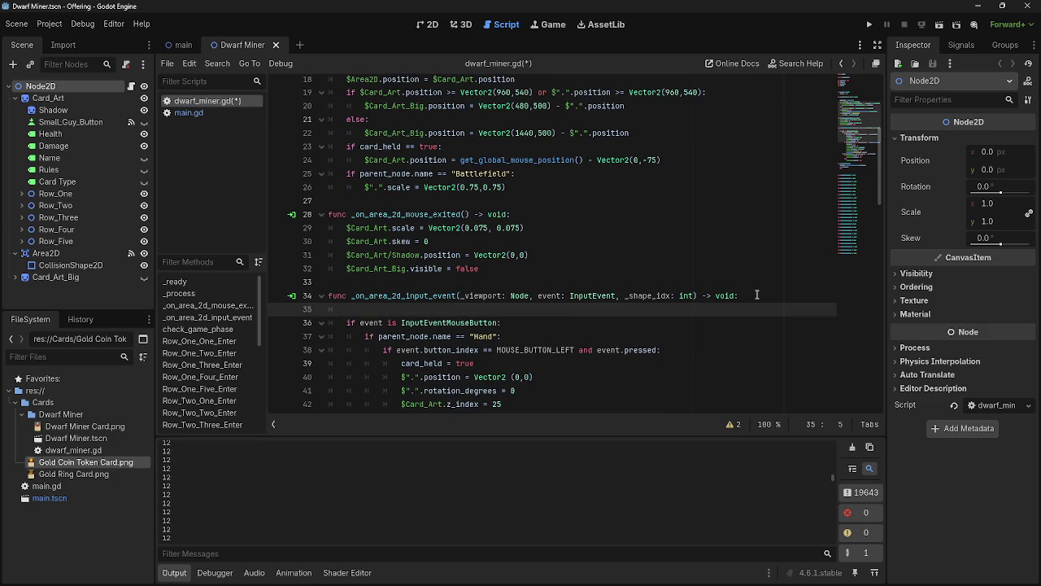
pyautogui.hotkey('ctrl', 'v')
# Delete the leftover blank line in _process
pyautogui.scroll(3, 566, 318)
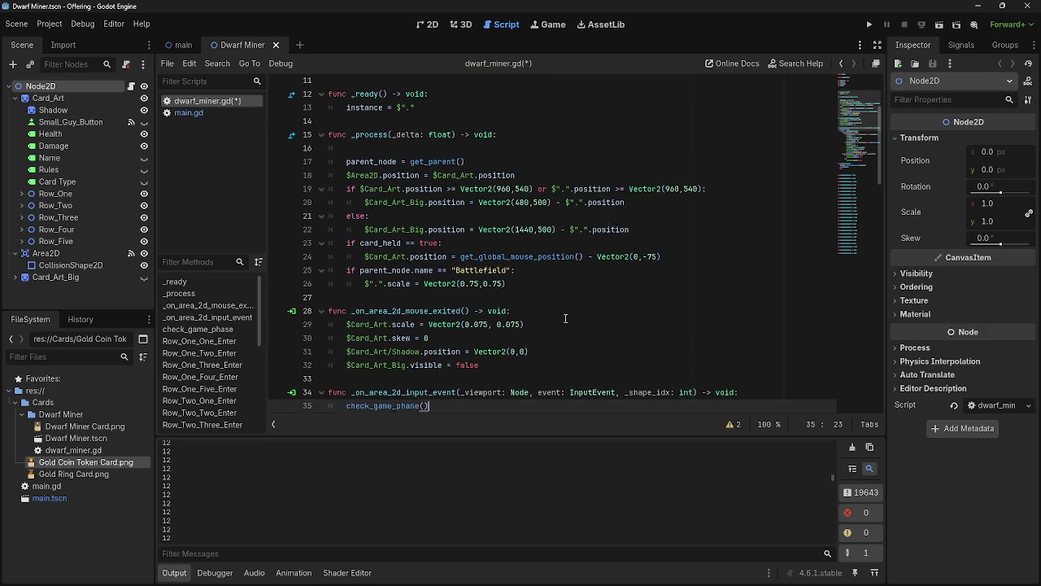
pyautogui.click(428, 173)
pyautogui.press('BackSpace')
pyautogui.press('BackSpace')
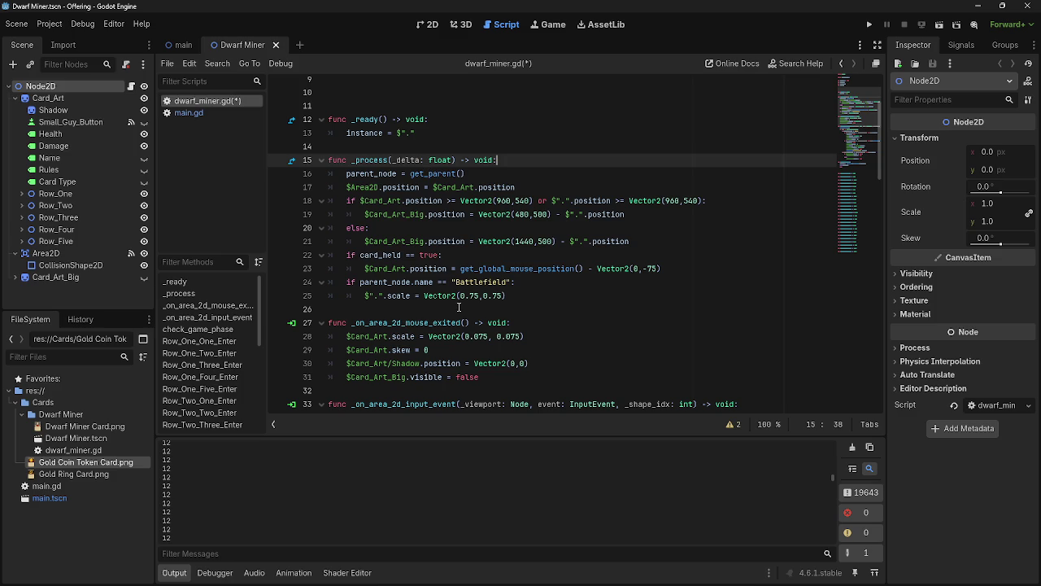
pyautogui.scroll(-2, 537, 321)
pyautogui.scroll(1, 557, 323)
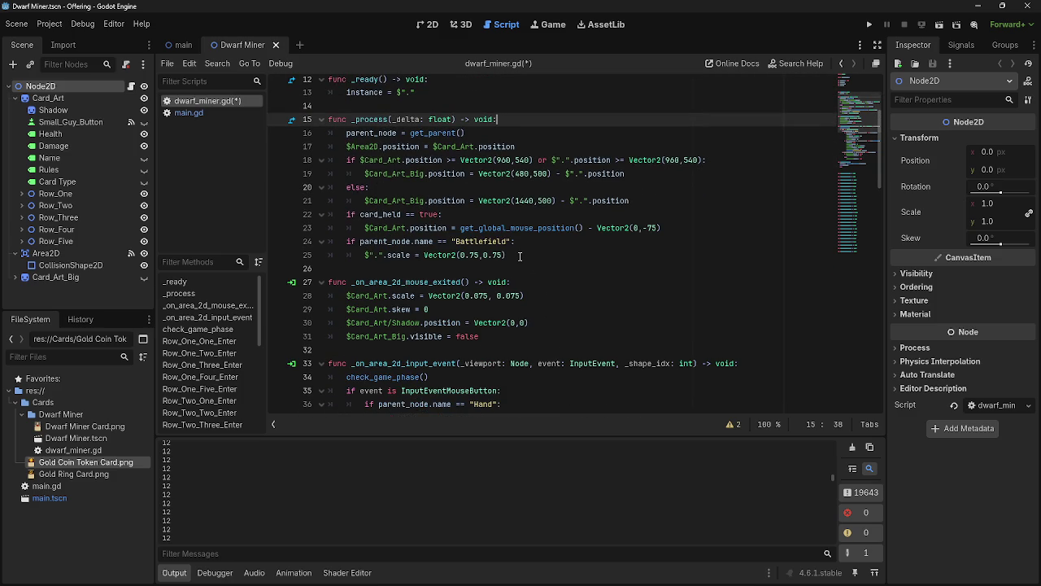
pyautogui.scroll(-7, 519, 255)
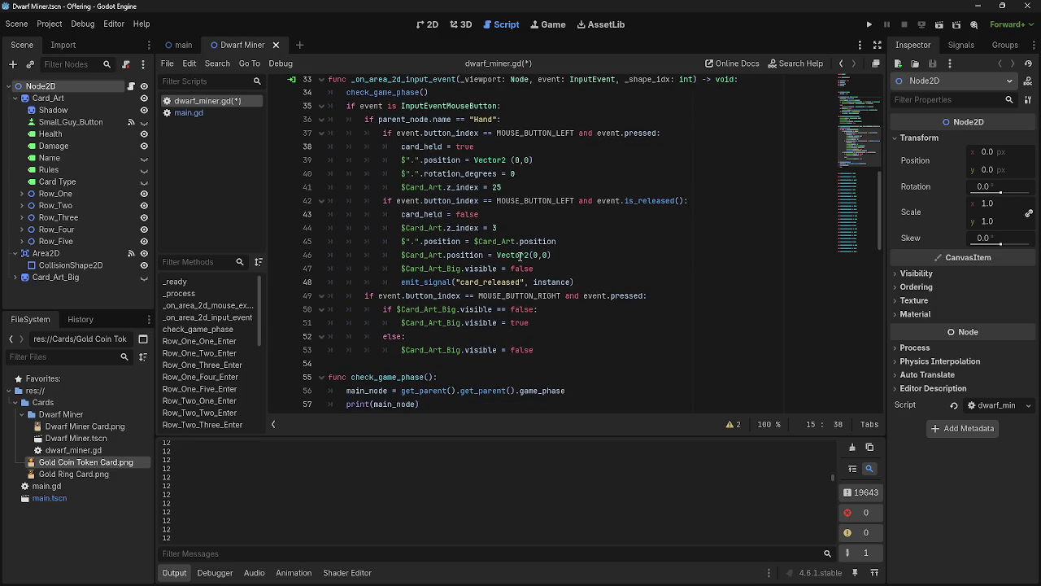
pyautogui.scroll(1, 520, 256)
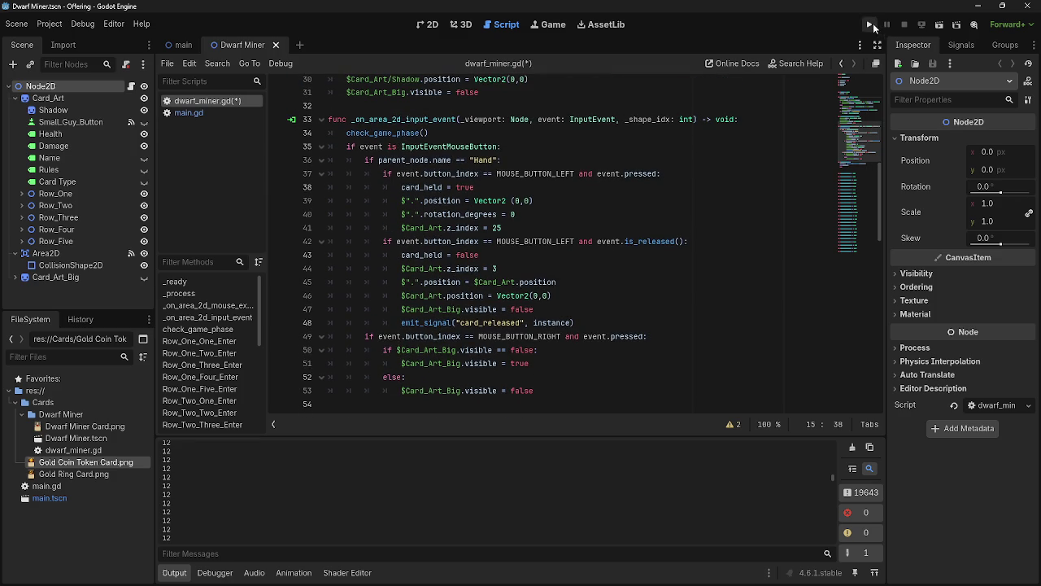
# Run the project, check Output printing 1 then 3s, and bring up main.gd
pyautogui.click(869, 24)
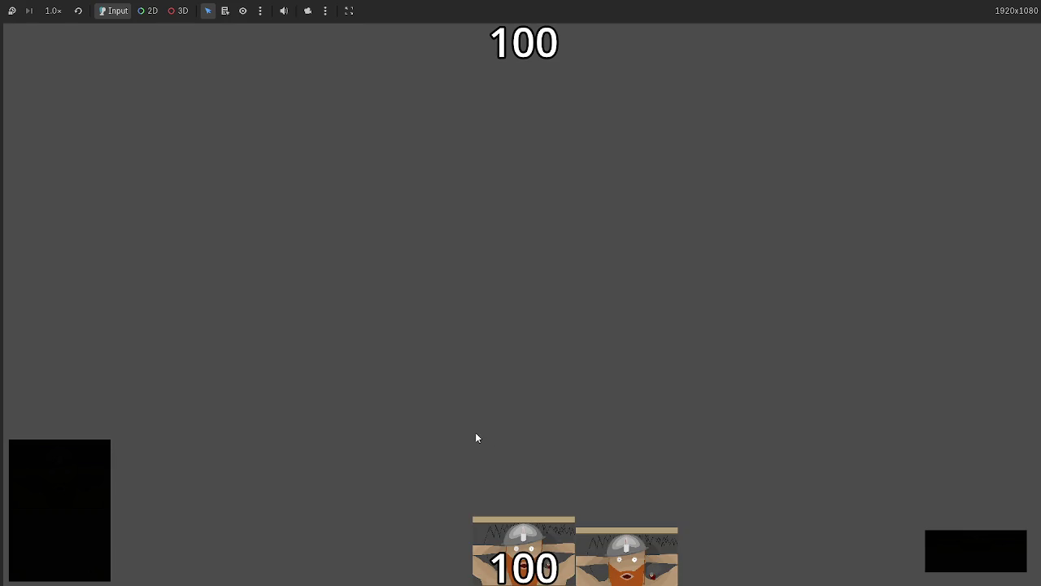
pyautogui.hotkey('alt', 'Tab')
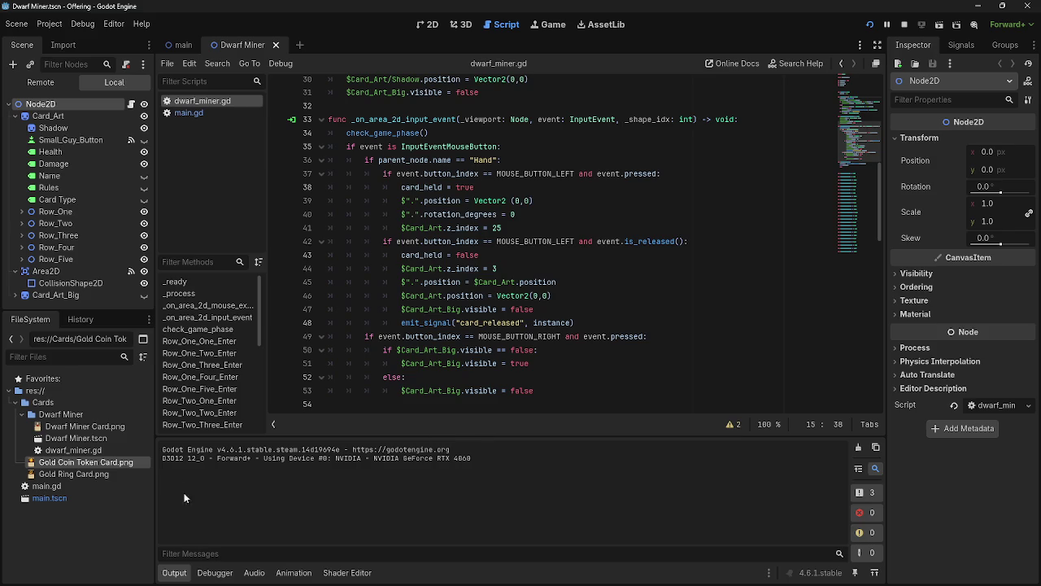
pyautogui.hotkey('alt', 'Tab')
pyautogui.hotkey('alt', 'Tab')
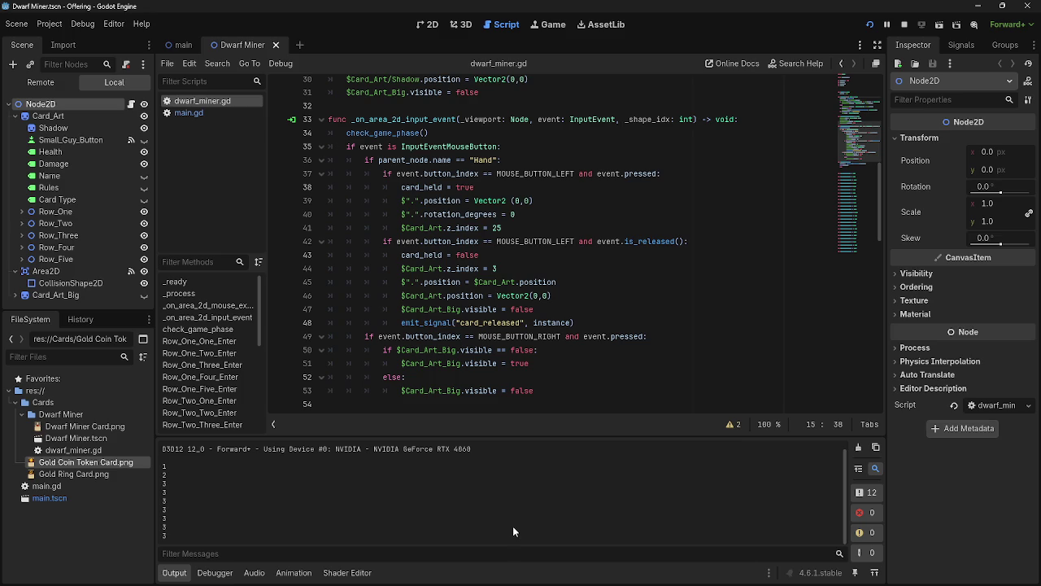
pyautogui.click(198, 328)
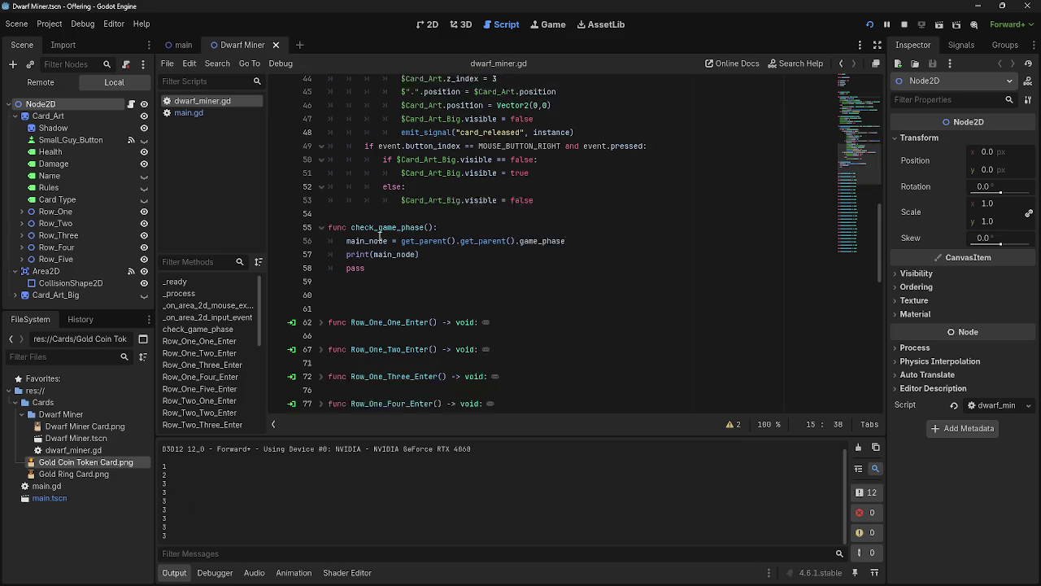
pyautogui.click(183, 113)
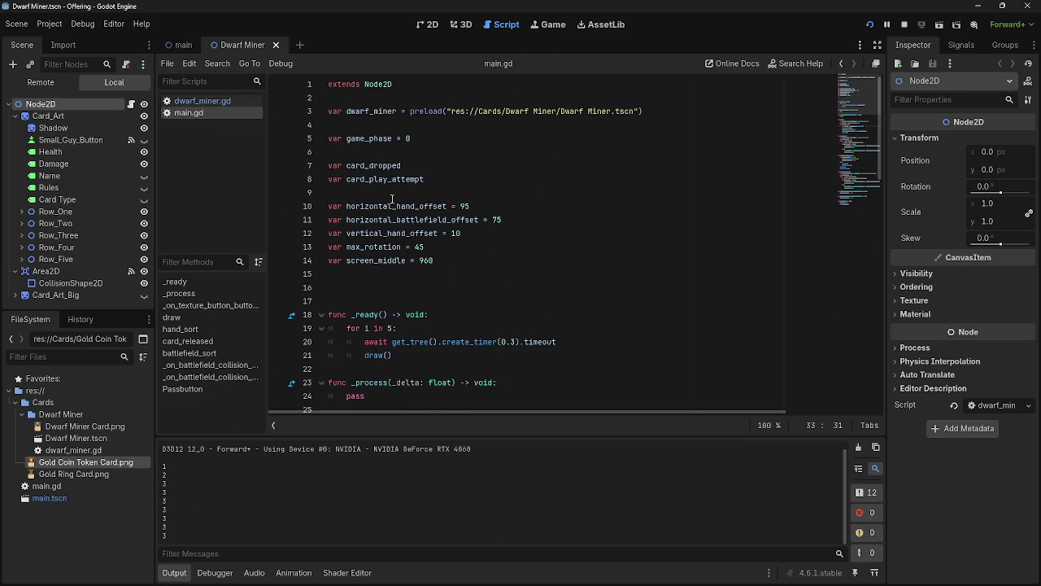
# Look at the print(game_phase) line in main.gd's Passbutton code
pyautogui.scroll(-5, 500, 309)
pyautogui.scroll(-8, 500, 309)
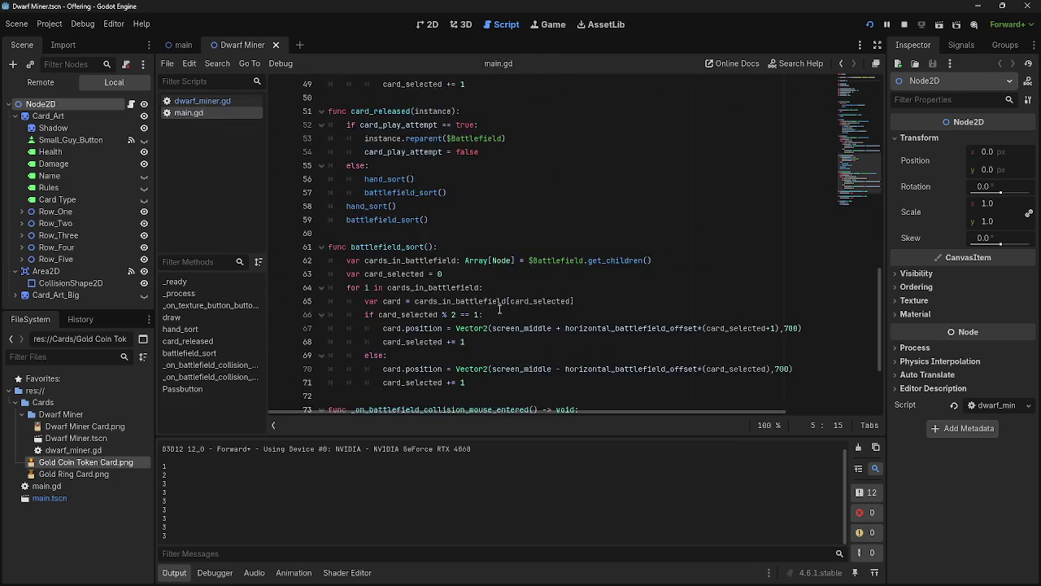
pyautogui.click(436, 386)
pyautogui.tripleClick(397, 385)
pyautogui.click(455, 391)
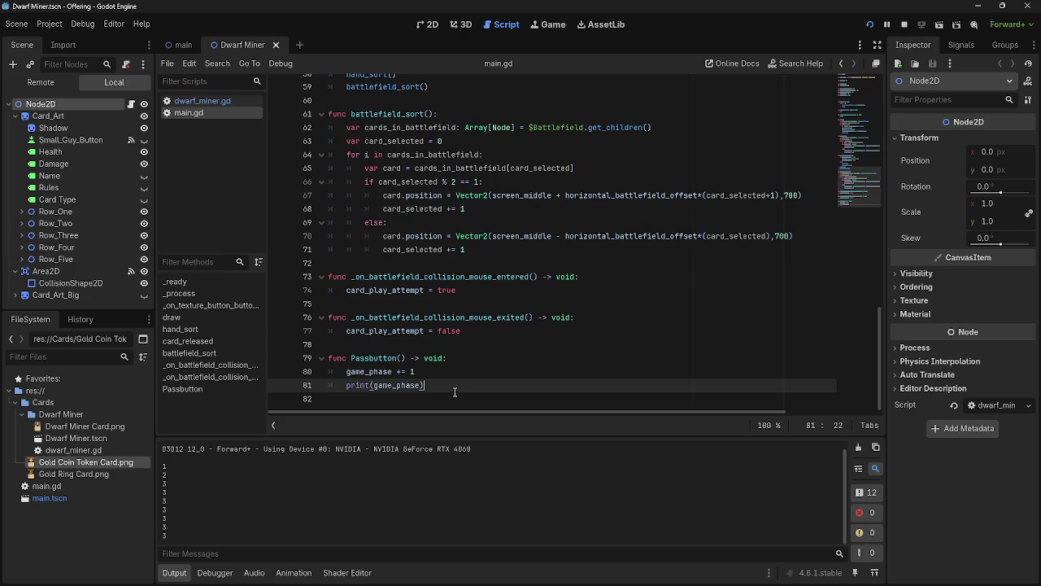
# Restart the game and switch between it and the editor as Output prints repeated 0s
pyautogui.click(904, 27)
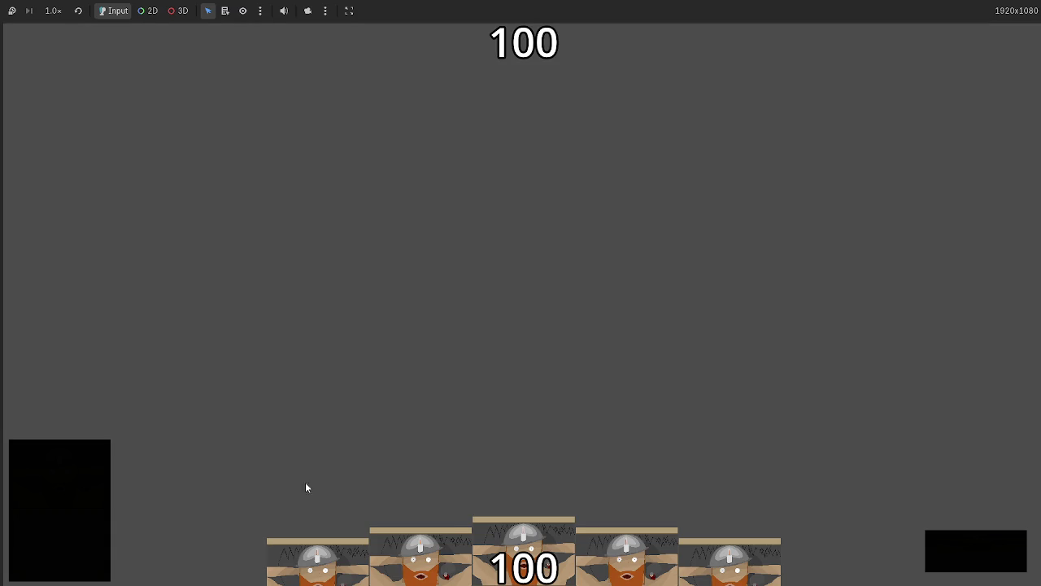
pyautogui.hotkey('alt', 'Tab')
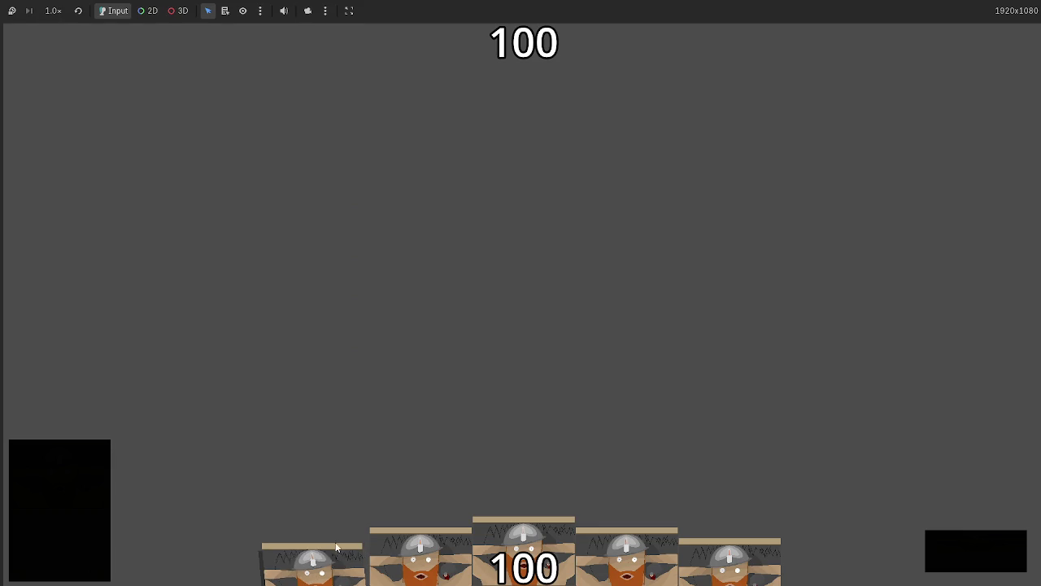
pyautogui.hotkey('alt', 'Tab')
pyautogui.hotkey('alt', 'Tab')
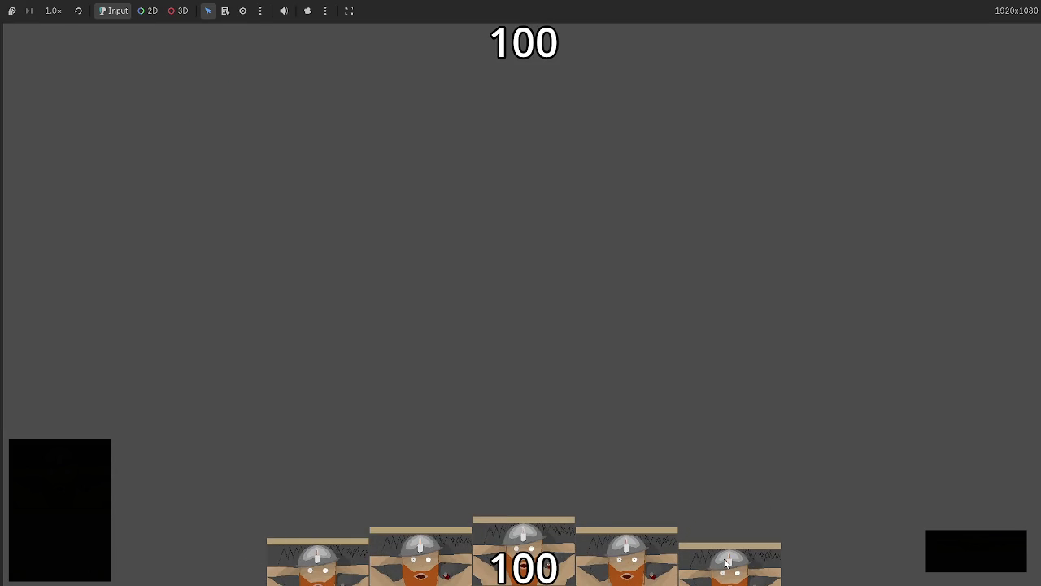
pyautogui.hotkey('alt', 'Tab')
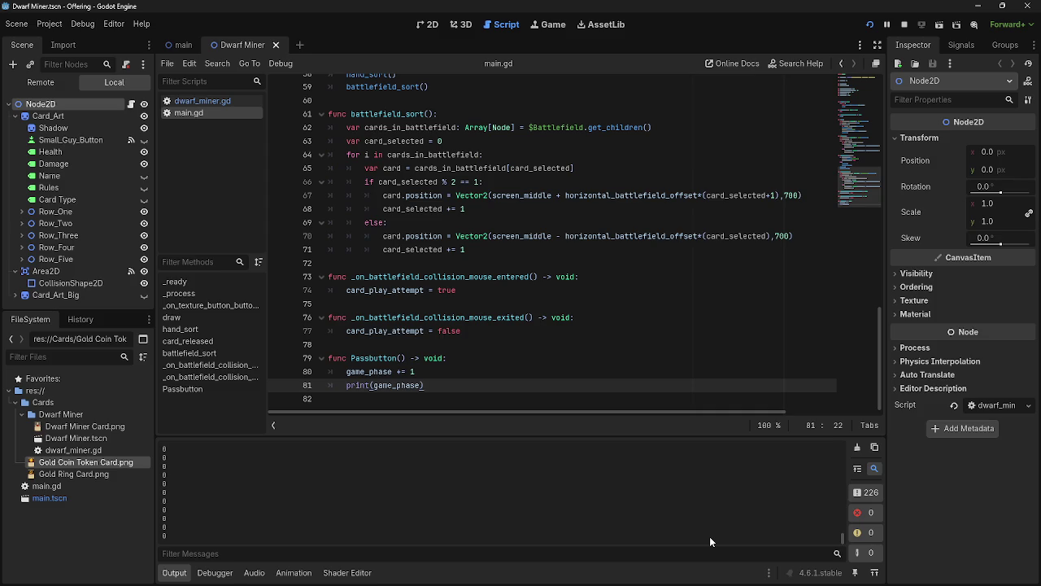
pyautogui.hotkey('alt', 'Tab')
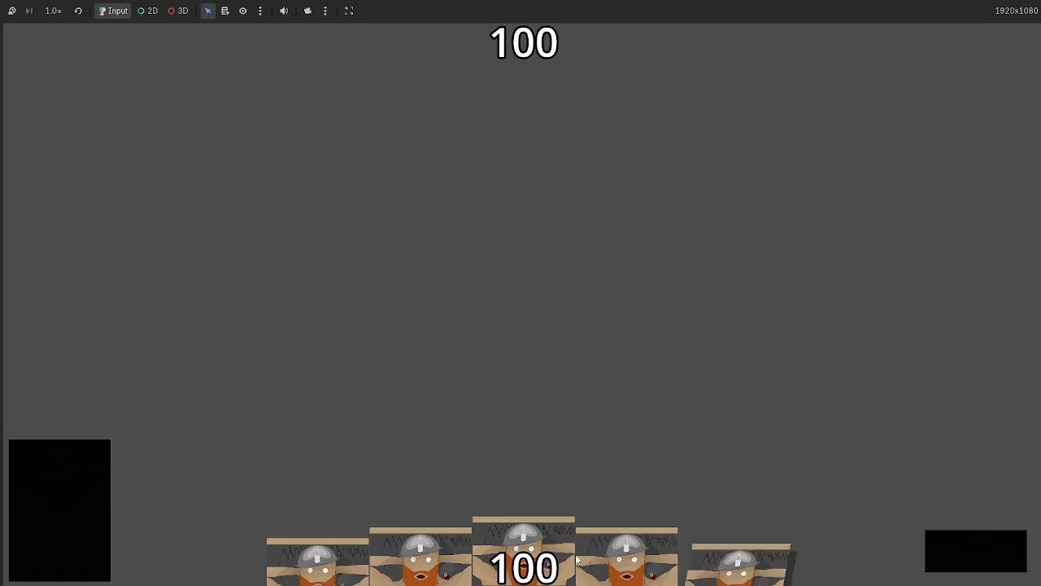
pyautogui.hotkey('alt', 'Tab')
pyautogui.scroll(4, 498, 323)
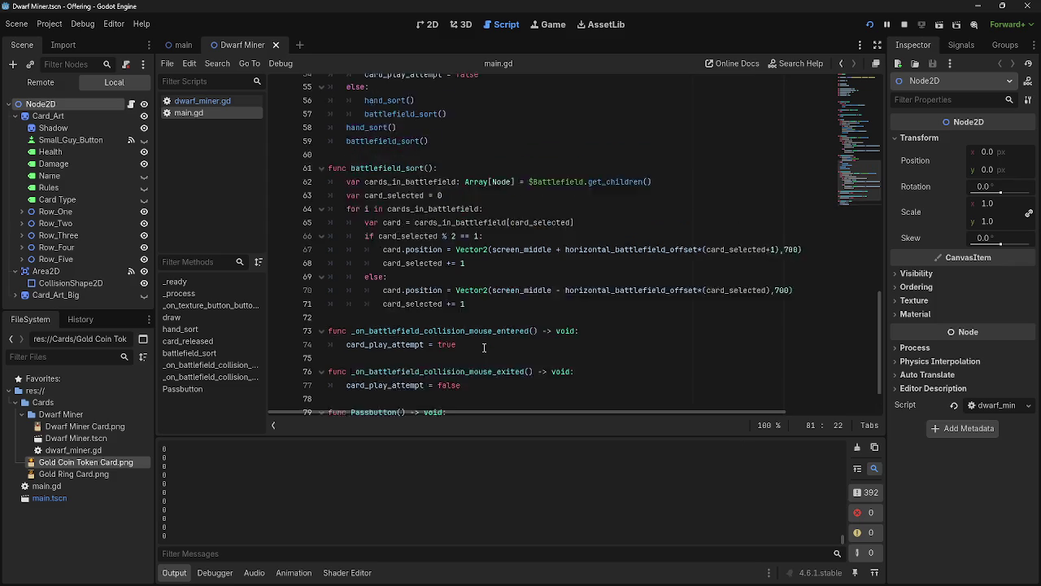
# Scroll through main.gd, then show dwarf_miner.gd's input handler and check_game_phase function
pyautogui.scroll(8, 498, 323)
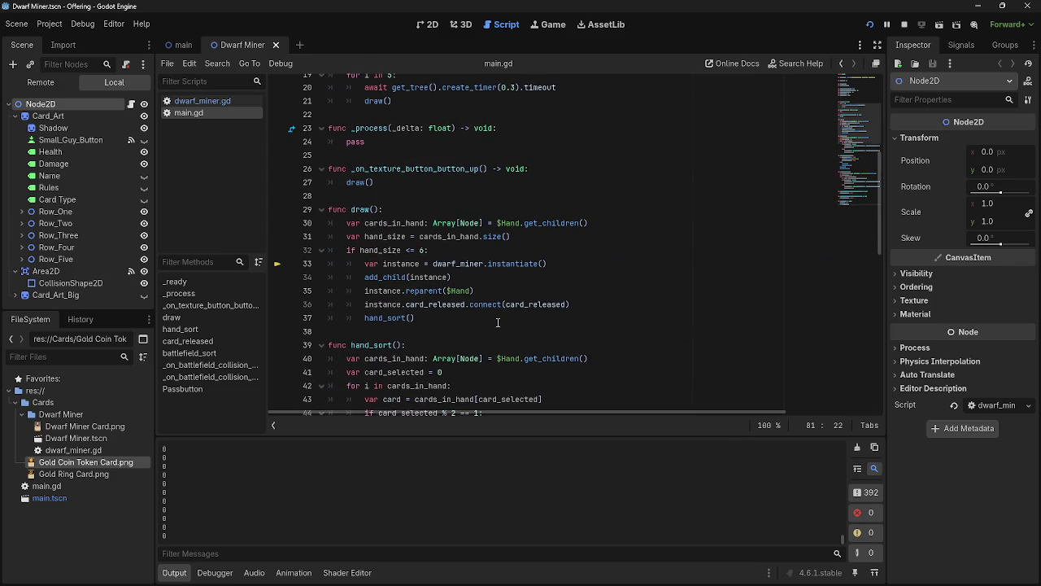
pyautogui.scroll(-7, 498, 323)
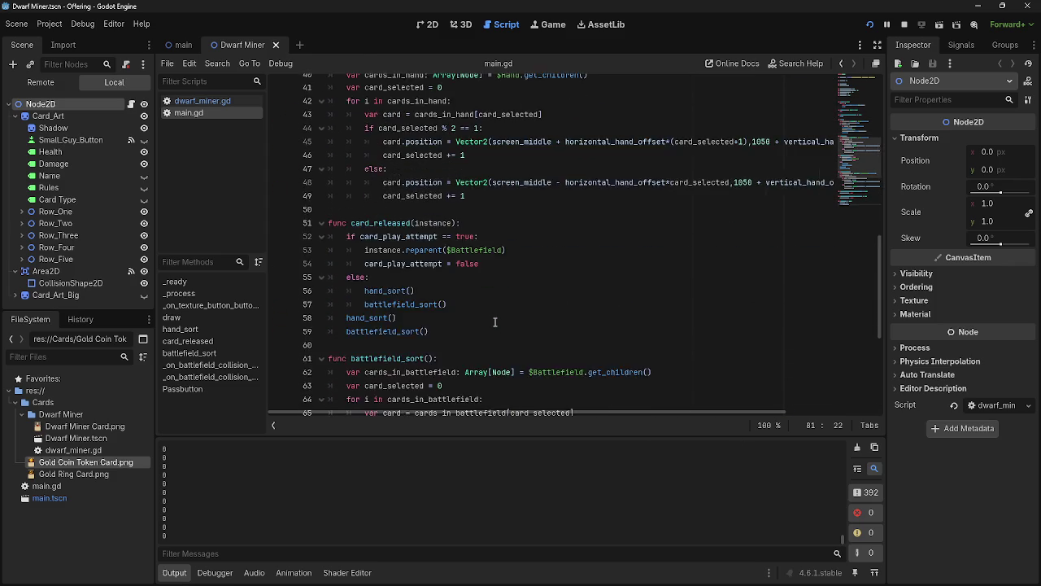
pyautogui.scroll(-4, 495, 323)
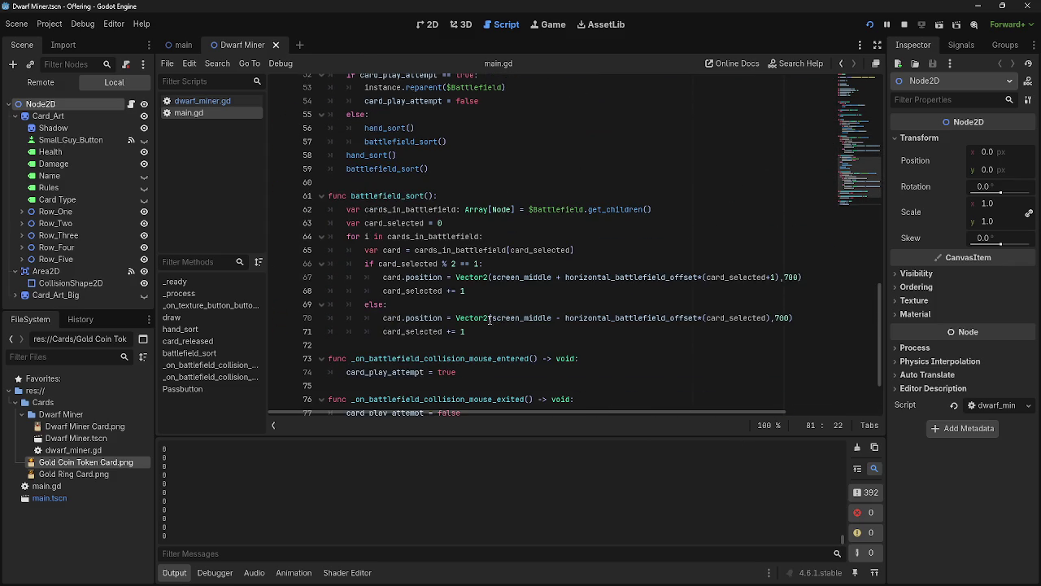
pyautogui.scroll(-2, 558, 226)
pyautogui.click(222, 102)
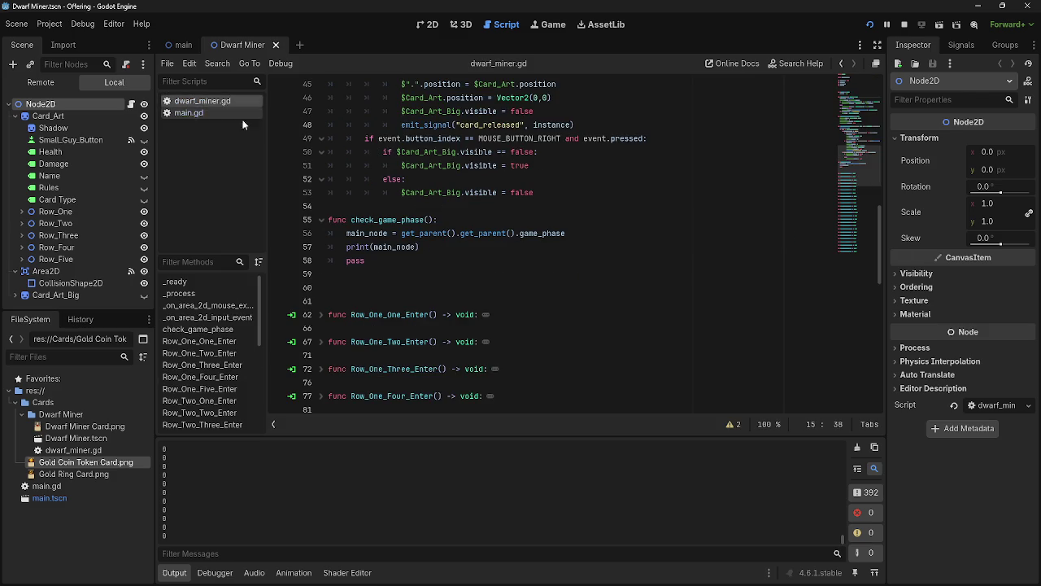
pyautogui.scroll(3, 596, 319)
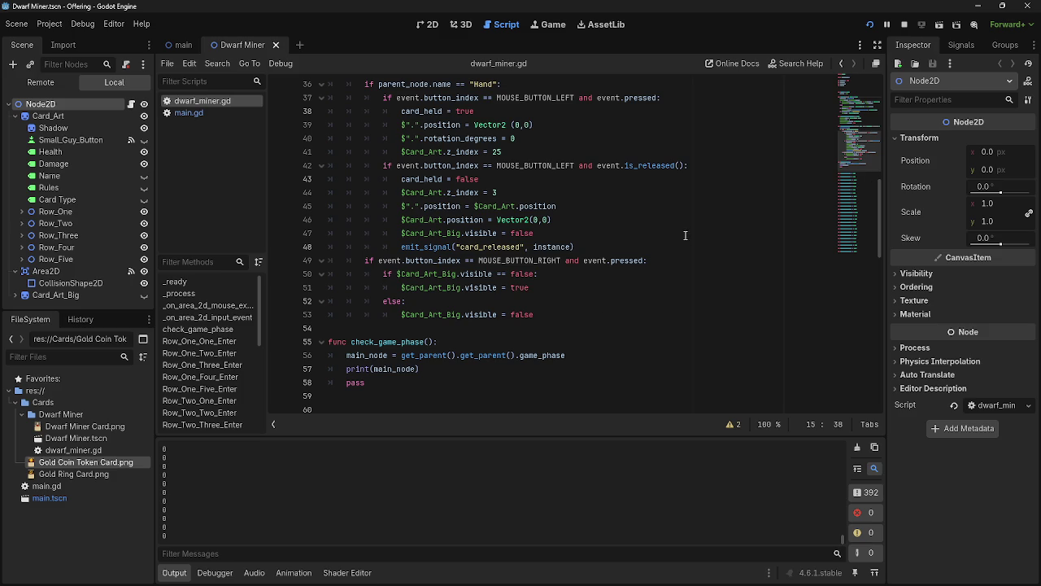
pyautogui.hotkey('alt', 'Tab')
pyautogui.hotkey('alt', 'Tab')
pyautogui.hotkey('alt', 'Tab')
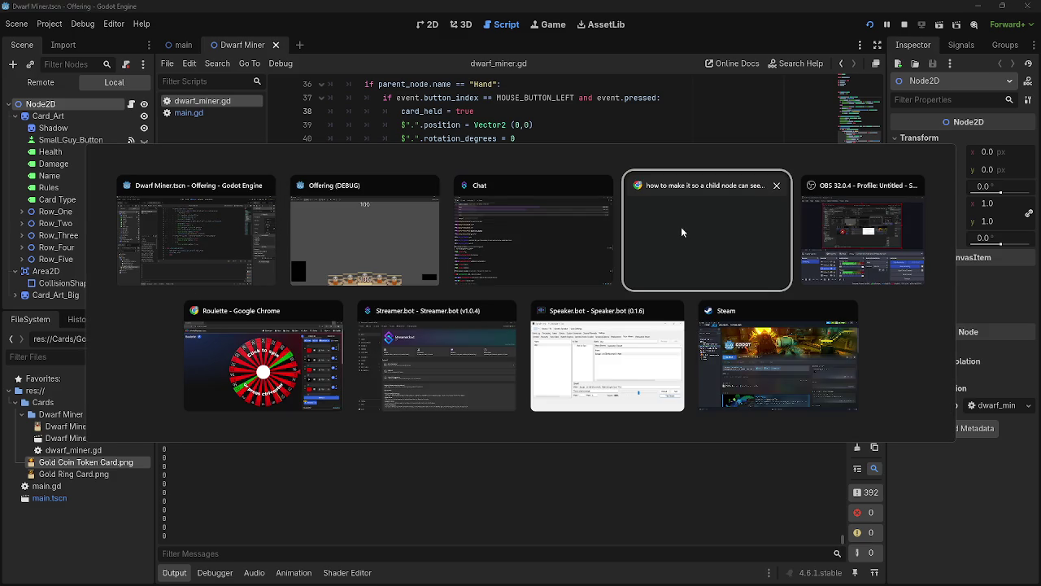
# Check the prediction bets (Black 54%, Red 45%, Gold 0%), then spin the Roulette wheel
pyautogui.click(269, 335)
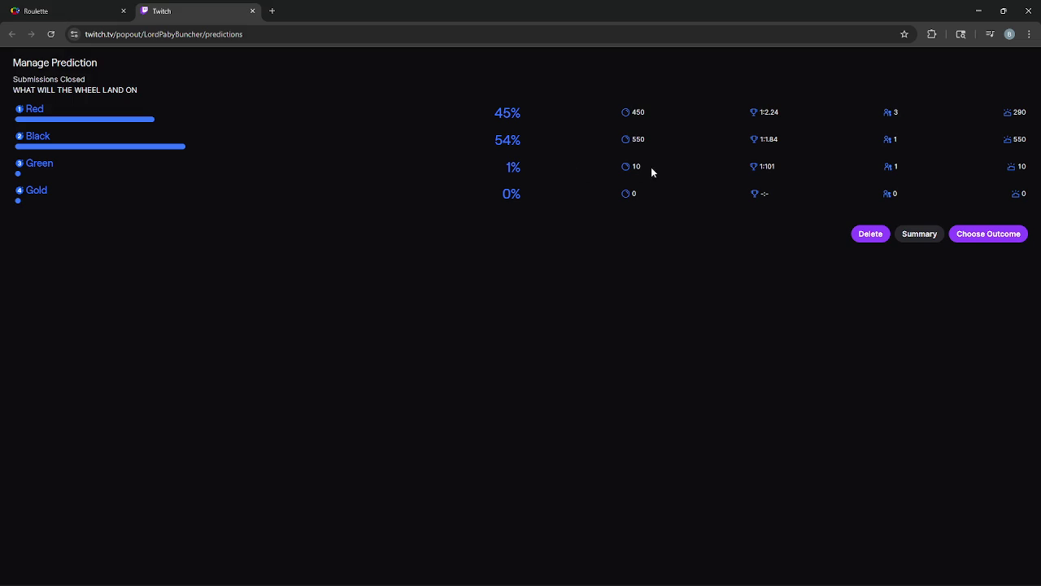
pyautogui.moveTo(1016, 168)
pyautogui.moveTo(524, 140); pyautogui.dragTo(460, 120)
pyautogui.click(592, 144)
pyautogui.moveTo(538, 118); pyautogui.dragTo(371, 116)
pyautogui.click(352, 160)
pyautogui.moveTo(451, 197); pyautogui.dragTo(570, 235)
pyautogui.click(508, 284)
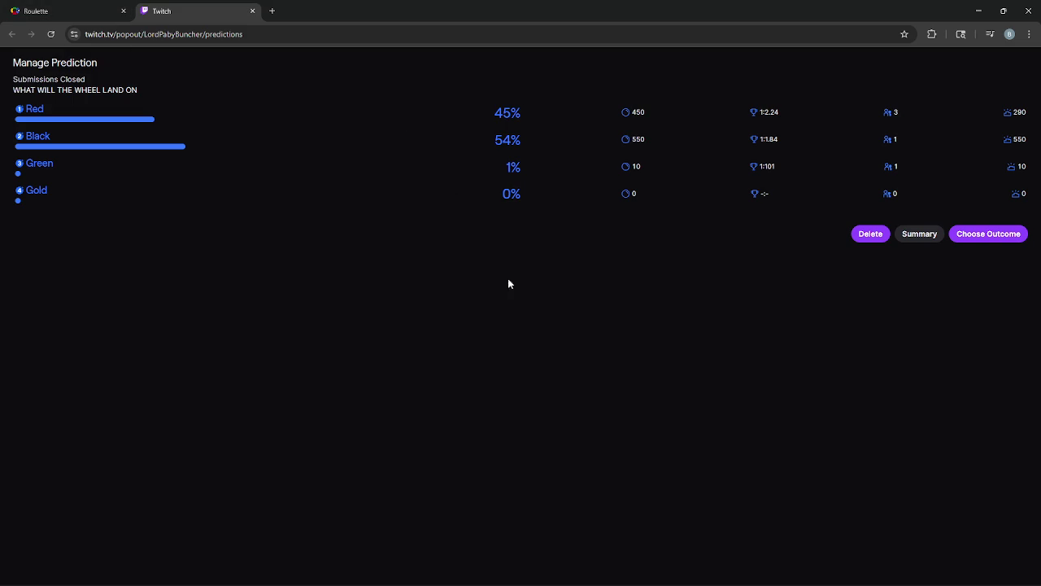
pyautogui.click(114, 11)
pyautogui.click(714, 312)
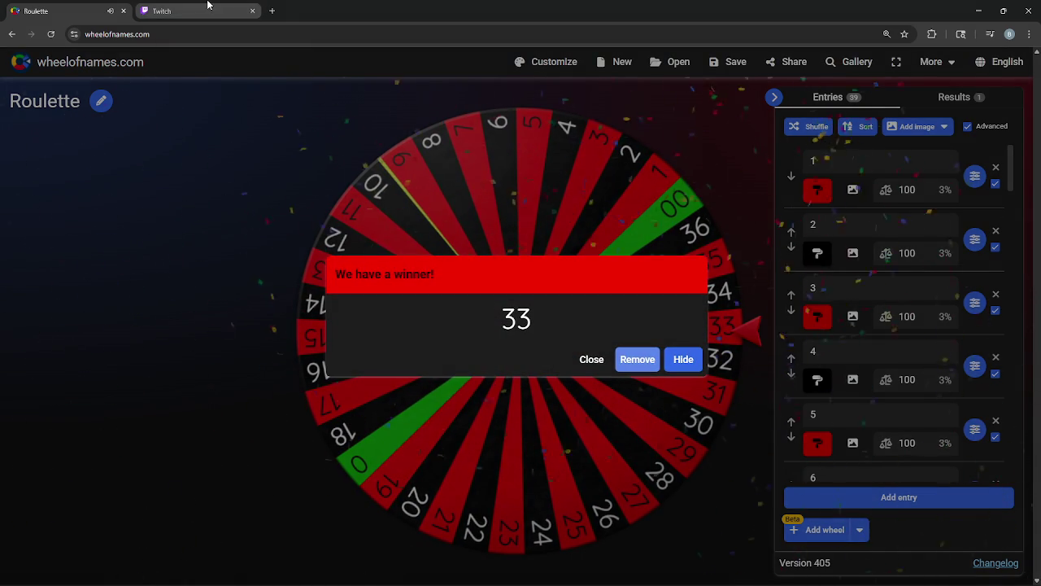
# Resolve the Twitch prediction with Red winning, close that tab, and close the red 33 result
pyautogui.click(208, 7)
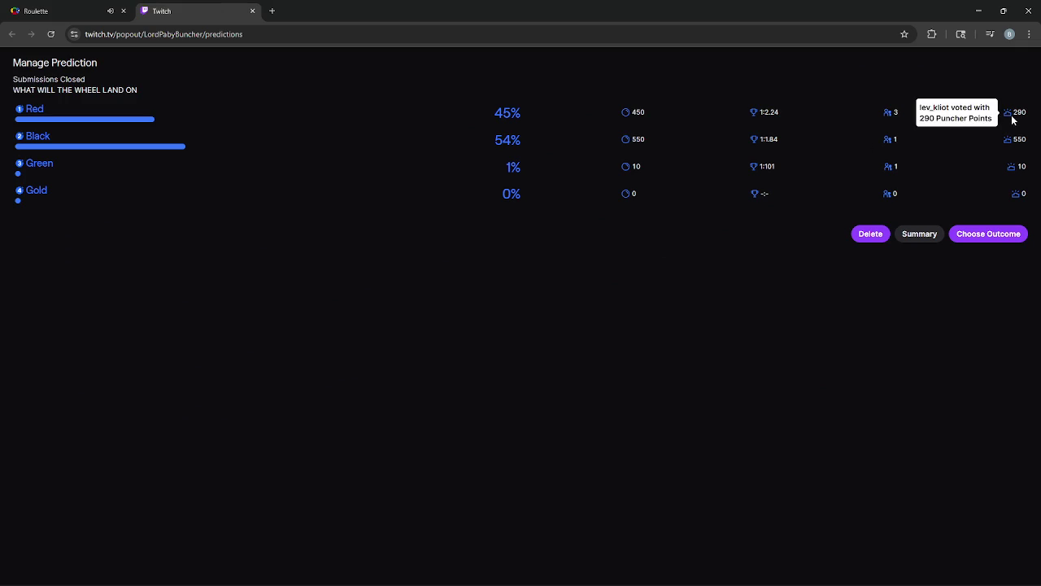
pyautogui.click(986, 236)
pyautogui.click(274, 114)
pyautogui.click(970, 244)
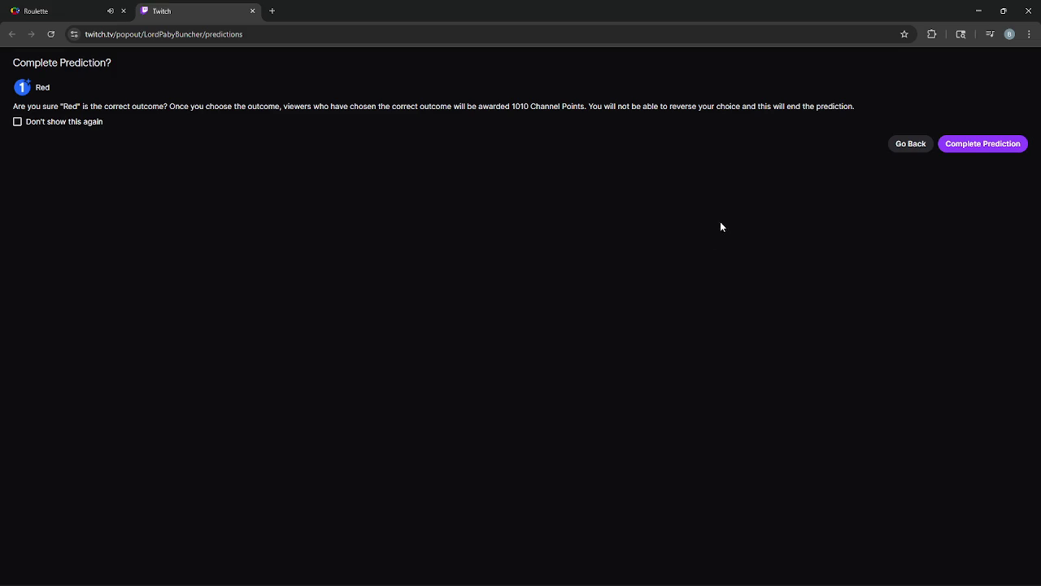
pyautogui.click(1018, 147)
pyautogui.click(252, 11)
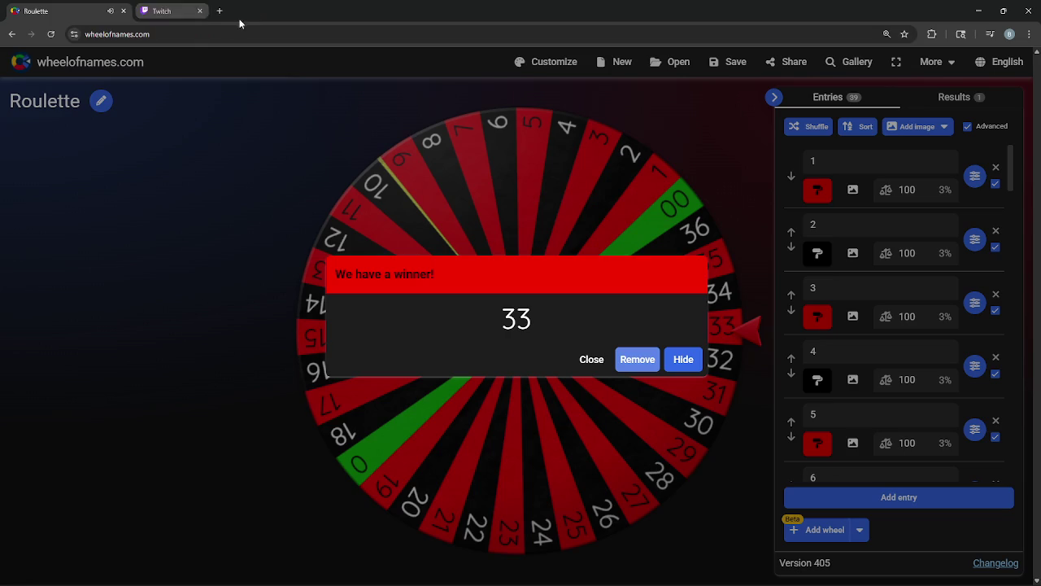
pyautogui.click(591, 358)
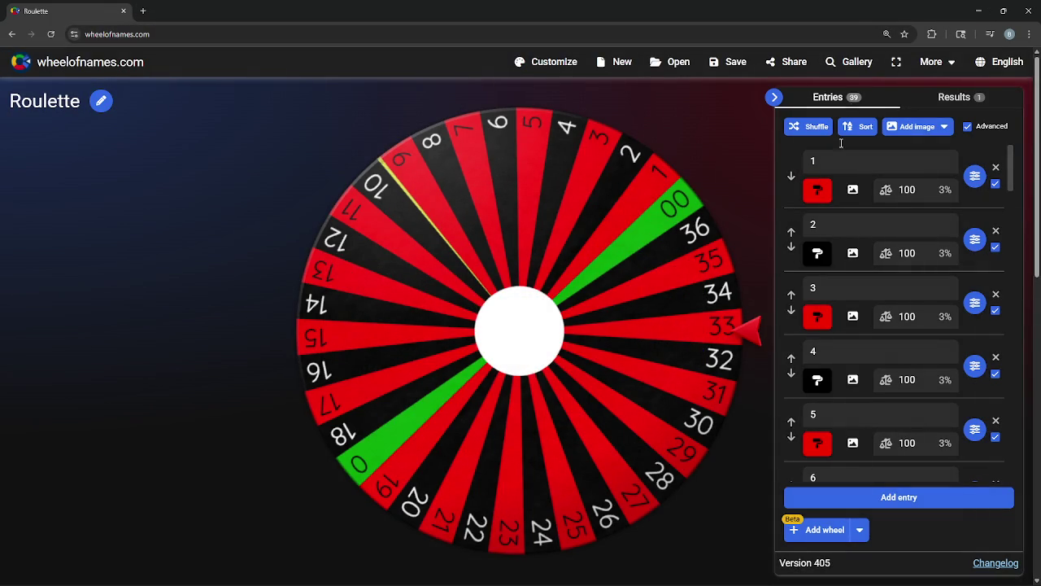
# Return to Godot's script editor and inspect the body of the check_game_phase function
pyautogui.click(978, 11)
pyautogui.click(533, 367)
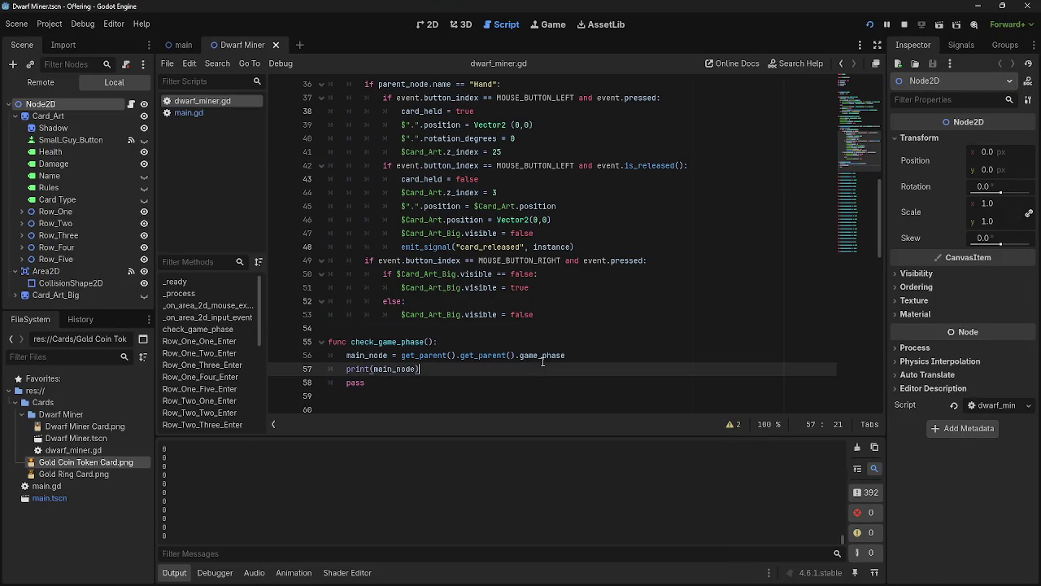
pyautogui.click(550, 357)
pyautogui.click(534, 381)
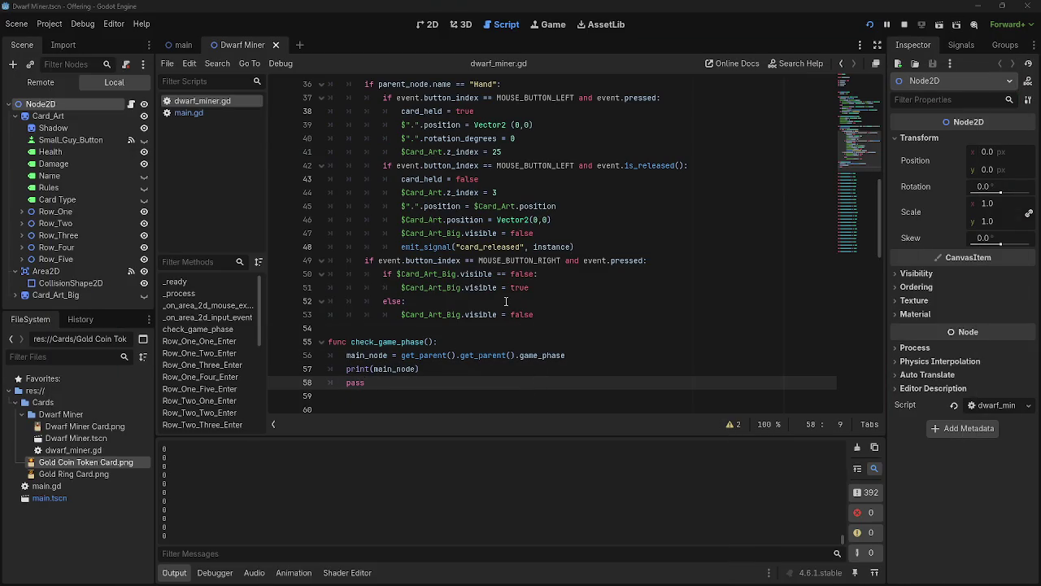
pyautogui.click(453, 371)
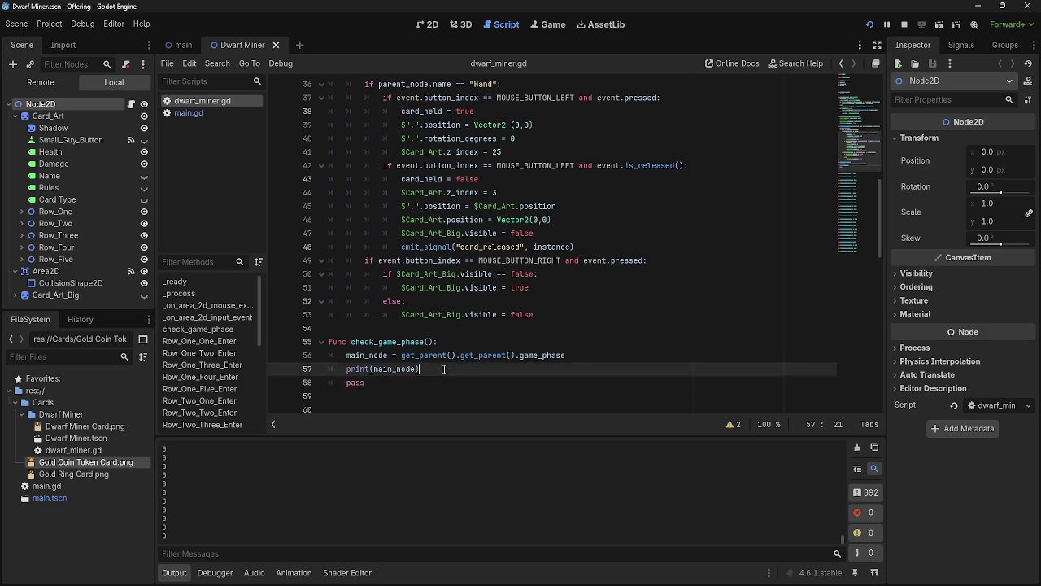
pyautogui.click(436, 382)
pyautogui.click(436, 370)
pyautogui.click(437, 381)
pyautogui.click(452, 370)
# Review get_parent().get_parent(), the print call and the check_game_phase function name
pyautogui.moveTo(393, 355); pyautogui.dragTo(568, 355)
pyautogui.click(431, 356)
pyautogui.moveTo(420, 370); pyautogui.dragTo(352, 371)
pyautogui.click(423, 370)
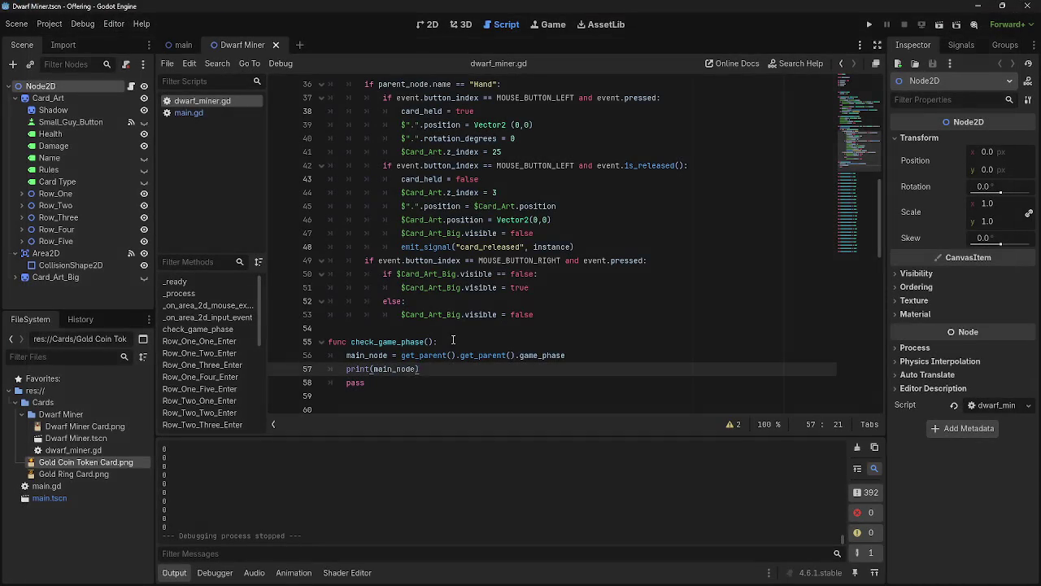
pyautogui.doubleClick(378, 342)
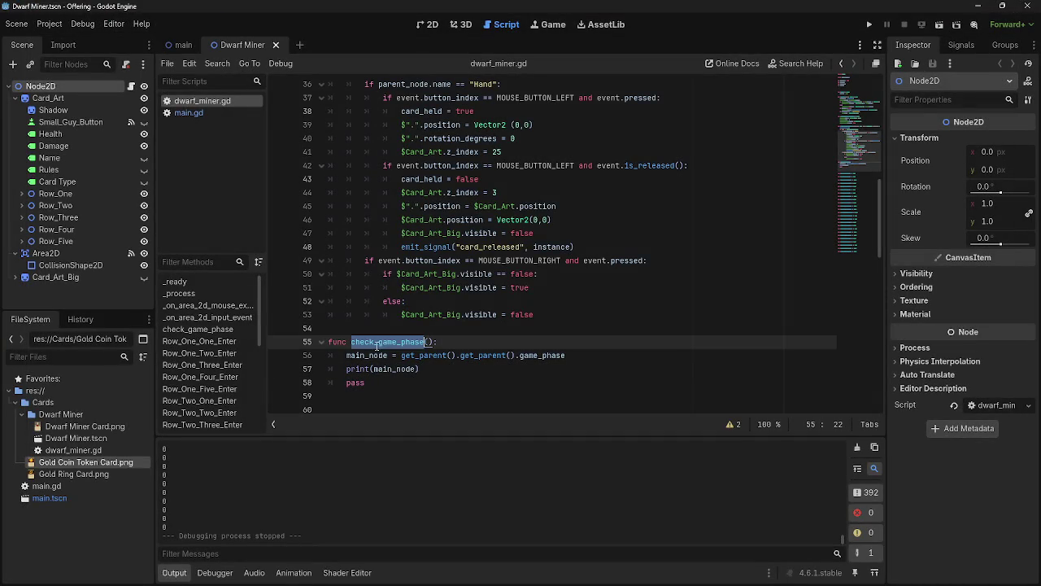
pyautogui.click(498, 344)
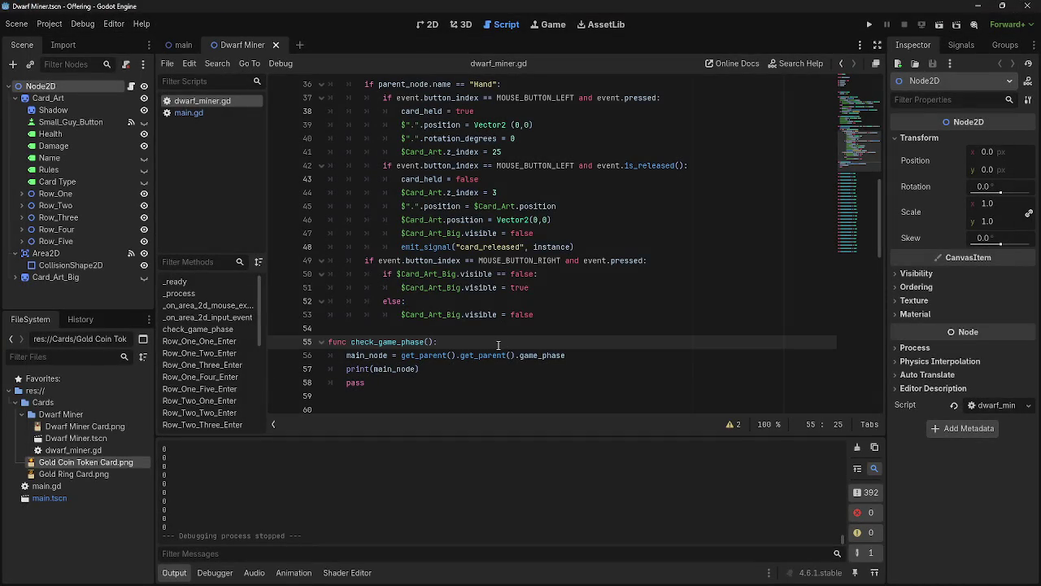
pyautogui.scroll(3, 498, 345)
pyautogui.scroll(-3, 498, 345)
pyautogui.scroll(3, 498, 345)
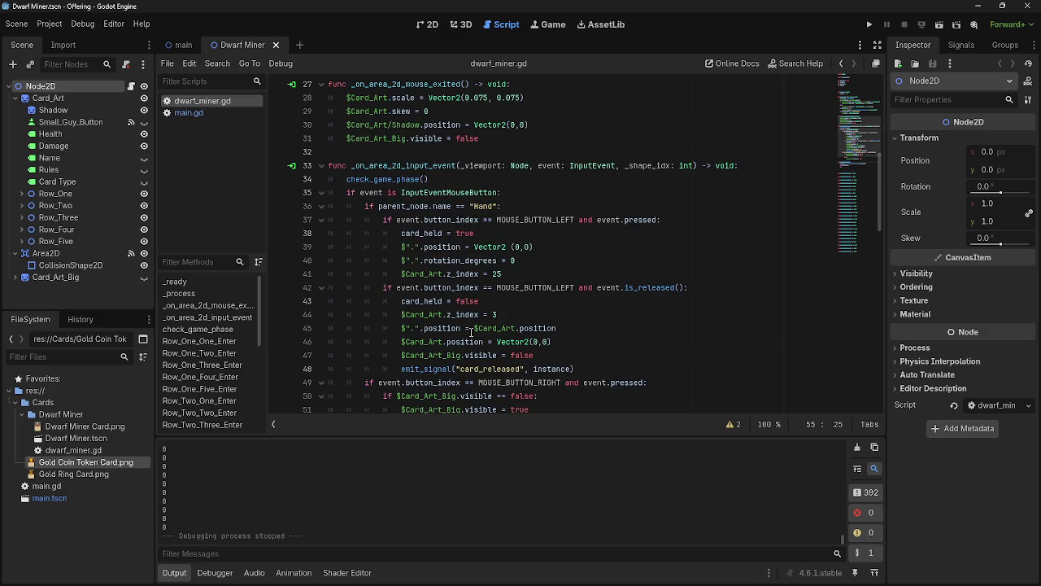
# Review input handler lines 34–37 and place the caret after the mouse-button check
pyautogui.moveTo(340, 192); pyautogui.dragTo(700, 218)
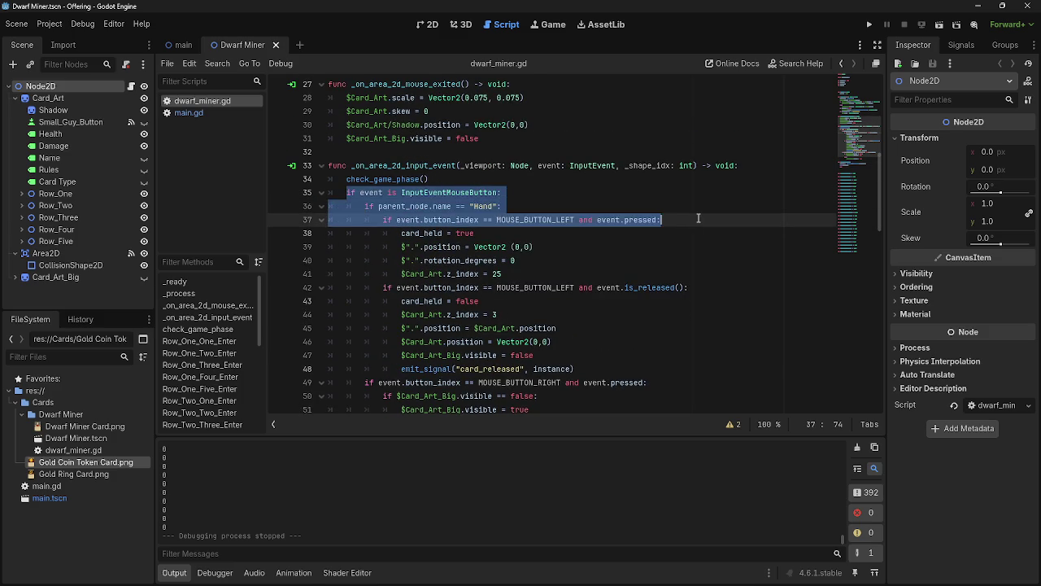
pyautogui.click(699, 218)
pyautogui.moveTo(342, 192)
pyautogui.mouseDown()
pyautogui.moveTo(455, 220)
pyautogui.moveTo(696, 220)
pyautogui.mouseUp()
pyautogui.click(696, 222)
pyautogui.moveTo(341, 179)
pyautogui.mouseDown()
pyautogui.moveTo(514, 187)
pyautogui.moveTo(504, 196)
pyautogui.mouseUp()
pyautogui.click(502, 185)
pyautogui.click(525, 193)
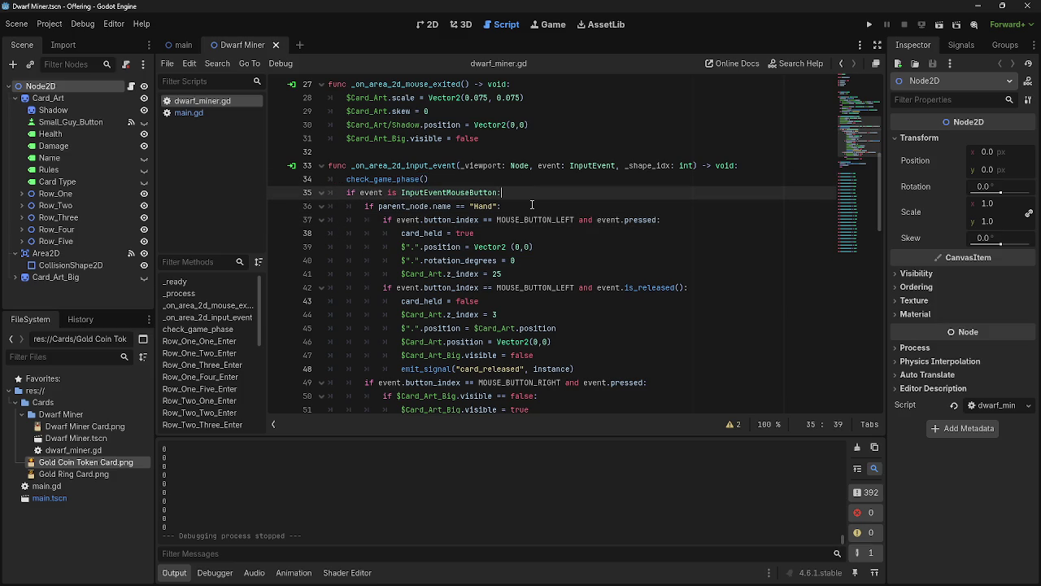
pyautogui.scroll(-1, 525, 246)
pyautogui.scroll(-1, 525, 246)
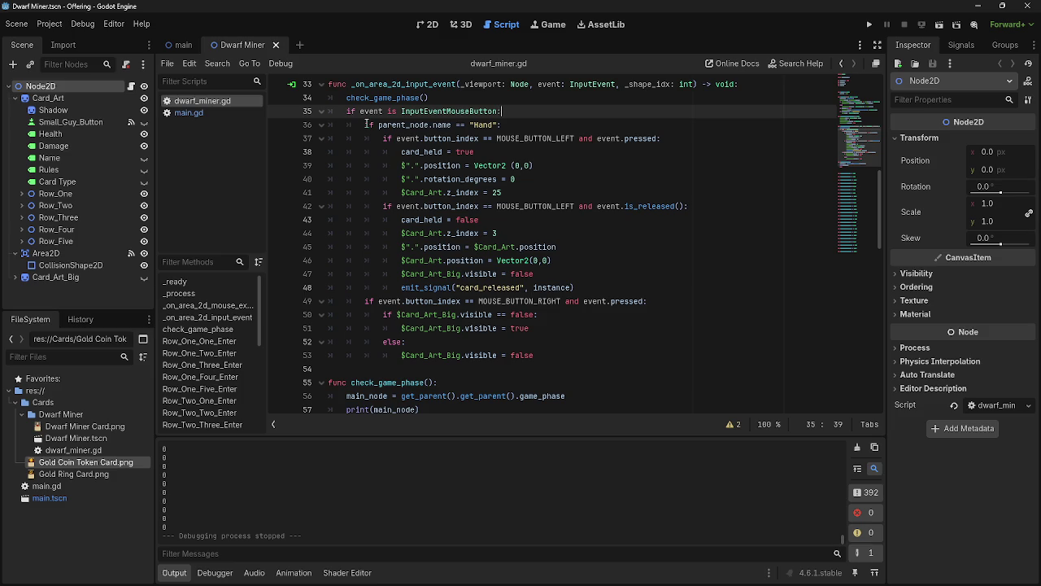
# Move check_game_phase() onto a new line under the mouse-button check and remove emptied line 34
pyautogui.press('Return')
pyautogui.moveTo(429, 97)
pyautogui.mouseDown()
pyautogui.moveTo(329, 97)
pyautogui.moveTo(390, 127)
pyautogui.mouseUp()
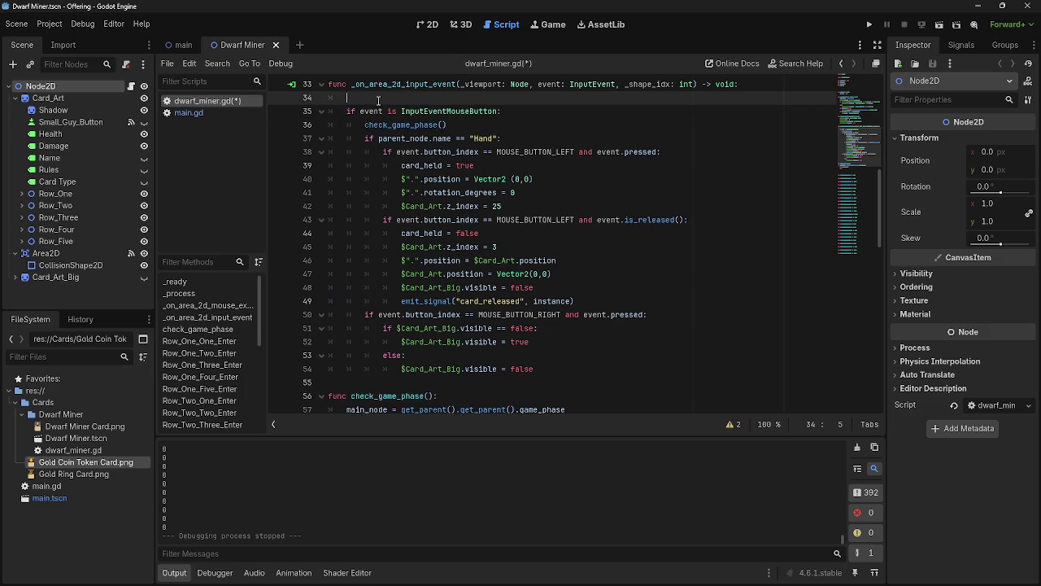
pyautogui.click(382, 102)
pyautogui.press('BackSpace')
pyautogui.press('BackSpace')
pyautogui.click(713, 100)
# Review the mouse-exited signature and _process function, then run the game to test
pyautogui.scroll(6, 678, 228)
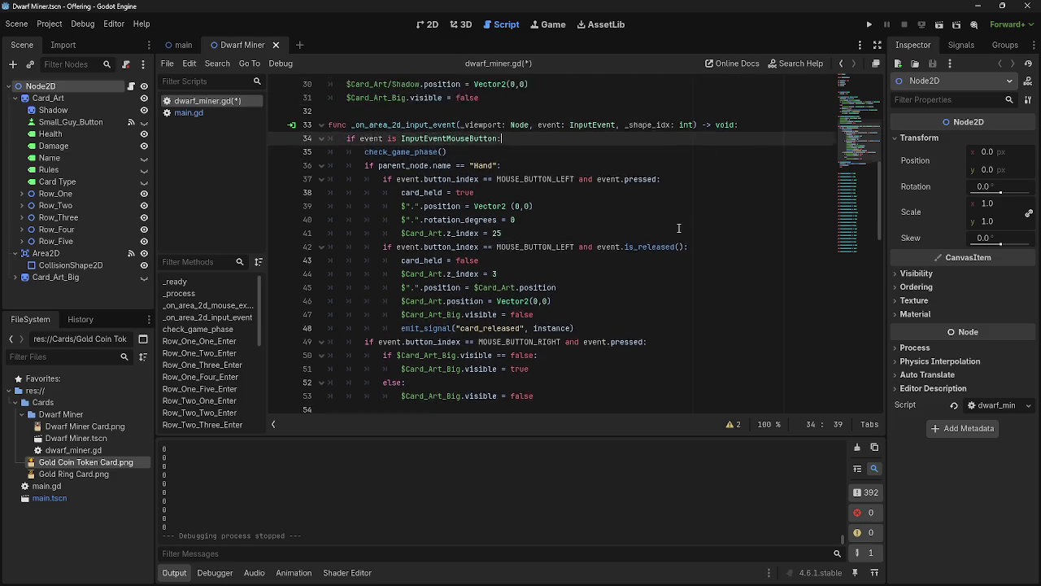
pyautogui.scroll(1, 678, 228)
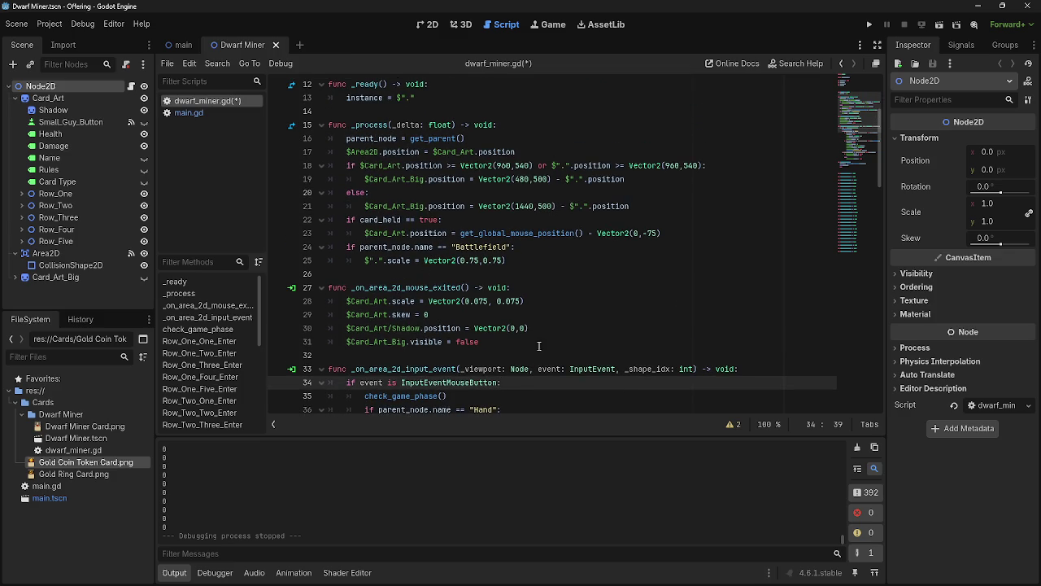
pyautogui.moveTo(378, 288); pyautogui.dragTo(542, 288)
pyautogui.click(543, 288)
pyautogui.scroll(1, 543, 288)
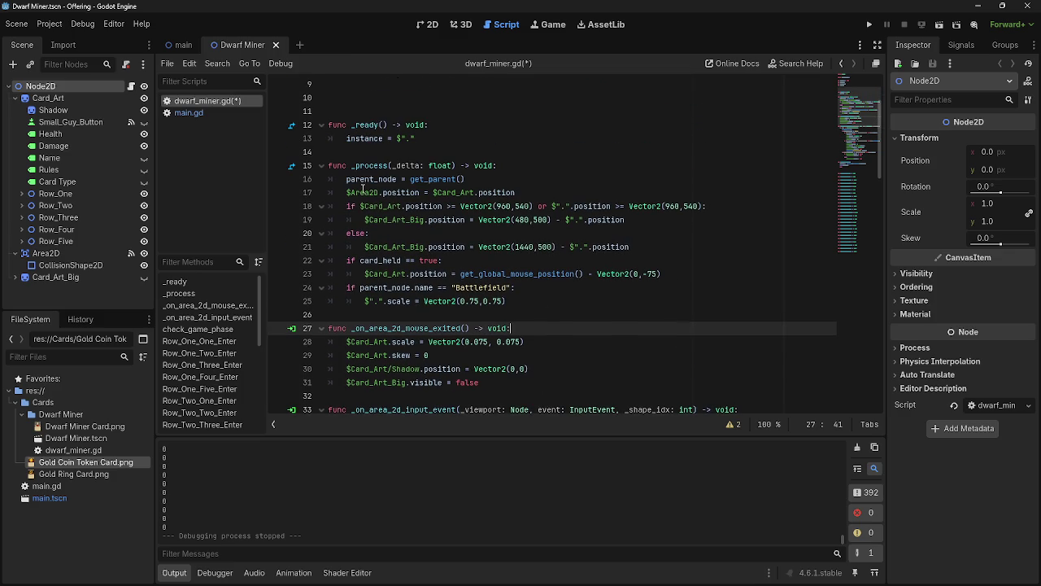
pyautogui.moveTo(348, 166)
pyautogui.mouseDown()
pyautogui.moveTo(541, 267)
pyautogui.moveTo(569, 303)
pyautogui.mouseUp()
pyautogui.click(568, 303)
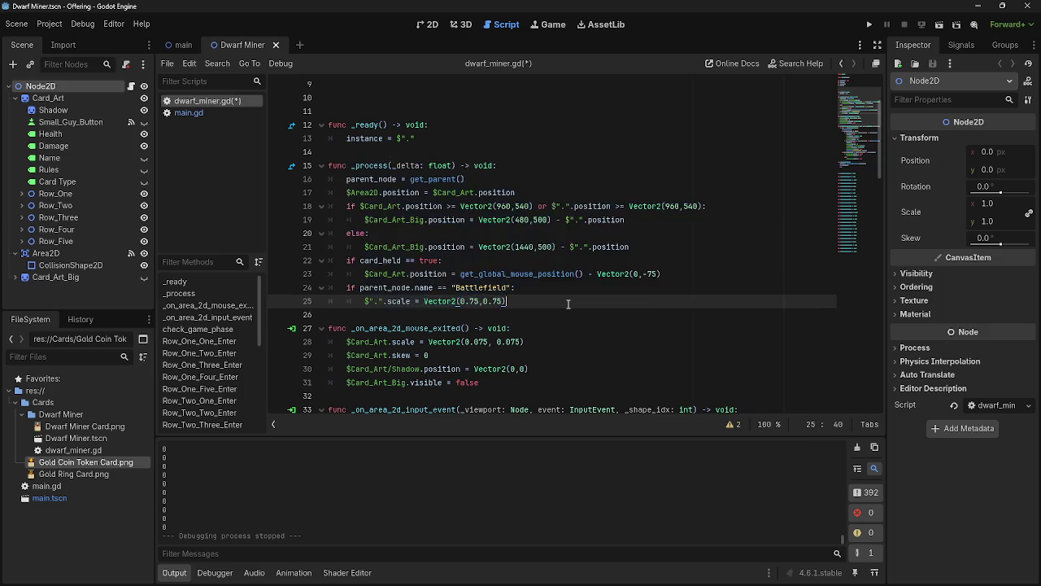
pyautogui.scroll(-5, 569, 303)
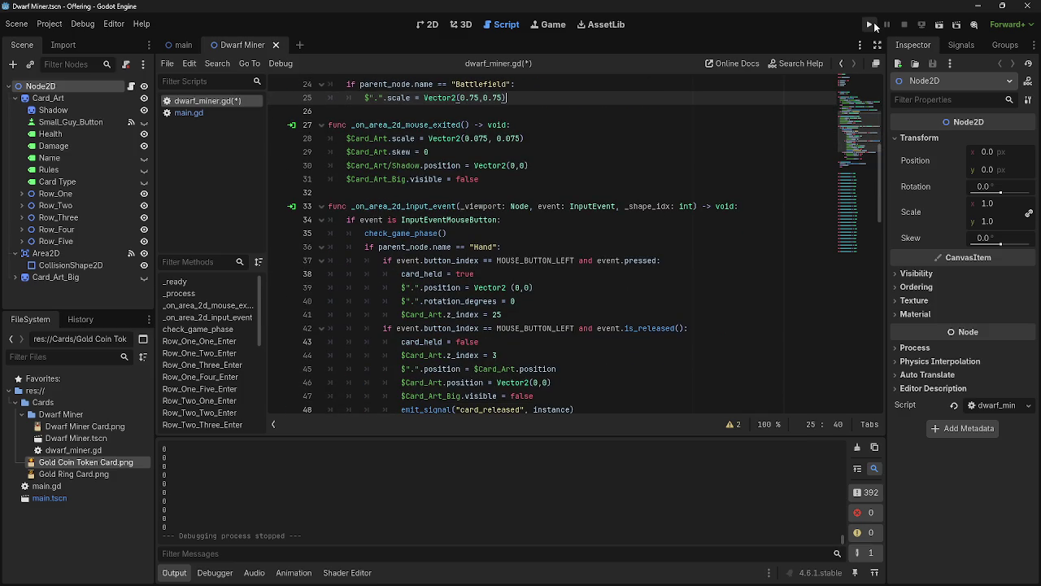
pyautogui.click(868, 24)
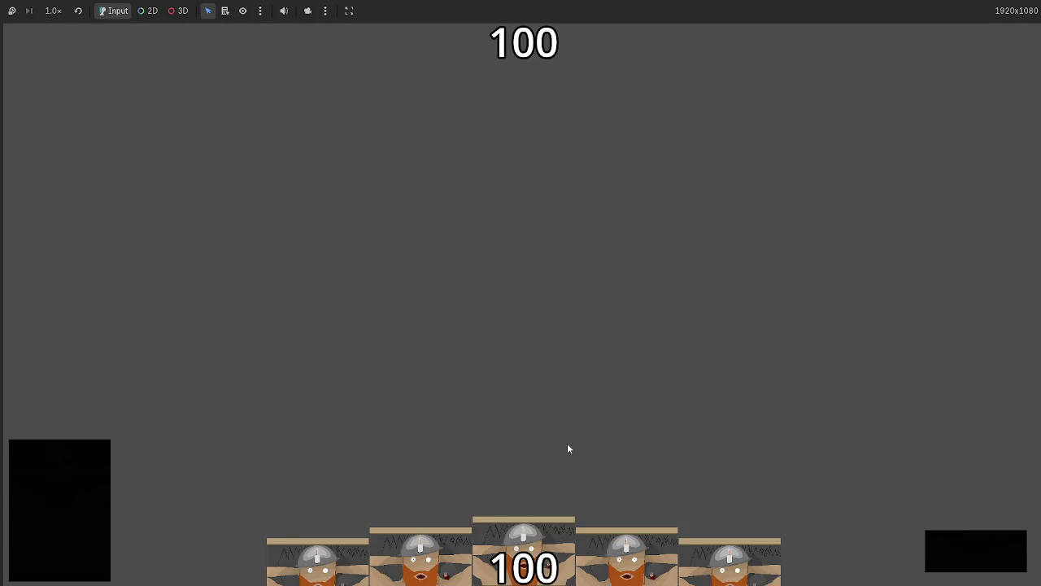
# Stop the game, move check_game_phase() to line 16 of _process, and delete the leftover blank line
pyautogui.press('F8')
pyautogui.scroll(5, 529, 190)
pyautogui.click(518, 248)
pyautogui.scroll(-6, 518, 248)
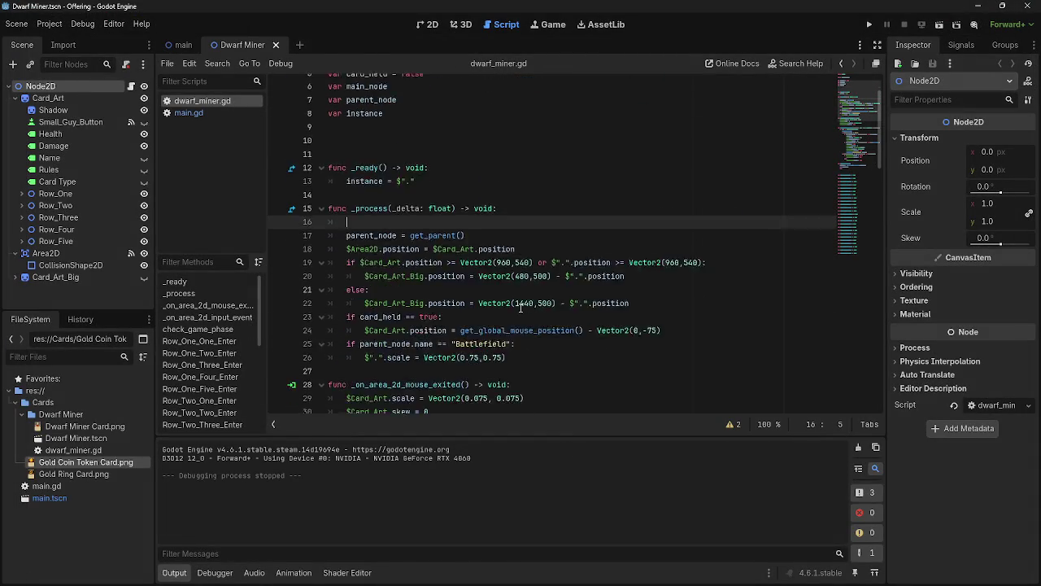
pyautogui.click(465, 286)
pyautogui.moveTo(465, 287)
pyautogui.mouseDown()
pyautogui.moveTo(366, 286)
pyautogui.moveTo(376, 288)
pyautogui.moveTo(379, 222)
pyautogui.mouseUp()
pyautogui.scroll(5, 376, 288)
pyautogui.scroll(-2, 379, 261)
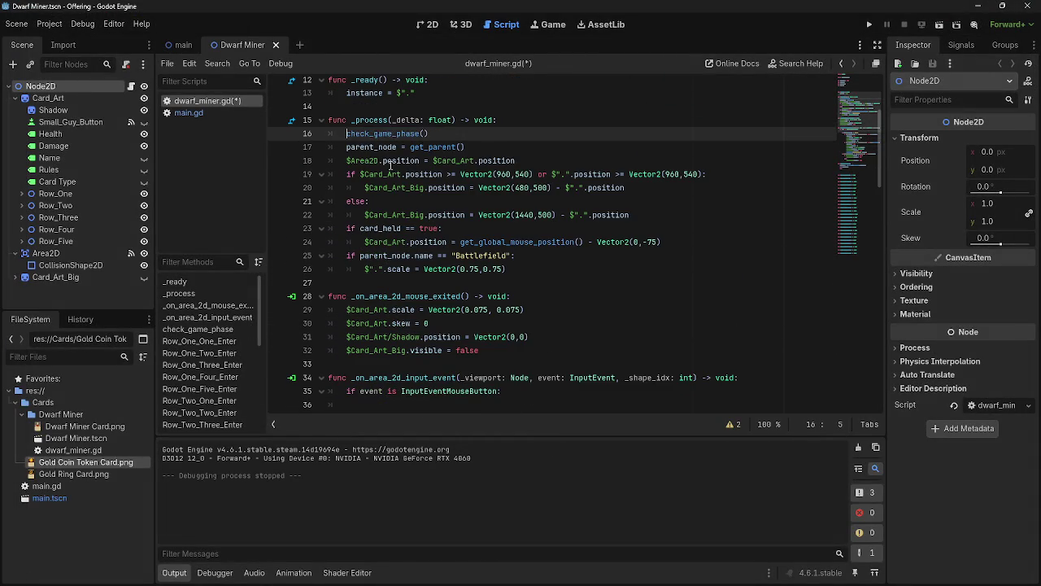
pyautogui.scroll(-2, 383, 319)
pyautogui.click(383, 322)
pyautogui.press('BackSpace')
pyautogui.press('BackSpace')
pyautogui.press('BackSpace')
# Check the relocated check_game_phase() call on line 16, then switch to main.gd
pyautogui.scroll(4, 383, 301)
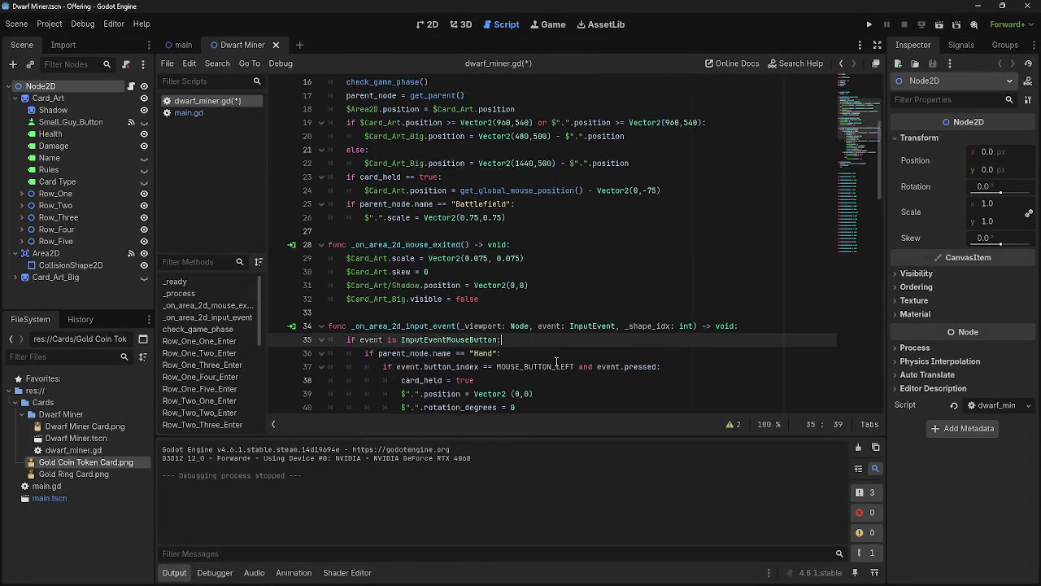
pyautogui.moveTo(351, 216); pyautogui.dragTo(493, 213)
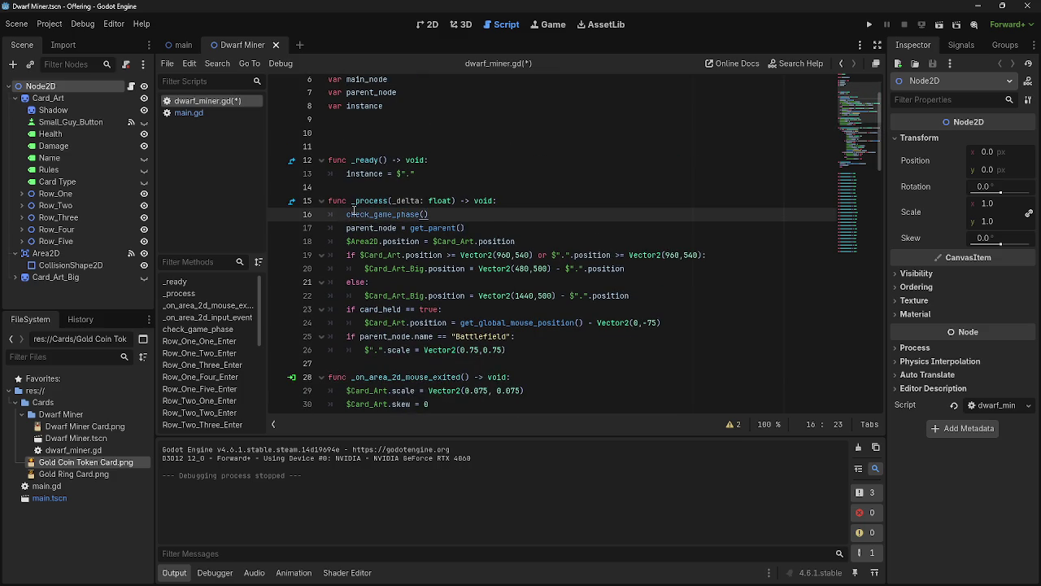
pyautogui.click(489, 217)
pyautogui.moveTo(442, 216); pyautogui.dragTo(345, 215)
pyautogui.click(345, 215)
pyautogui.moveTo(429, 216); pyautogui.dragTo(344, 214)
pyautogui.click(446, 215)
pyautogui.moveTo(446, 215); pyautogui.dragTo(345, 215)
pyautogui.click(448, 214)
pyautogui.scroll(-3, 501, 335)
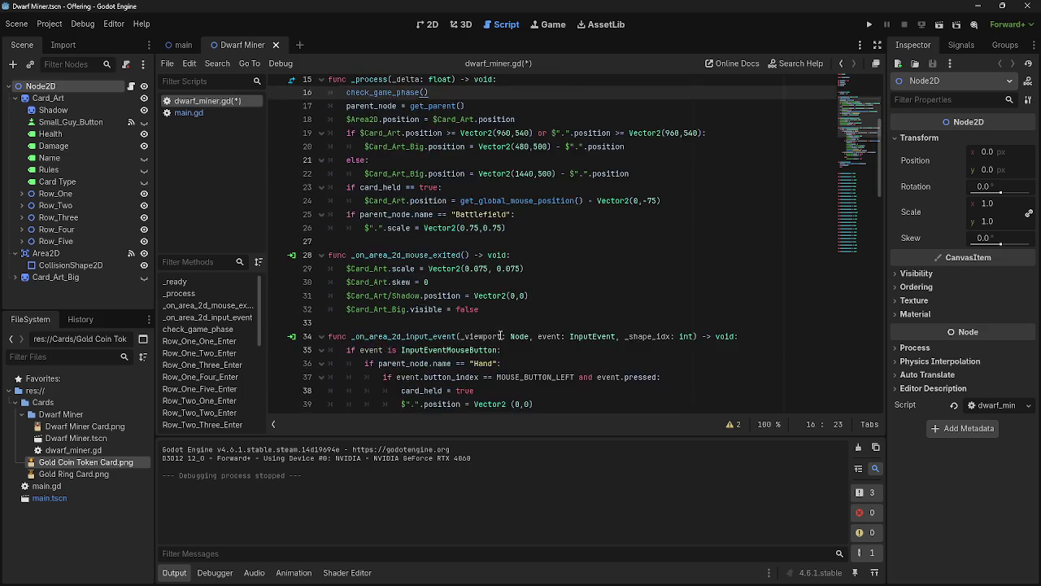
pyautogui.scroll(-6, 501, 335)
pyautogui.scroll(6, 500, 335)
pyautogui.scroll(-3, 562, 275)
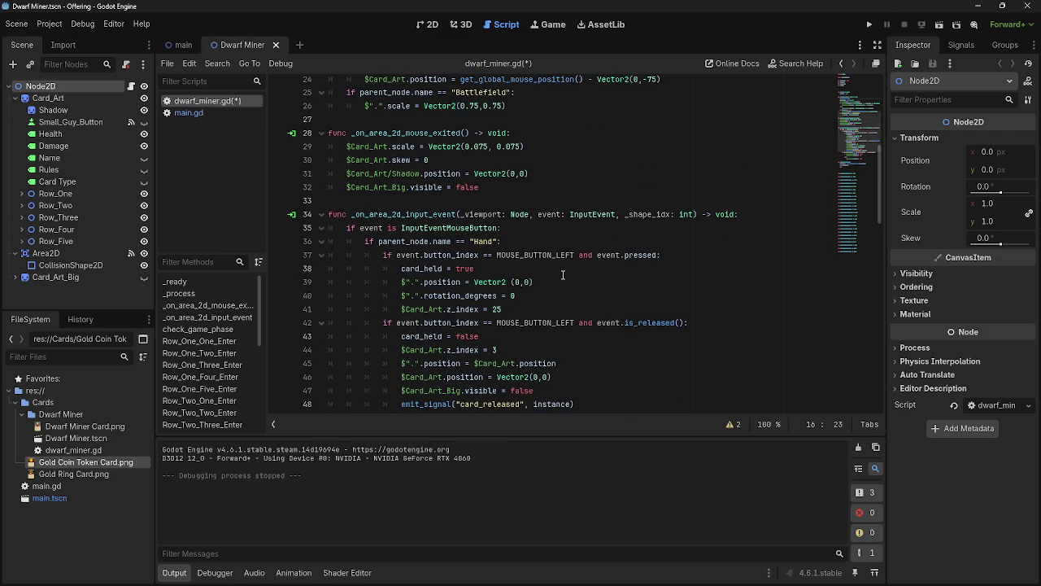
pyautogui.scroll(-1, 562, 275)
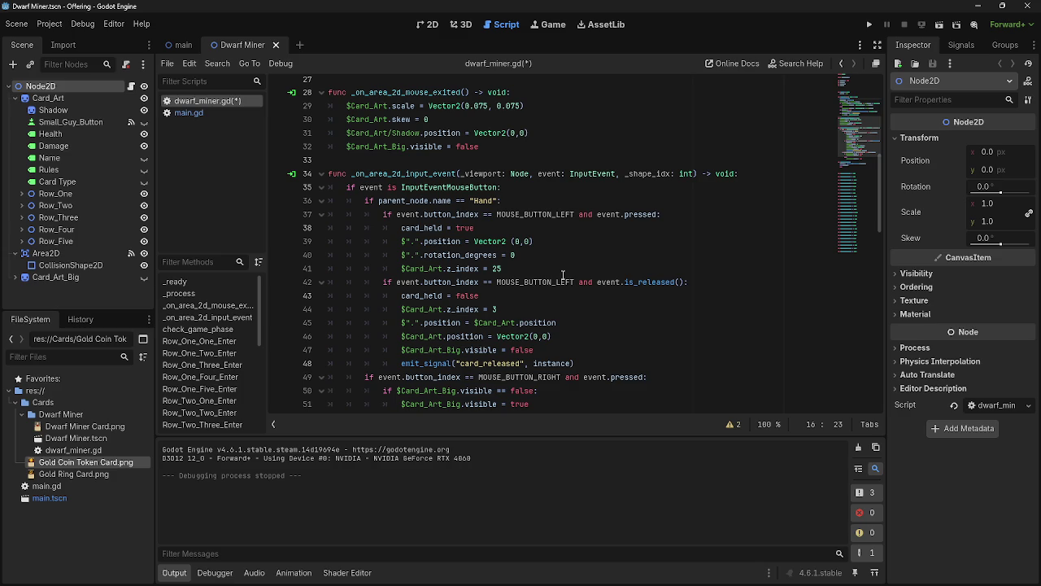
pyautogui.scroll(9, 562, 275)
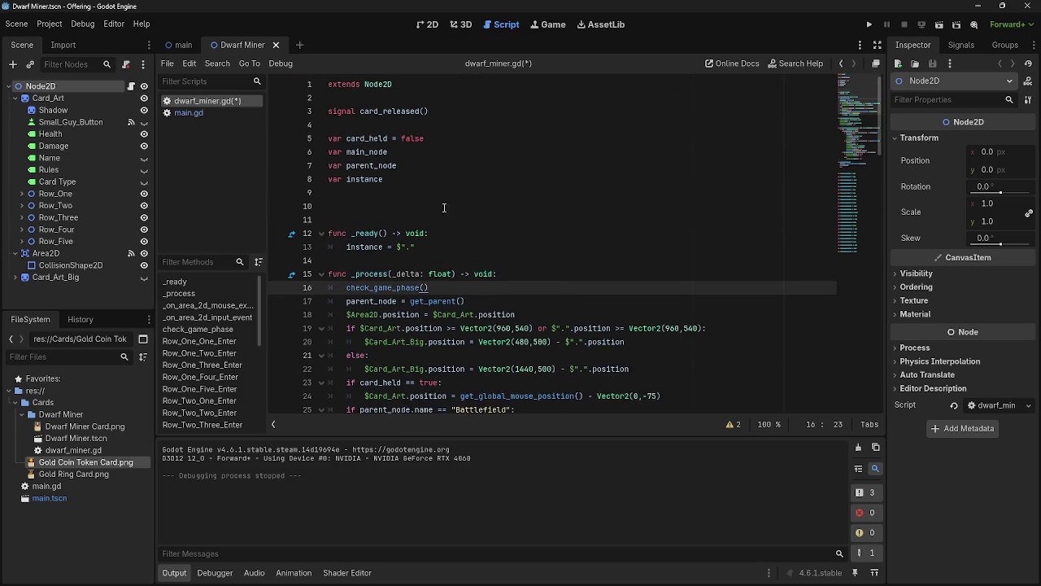
pyautogui.click(186, 114)
pyautogui.scroll(15, 483, 310)
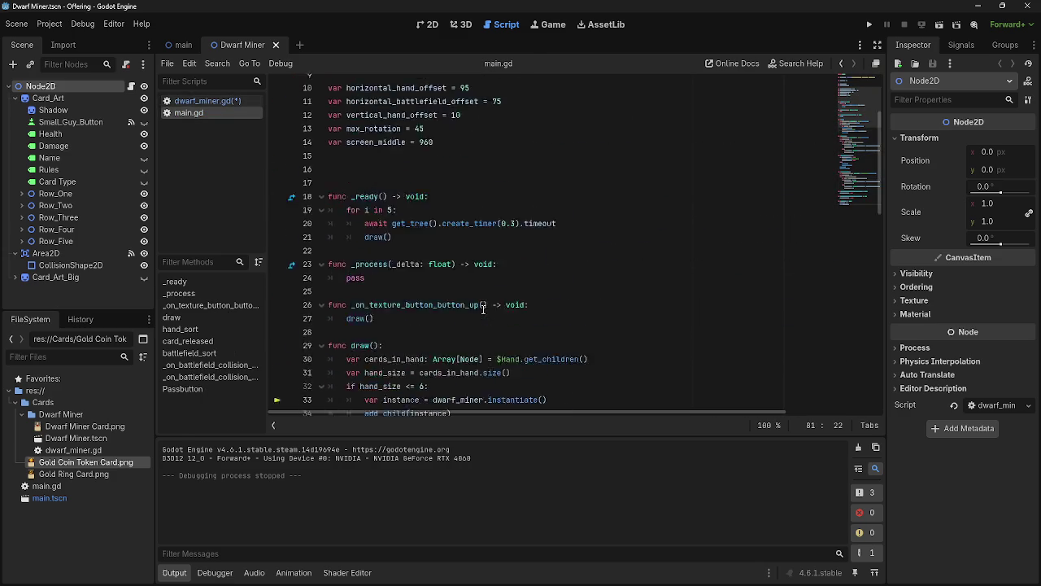
# Switch away and back to the Godot editor, placing the caret on empty line 16
pyautogui.click(442, 154)
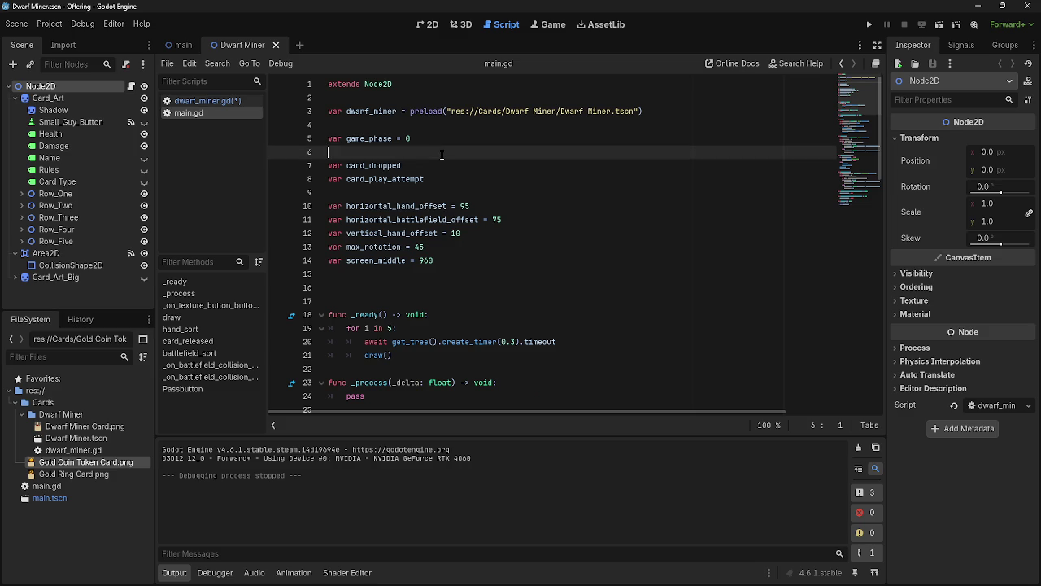
pyautogui.hotkey('alt', 'Tab')
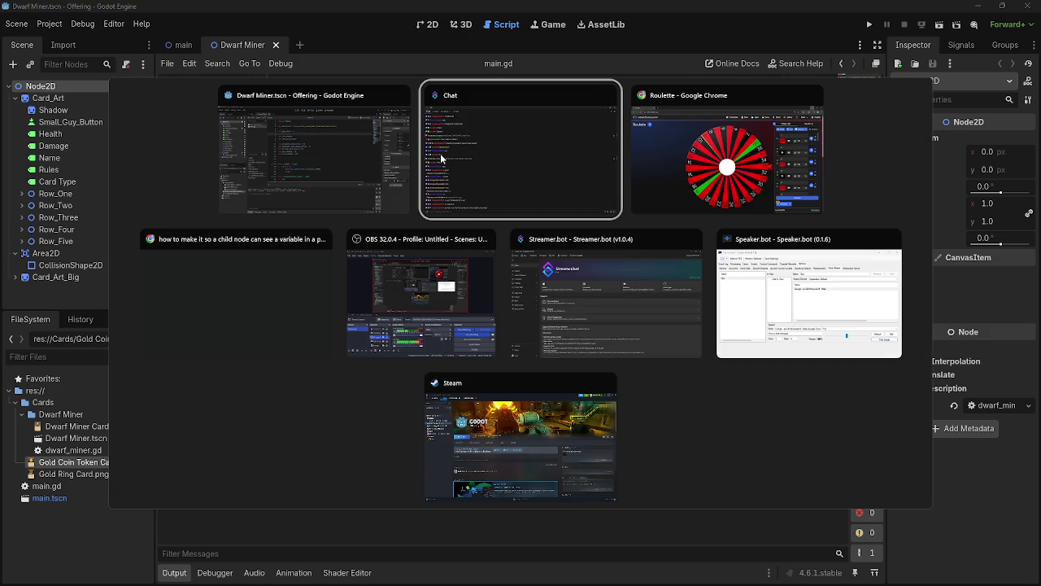
pyautogui.click(381, 293)
pyautogui.click(638, 291)
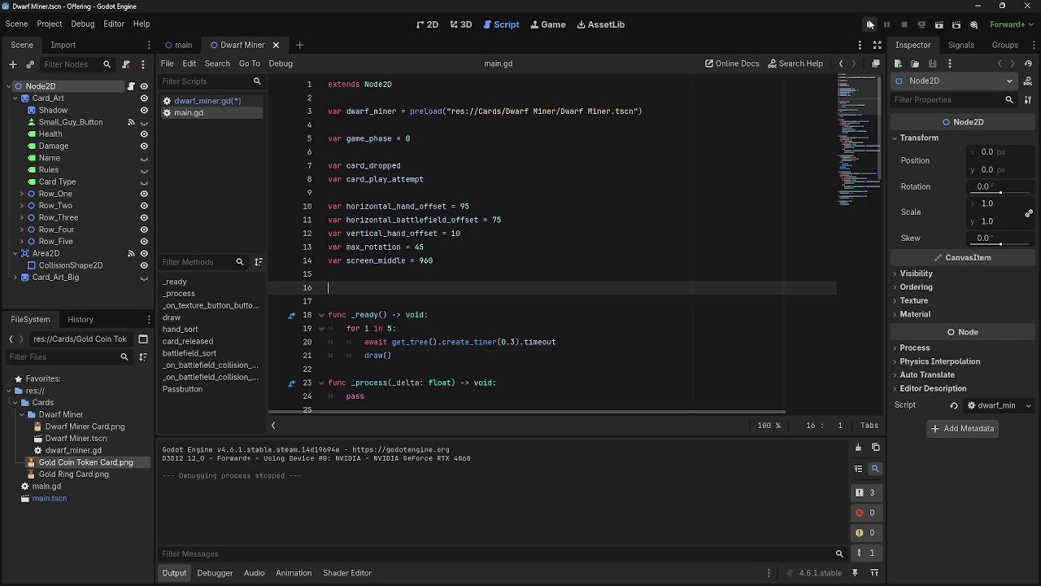
# Run the project, stop it with F8, and run it again
pyautogui.click(869, 25)
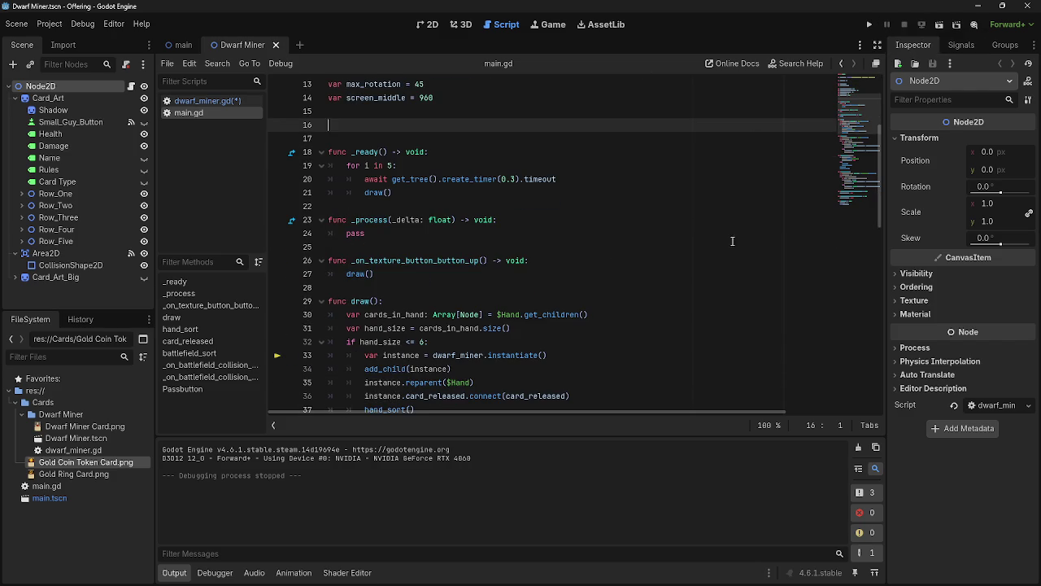
pyautogui.scroll(-15, 559, 357)
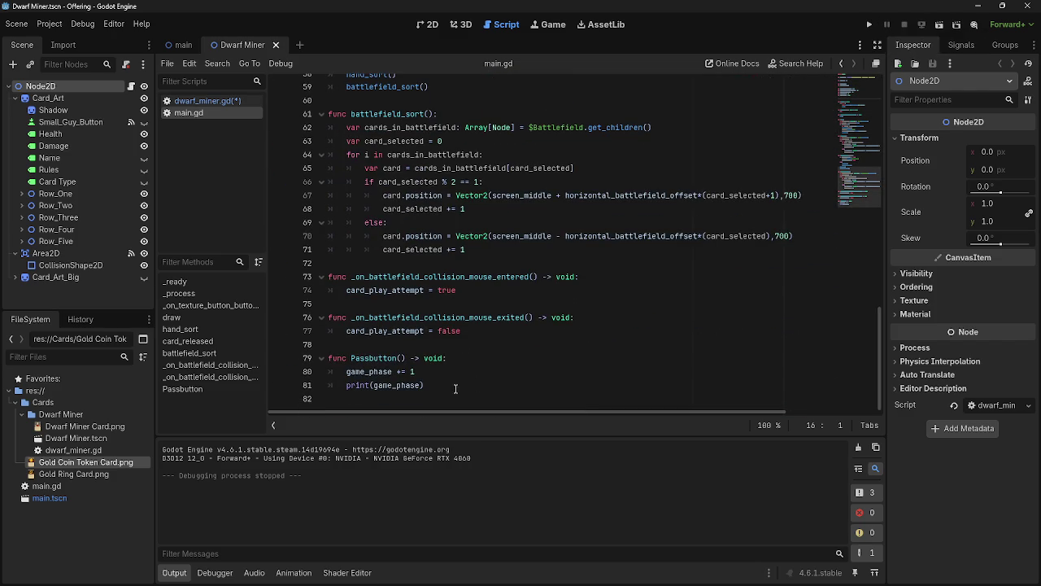
pyautogui.click(869, 25)
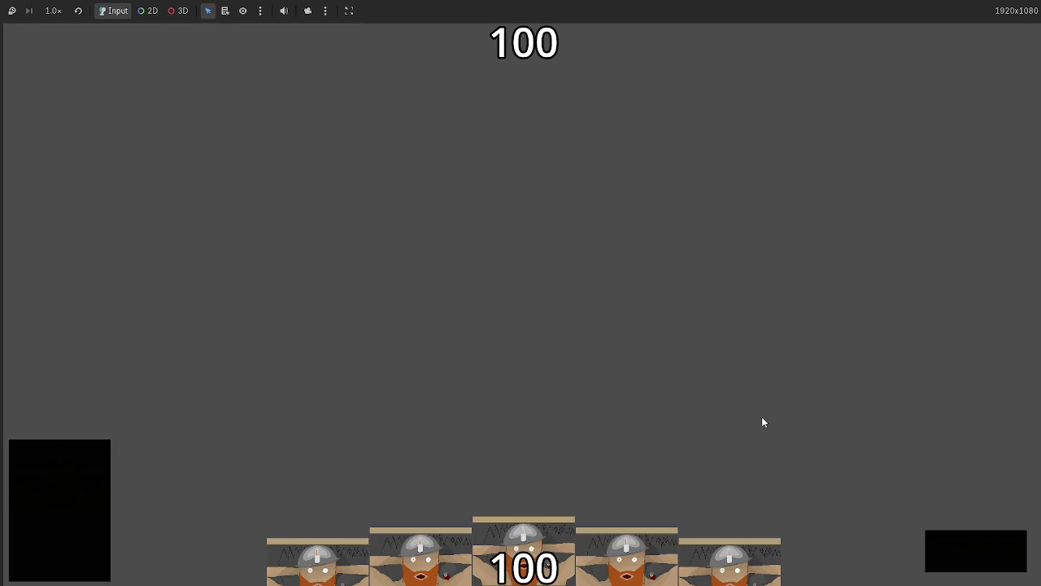
pyautogui.press('F8')
pyautogui.scroll(3, 587, 396)
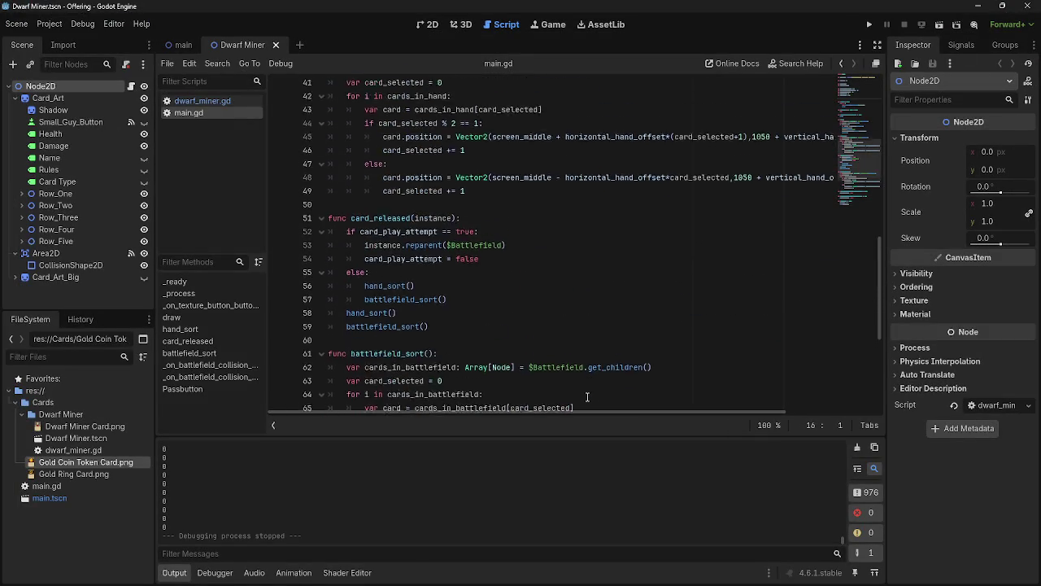
pyautogui.scroll(5, 587, 396)
pyautogui.click(869, 25)
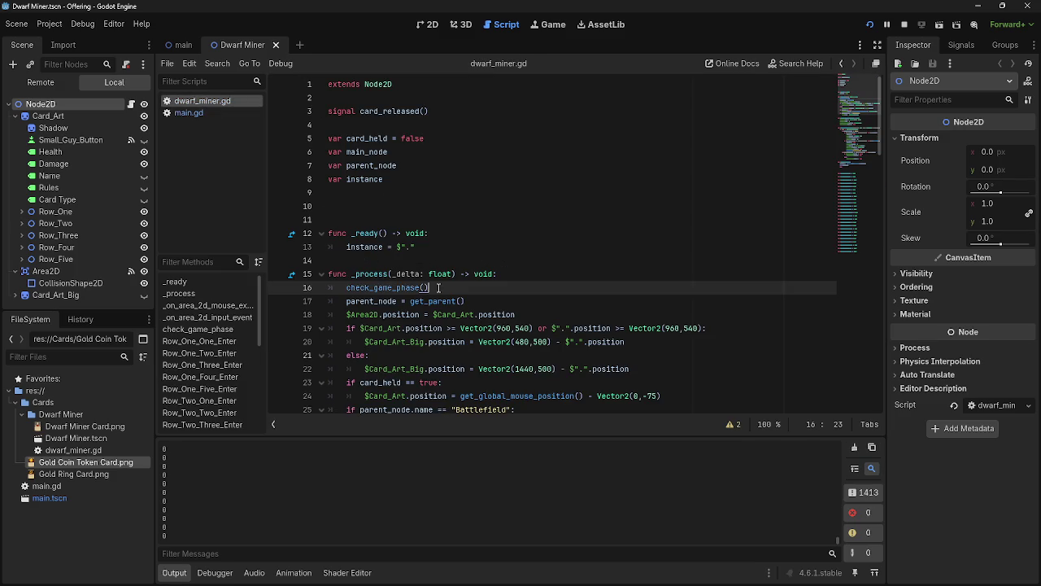
# Delete the check_game_phase() call from line 16 of dwarf_miner.gd's _process
pyautogui.moveTo(429, 288); pyautogui.dragTo(339, 287)
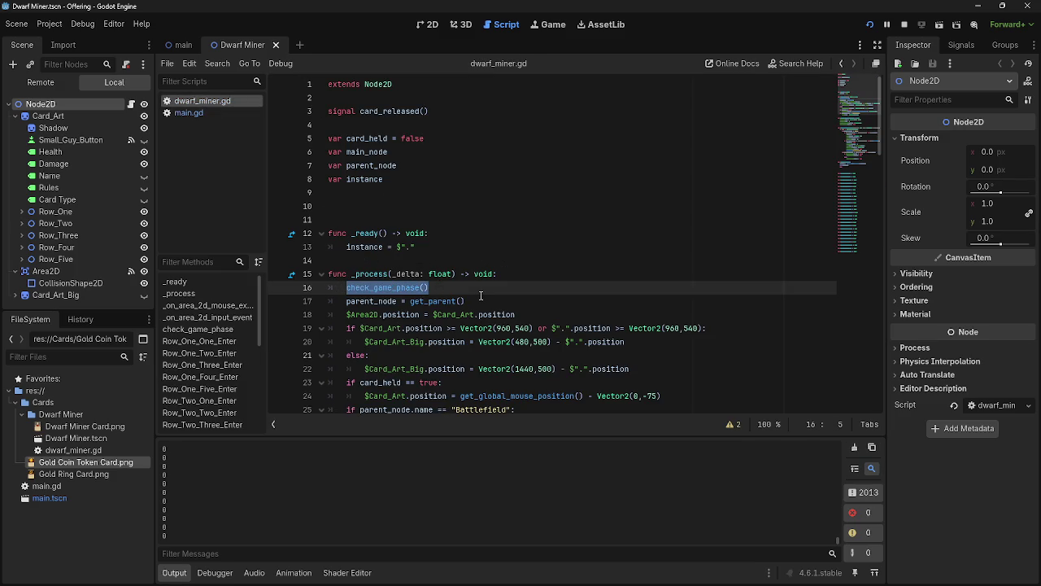
pyautogui.press('BackSpace')
pyautogui.press('BackSpace')
pyautogui.press('BackSpace')
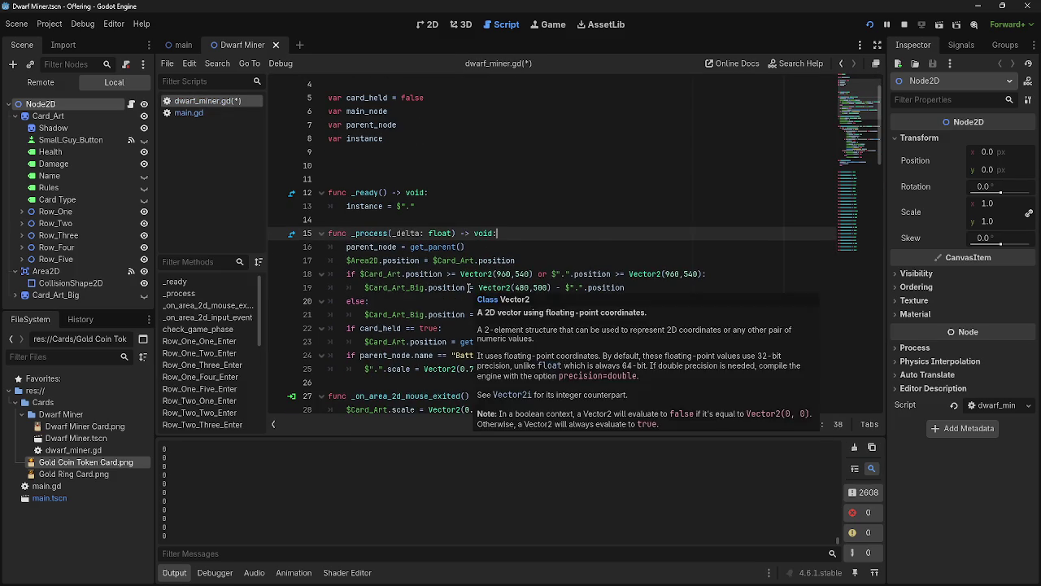
pyautogui.scroll(-9, 472, 289)
pyautogui.scroll(-8, 488, 269)
pyautogui.scroll(7, 488, 269)
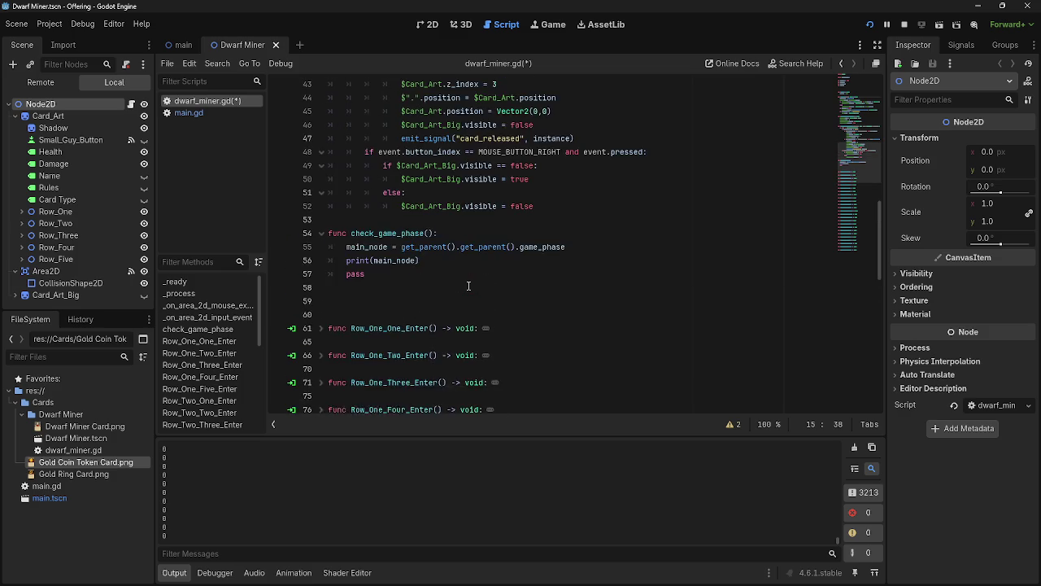
# Restart the game, drag the five Dwarf Miner hand cards onto the battlefield, then stop with F8
pyautogui.click(869, 24)
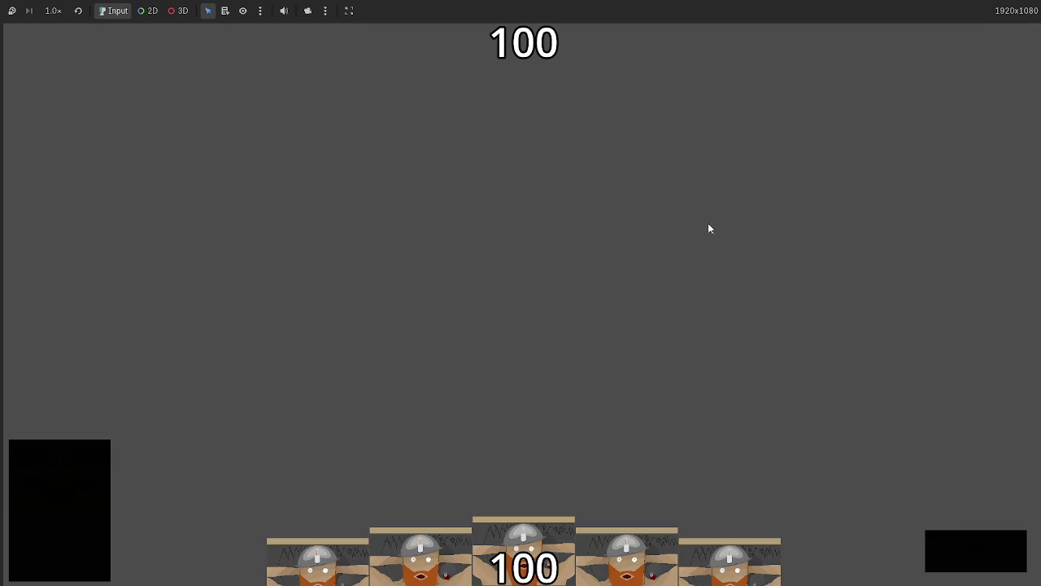
pyautogui.click(550, 509)
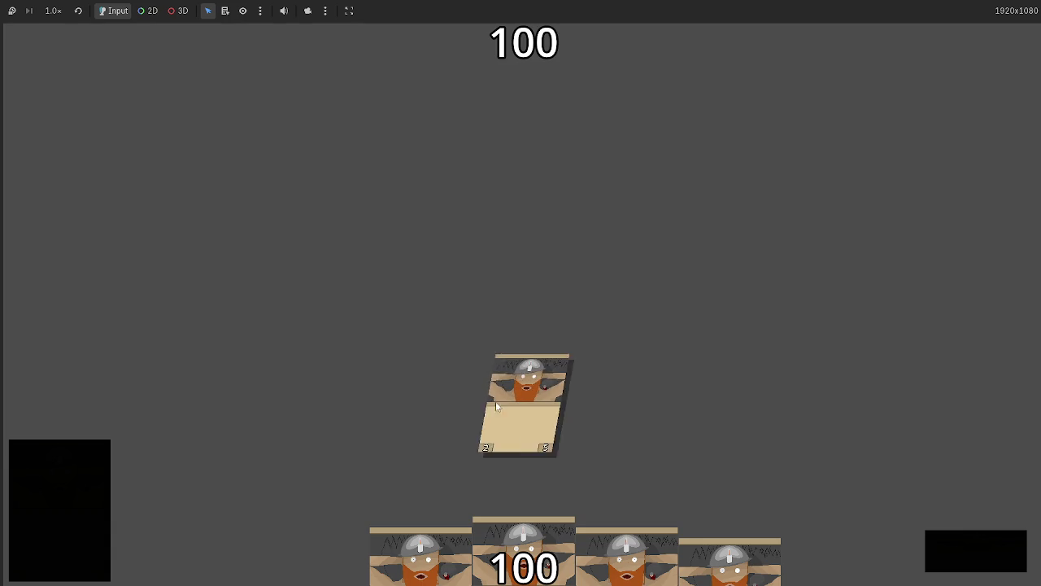
pyautogui.moveTo(541, 529); pyautogui.dragTo(607, 323)
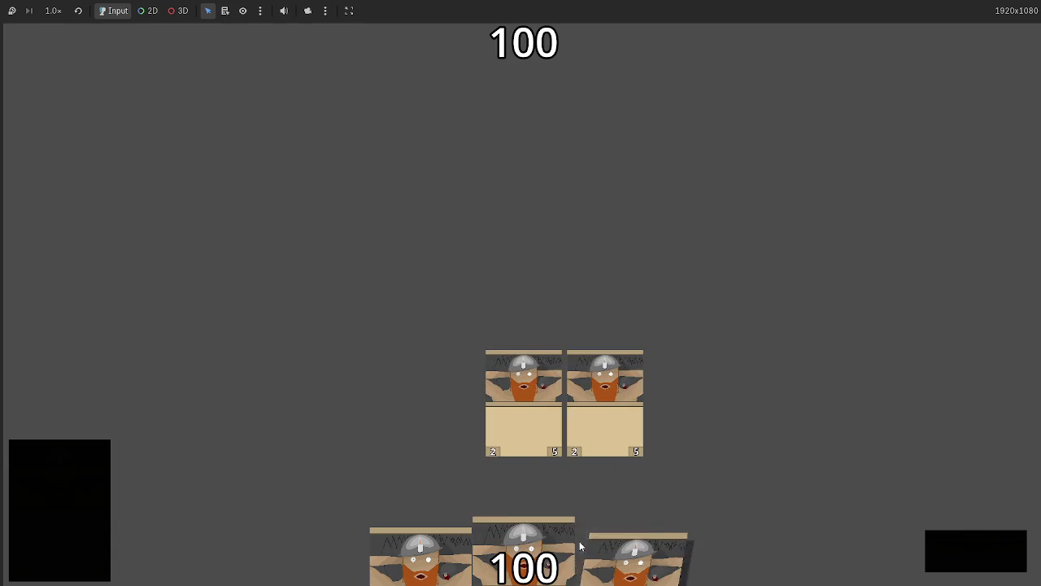
pyautogui.moveTo(579, 546); pyautogui.dragTo(577, 373)
pyautogui.moveTo(525, 549)
pyautogui.mouseDown()
pyautogui.moveTo(597, 279)
pyautogui.moveTo(597, 293)
pyautogui.moveTo(537, 238)
pyautogui.mouseUp()
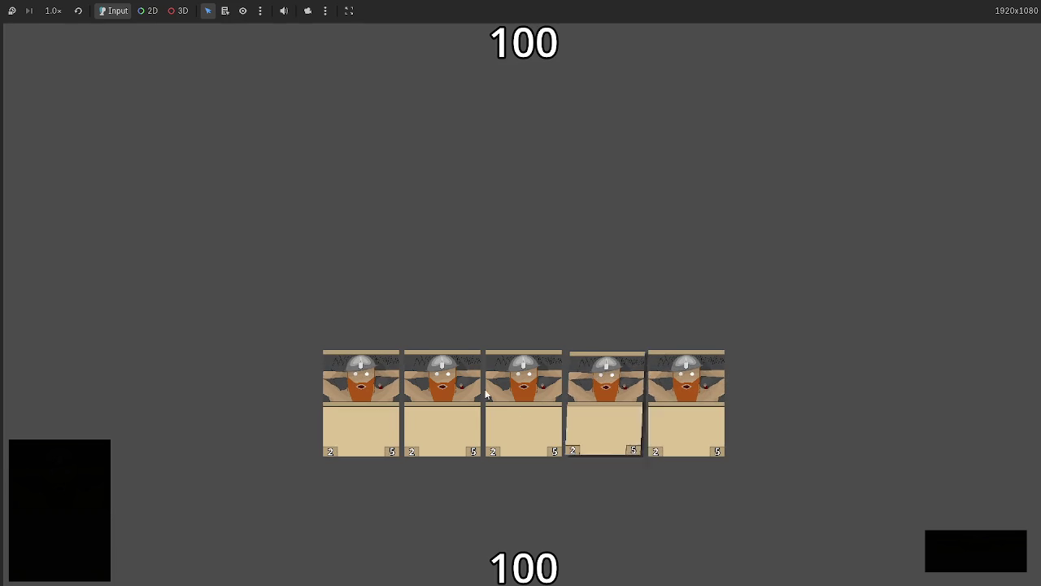
pyautogui.press('F8')
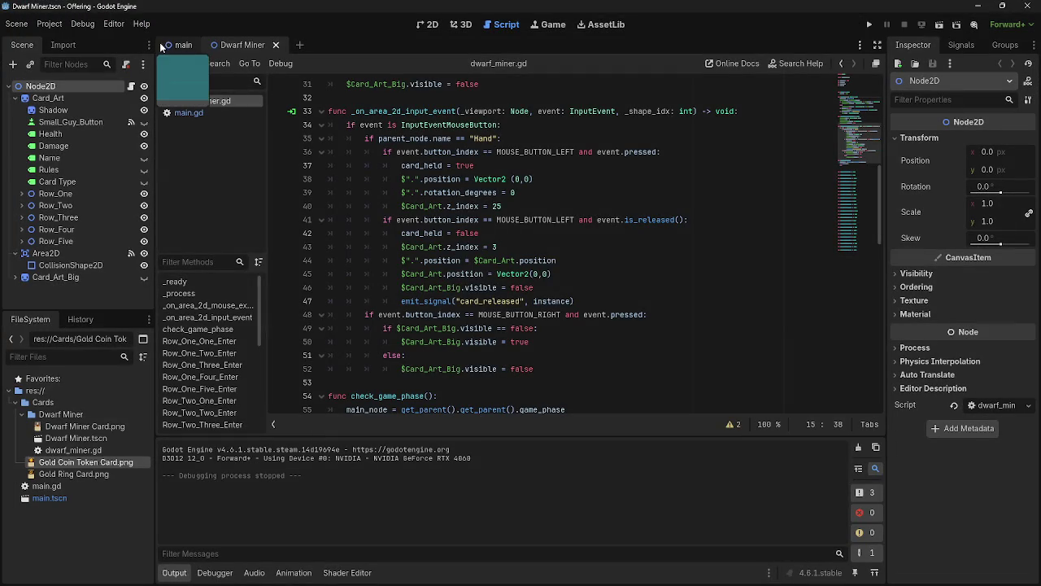
# Switch to main.gd, scroll to the top and place the caret after var game_phase = 0
pyautogui.click(198, 118)
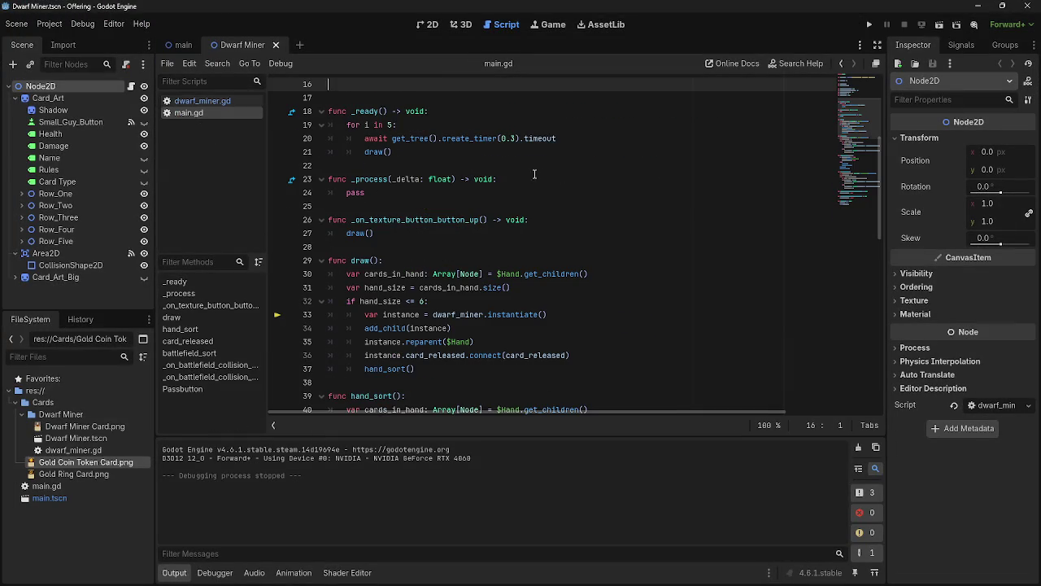
pyautogui.scroll(5, 573, 173)
pyautogui.click(429, 145)
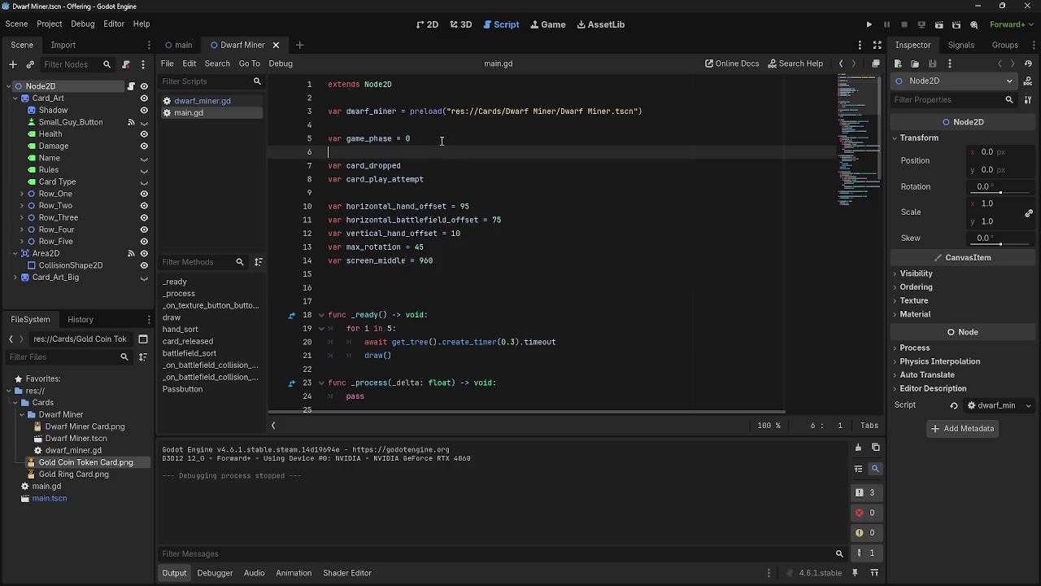
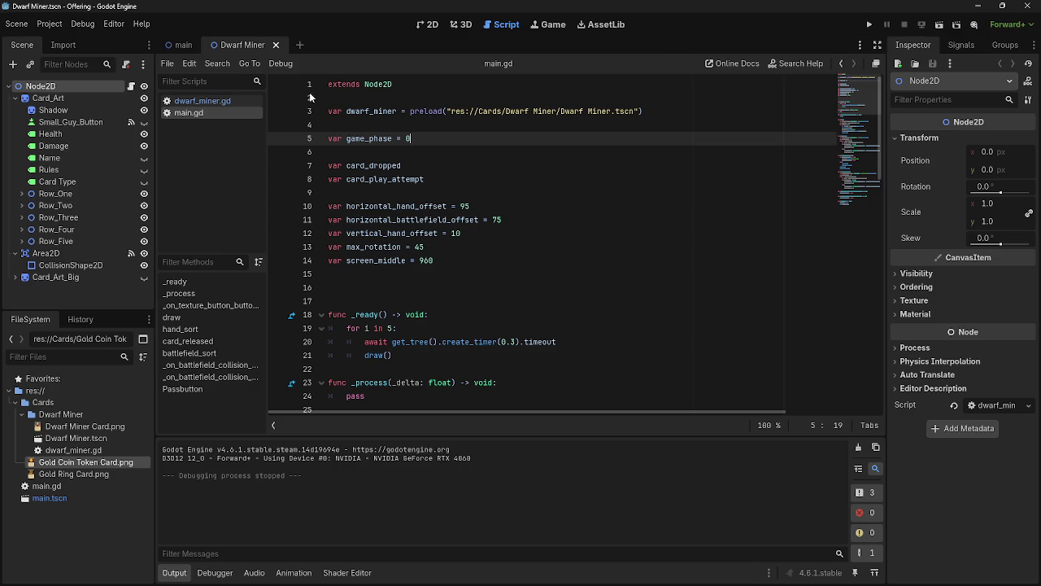
# Restore the check_game_phase() call in _process of dwarf_miner.gd
pyautogui.click(204, 101)
pyautogui.scroll(10, 558, 225)
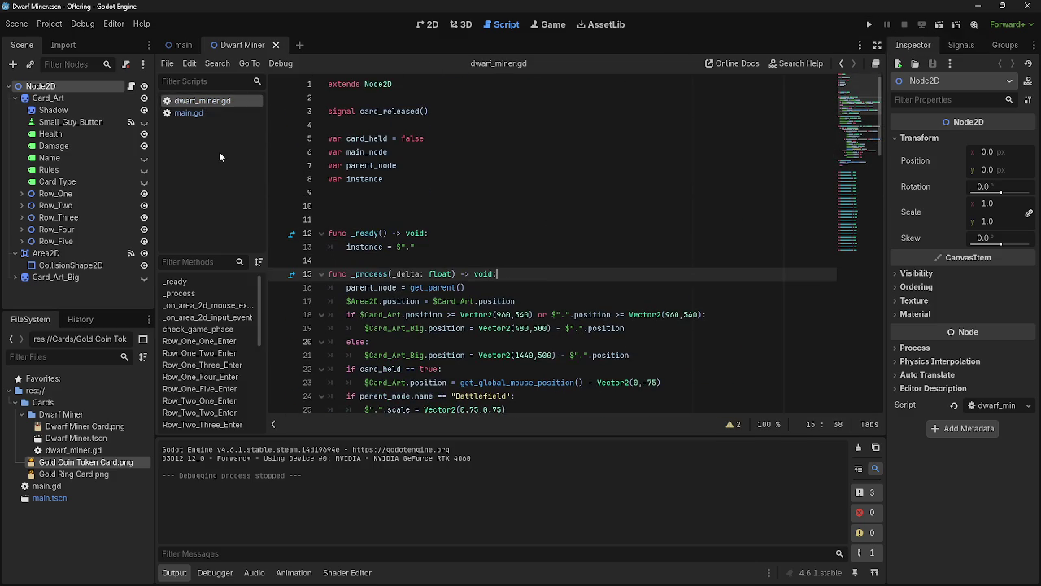
pyautogui.click(513, 290)
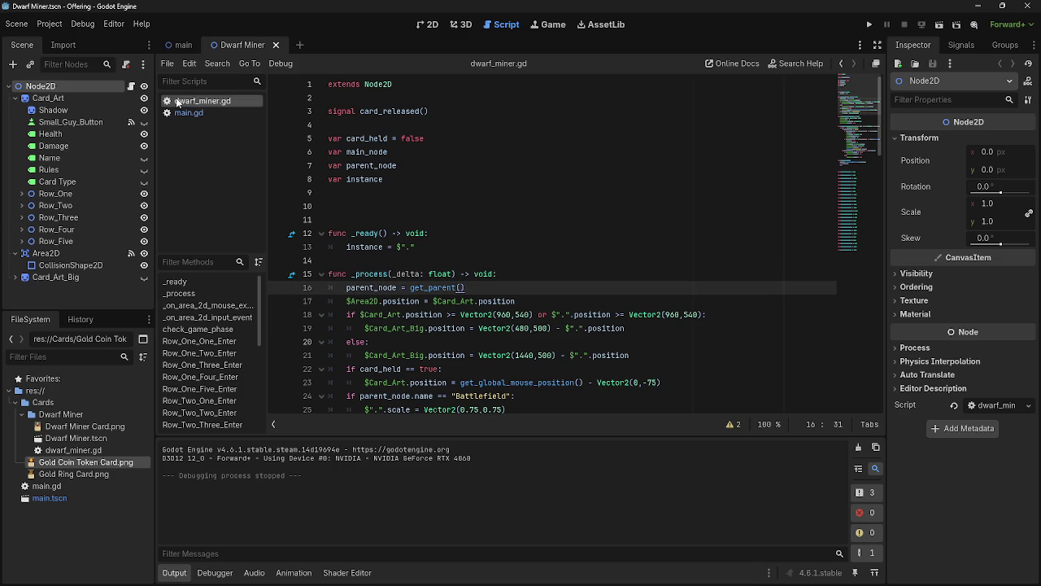
pyautogui.hotkey('ctrl', 'z')
pyautogui.click(525, 290)
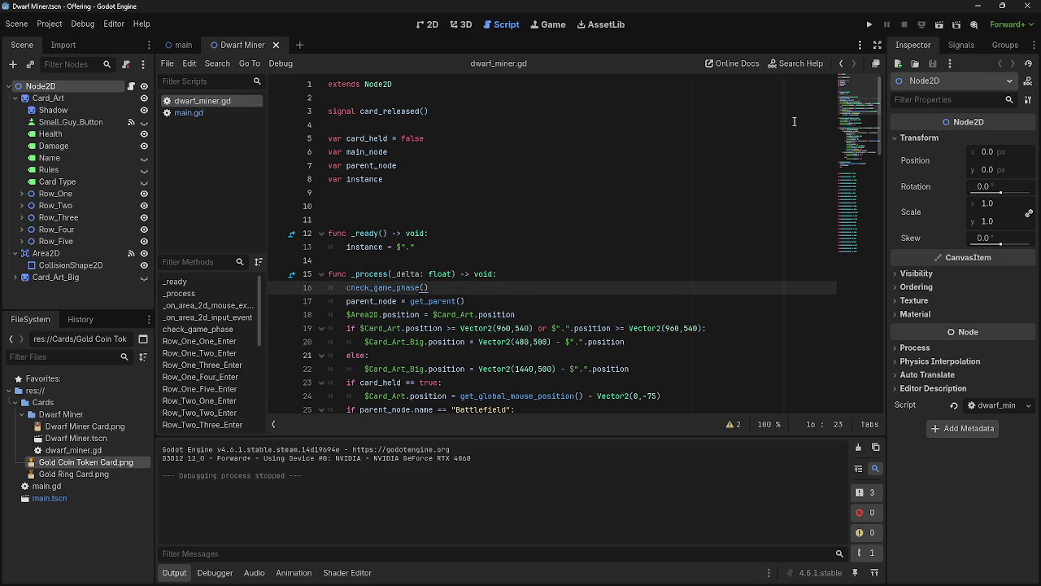
pyautogui.scroll(-10, 561, 265)
pyautogui.scroll(1, 561, 264)
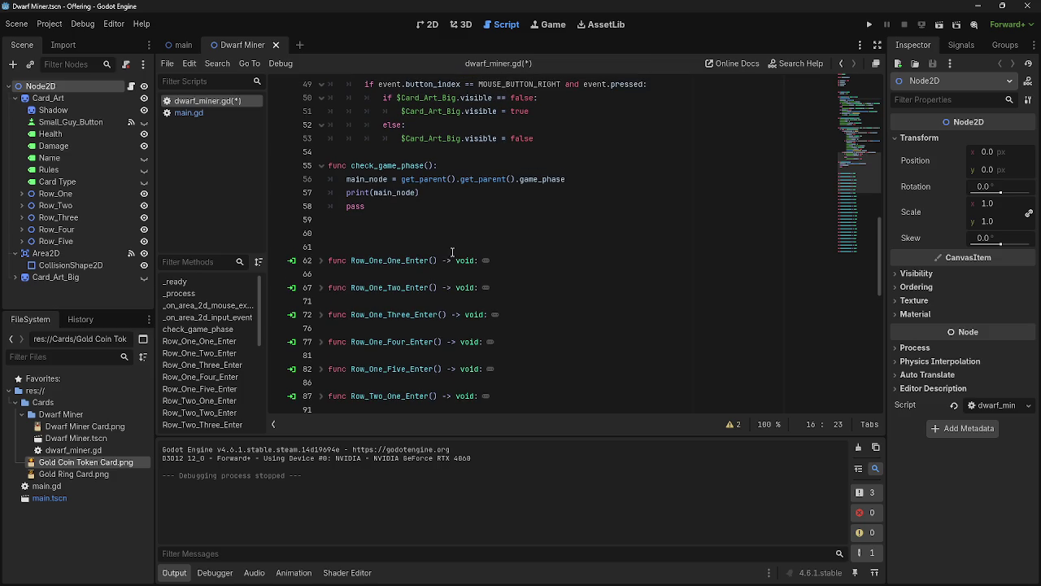
# Delete the print(main_node) debug line and view the card scene in 2D
pyautogui.moveTo(422, 193); pyautogui.dragTo(320, 194)
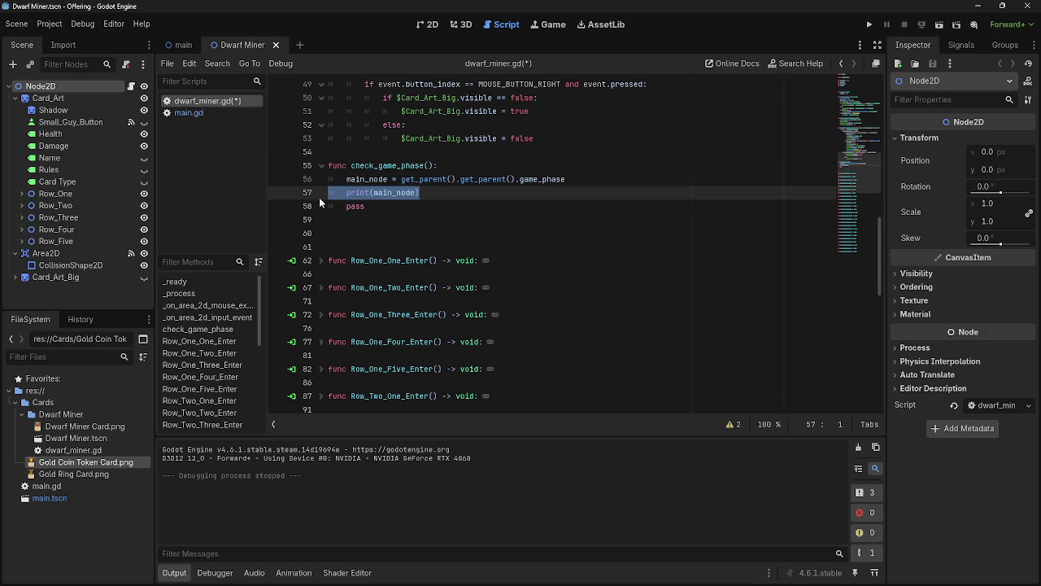
pyautogui.press('BackSpace')
pyautogui.press('BackSpace')
pyautogui.scroll(8, 536, 275)
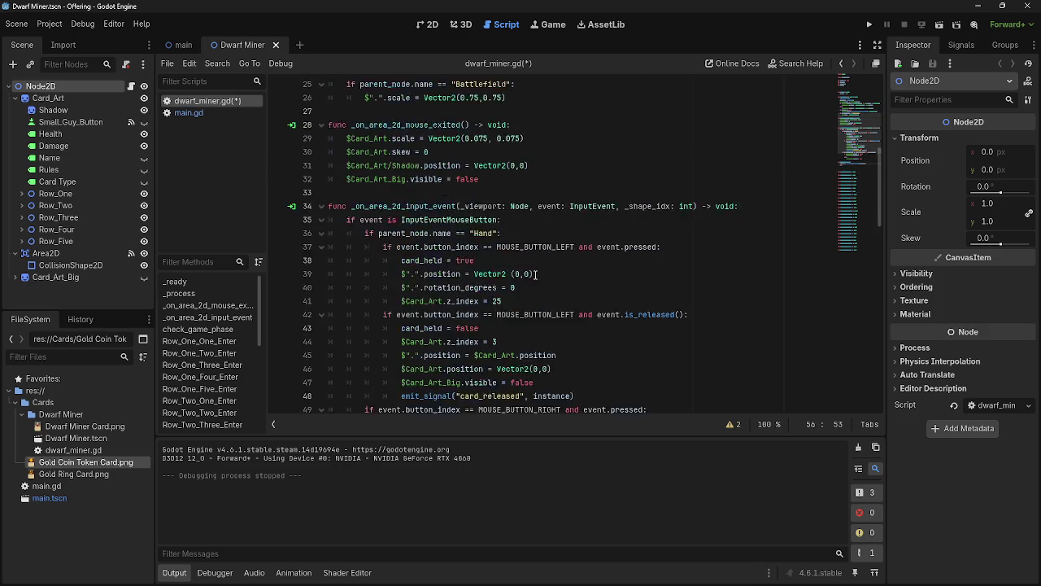
pyautogui.scroll(5, 535, 275)
pyautogui.click(427, 25)
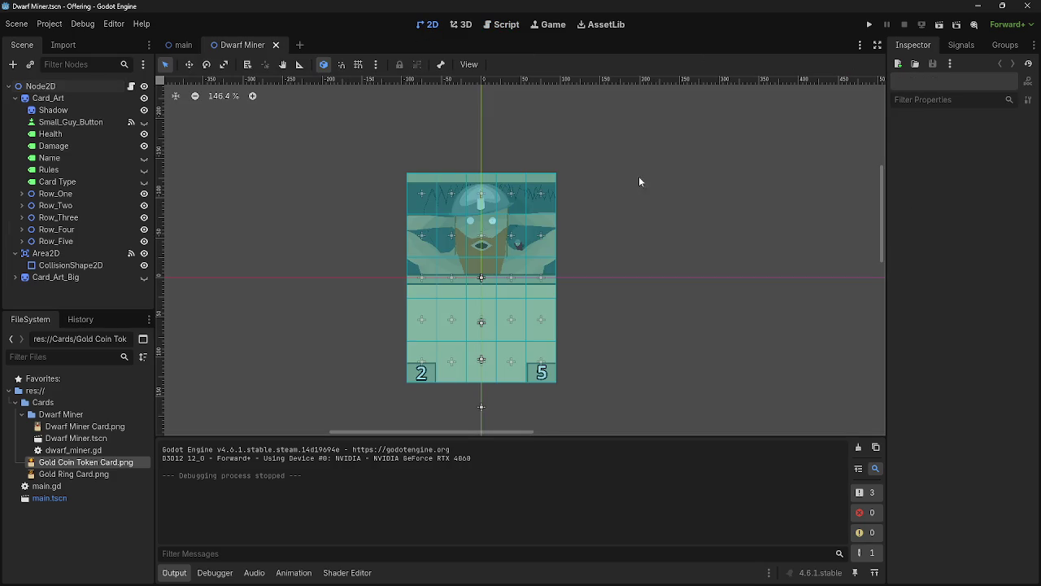
# Run the project, drag a hand card toward the battlefield, then stop the game
pyautogui.click(871, 24)
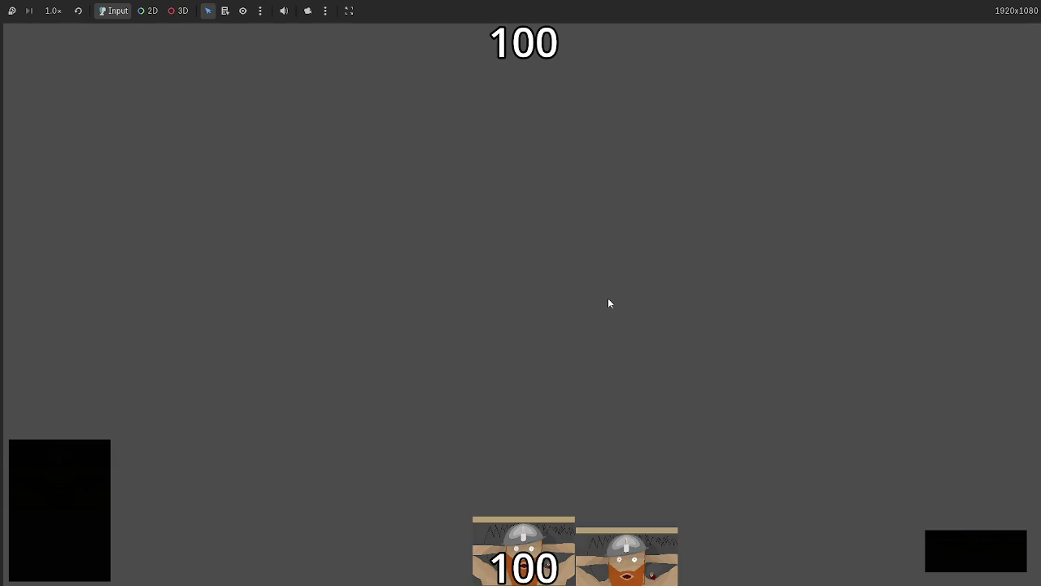
pyautogui.moveTo(525, 541)
pyautogui.mouseDown()
pyautogui.moveTo(557, 368)
pyautogui.moveTo(548, 296)
pyautogui.mouseUp()
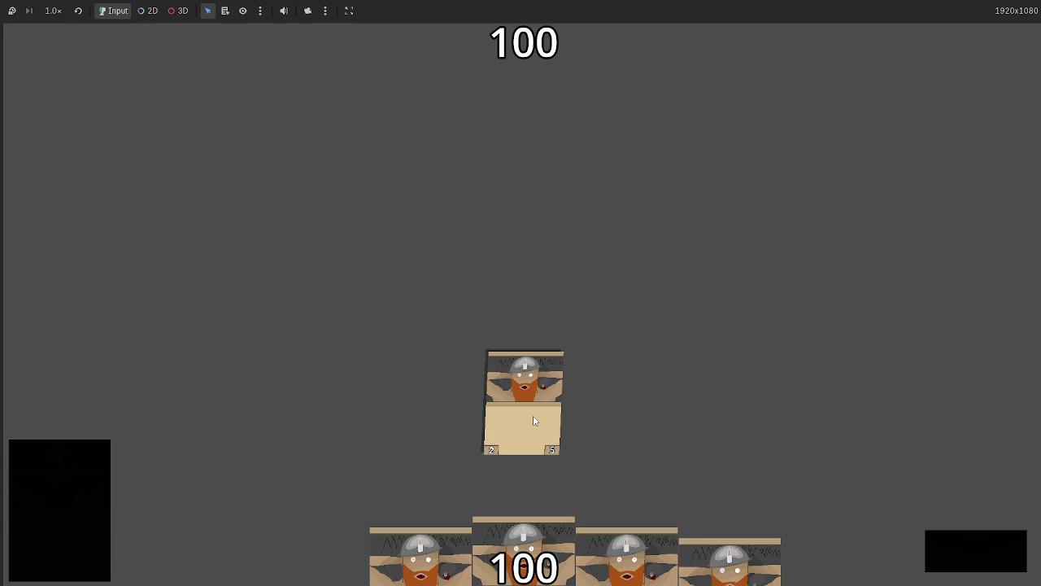
pyautogui.press('F8')
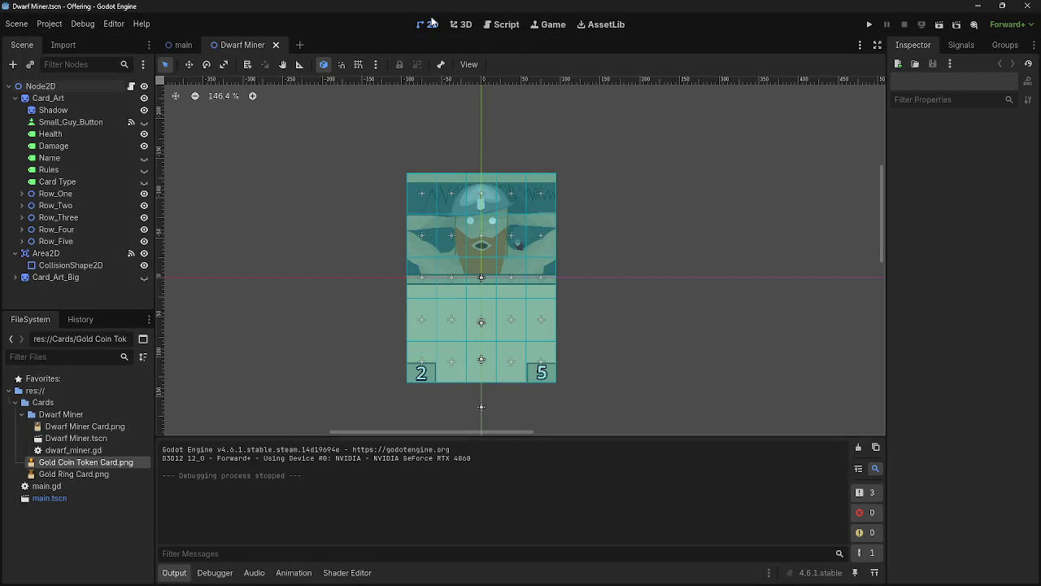
pyautogui.click(489, 24)
pyautogui.scroll(-2, 488, 359)
# Relaunch the game and play two Dwarf Miner cards onto the battlefield, then stop it
pyautogui.press('F5')
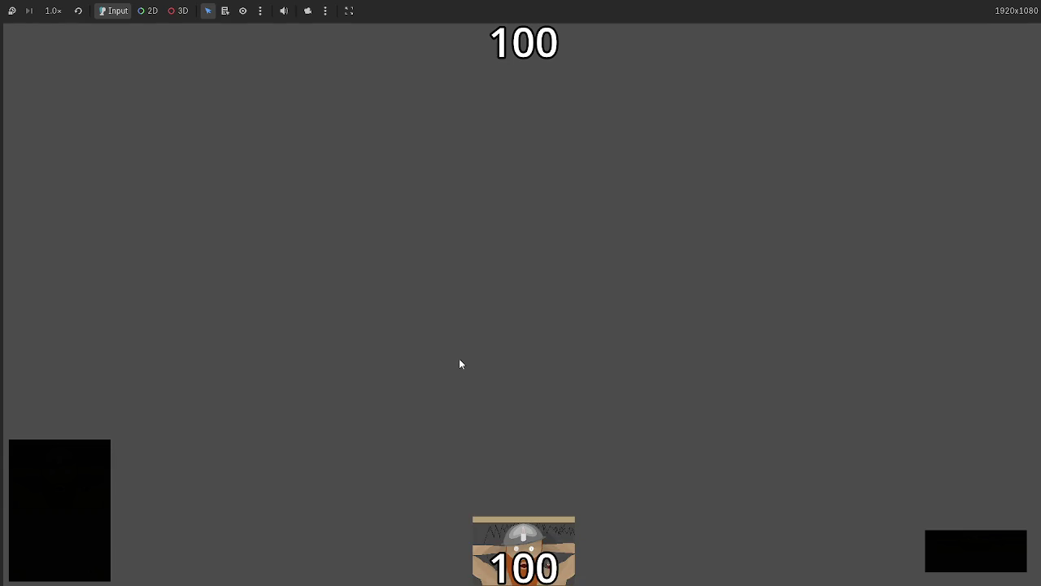
pyautogui.moveTo(537, 524); pyautogui.dragTo(511, 341)
pyautogui.moveTo(629, 430); pyautogui.dragTo(613, 387)
pyautogui.moveTo(615, 403)
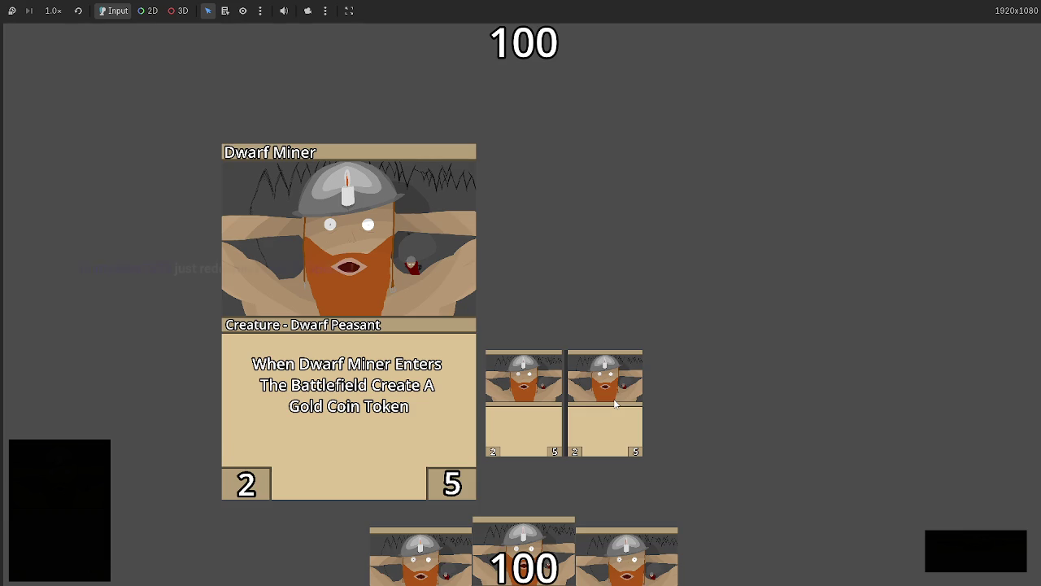
pyautogui.press('F8')
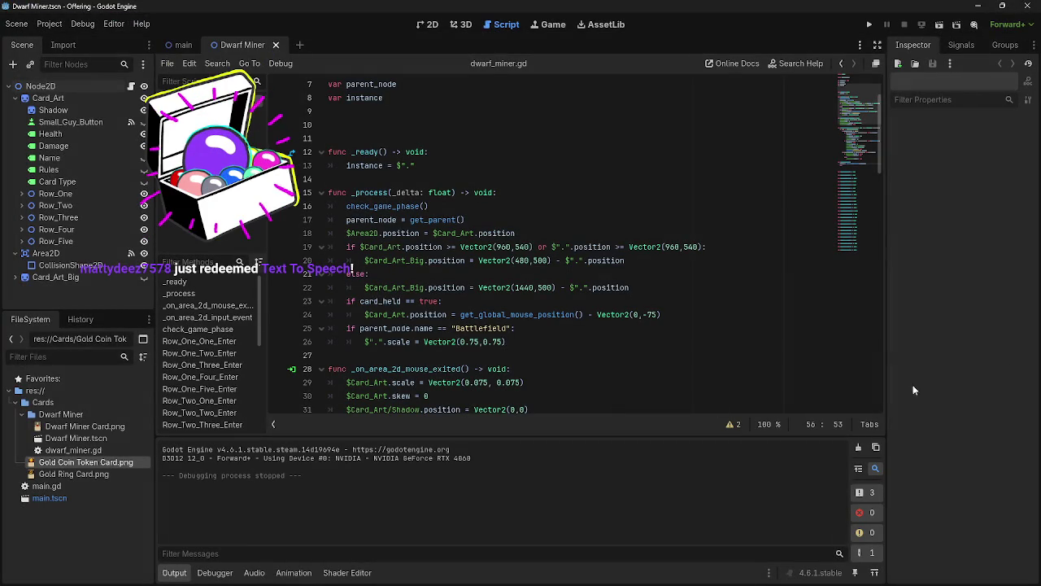
pyautogui.hotkey('alt', 'Tab')
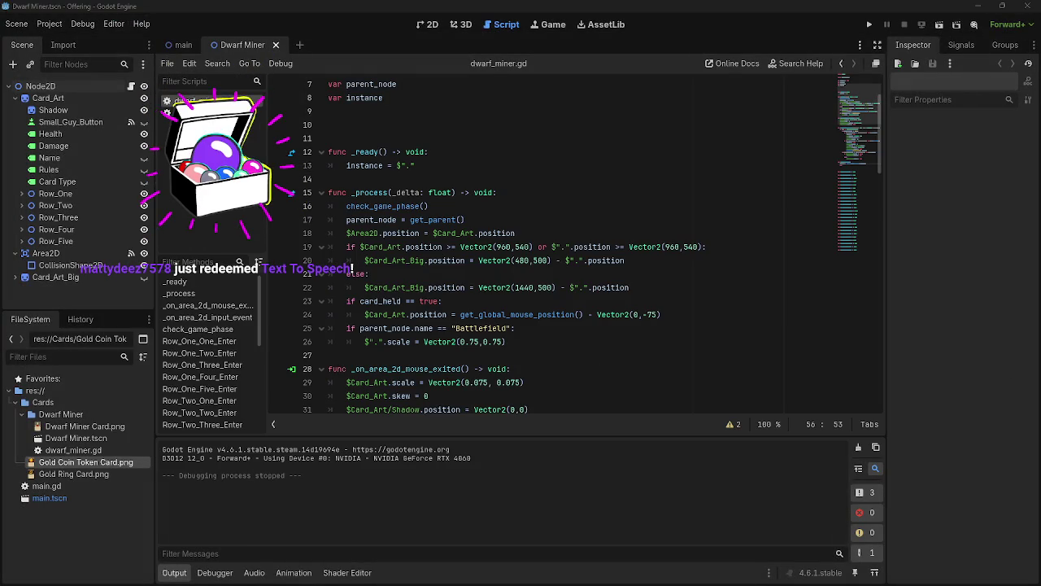
pyautogui.click(576, 380)
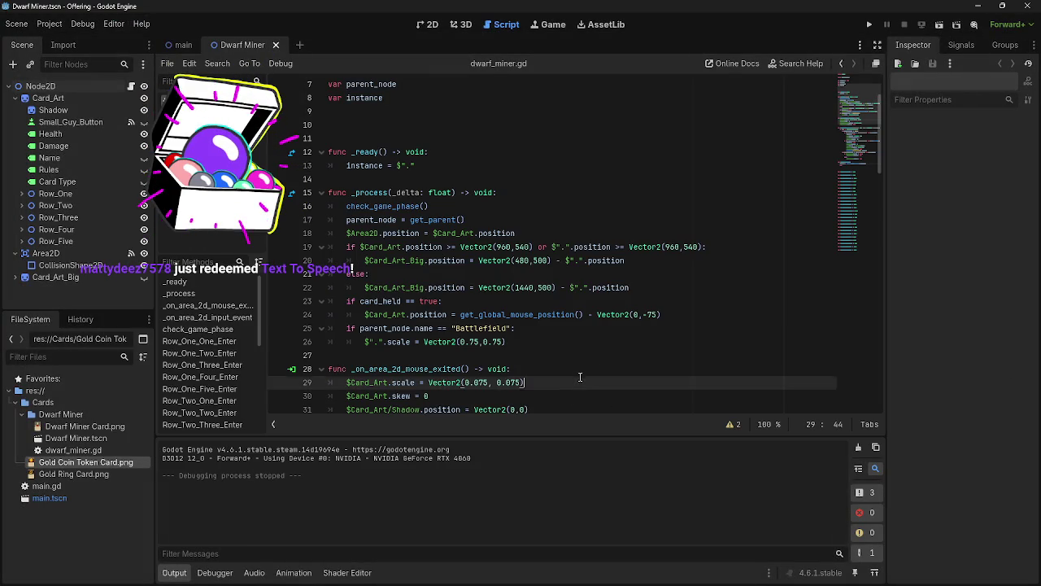
pyautogui.press('Up')
pyautogui.press('Up')
pyautogui.hotkey('alt', 'Tab')
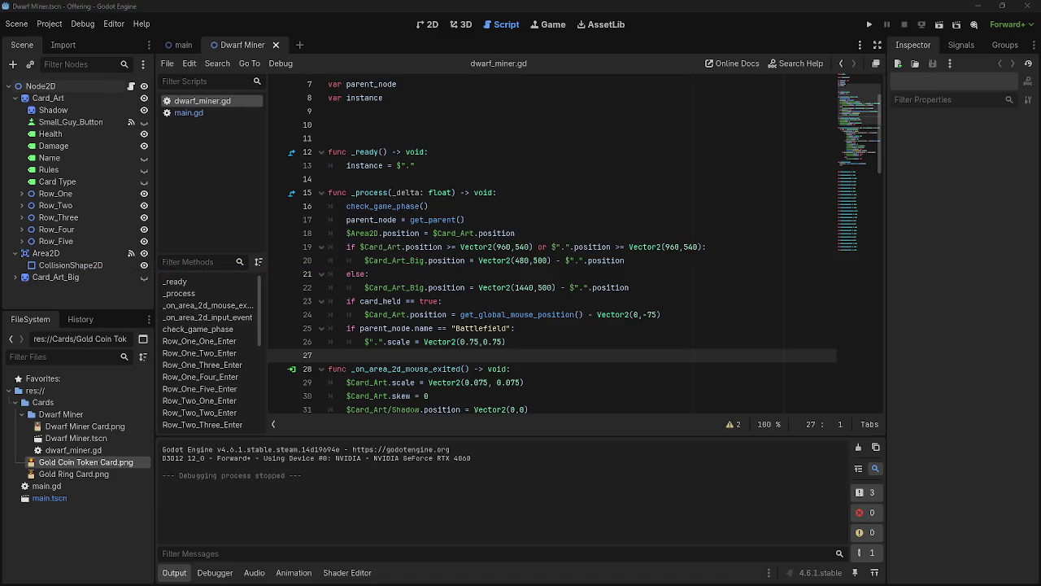
pyautogui.hotkey('alt', 'Tab')
pyautogui.hotkey('alt', 'Tab')
pyautogui.hotkey('alt', 'Tab')
pyautogui.press('Tab')
pyautogui.press('Tab')
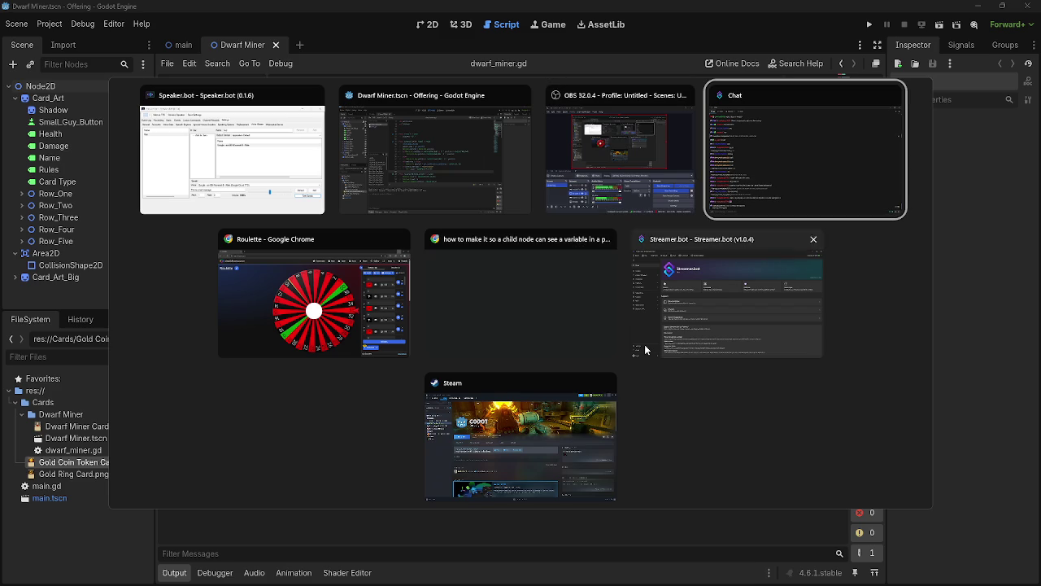
pyautogui.press('Escape')
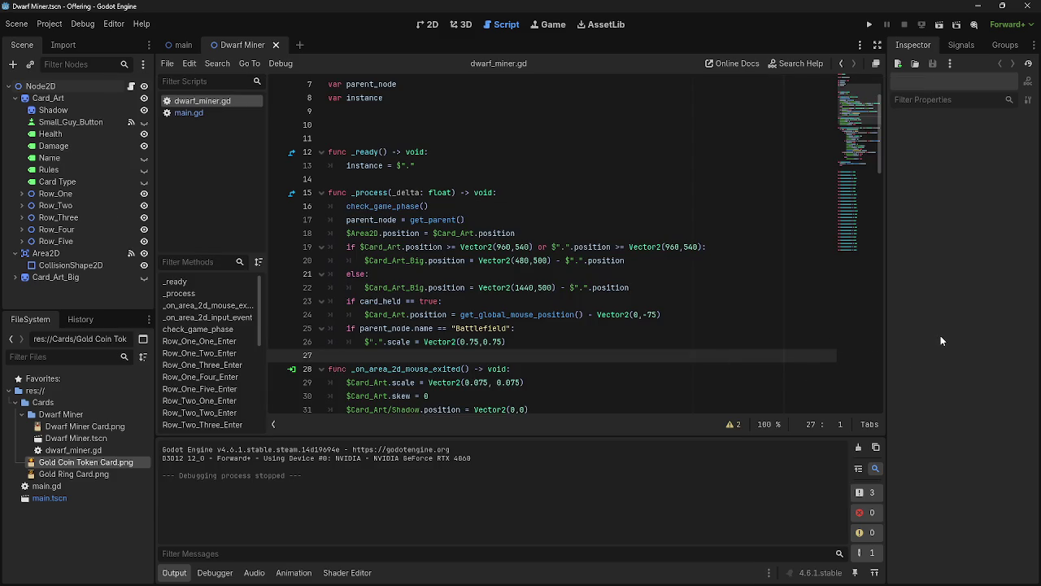
pyautogui.click(533, 346)
pyautogui.moveTo(524, 346); pyautogui.dragTo(349, 327)
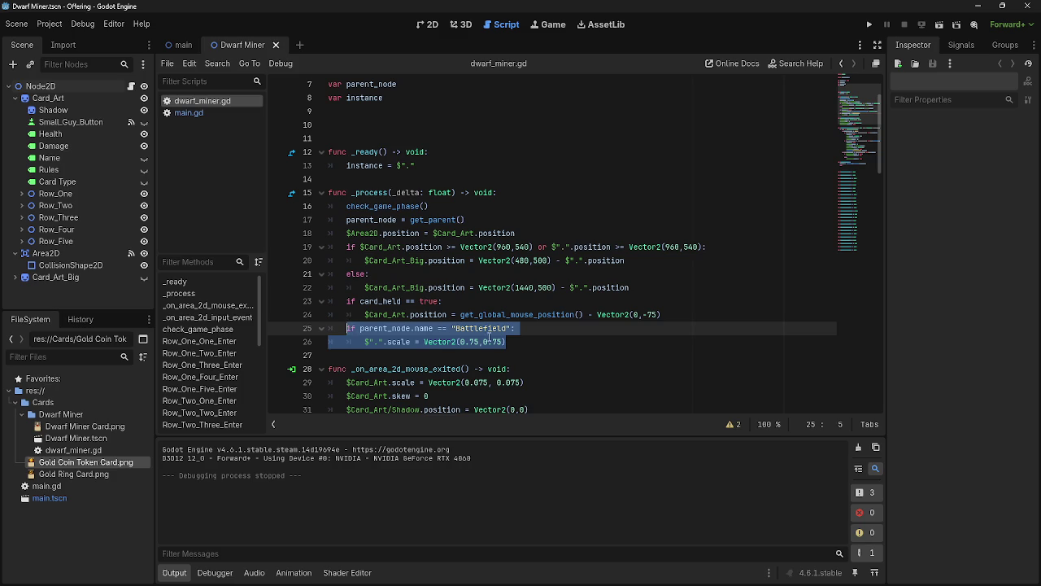
pyautogui.click(505, 341)
pyautogui.moveTo(505, 341)
pyautogui.mouseDown()
pyautogui.moveTo(349, 301)
pyautogui.moveTo(351, 274)
pyautogui.mouseUp()
pyautogui.click(410, 274)
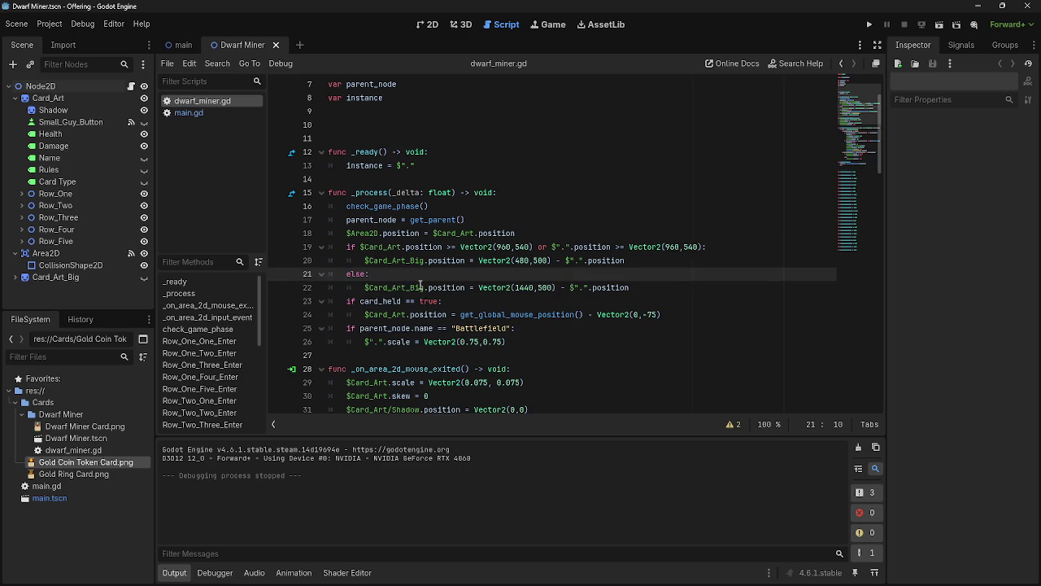
pyautogui.scroll(2, 421, 286)
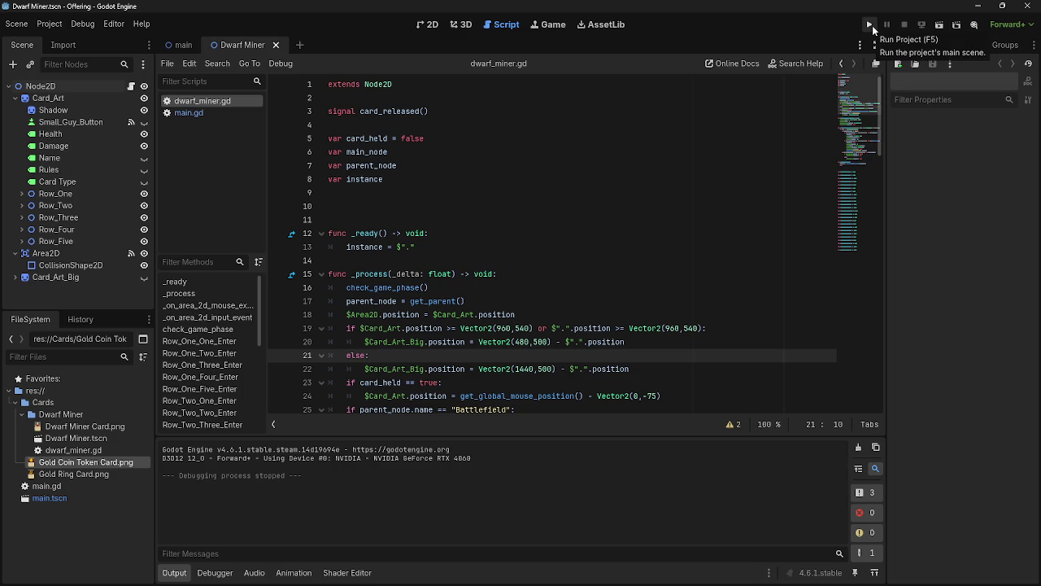
pyautogui.click(873, 25)
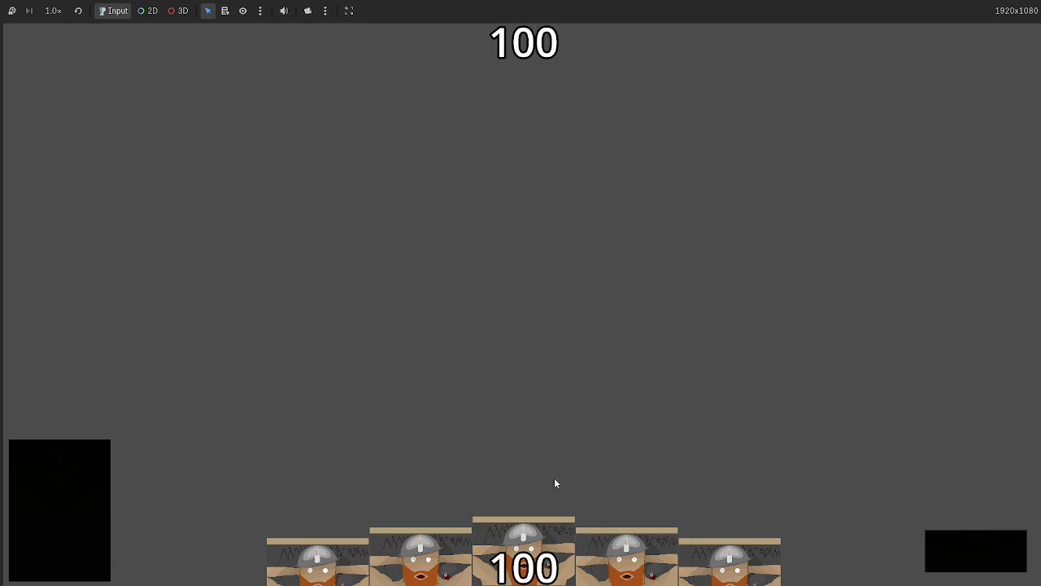
pyautogui.press('F8')
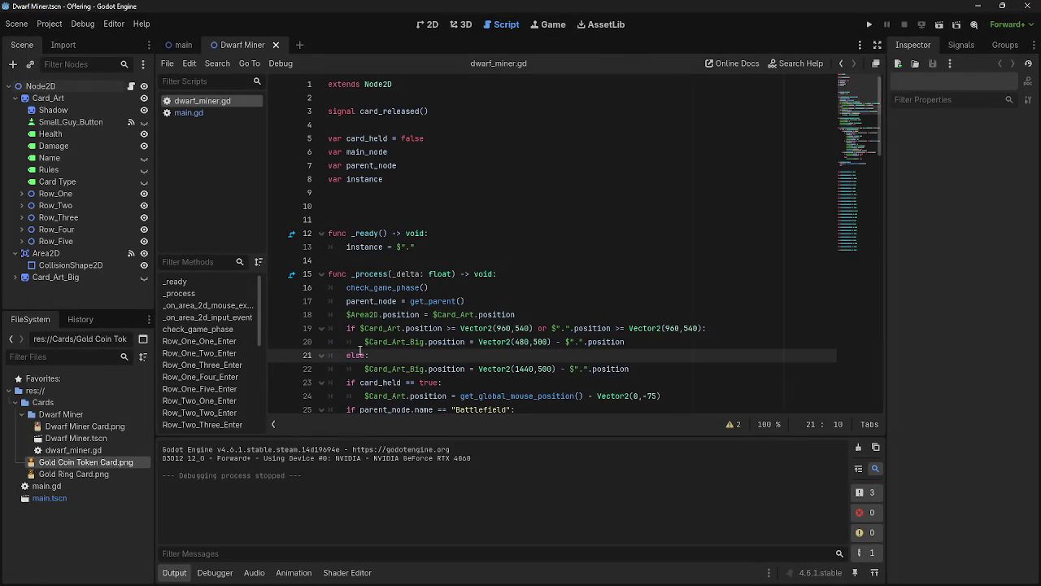
# Switch the script editor to main.gd, showing the game_phase = 0 declaration
pyautogui.click(204, 112)
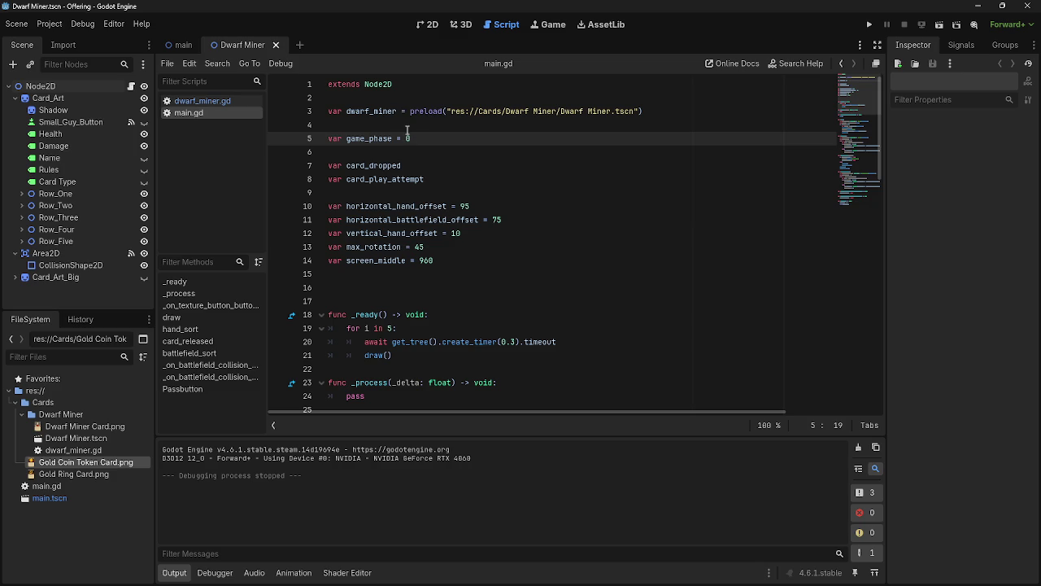
# Check the game_phase = 0 declaration on line 5 of main.gd
pyautogui.moveTo(413, 138)
pyautogui.mouseDown()
pyautogui.moveTo(340, 138)
pyautogui.moveTo(411, 138)
pyautogui.mouseUp()
pyautogui.scroll(-15, 456, 195)
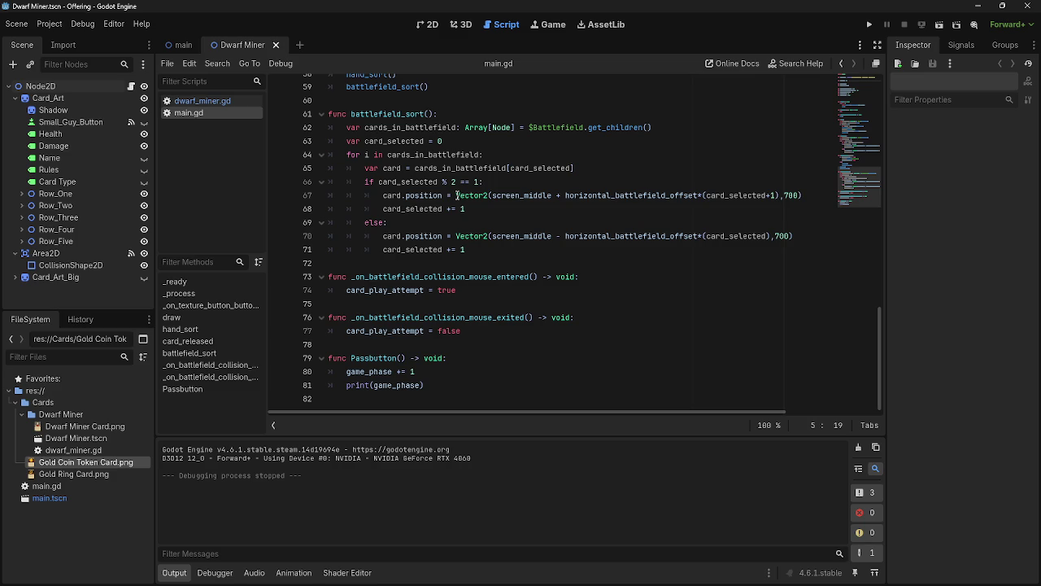
pyautogui.click(427, 25)
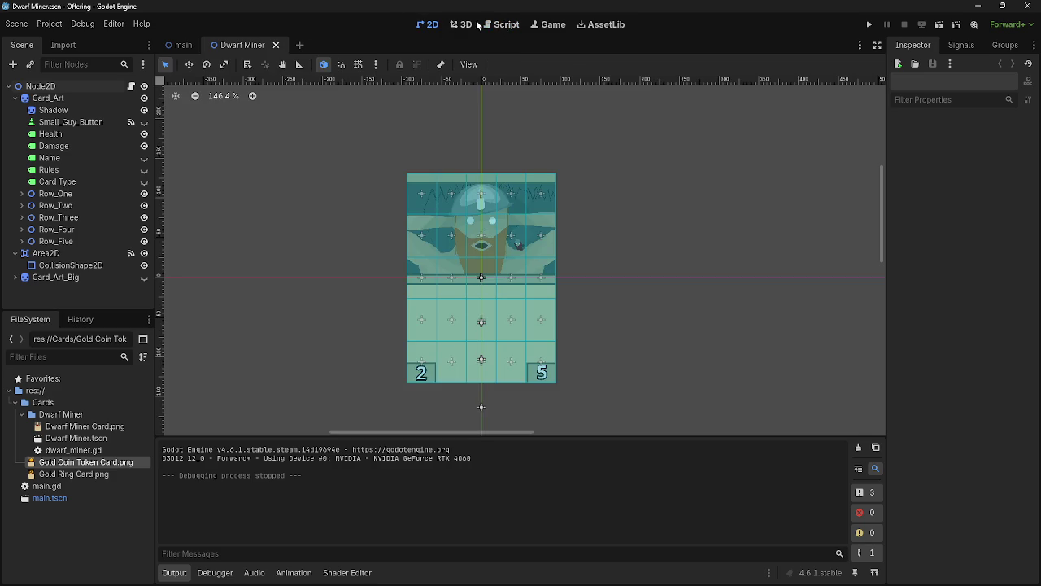
pyautogui.click(488, 24)
# Switch the editor to main.tscn and start adding a child node under Deck2
pyautogui.moveTo(49, 277)
pyautogui.mouseDown()
pyautogui.moveTo(195, 124)
pyautogui.moveTo(183, 51)
pyautogui.moveTo(236, 40)
pyautogui.mouseUp()
pyautogui.scroll(-1, 505, 262)
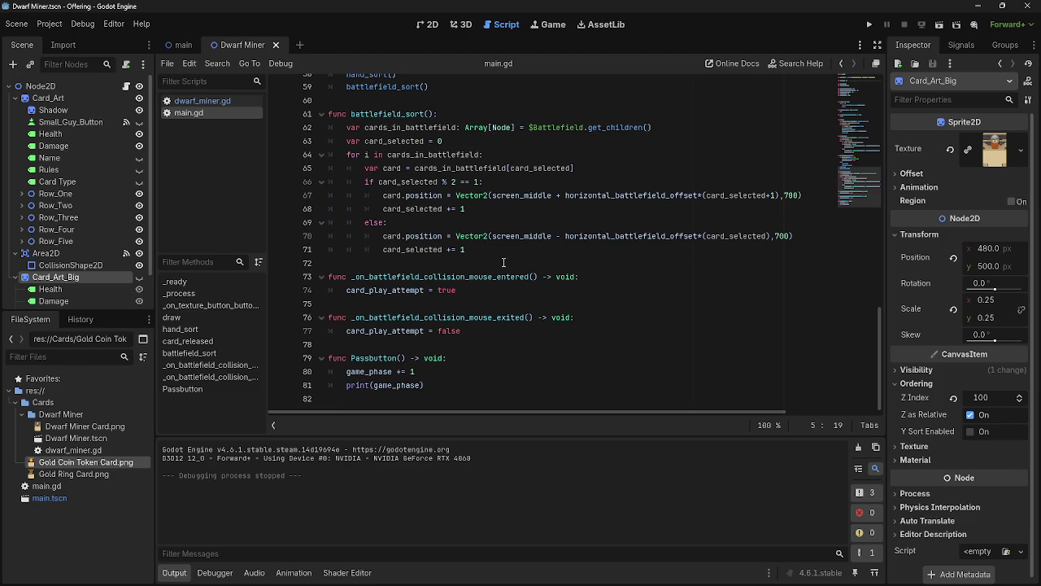
pyautogui.scroll(-2, 49, 280)
pyautogui.moveTo(16, 243)
pyautogui.mouseDown()
pyautogui.moveTo(63, 33)
pyautogui.moveTo(175, 45)
pyautogui.moveTo(48, 218)
pyautogui.moveTo(26, 228)
pyautogui.mouseUp()
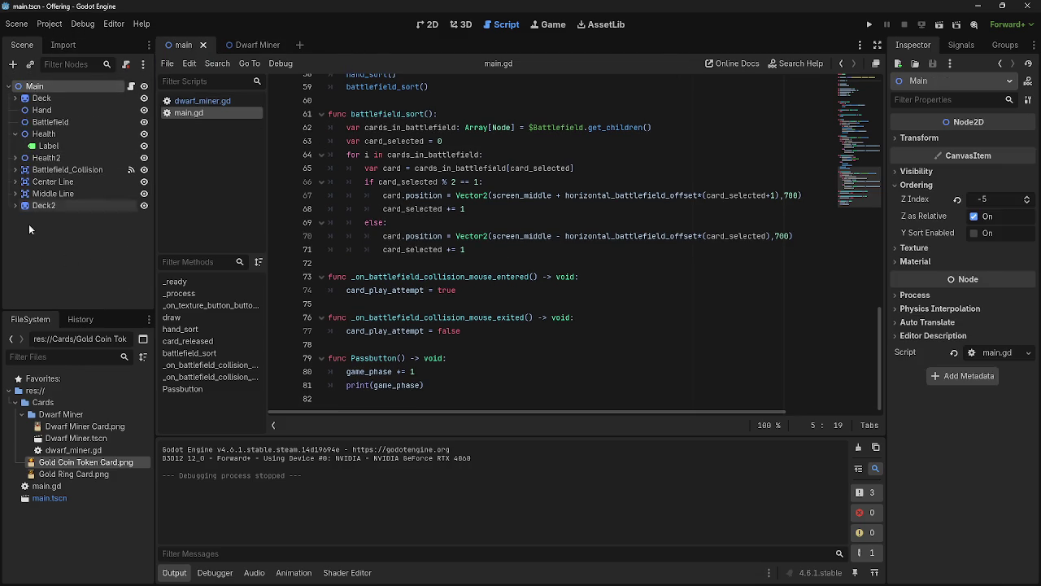
pyautogui.hotkey('ctrl', 'a')
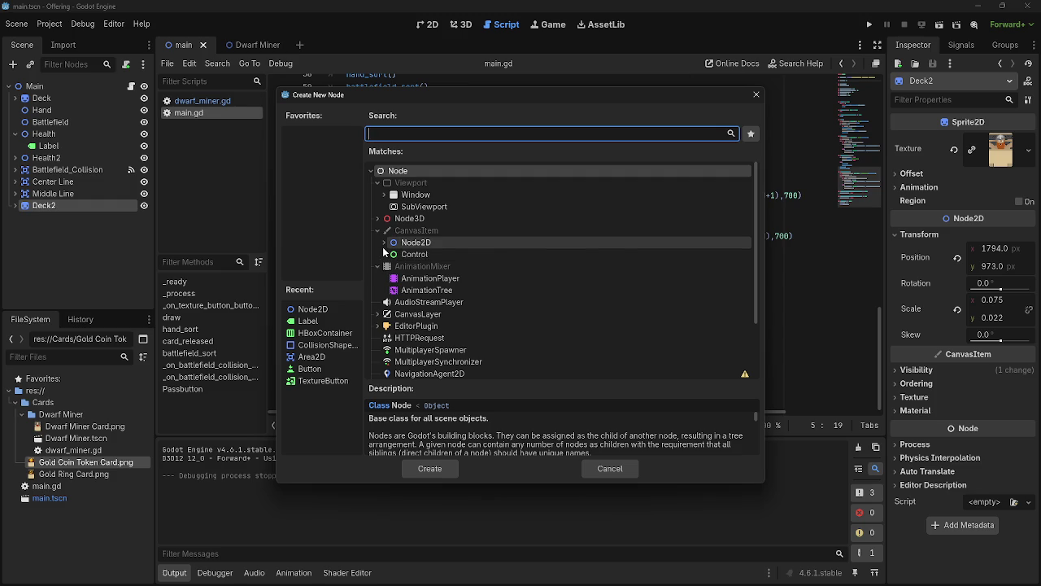
# Create a Label node under Deck2 and size it into a small box above the black box
pyautogui.write('label')
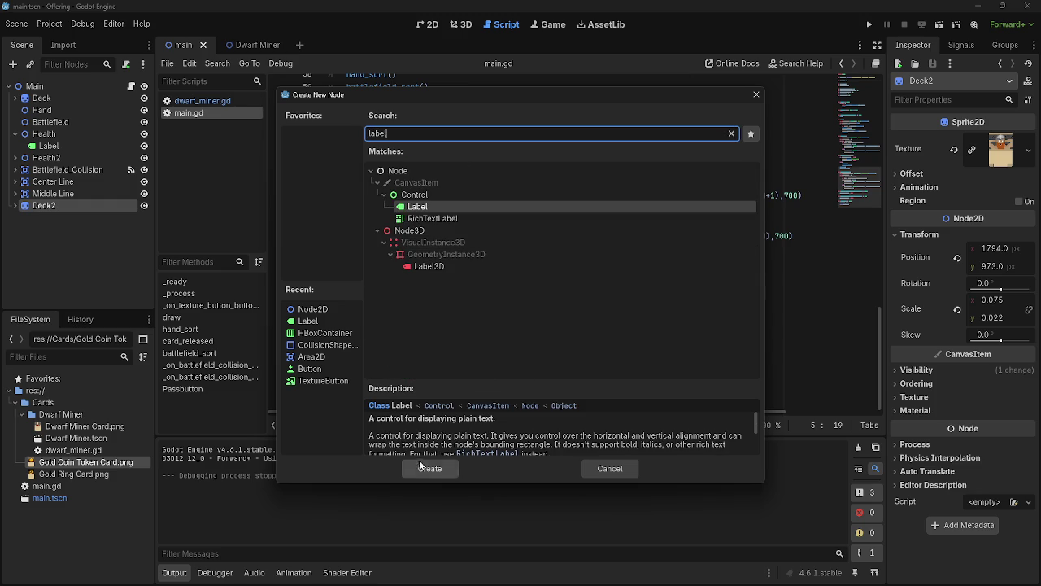
pyautogui.click(419, 458)
pyautogui.click(444, 25)
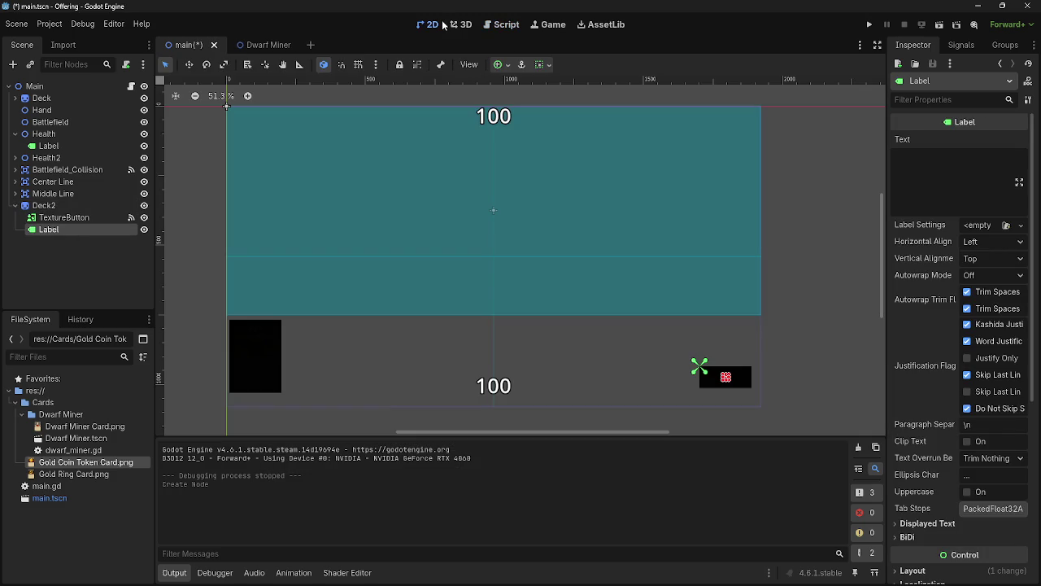
pyautogui.scroll(8, 740, 366)
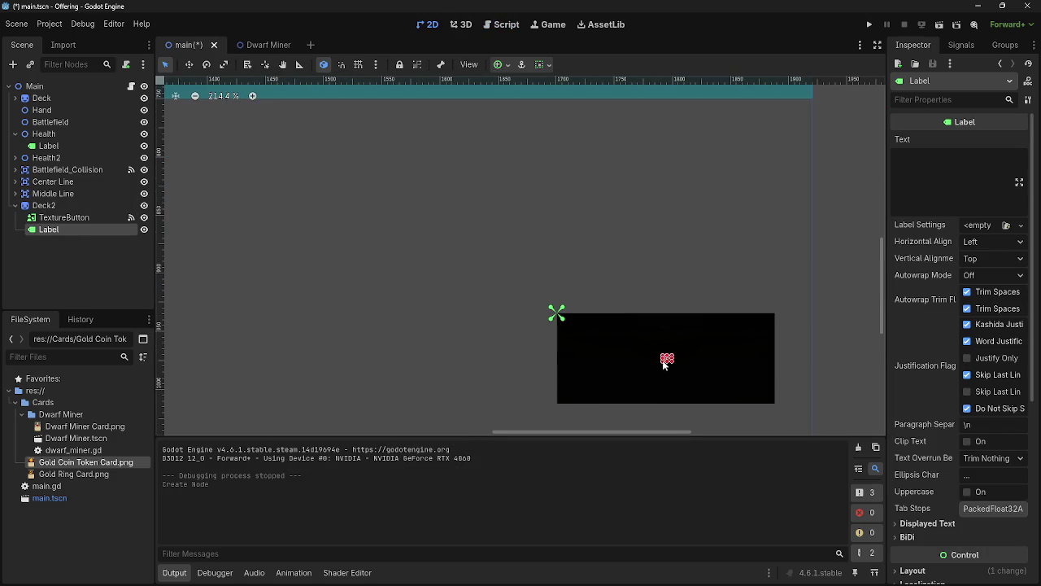
pyautogui.moveTo(665, 355); pyautogui.dragTo(586, 285)
pyautogui.moveTo(635, 333)
pyautogui.mouseDown()
pyautogui.moveTo(656, 274)
pyautogui.moveTo(678, 274)
pyautogui.mouseUp()
# Set the label's text to 1 and move its box up and to the left
pyautogui.click(956, 163)
pyautogui.write('1')
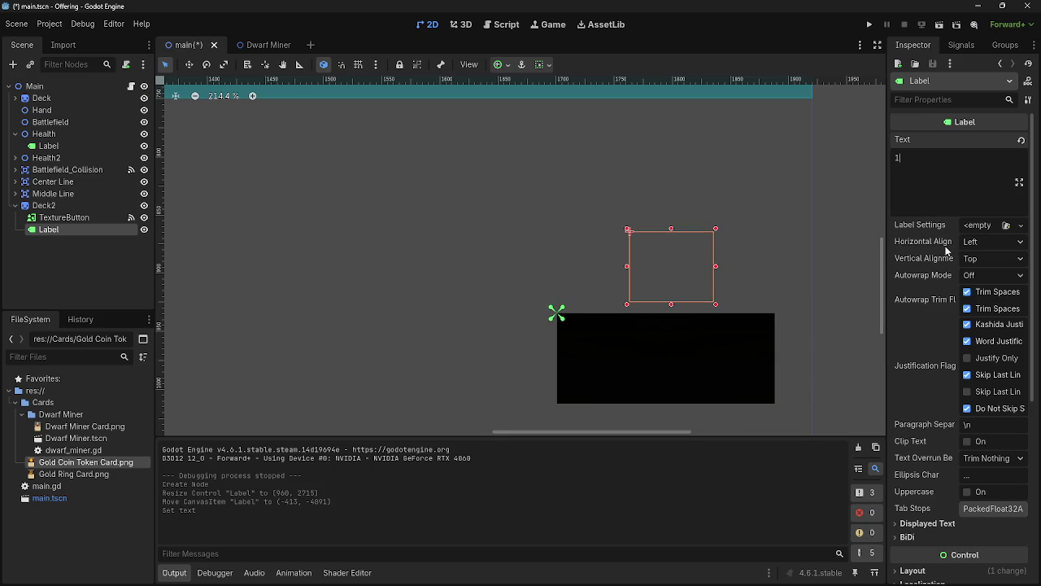
pyautogui.press('Return')
pyautogui.scroll(6, 692, 256)
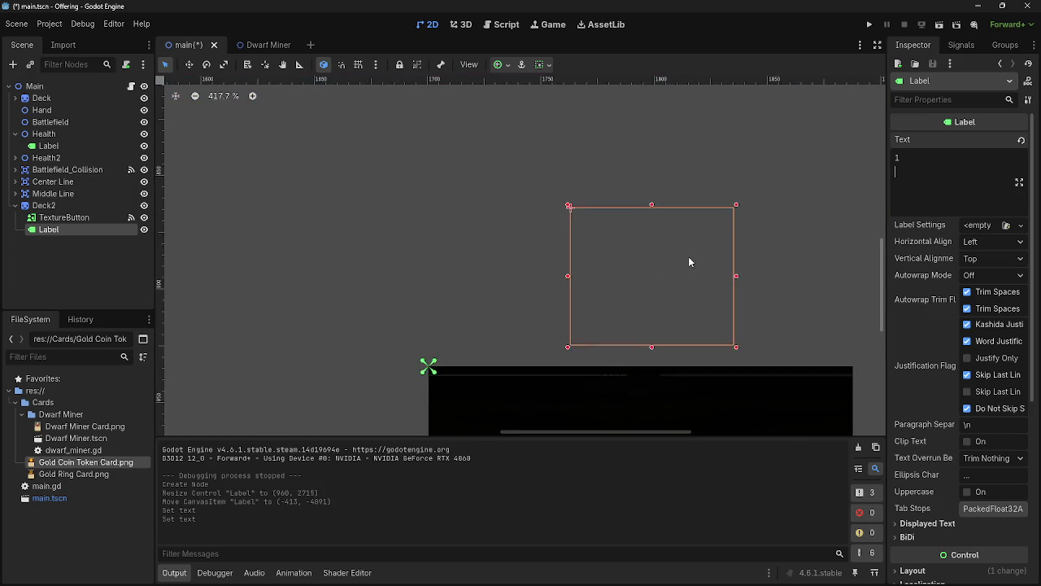
pyautogui.scroll(5, 689, 259)
pyautogui.scroll(-15, 691, 255)
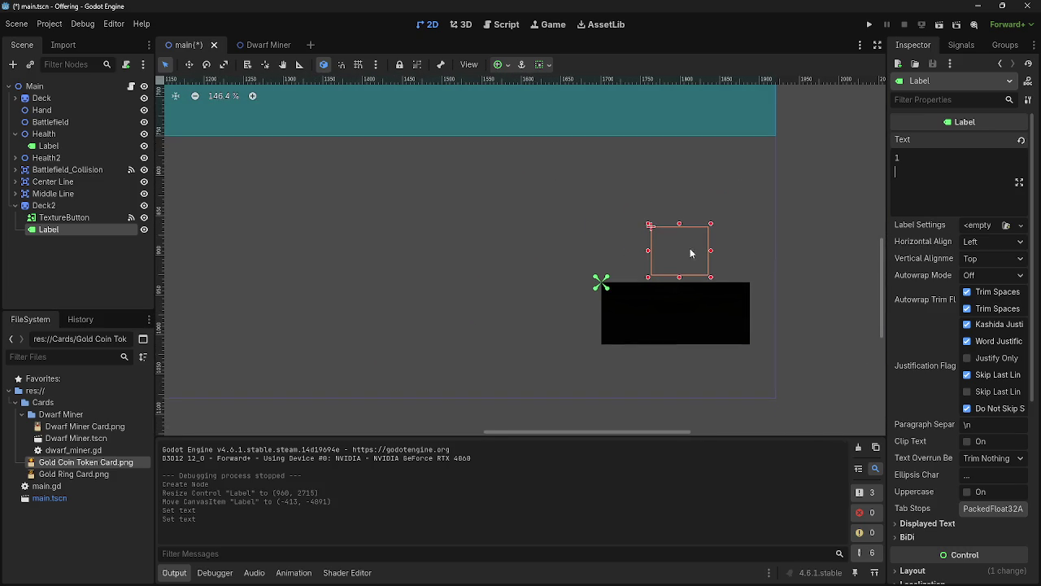
pyautogui.moveTo(678, 268)
pyautogui.mouseDown()
pyautogui.moveTo(611, 236)
pyautogui.moveTo(646, 234)
pyautogui.mouseUp()
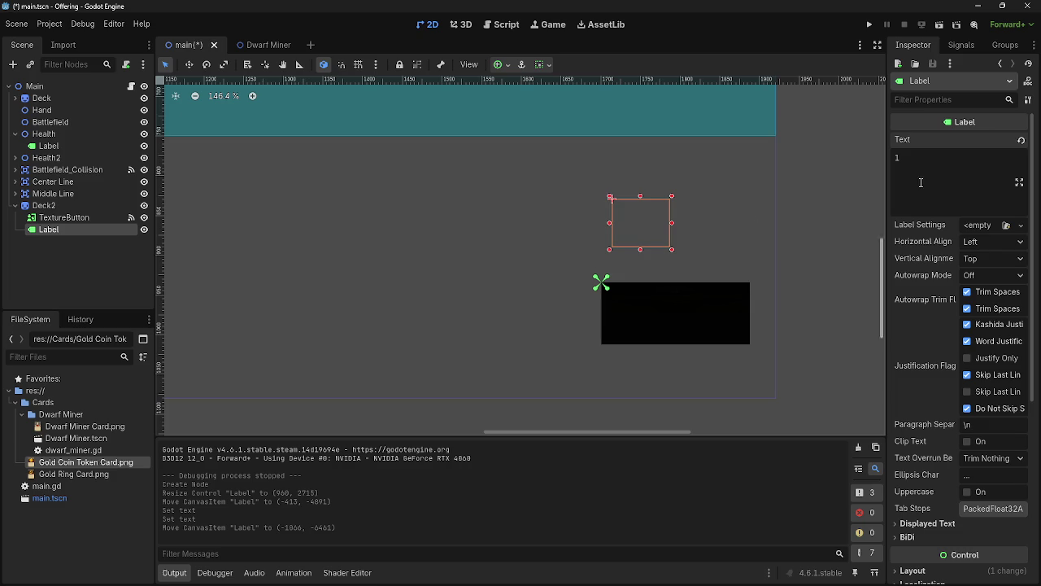
# Edit the label text again and expand its Layout and Transform settings
pyautogui.click(971, 162)
pyautogui.write('aeEGGGGGGG')
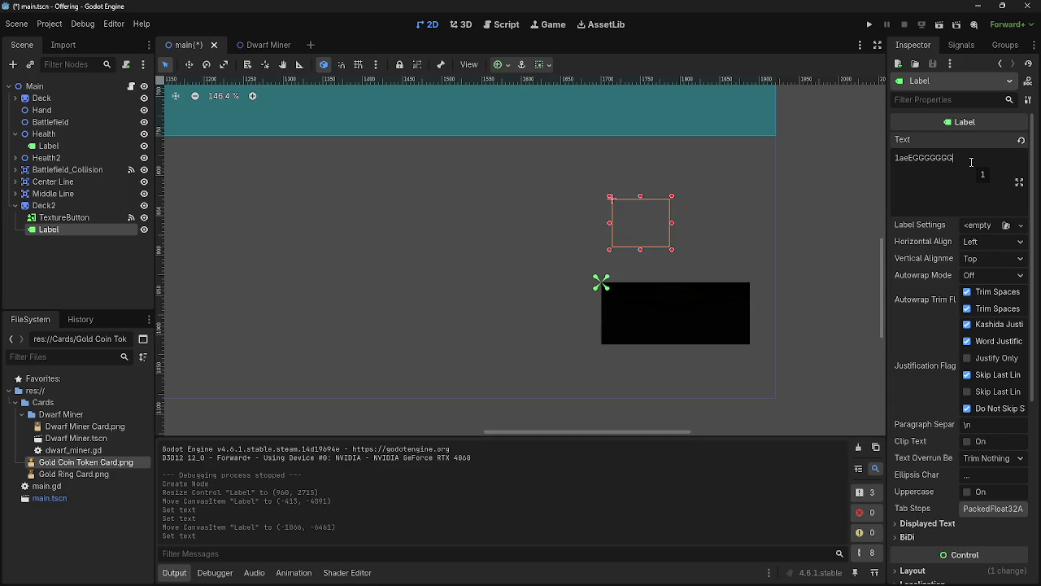
pyautogui.scroll(-5, 972, 268)
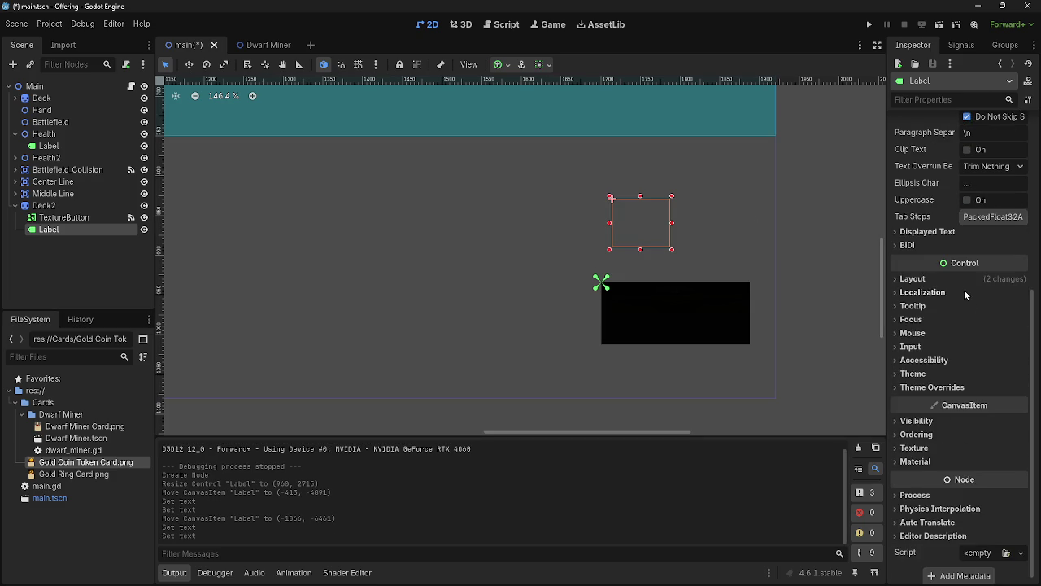
pyautogui.click(960, 280)
pyautogui.click(986, 435)
pyautogui.scroll(-2, 985, 407)
pyautogui.scroll(-2, 984, 395)
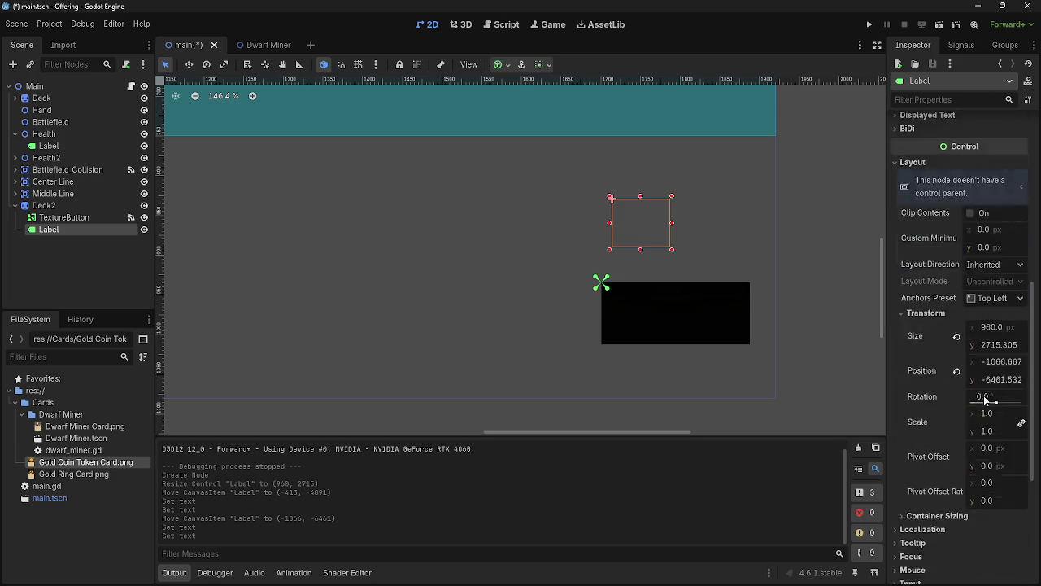
pyautogui.scroll(-8, 668, 305)
pyautogui.scroll(2, 669, 304)
pyautogui.scroll(5, 258, 119)
pyautogui.scroll(-4, 727, 199)
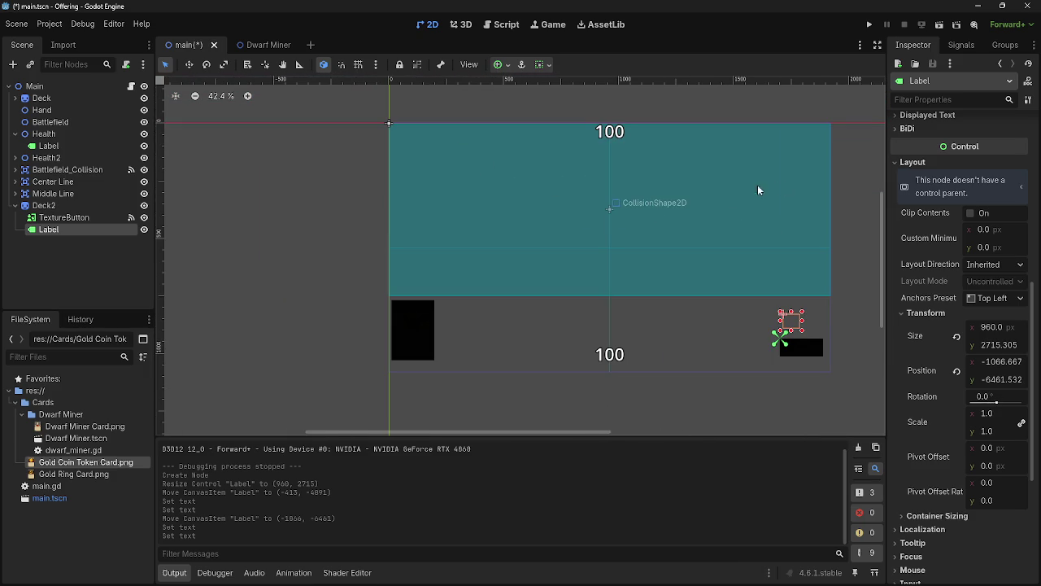
# Move the Label node out of Deck2 to sit directly under Main
pyautogui.moveTo(78, 231); pyautogui.dragTo(65, 213)
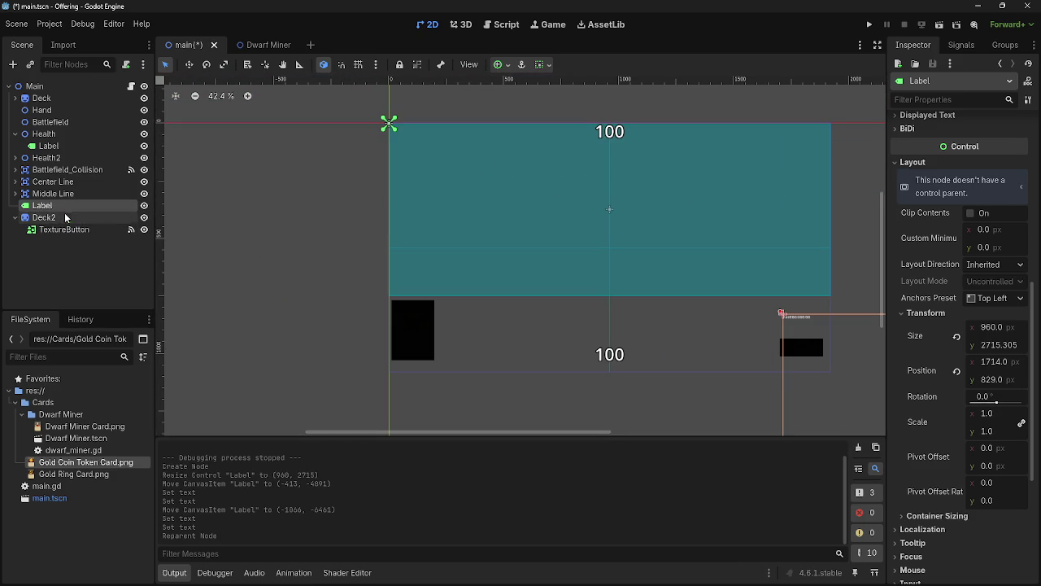
pyautogui.scroll(8, 423, 110)
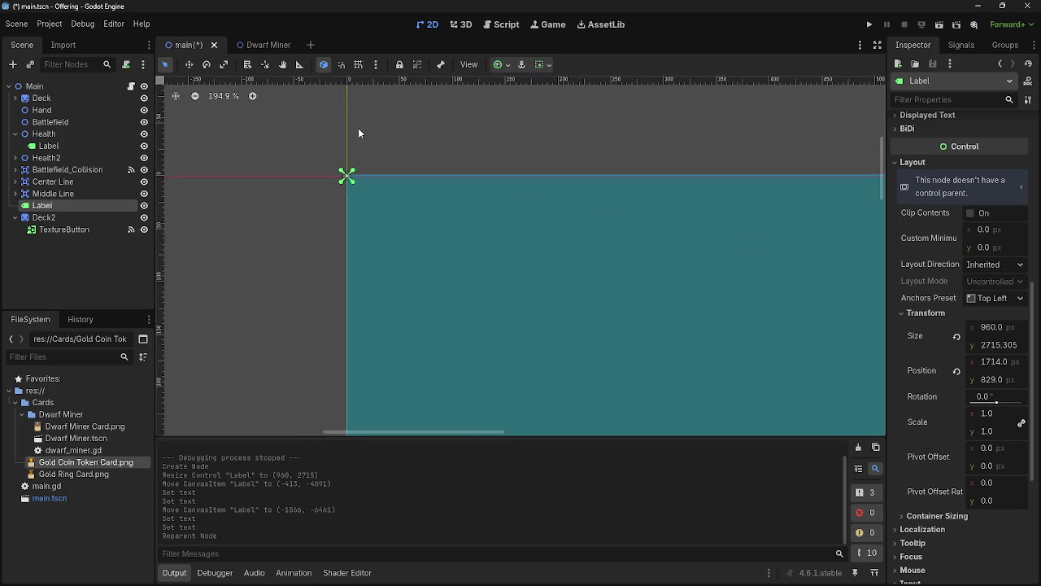
pyautogui.scroll(-10, 374, 173)
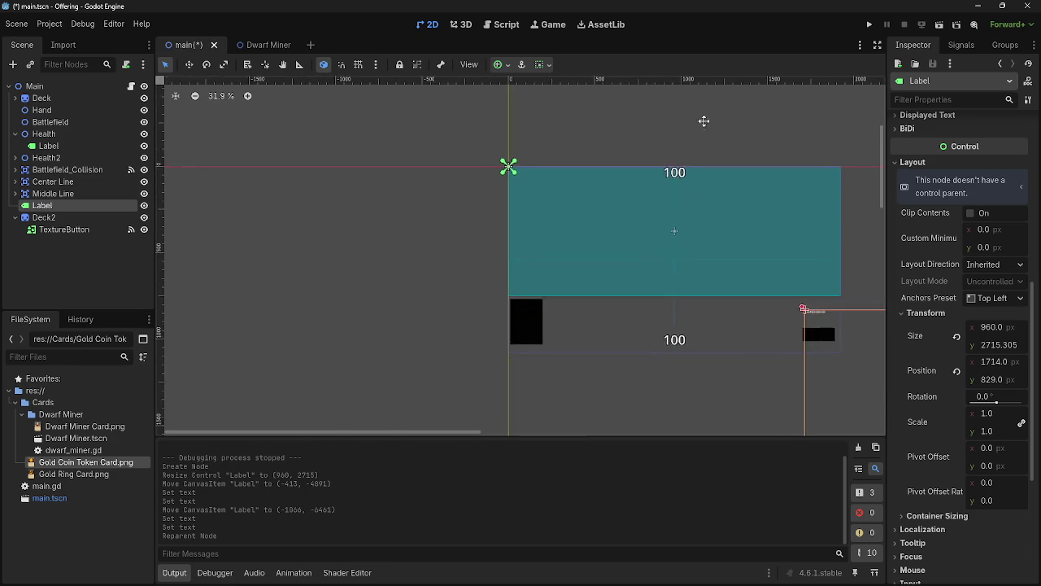
pyautogui.scroll(8, 688, 320)
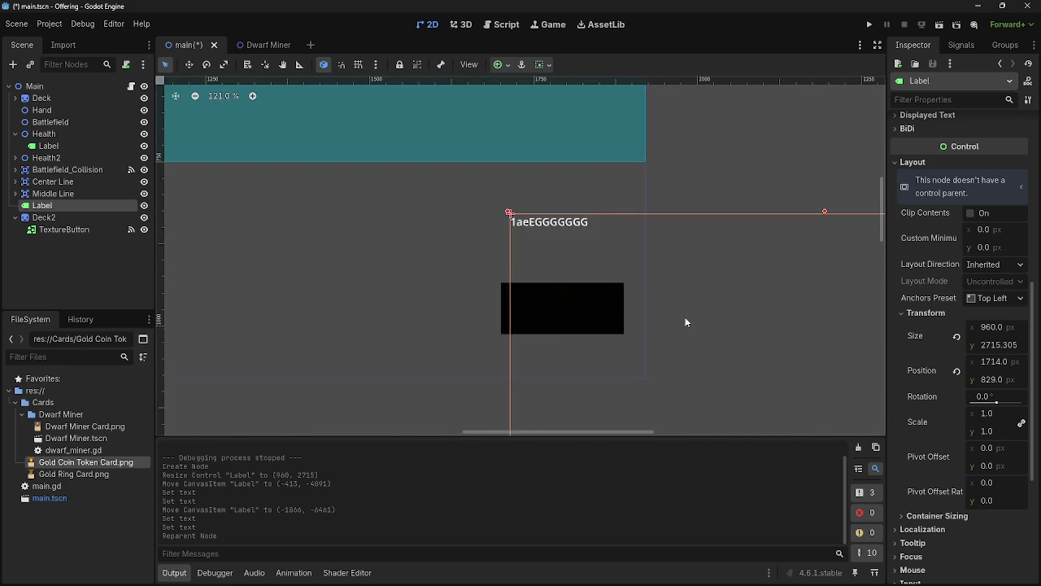
pyautogui.scroll(-12, 687, 323)
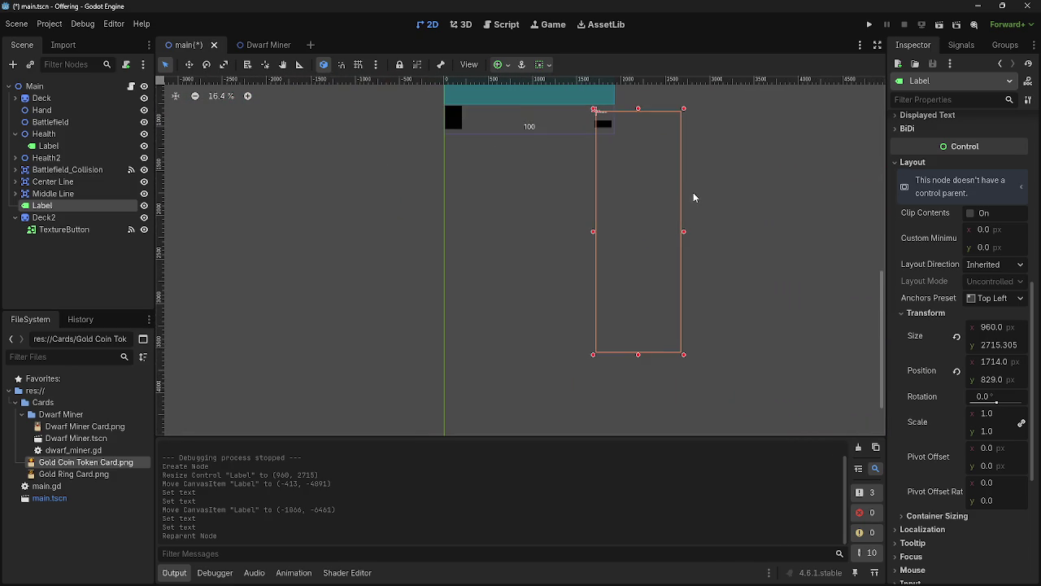
pyautogui.scroll(12, 700, 360)
pyautogui.scroll(-5, 927, 431)
pyautogui.click(918, 421)
pyautogui.click(919, 422)
pyautogui.scroll(5, 919, 423)
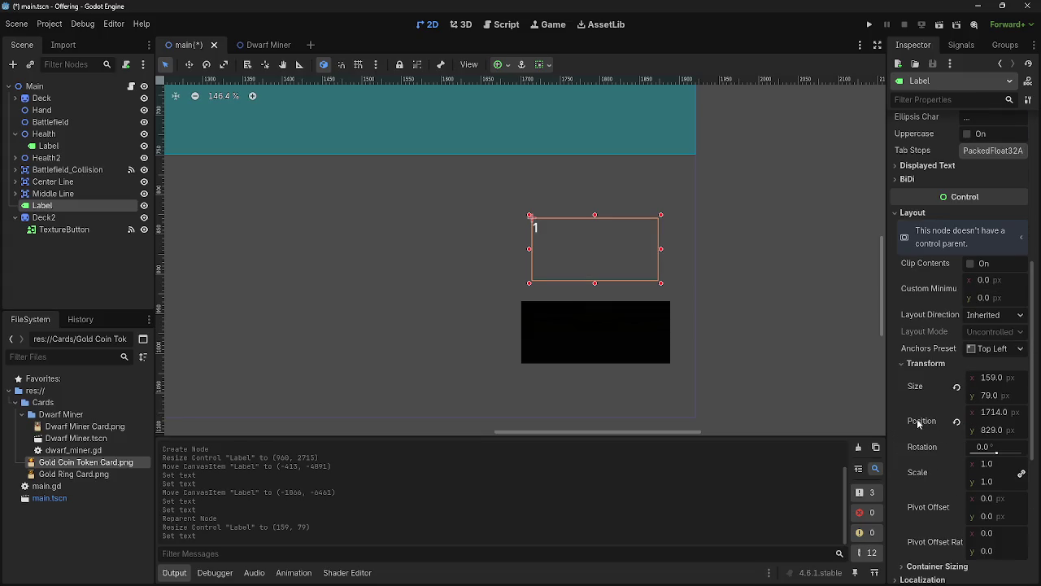
pyautogui.click(946, 213)
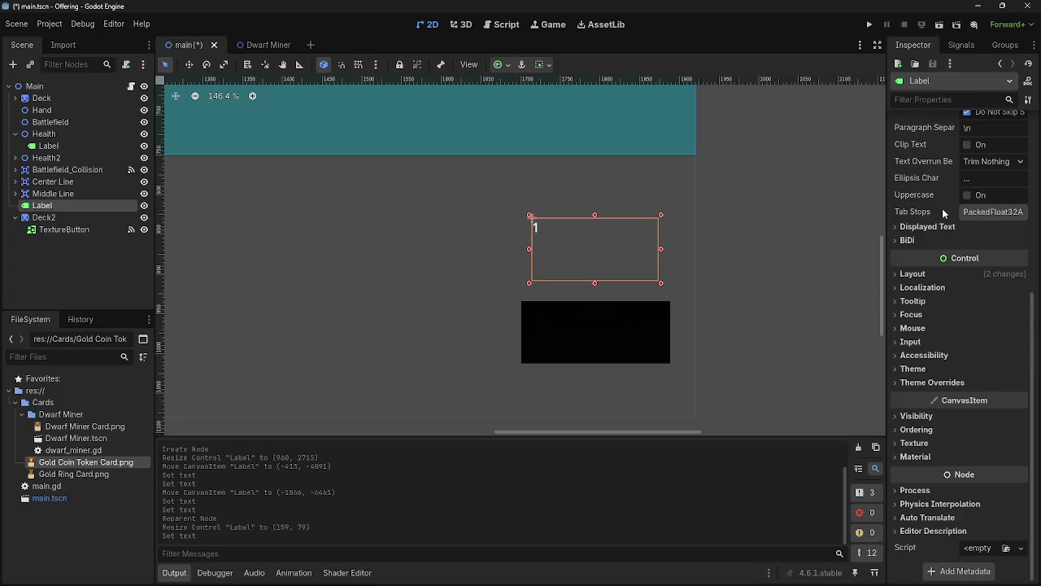
# Enable a Theme Overrides font size for the label and raise it to 135 px
pyautogui.click(934, 383)
pyautogui.click(929, 421)
pyautogui.click(917, 421)
pyautogui.click(925, 435)
pyautogui.click(1021, 451)
pyautogui.scroll(11, 1021, 451)
pyautogui.scroll(10, 1021, 451)
pyautogui.moveTo(1021, 450); pyautogui.dragTo(1021, 398)
# Undo accidental moves of the deck button and collision shape, then stretch the label taller
pyautogui.moveTo(599, 342)
pyautogui.mouseDown()
pyautogui.moveTo(604, 303)
pyautogui.moveTo(602, 314)
pyautogui.moveTo(571, 318)
pyautogui.moveTo(591, 195)
pyautogui.mouseUp()
pyautogui.hotkey('ctrl', 'z')
pyautogui.moveTo(675, 137); pyautogui.dragTo(654, 137)
pyautogui.hotkey('ctrl', 'z')
pyautogui.click(640, 170)
pyautogui.scroll(-9, 666, 244)
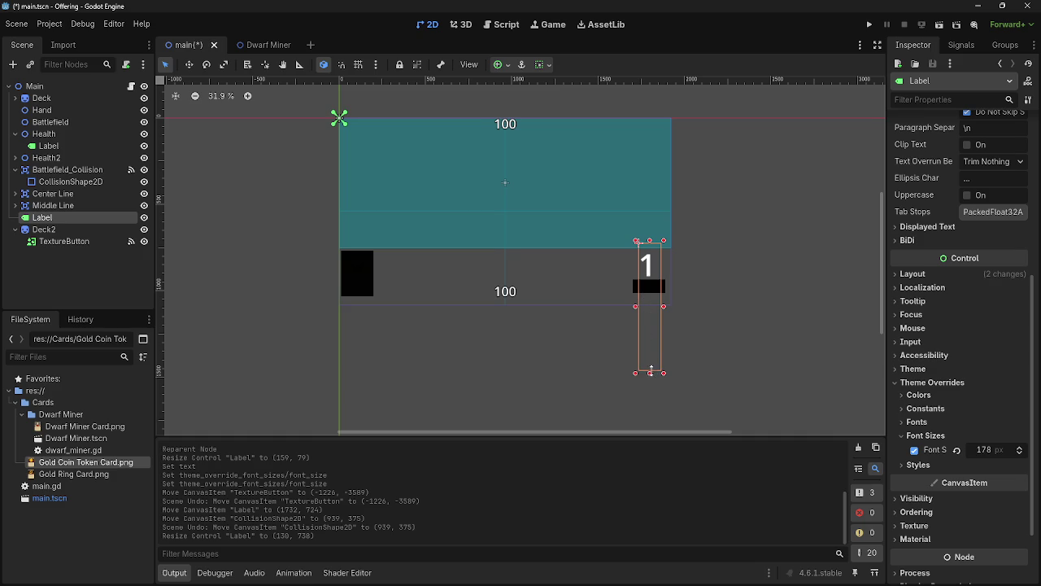
pyautogui.moveTo(650, 309)
pyautogui.mouseDown()
pyautogui.moveTo(652, 428)
pyautogui.moveTo(658, 305)
pyautogui.moveTo(556, 364)
pyautogui.moveTo(593, 357)
pyautogui.mouseUp()
pyautogui.scroll(5, 966, 215)
# Shrink, nudge and narrow the label box to fit the 1 just above the black box
pyautogui.click(956, 196)
pyautogui.press('Return')
pyautogui.press('BackSpace')
pyautogui.press('BackSpace')
pyautogui.press('BackSpace')
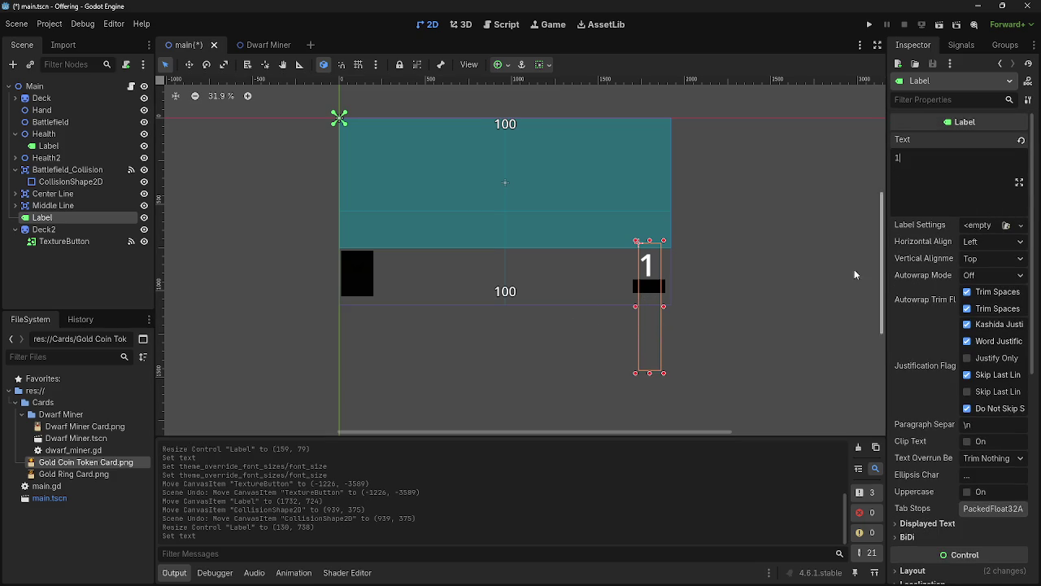
pyautogui.moveTo(650, 372); pyautogui.dragTo(656, 269)
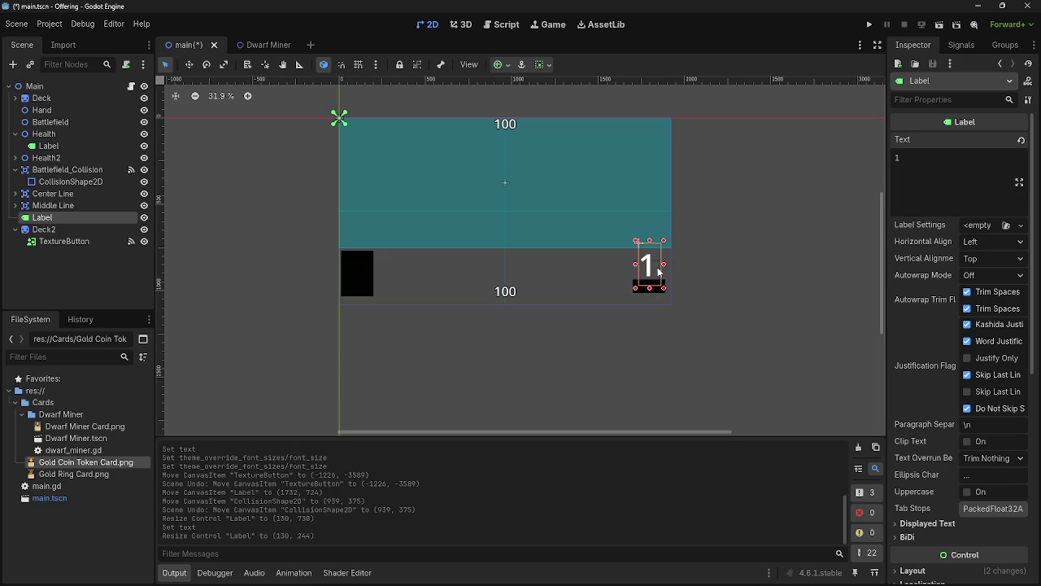
pyautogui.scroll(5, 656, 268)
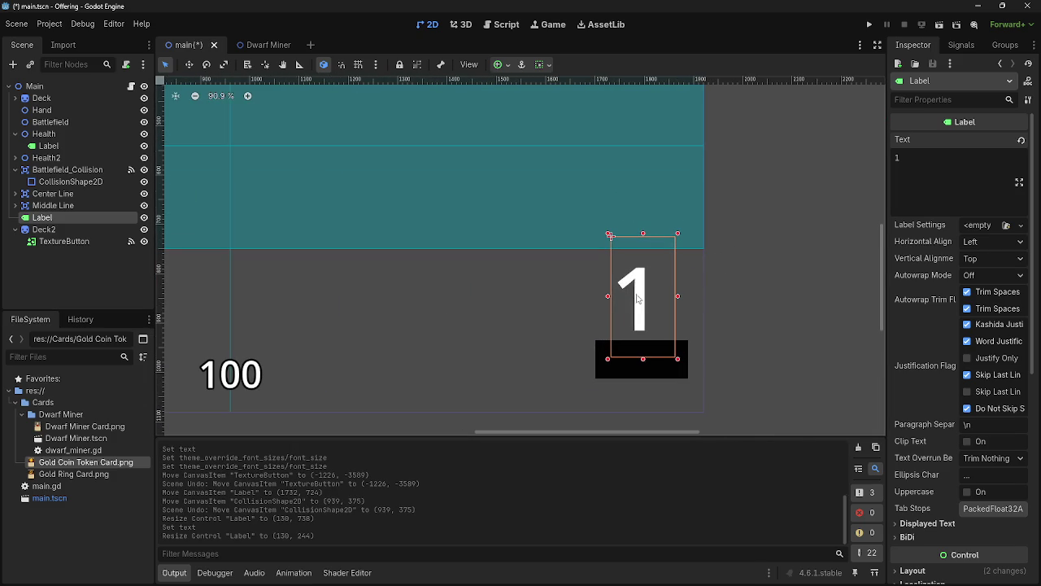
pyautogui.moveTo(643, 301)
pyautogui.mouseDown()
pyautogui.moveTo(704, 299)
pyautogui.moveTo(629, 299)
pyautogui.moveTo(656, 302)
pyautogui.moveTo(640, 301)
pyautogui.mouseUp()
pyautogui.moveTo(706, 300); pyautogui.dragTo(667, 300)
# Test-run the game, then add a new line after game_phase += 1 in Passbutton
pyautogui.click(869, 25)
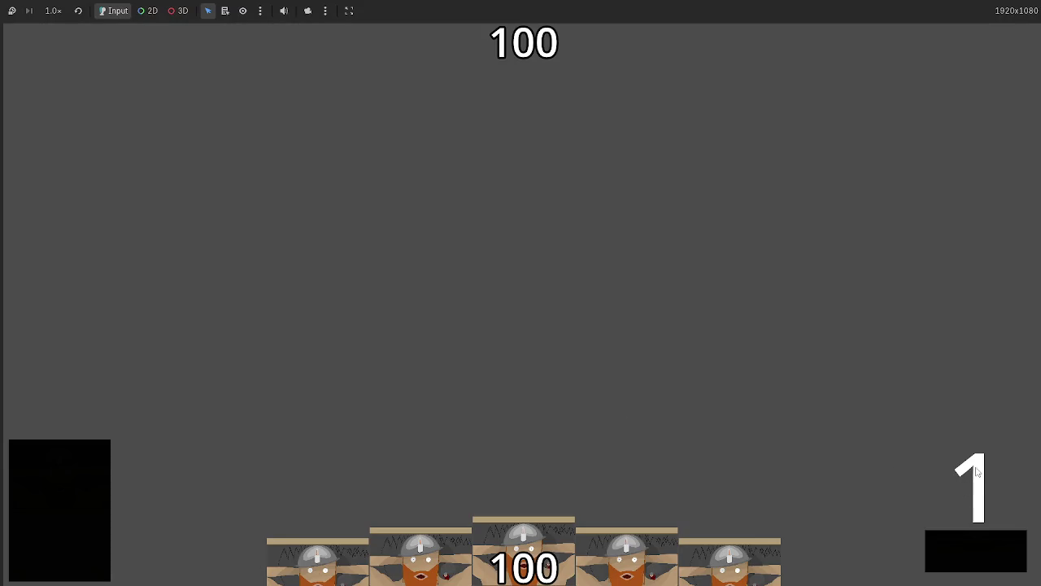
pyautogui.press('F8')
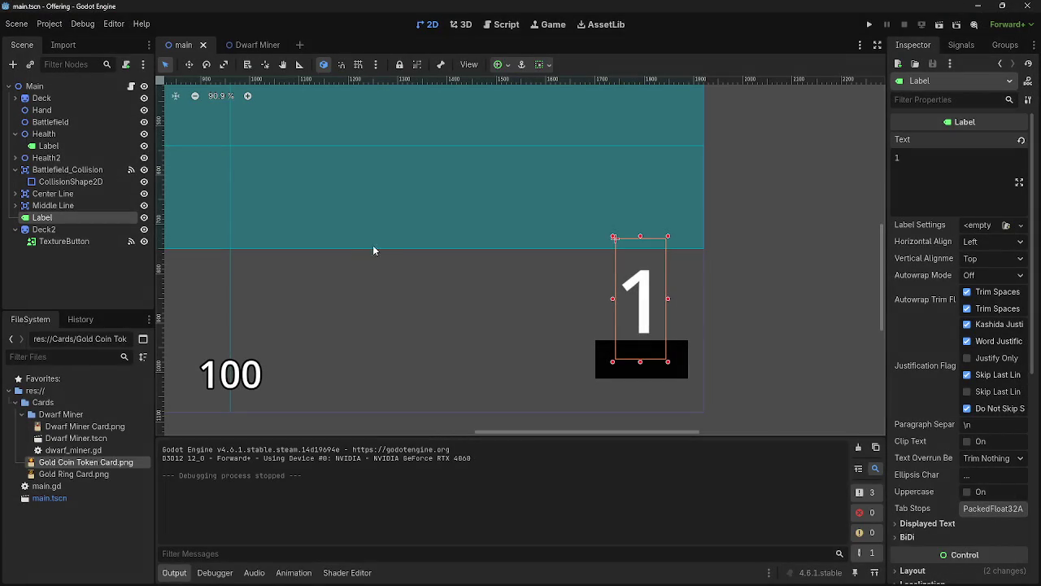
pyautogui.click(506, 24)
pyautogui.scroll(-1, 326, 309)
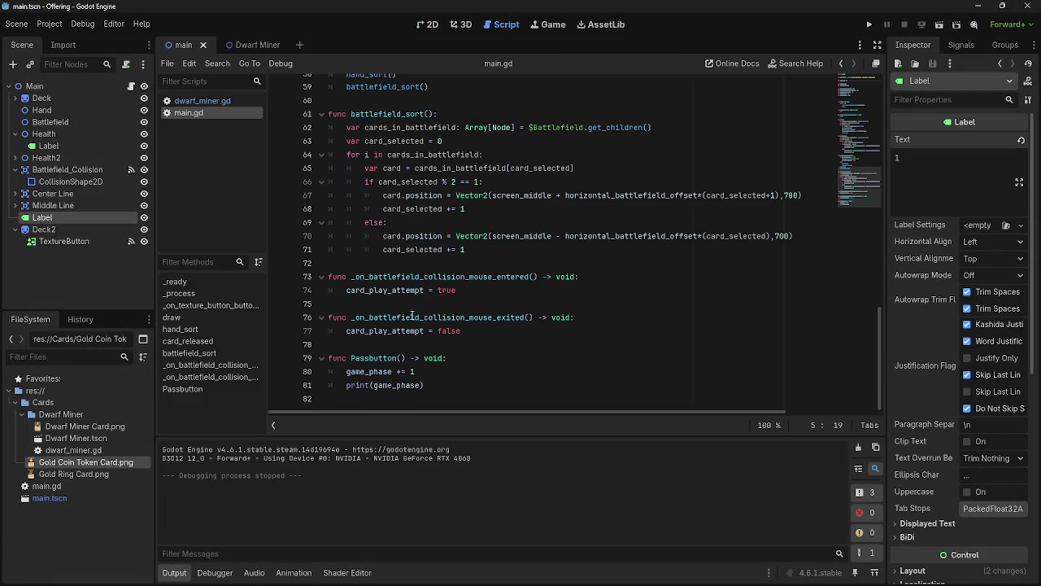
pyautogui.click(476, 374)
pyautogui.press('Return')
# Write $Label.text = (game_phase) on the new line
pyautogui.moveTo(43, 217); pyautogui.dragTo(409, 384)
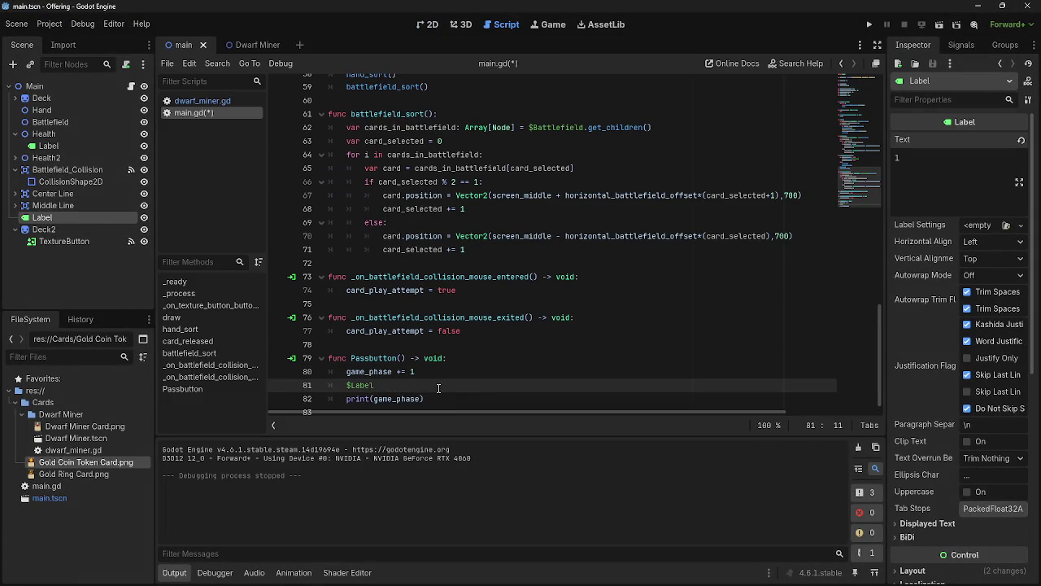
pyautogui.scroll(1, 439, 388)
pyautogui.write('.text ')
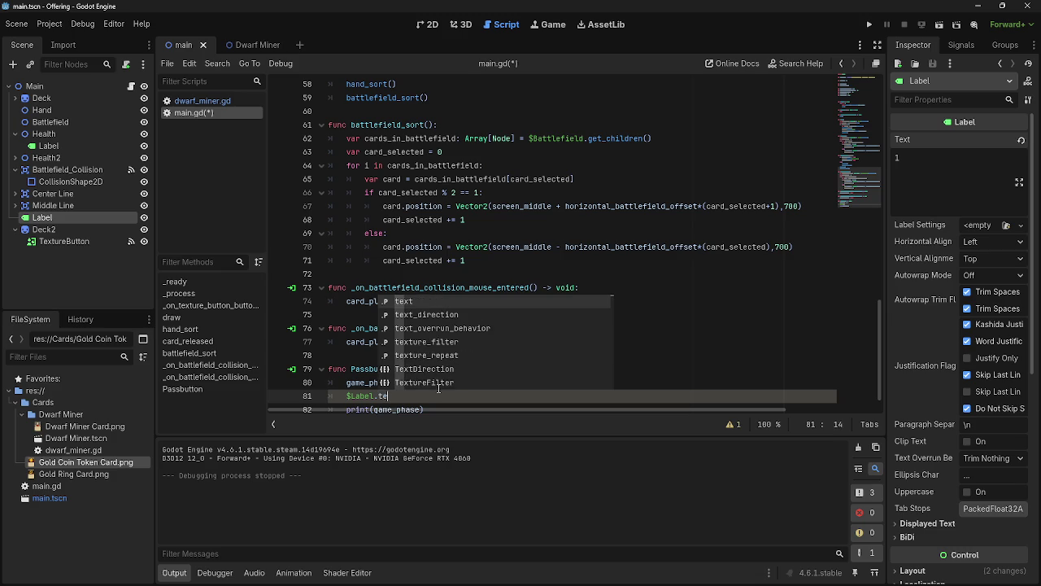
pyautogui.write('= ')
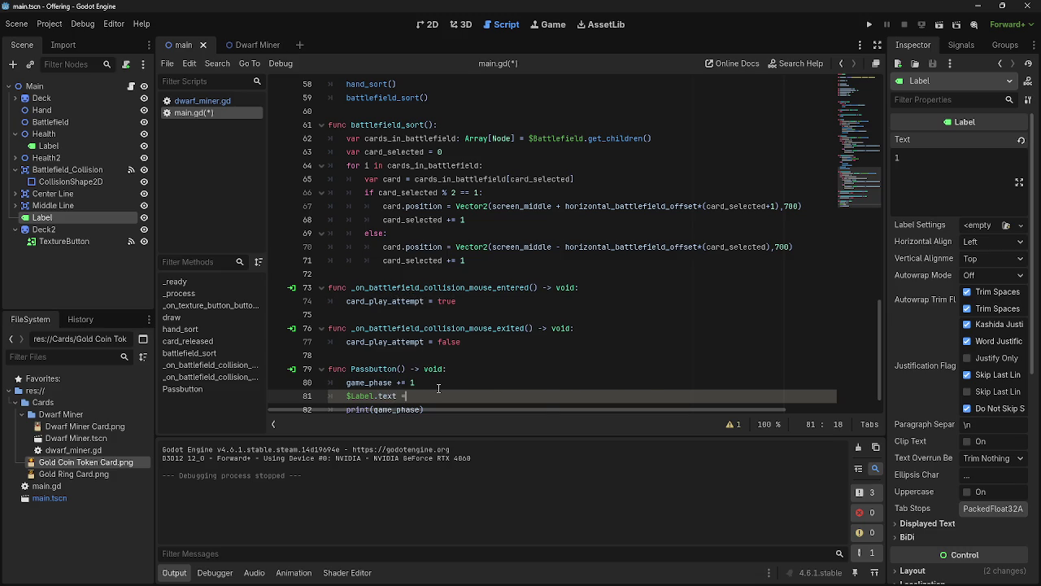
pyautogui.write('(game')
pyautogui.press('Return')
pyautogui.click(926, 163)
pyautogui.press('BackSpace')
# Run the game and press pass, triggering the int-to-Label-text error on line 81
pyautogui.click(869, 24)
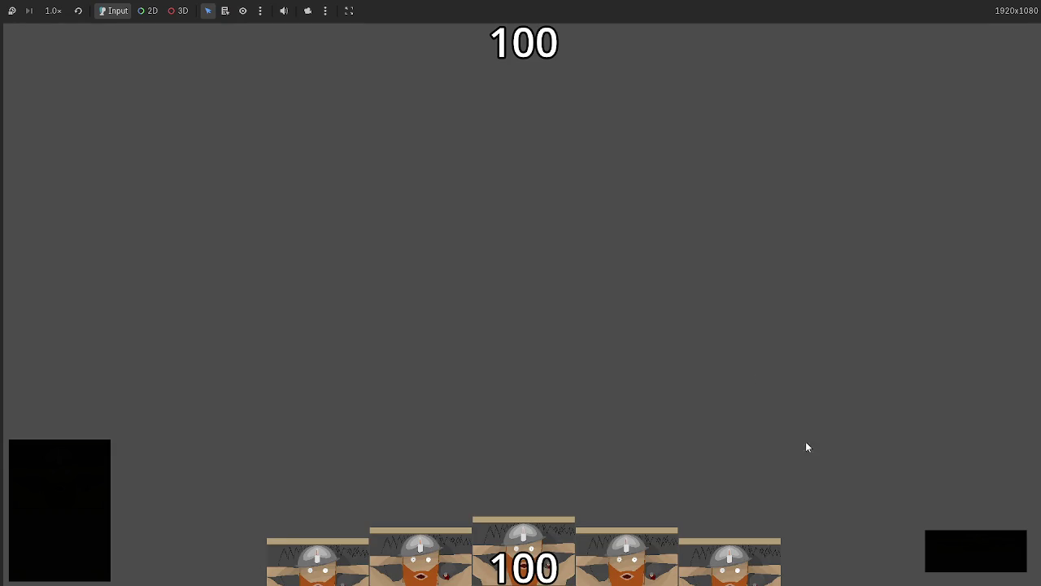
pyautogui.click(941, 548)
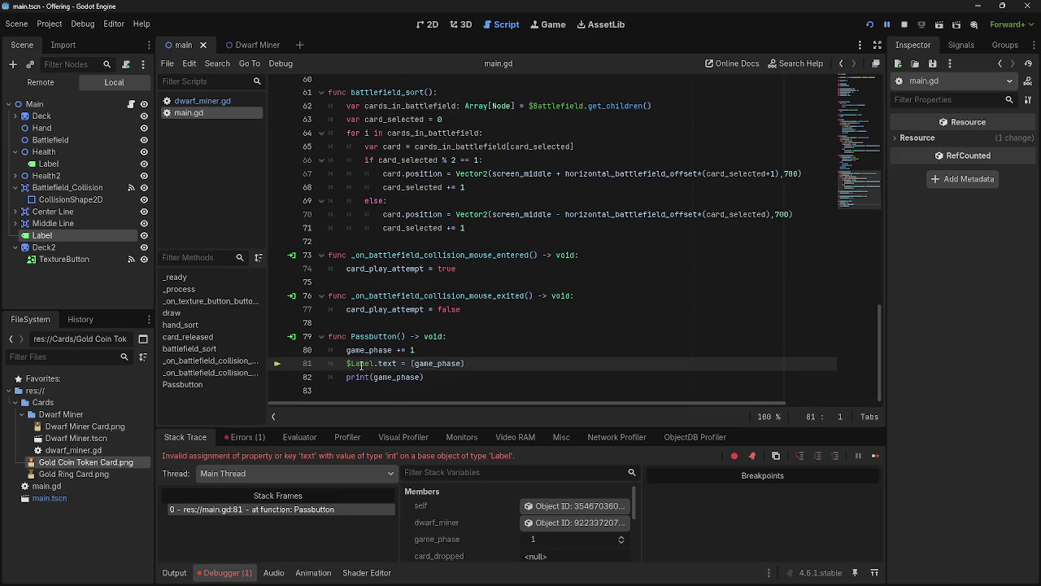
pyautogui.hotkey('alt', 'Tab')
pyautogui.hotkey('alt', 'Tab')
pyautogui.hotkey('alt', 'Tab')
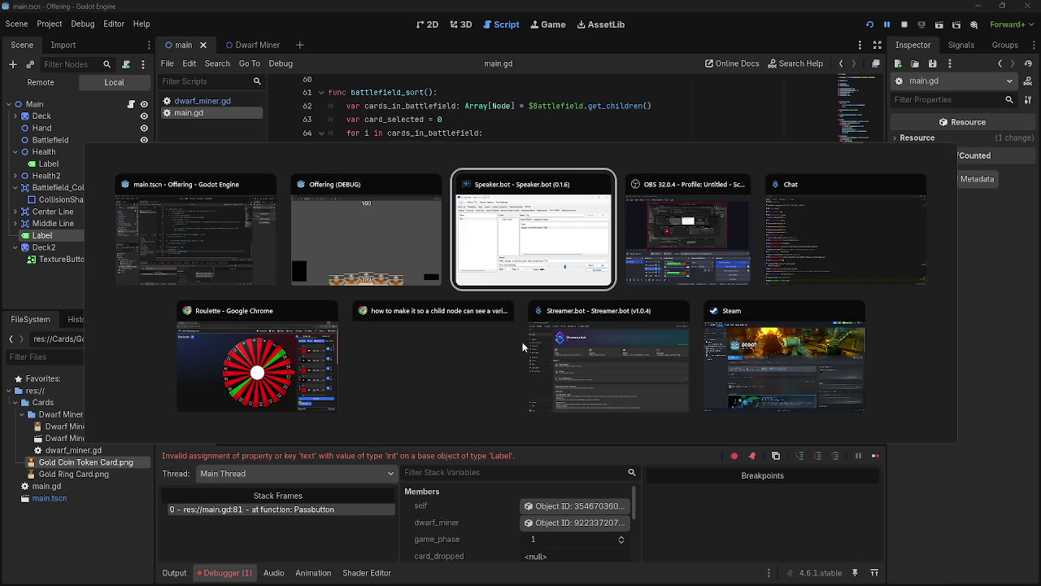
pyautogui.press('Escape')
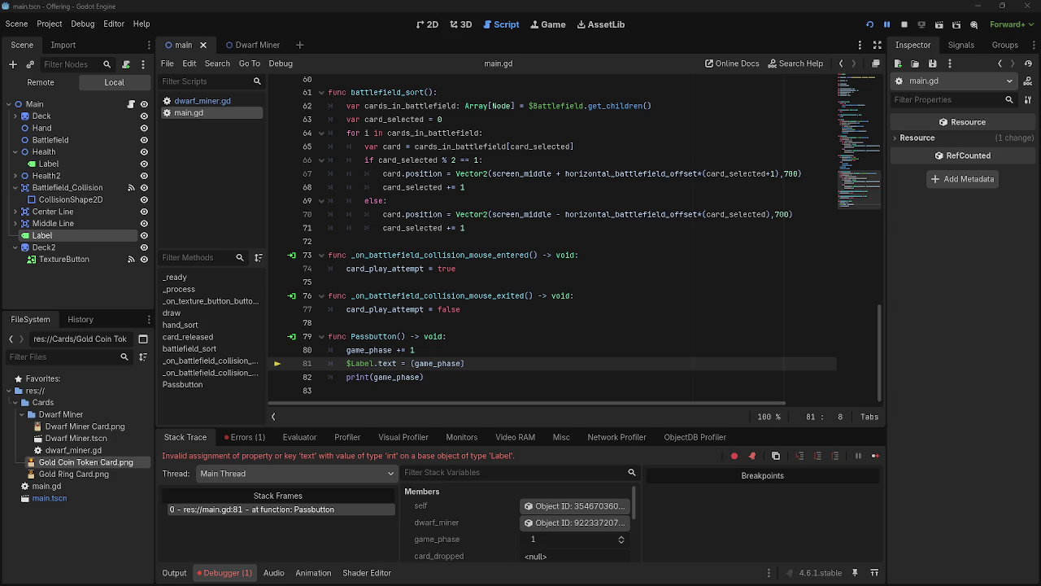
pyautogui.click(359, 364)
# Wrap (game_phase) on line 81 in double quotes
pyautogui.click(412, 363)
pyautogui.write('""')
pyautogui.click(492, 364)
pyautogui.write('""')
pyautogui.click(419, 364)
pyautogui.press('BackSpace')
pyautogui.click(505, 364)
pyautogui.press('BackSpace')
pyautogui.press('BackSpace')
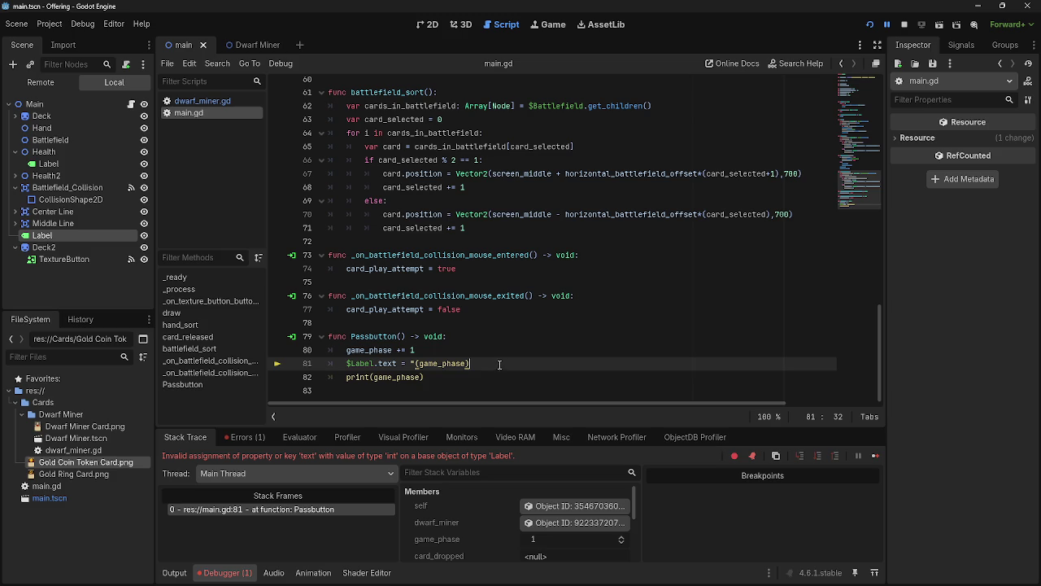
pyautogui.write('"')
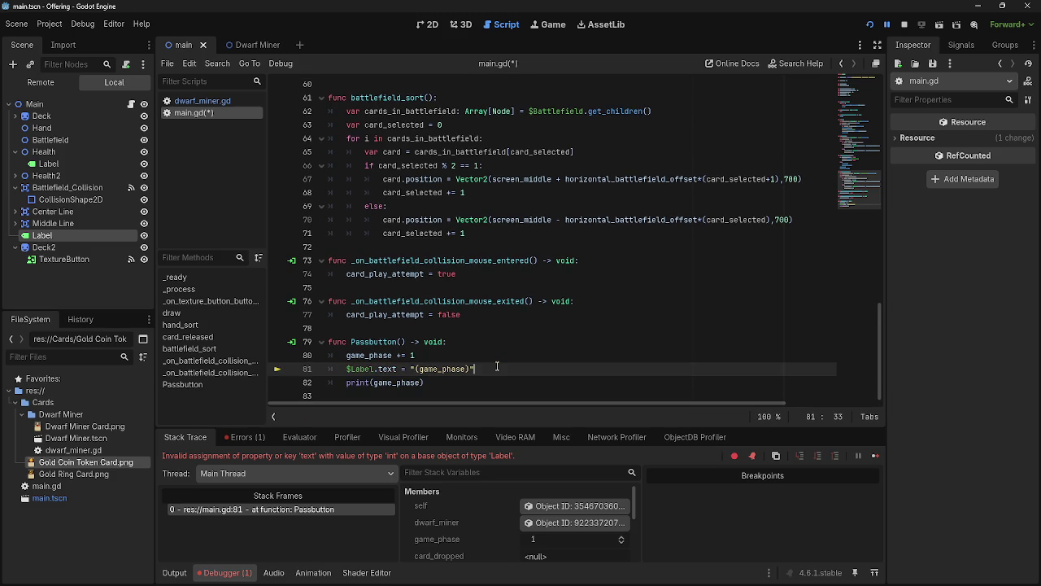
# Test-run and stop the game, then replace line 81's quoted string with game
pyautogui.click(913, 28)
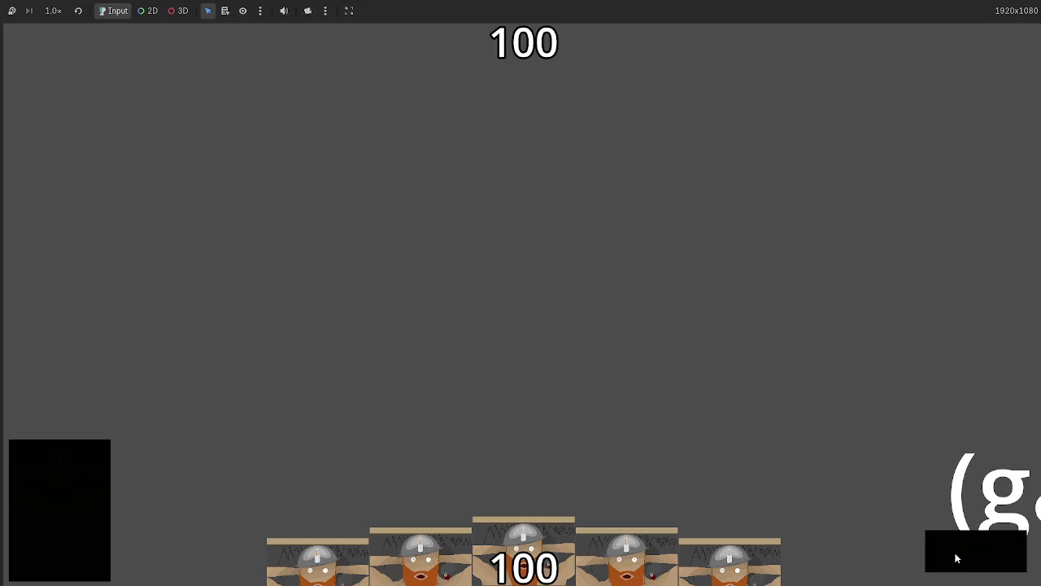
pyautogui.press('F8')
pyautogui.press('BackSpace')
pyautogui.press('BackSpace')
pyautogui.press('BackSpace')
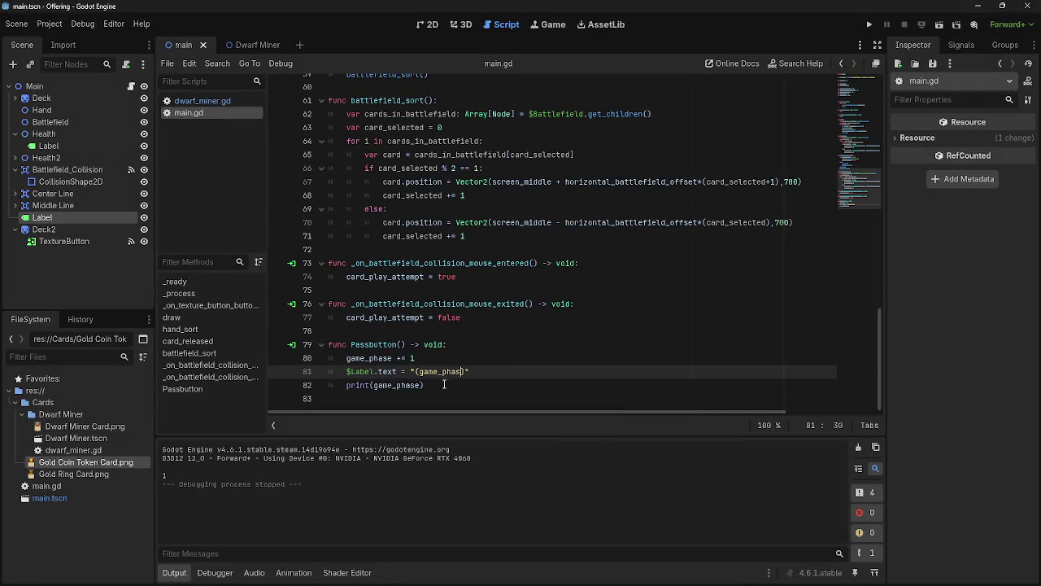
pyautogui.press('BackSpace')
pyautogui.press('BackSpace')
pyautogui.press('BackSpace')
pyautogui.write('game')
# Complete line 81 as $Label.text = game_phase, then run the game and press pass
pyautogui.hotkey('alt', 'Tab')
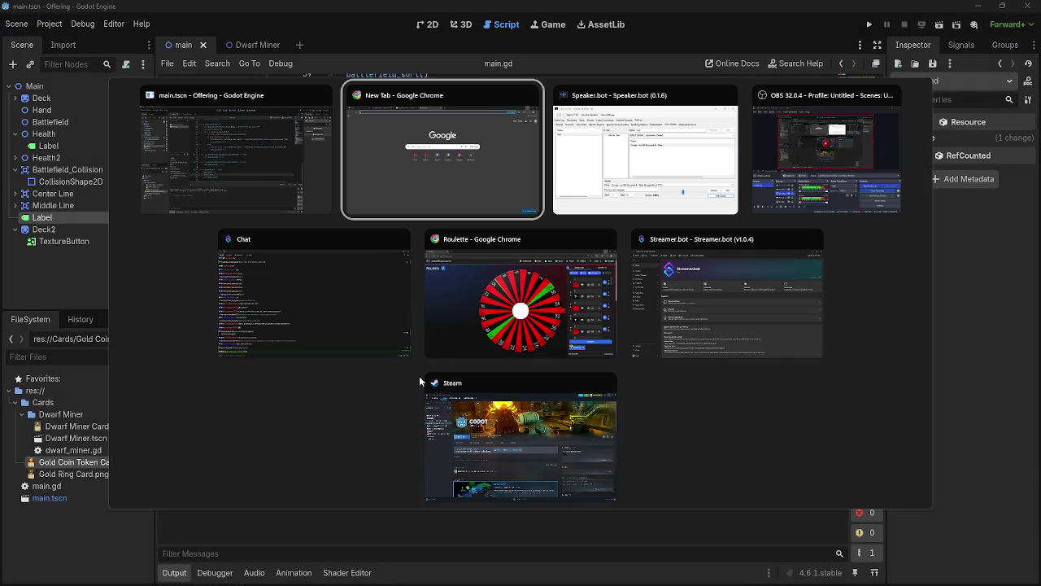
pyautogui.press('Escape')
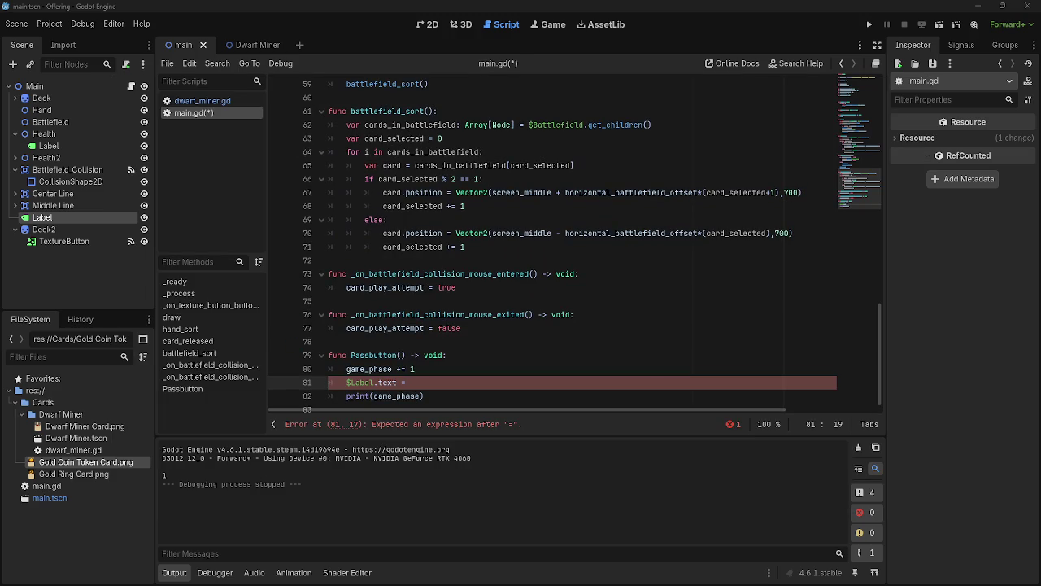
pyautogui.hotkey('alt', 'Tab')
pyautogui.press('Tab')
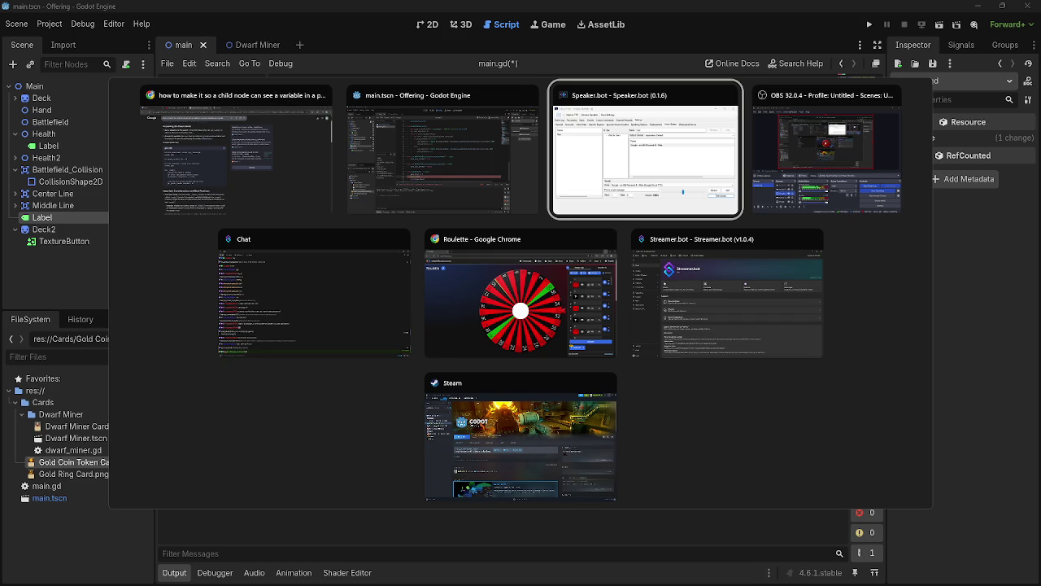
pyautogui.press('Escape')
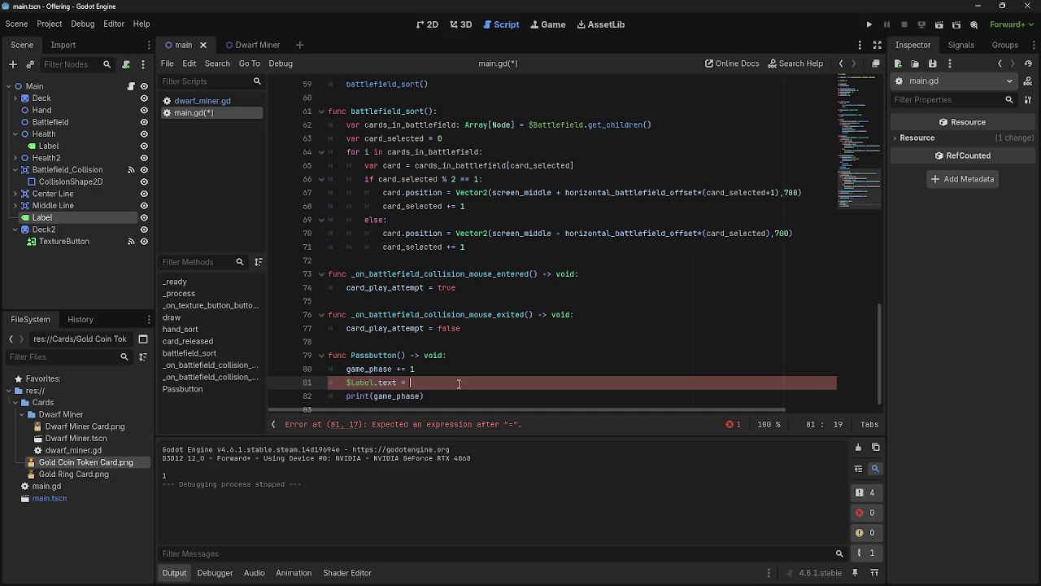
pyautogui.write('game_phase')
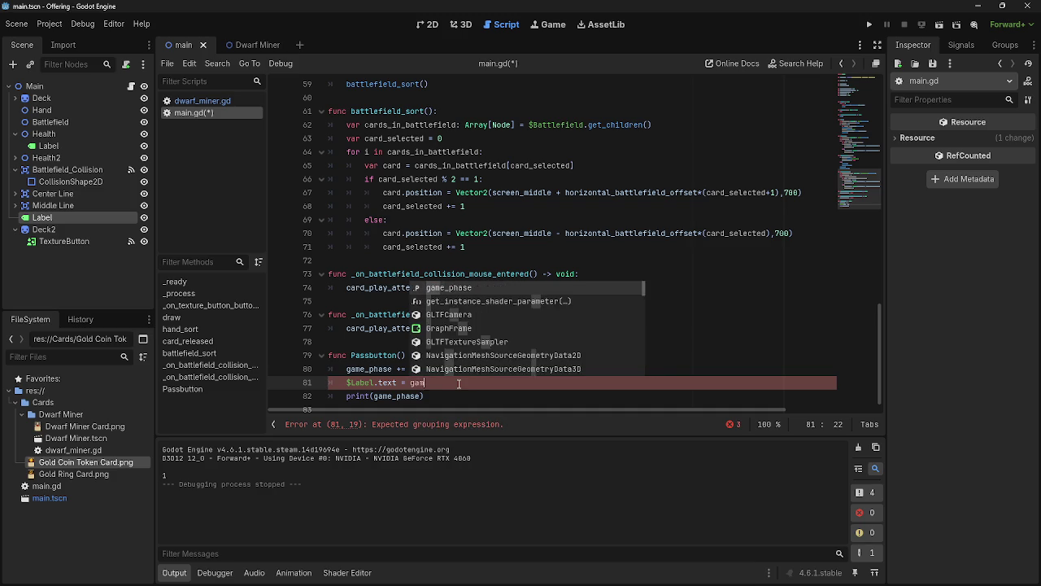
pyautogui.press('F5')
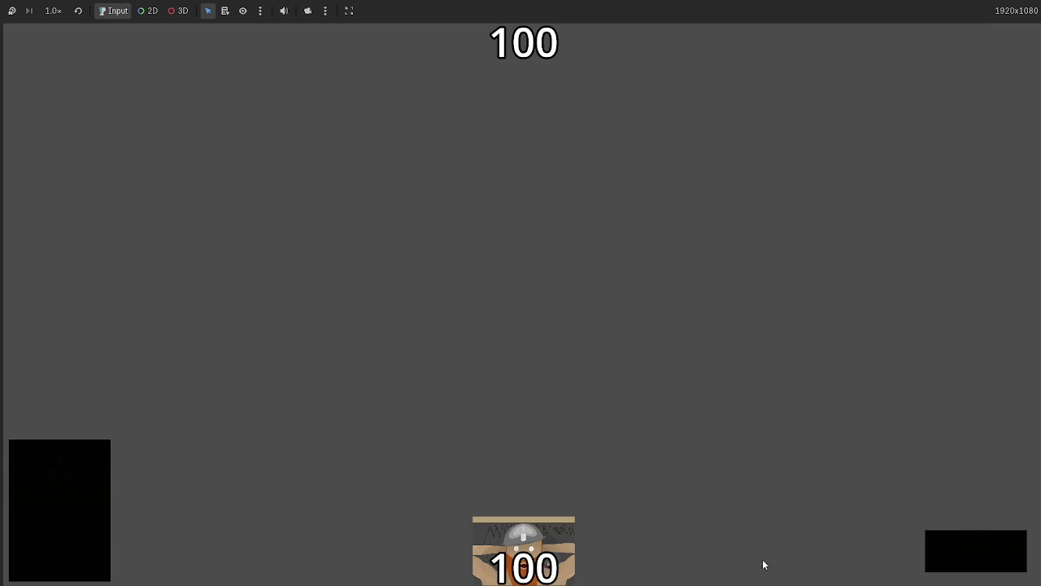
pyautogui.click(951, 563)
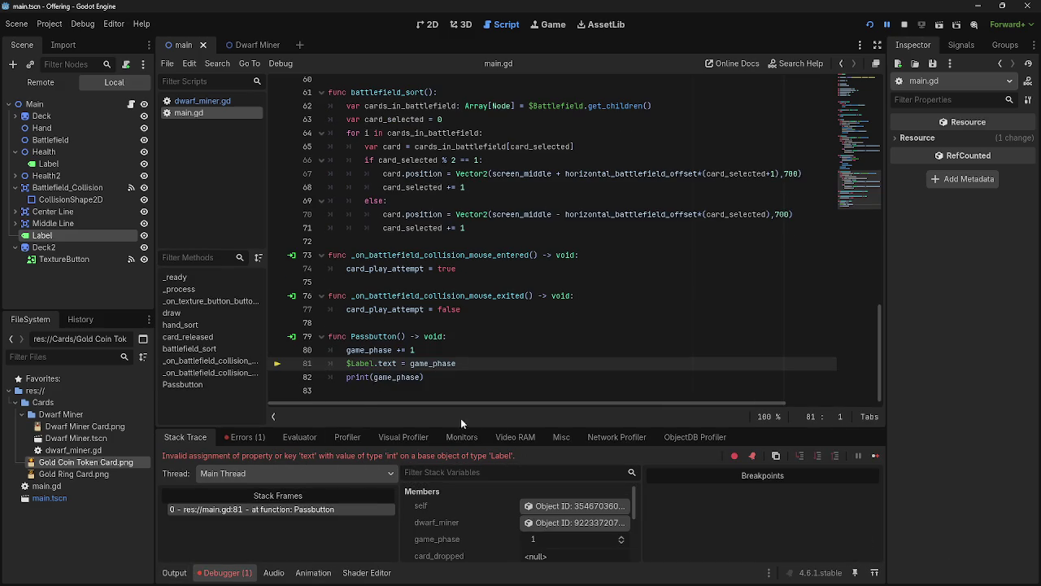
# Stop the crashed debug session with the caret placed before game_phase on line 81
pyautogui.click(413, 367)
pyautogui.hotkey('alt', 'Tab')
pyautogui.hotkey('alt', 'Tab')
pyautogui.press('Escape')
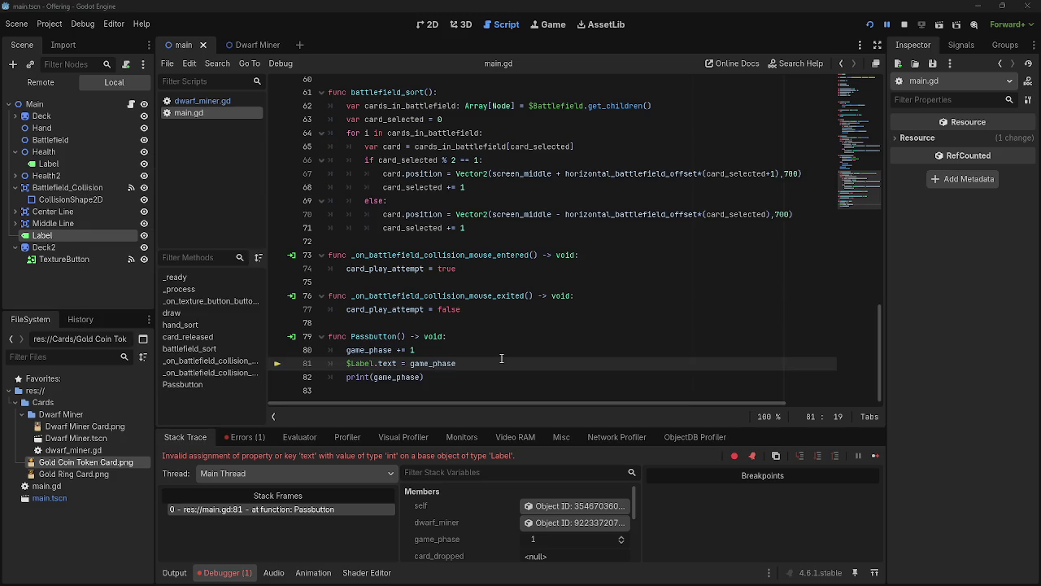
pyautogui.click(904, 24)
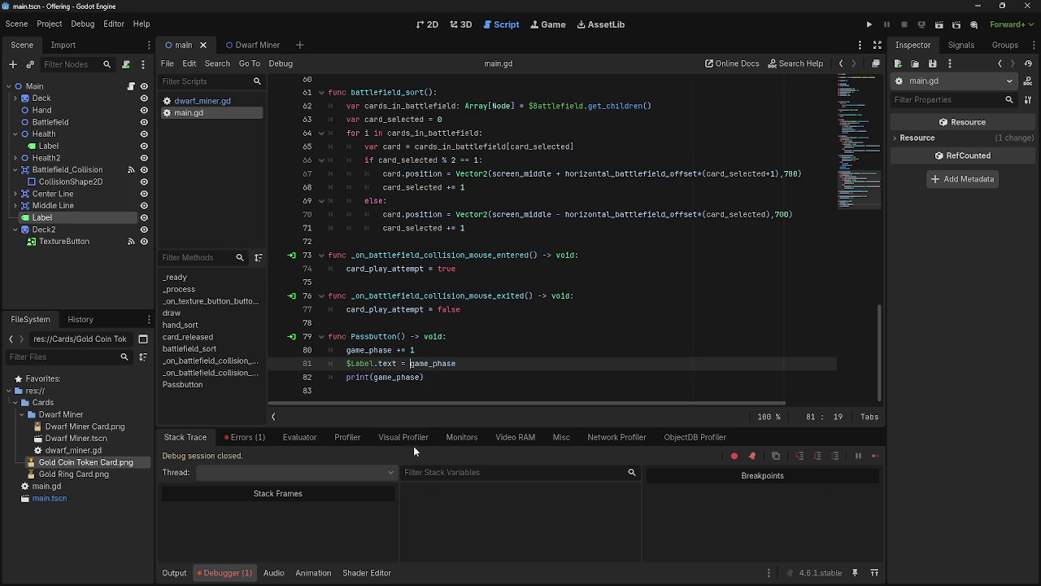
# Change line 81 to $Label.text = str(game_phase)
pyautogui.write('(')
pyautogui.press('BackSpace')
pyautogui.write('sy')
pyautogui.press('BackSpace')
pyautogui.press('BackSpace')
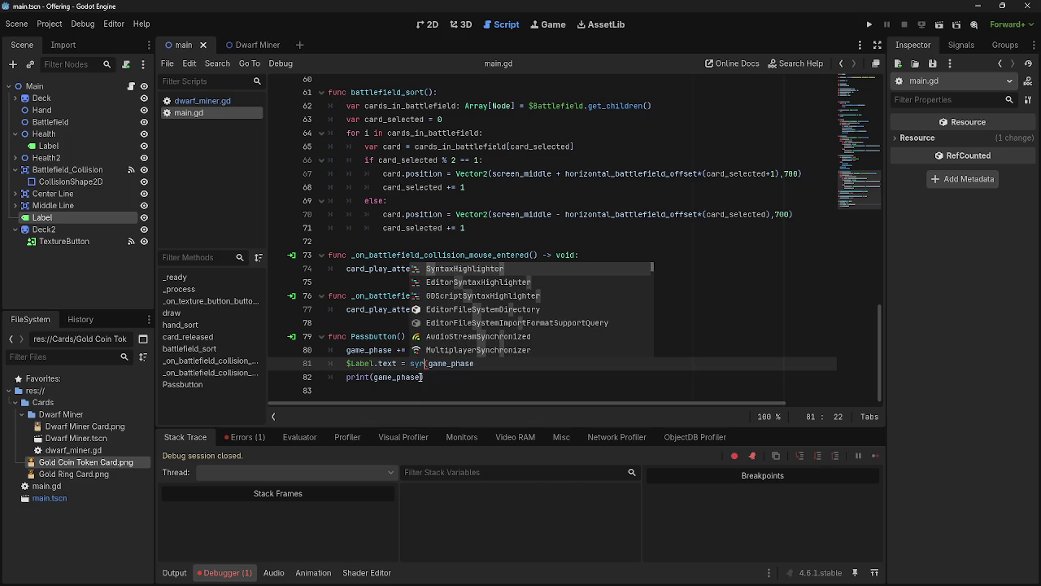
pyautogui.write('str(')
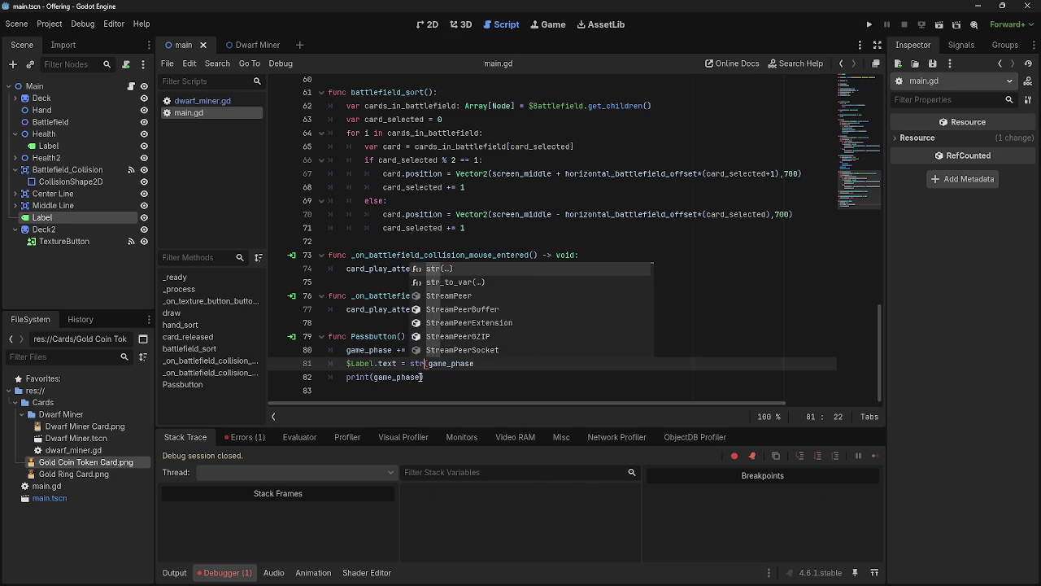
pyautogui.press('Right')
pyautogui.press('Right')
pyautogui.press('Right')
pyautogui.press('Right')
pyautogui.press('Right')
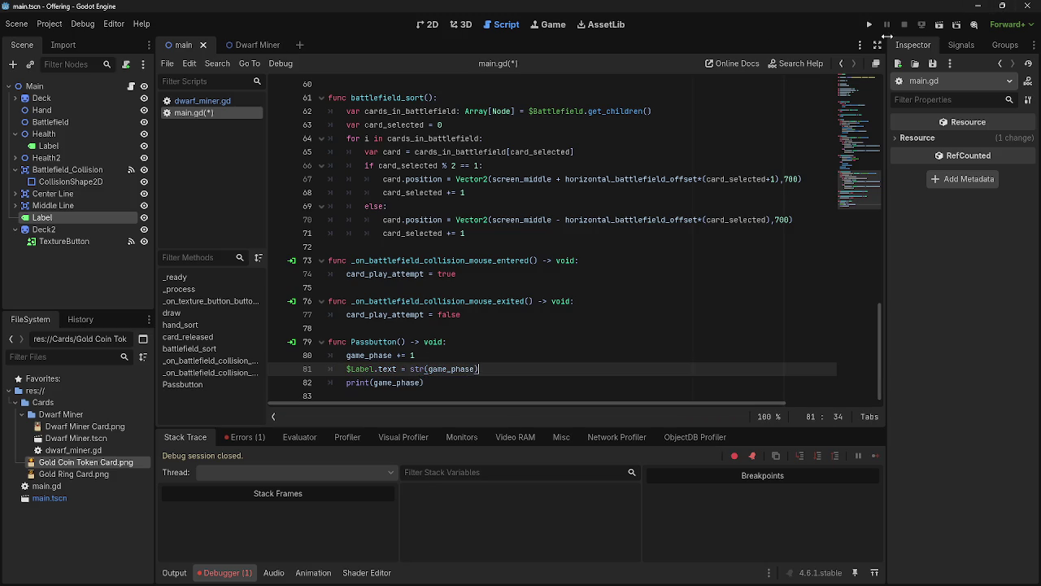
pyautogui.click(869, 25)
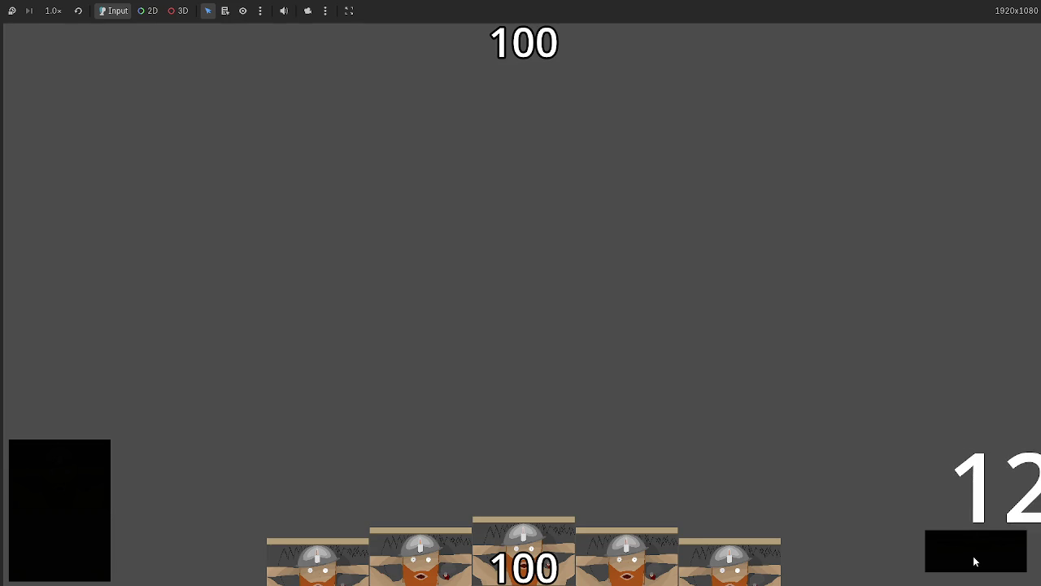
pyautogui.press('F8')
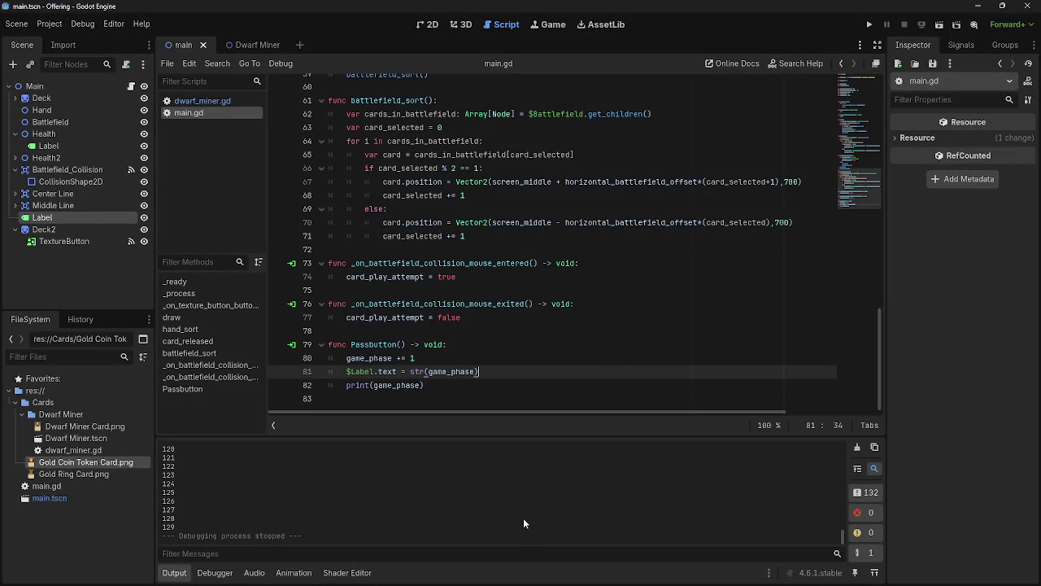
pyautogui.scroll(2, 397, 361)
pyautogui.scroll(-2, 397, 360)
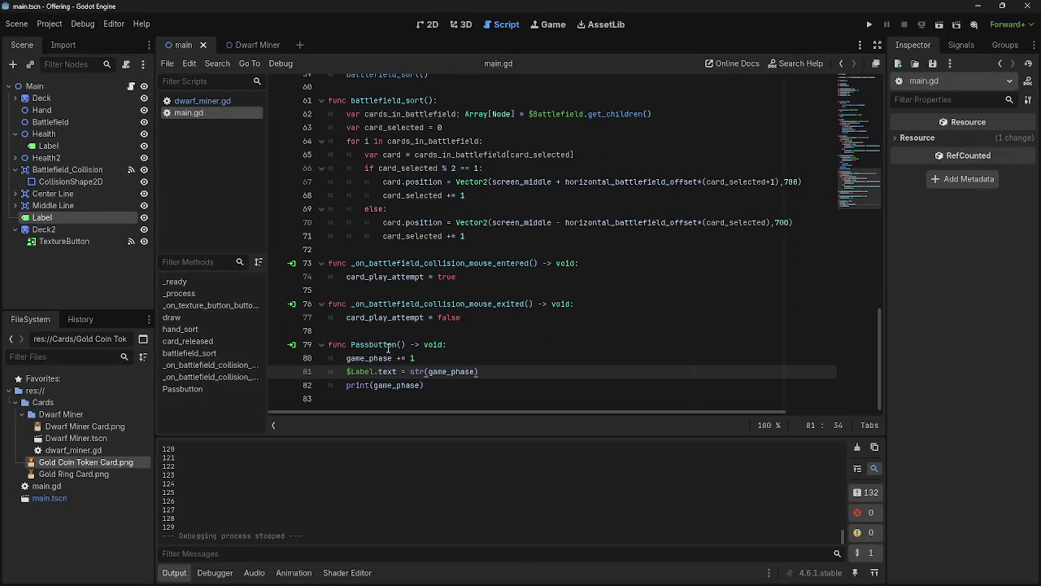
pyautogui.click(493, 346)
pyautogui.click(484, 330)
pyautogui.click(480, 348)
pyautogui.click(484, 367)
pyautogui.click(517, 387)
pyautogui.press('Up')
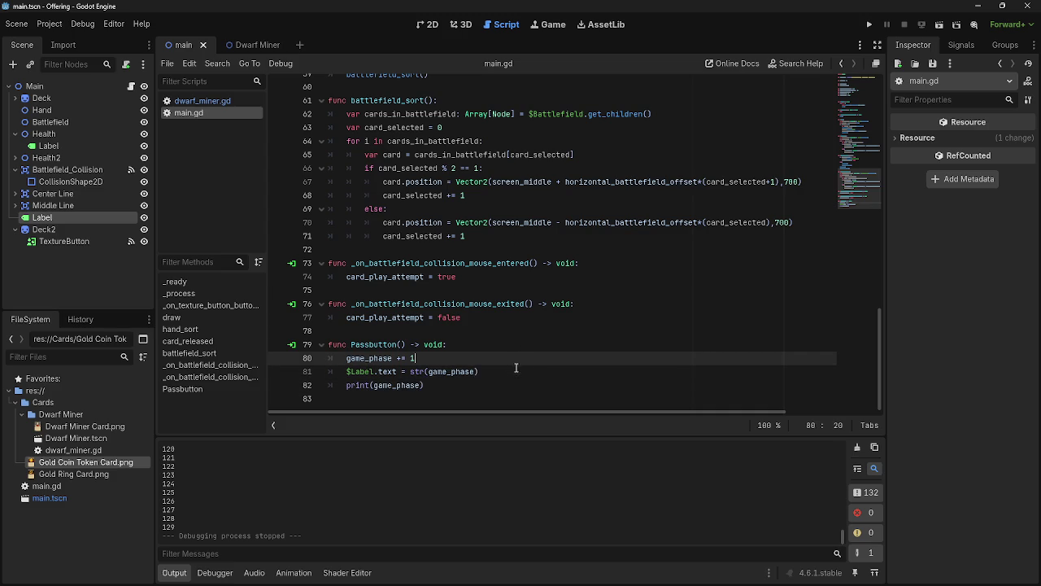
pyautogui.click(507, 360)
pyautogui.click(509, 373)
pyautogui.click(499, 385)
pyautogui.click(514, 371)
pyautogui.click(503, 384)
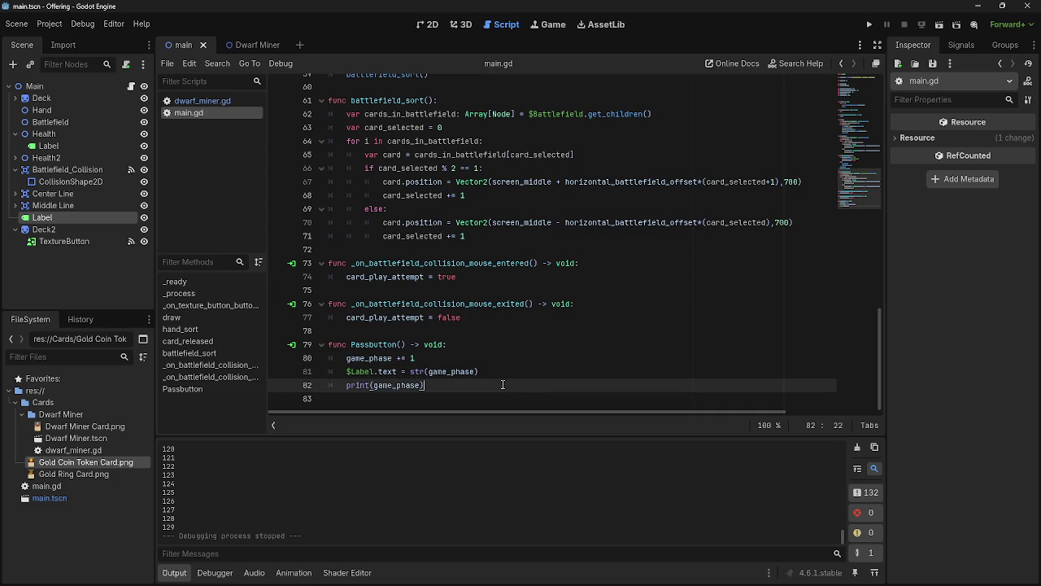
pyautogui.click(214, 102)
pyautogui.click(197, 114)
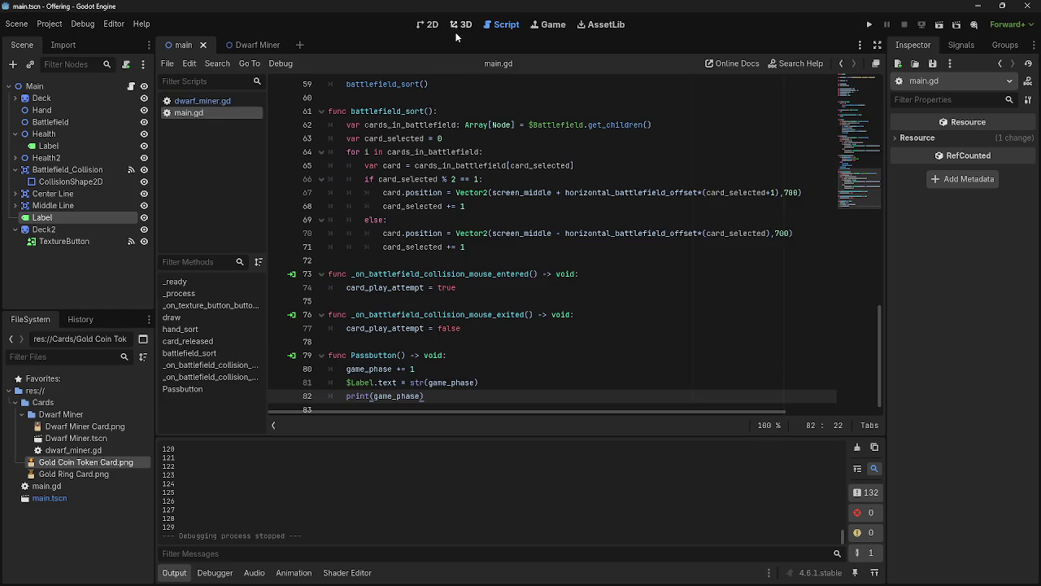
pyautogui.click(425, 25)
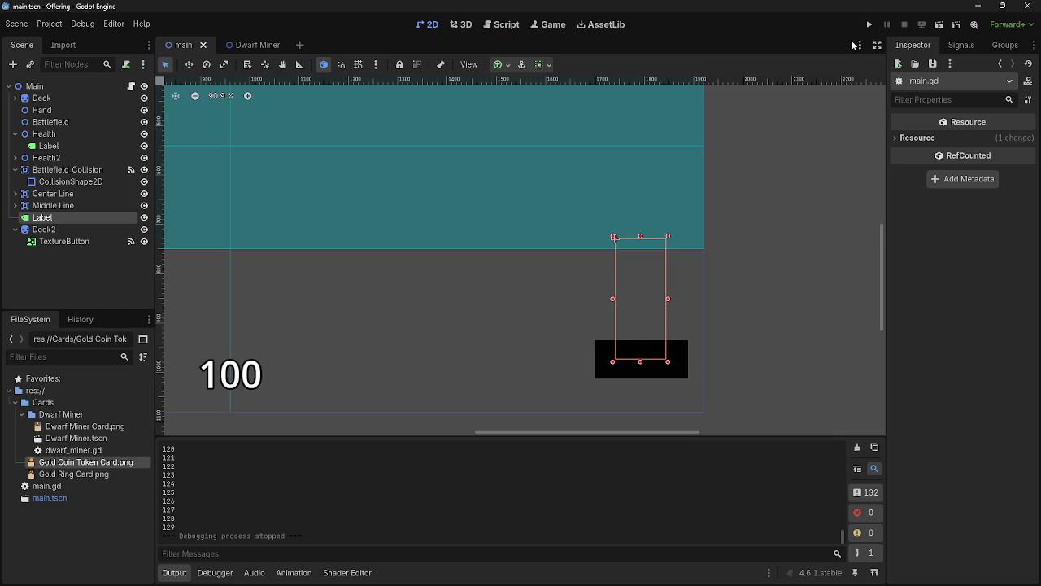
pyautogui.click(502, 24)
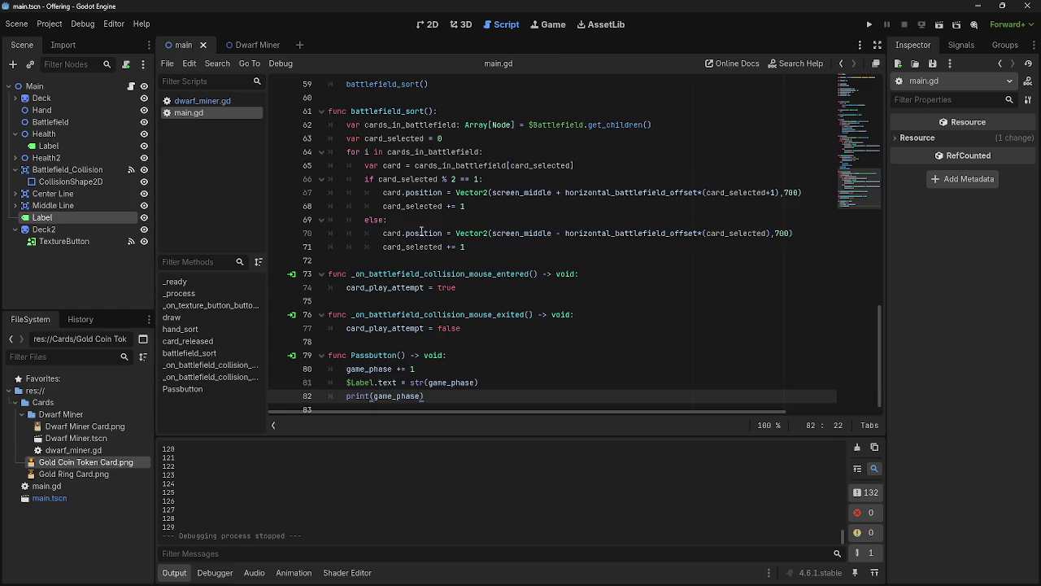
pyautogui.scroll(3, 430, 248)
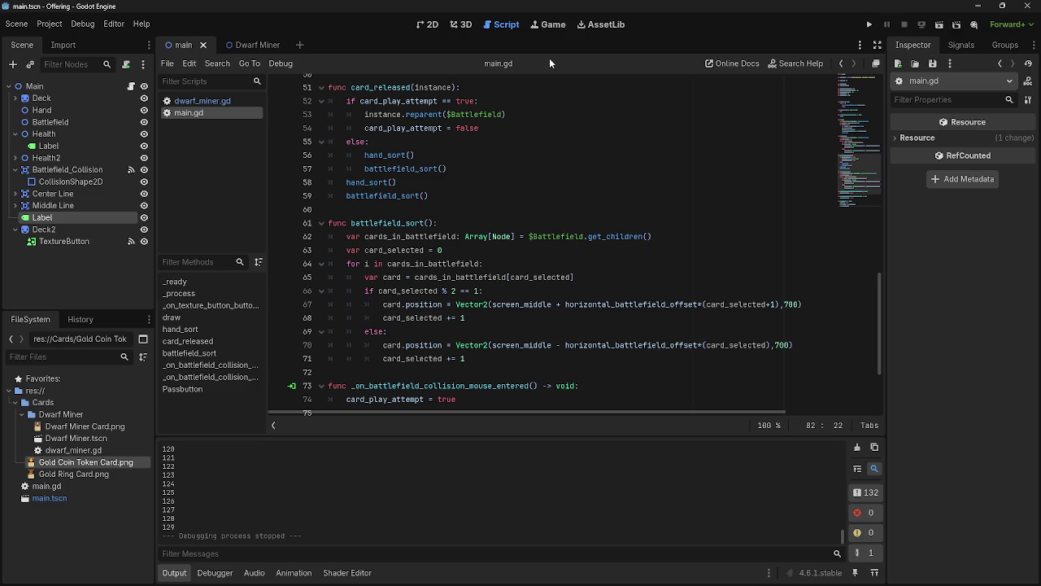
pyautogui.click(871, 26)
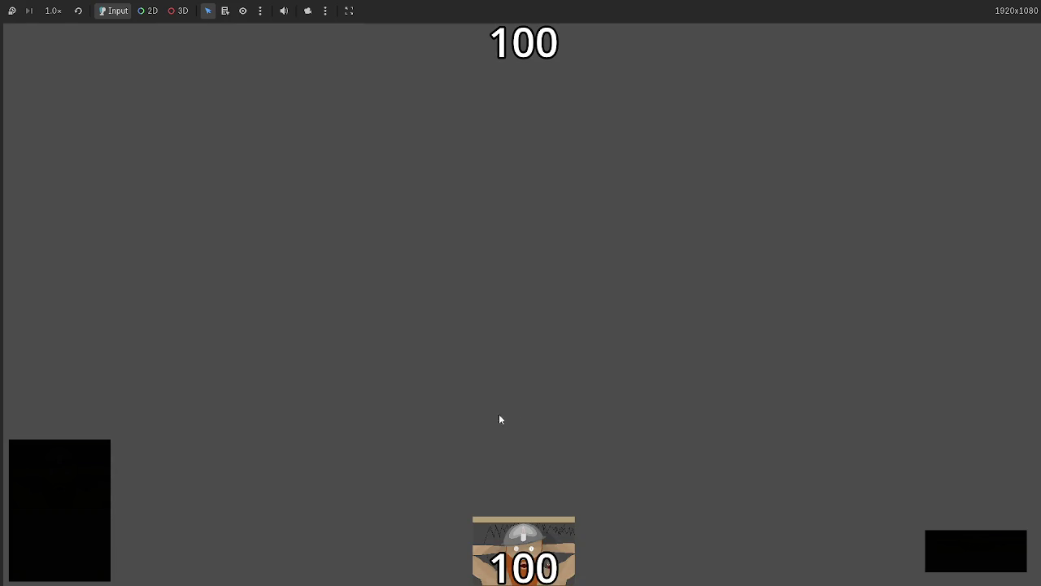
# End the test run and give the phase Label a Text value of 0
pyautogui.click(991, 565)
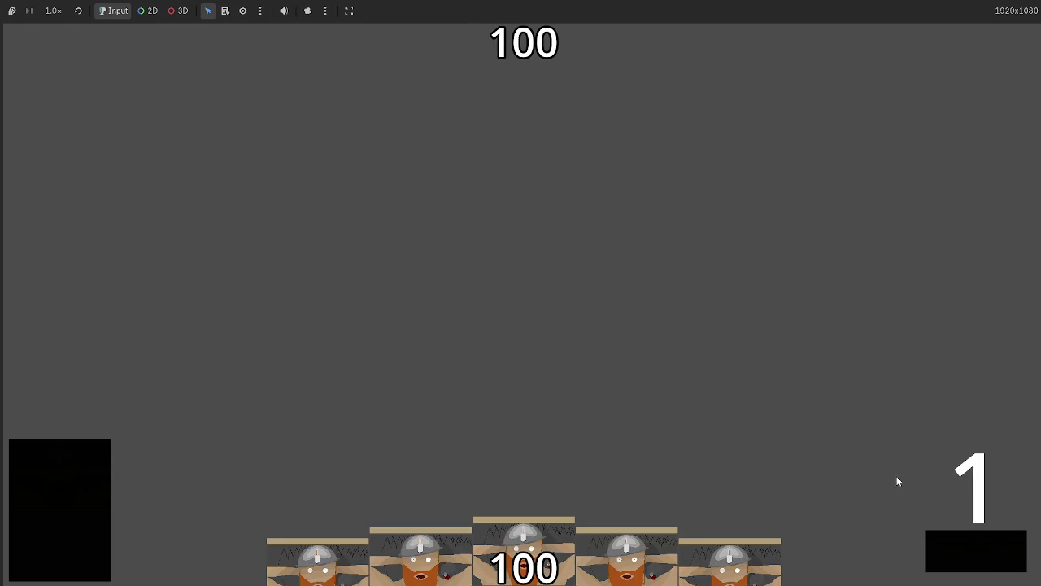
pyautogui.press('F8')
pyautogui.click(48, 218)
pyautogui.click(944, 159)
pyautogui.write('0')
# Save the scene and rerun the game, passing until the label counts up to 19
pyautogui.click(867, 26)
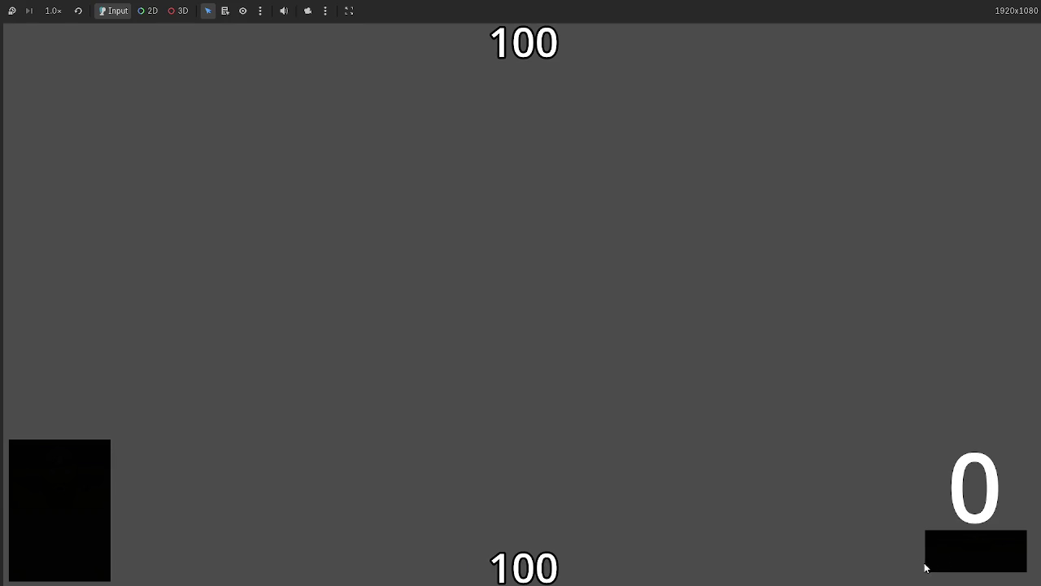
pyautogui.click(953, 555)
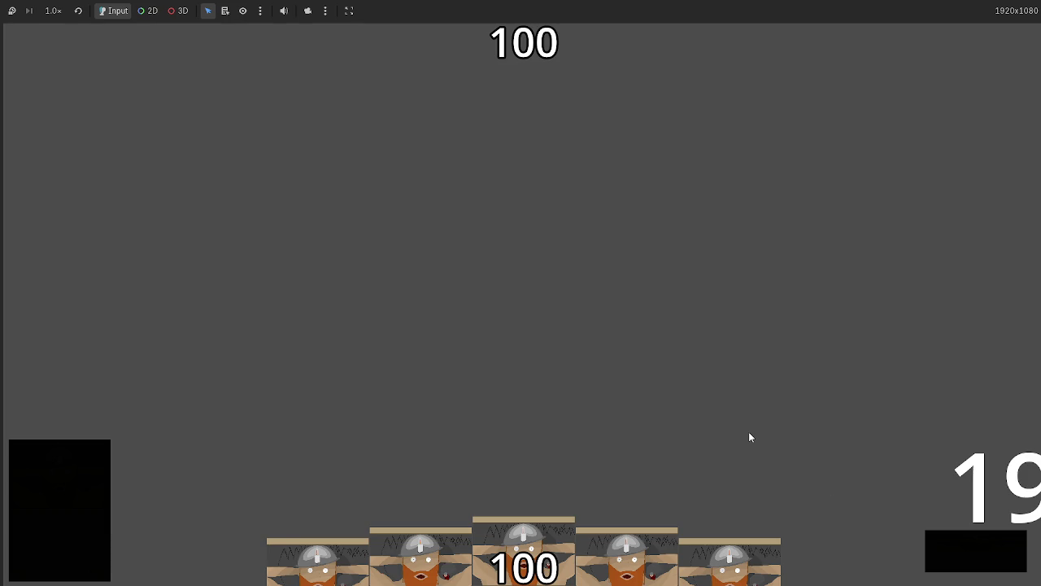
pyautogui.press('F8')
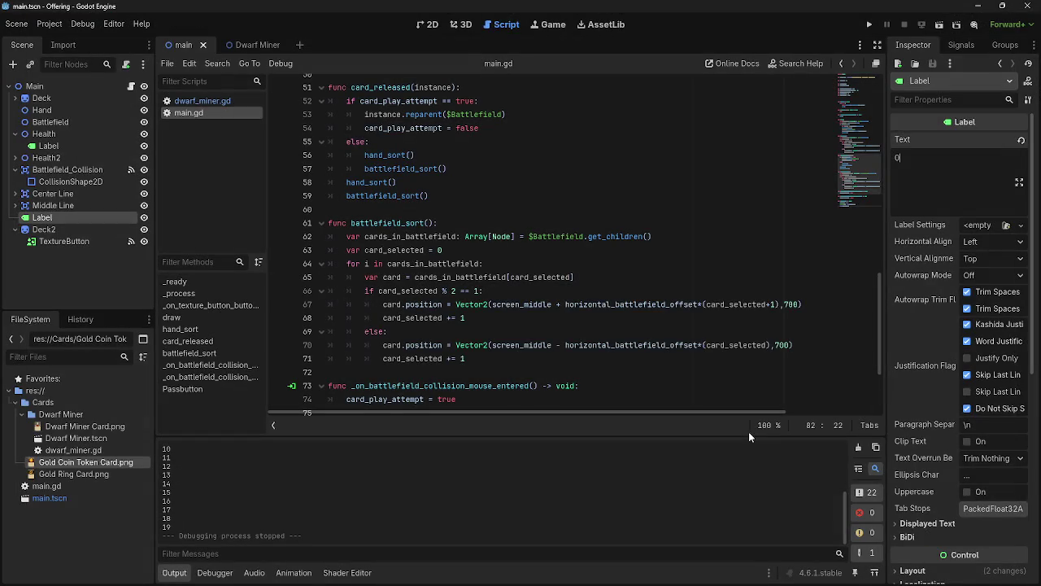
# Review the mouse-entered and mouse-exited handlers on lines 72–78 of main.gd
pyautogui.click(642, 374)
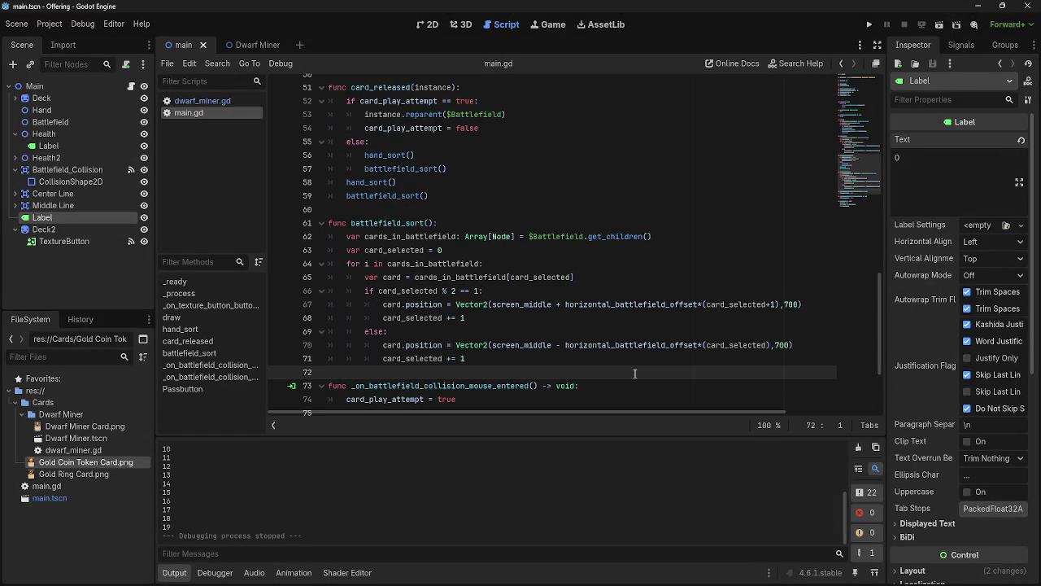
pyautogui.scroll(-3, 635, 374)
pyautogui.click(602, 318)
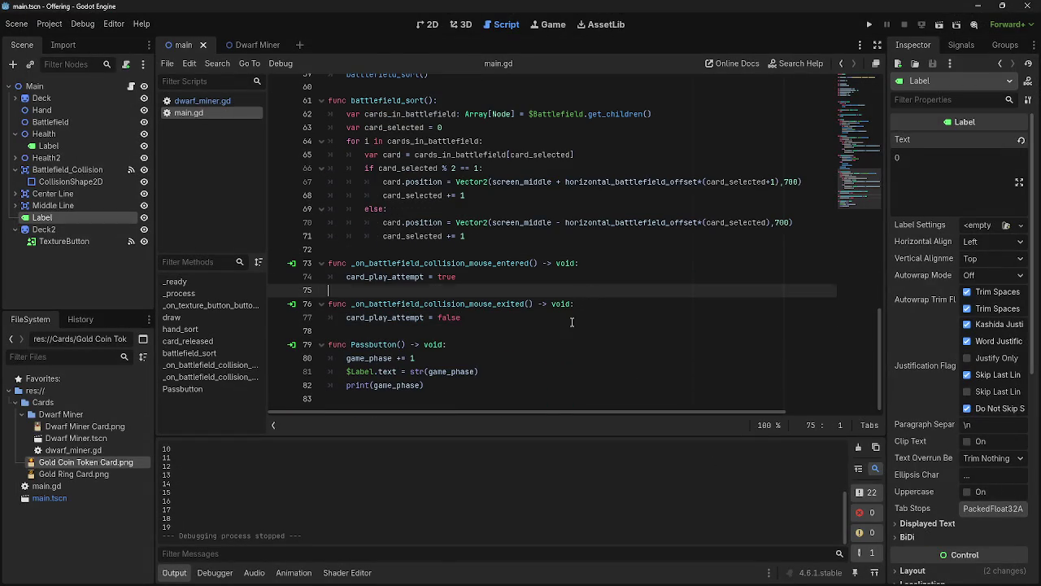
pyautogui.click(547, 327)
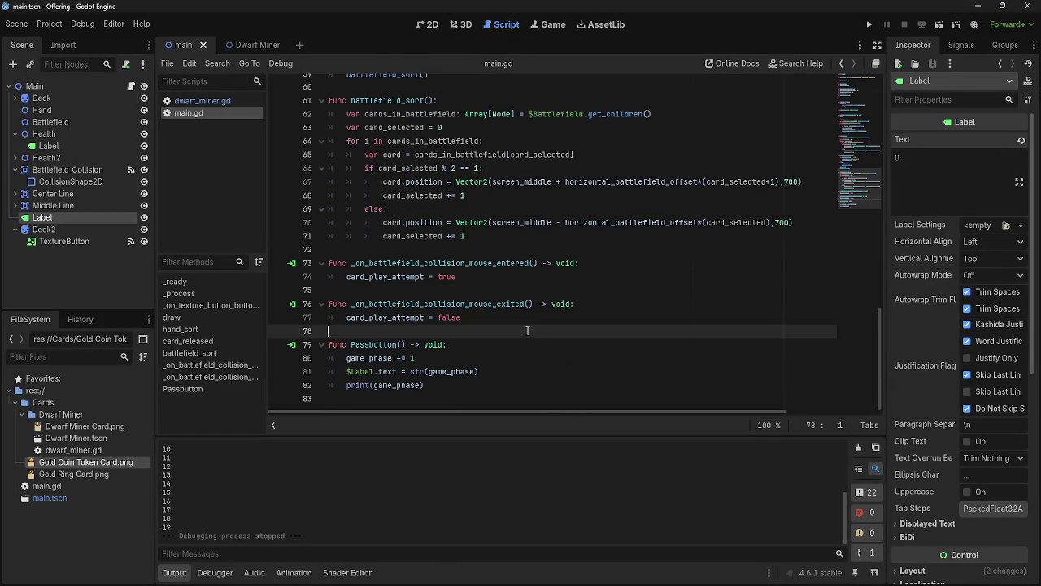
pyautogui.click(498, 287)
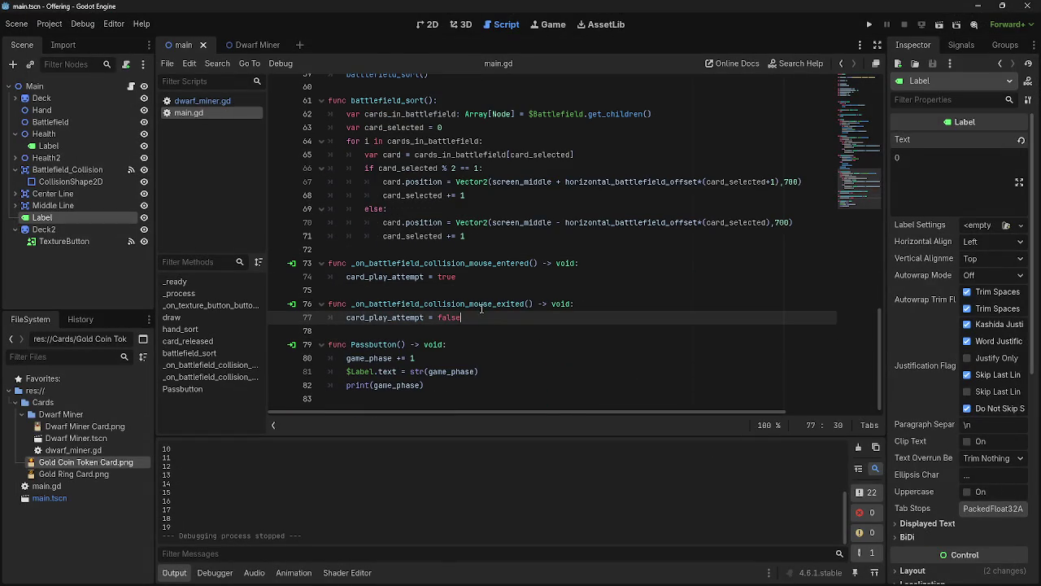
pyautogui.click(452, 326)
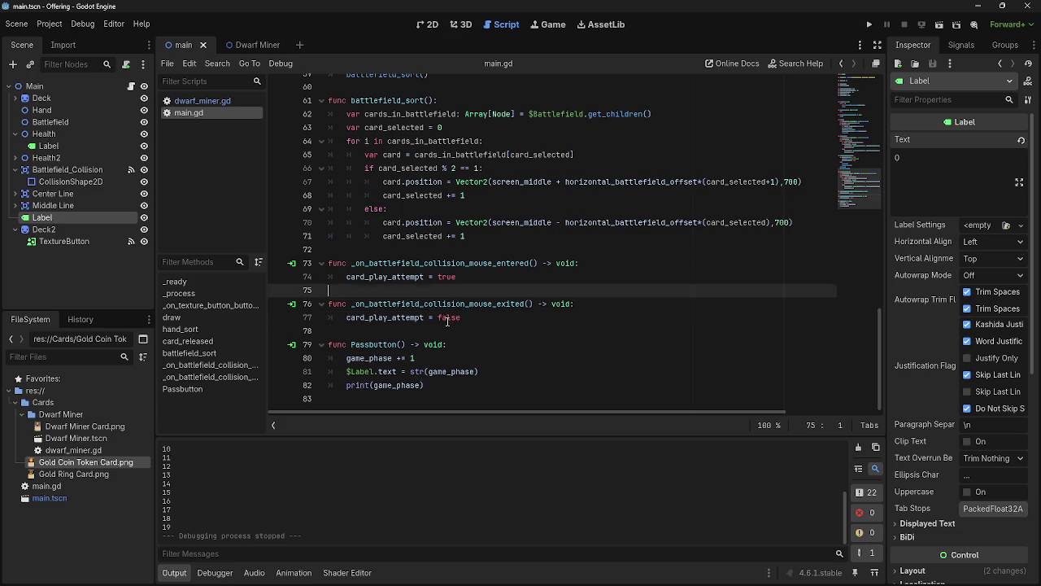
pyautogui.click(400, 278)
pyautogui.click(388, 303)
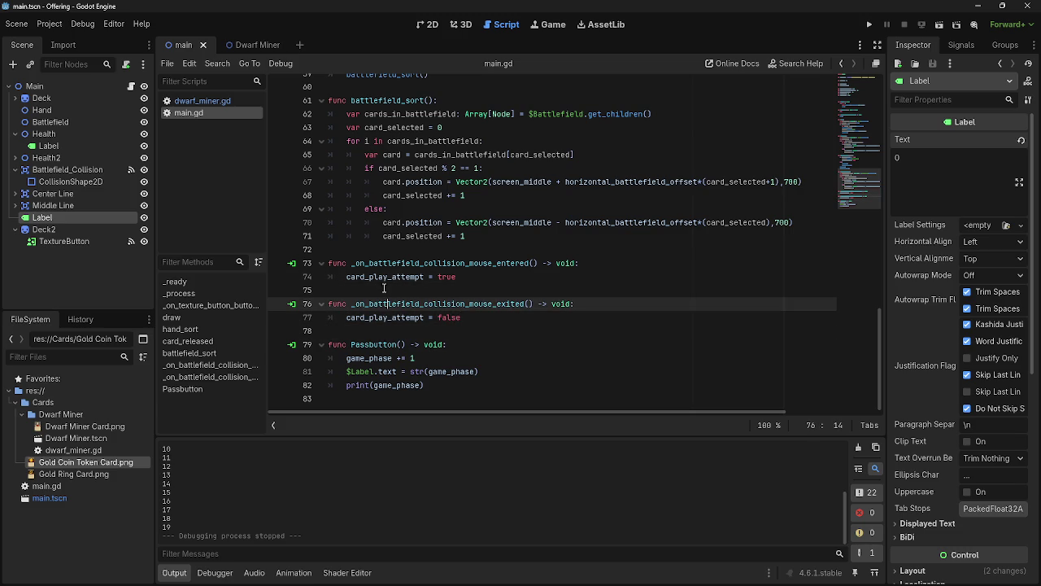
pyautogui.click(378, 330)
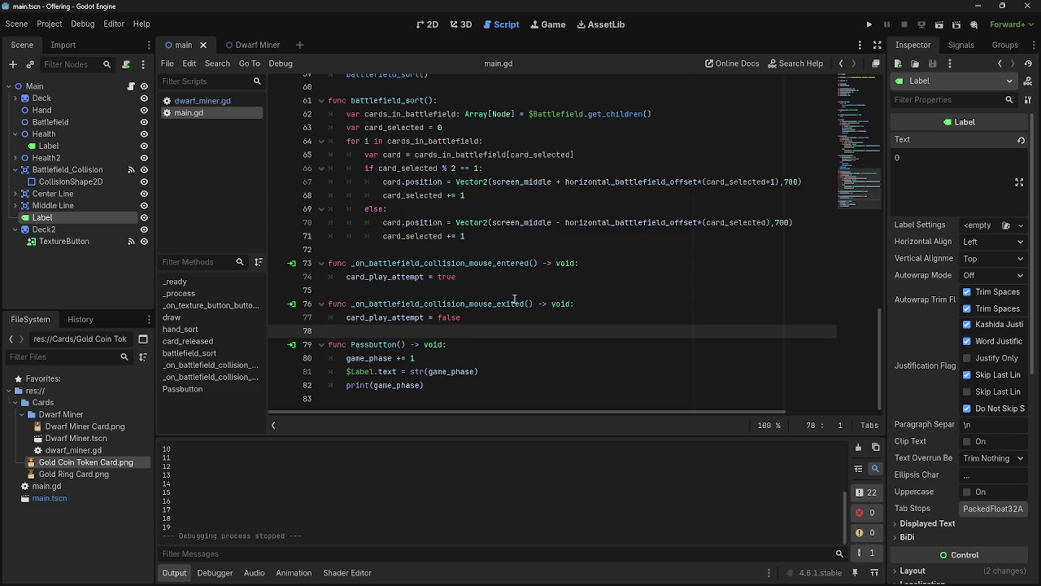
# Inspect main.gd from line 60 down through the battlefield handlers near line 75
pyautogui.scroll(4, 514, 299)
pyautogui.click(488, 249)
pyautogui.scroll(-4, 480, 270)
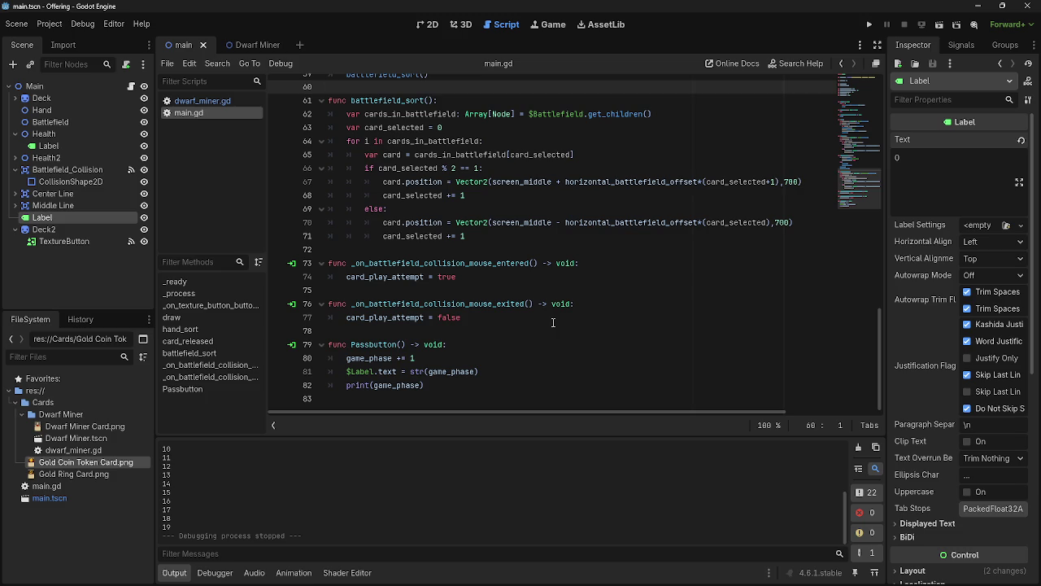
pyautogui.click(559, 291)
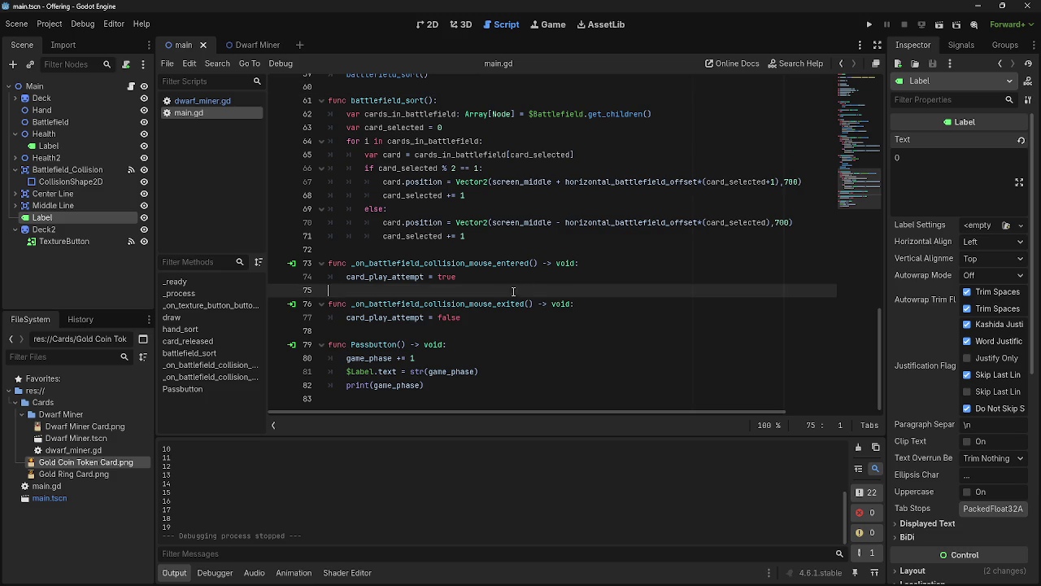
pyautogui.scroll(4, 348, 351)
pyautogui.scroll(4, 349, 351)
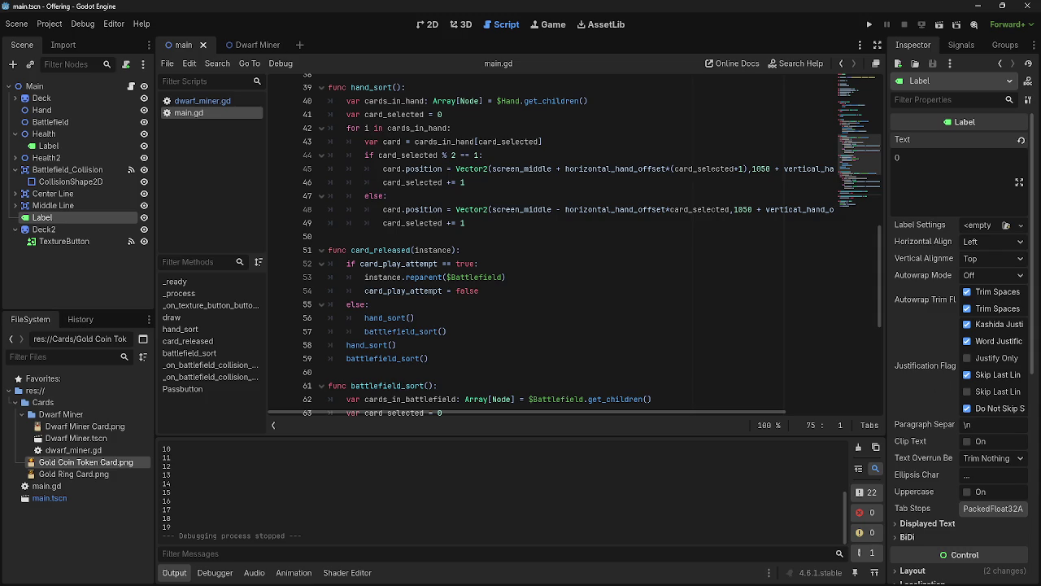
pyautogui.scroll(-6, 457, 379)
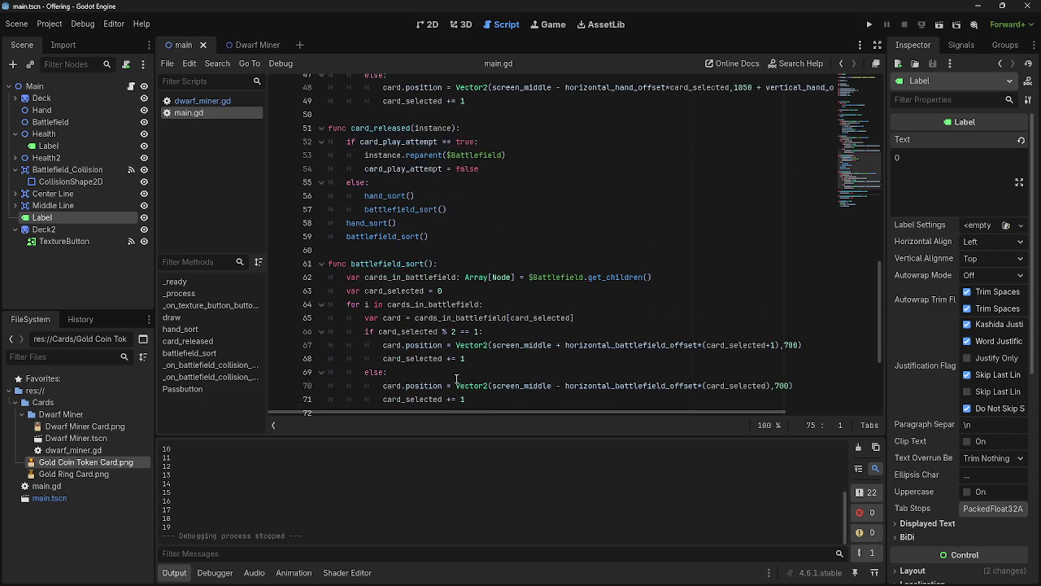
pyautogui.scroll(-2, 457, 379)
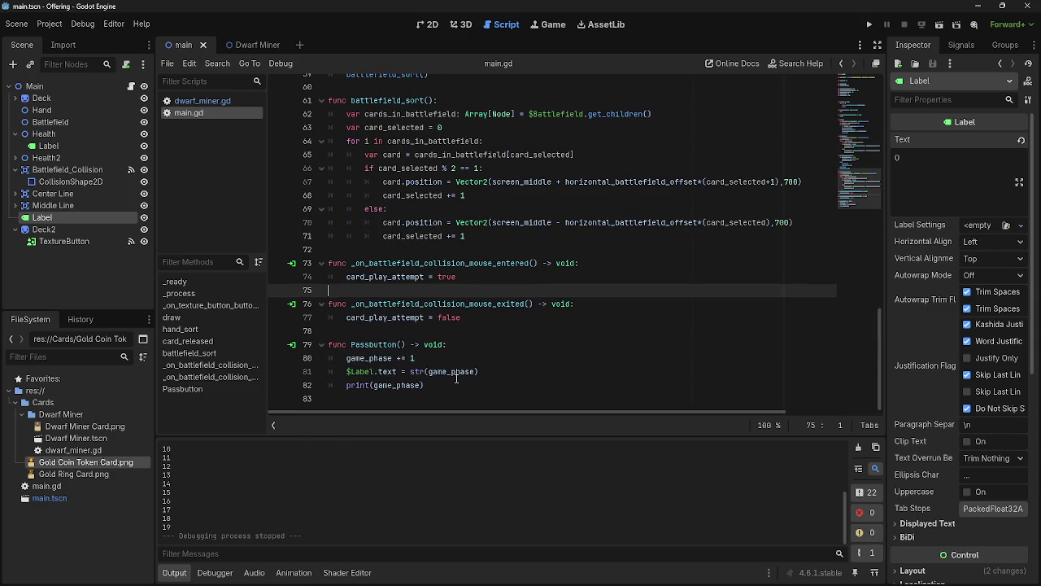
pyautogui.click(457, 249)
pyautogui.click(468, 291)
pyautogui.click(450, 253)
pyautogui.click(466, 288)
pyautogui.click(466, 236)
pyautogui.click(431, 236)
pyautogui.click(427, 279)
pyautogui.click(424, 249)
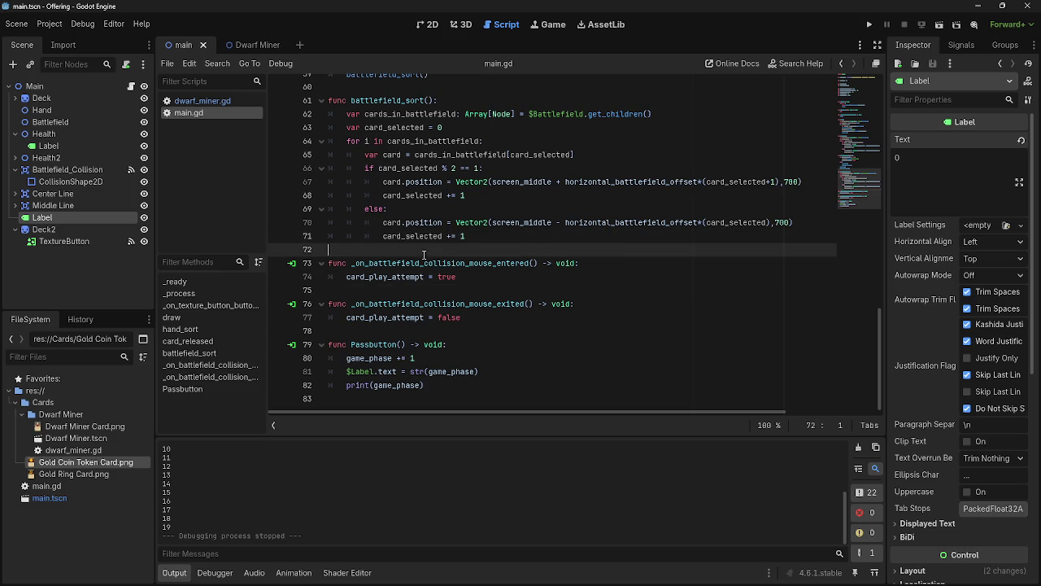
# Scroll back through main.gd and switch to the dwarf_miner.gd script
pyautogui.scroll(2, 479, 299)
pyautogui.scroll(1, 496, 332)
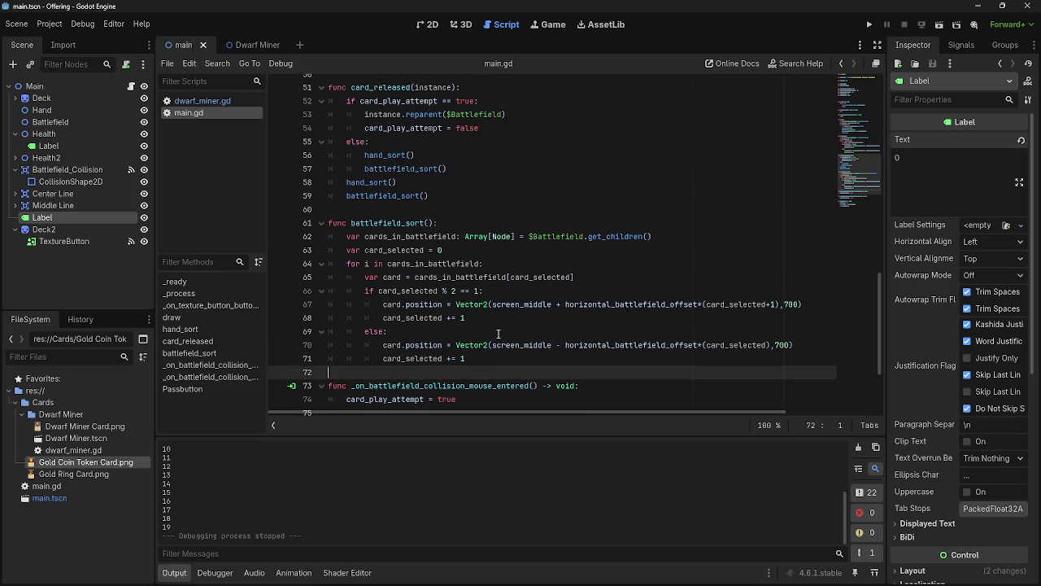
pyautogui.scroll(-3, 498, 334)
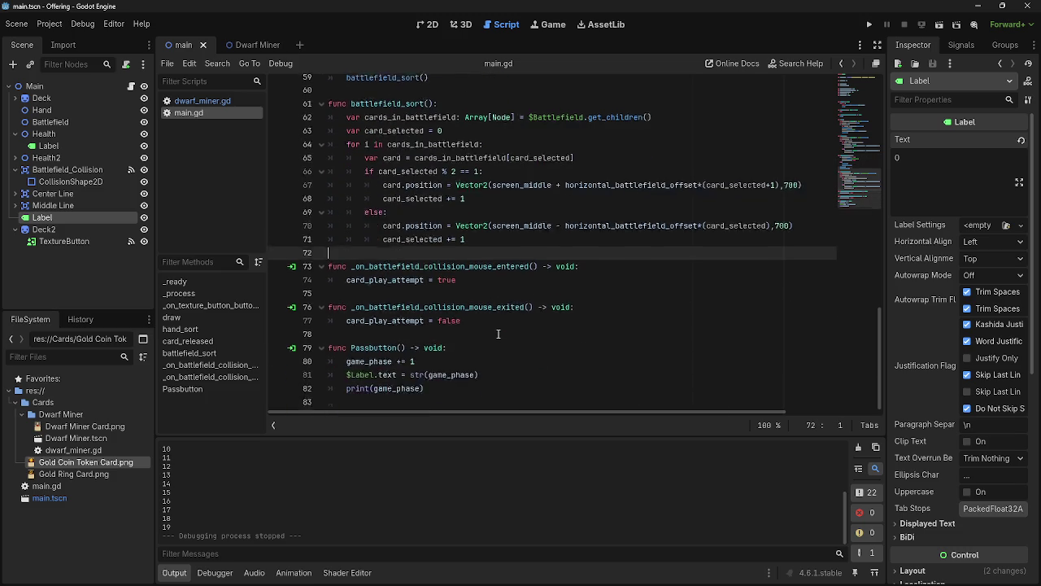
pyautogui.click(204, 100)
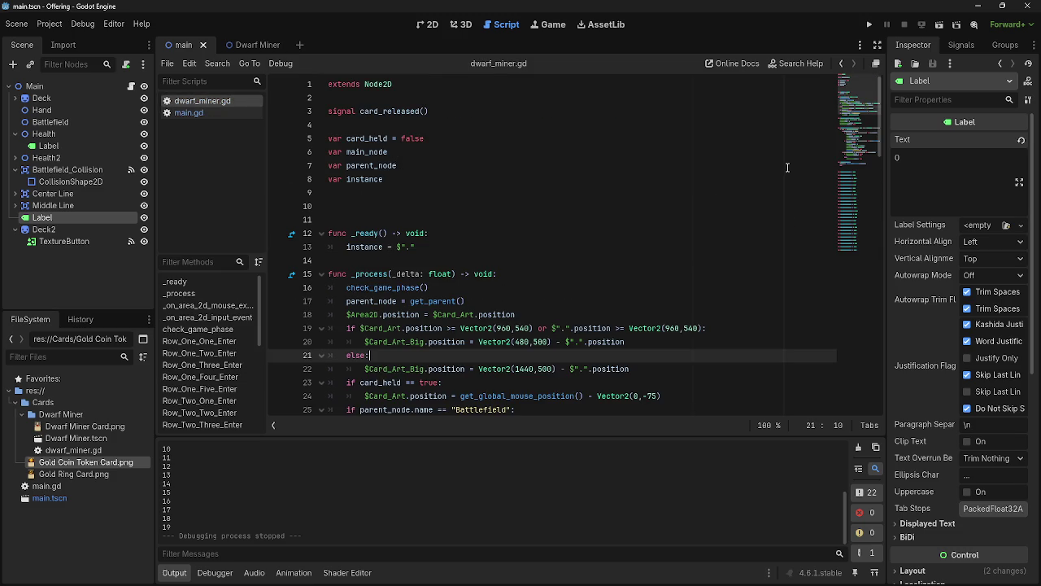
pyautogui.click(869, 24)
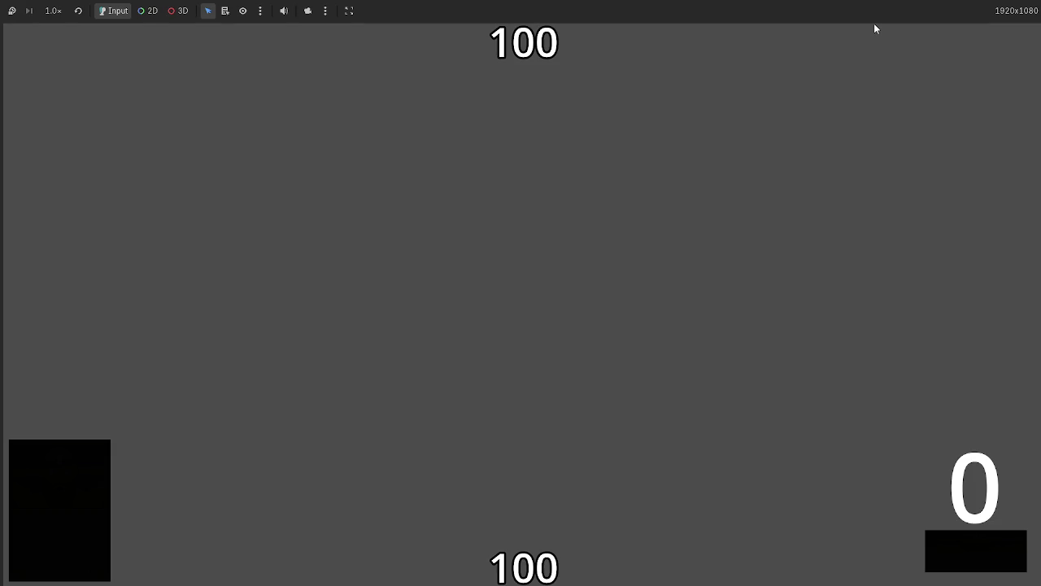
pyautogui.moveTo(604, 509)
pyautogui.mouseDown()
pyautogui.moveTo(555, 413)
pyautogui.moveTo(561, 294)
pyautogui.mouseUp()
pyautogui.click(975, 558)
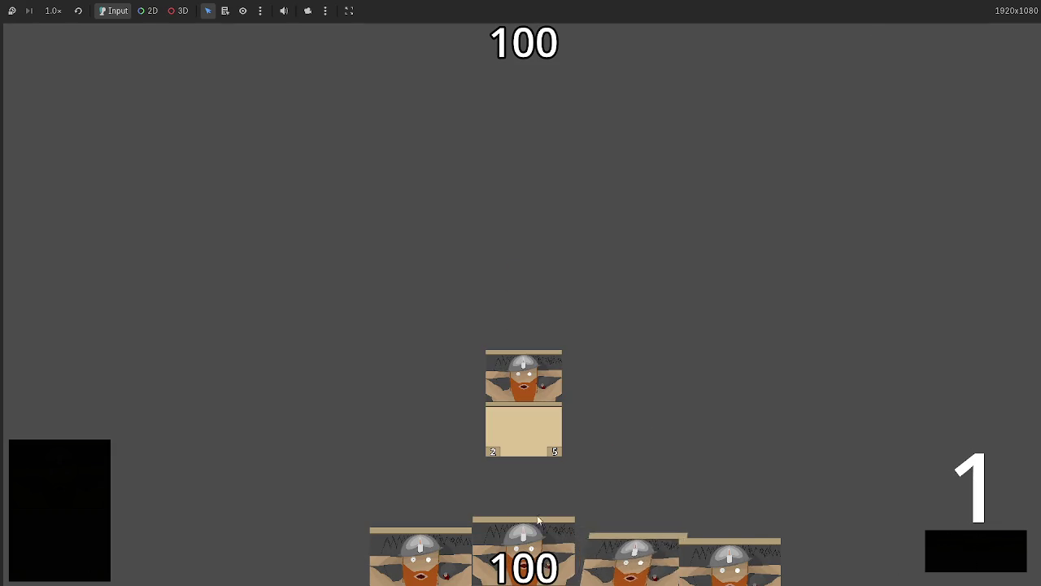
pyautogui.press('F5')
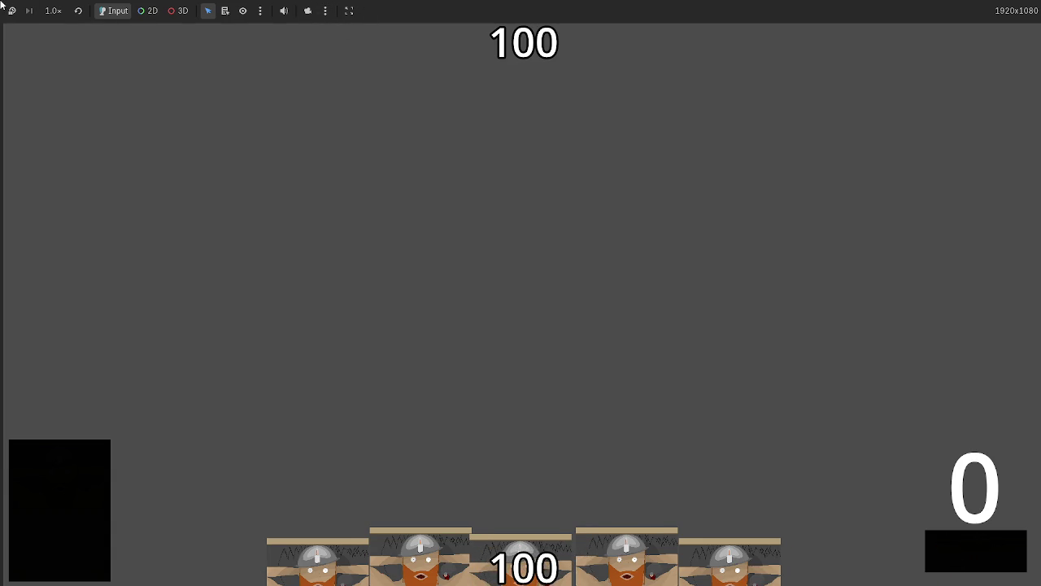
pyautogui.moveTo(618, 505)
pyautogui.mouseDown()
pyautogui.moveTo(581, 424)
pyautogui.moveTo(329, 64)
pyautogui.moveTo(24, 6)
pyautogui.moveTo(49, 69)
pyautogui.mouseUp()
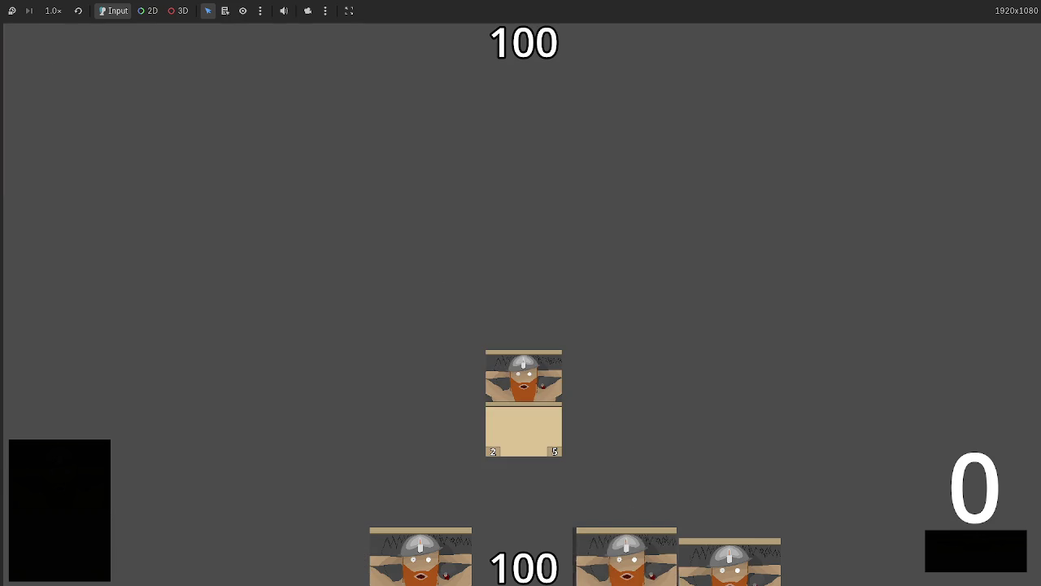
pyautogui.moveTo(622, 549)
pyautogui.mouseDown()
pyautogui.moveTo(318, 226)
pyautogui.moveTo(195, 163)
pyautogui.mouseUp()
pyautogui.moveTo(606, 561)
pyautogui.mouseDown()
pyautogui.moveTo(405, 65)
pyautogui.moveTo(366, 41)
pyautogui.moveTo(325, 65)
pyautogui.moveTo(230, 64)
pyautogui.moveTo(110, 163)
pyautogui.moveTo(808, 232)
pyautogui.mouseUp()
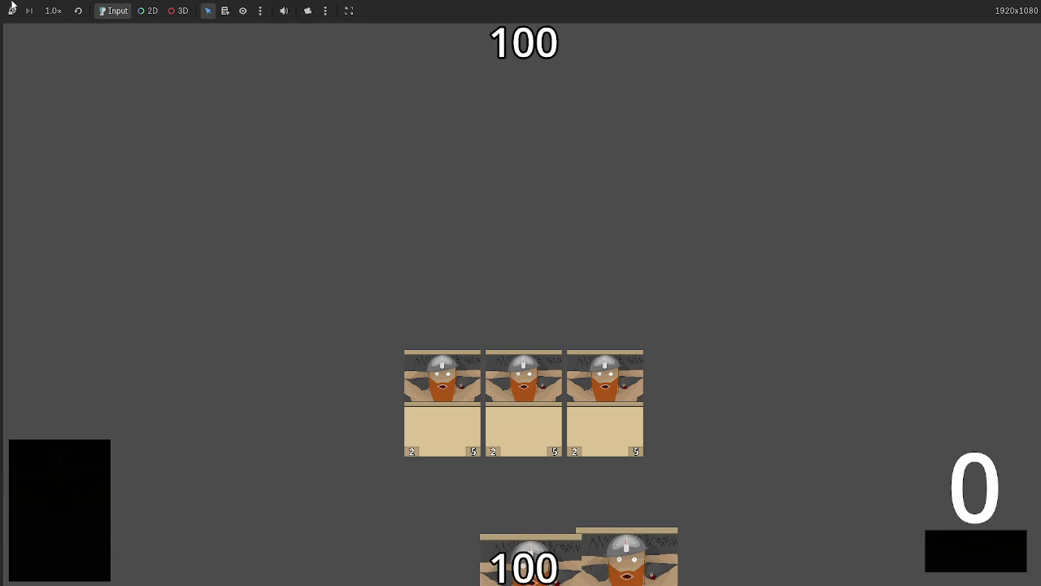
pyautogui.press('F8')
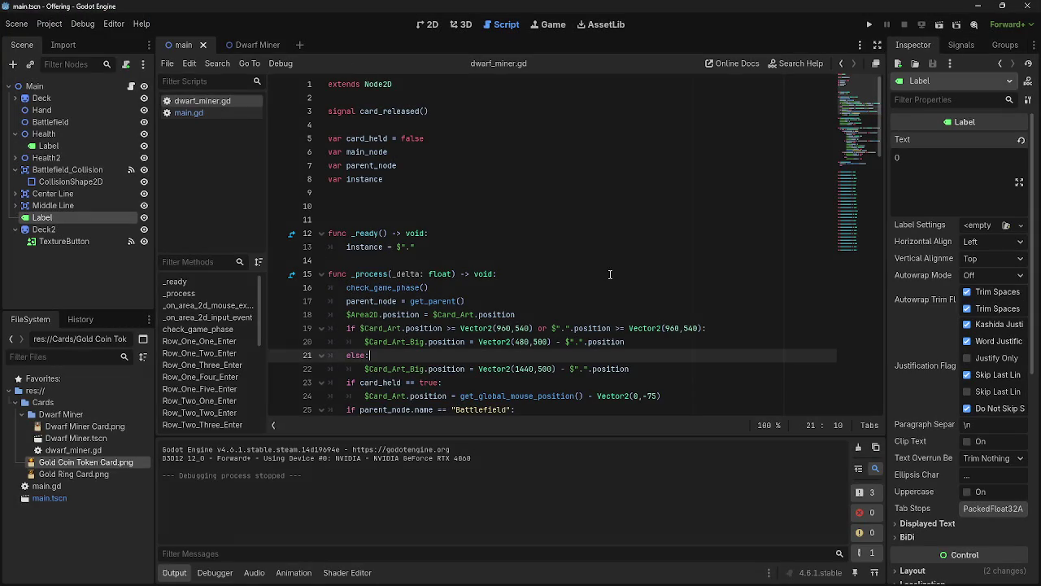
pyautogui.scroll(-2, 618, 269)
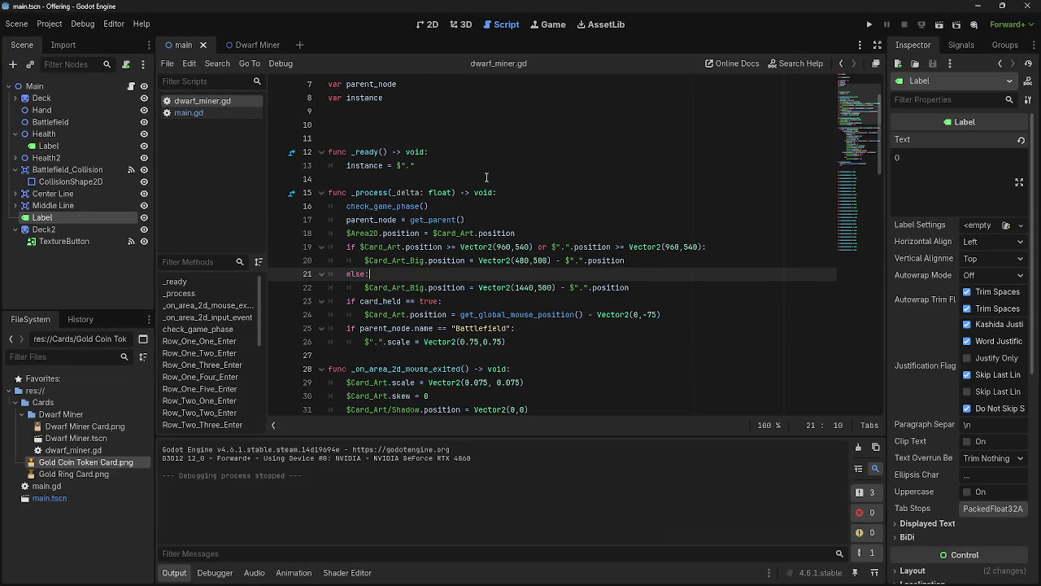
pyautogui.scroll(-5, 553, 298)
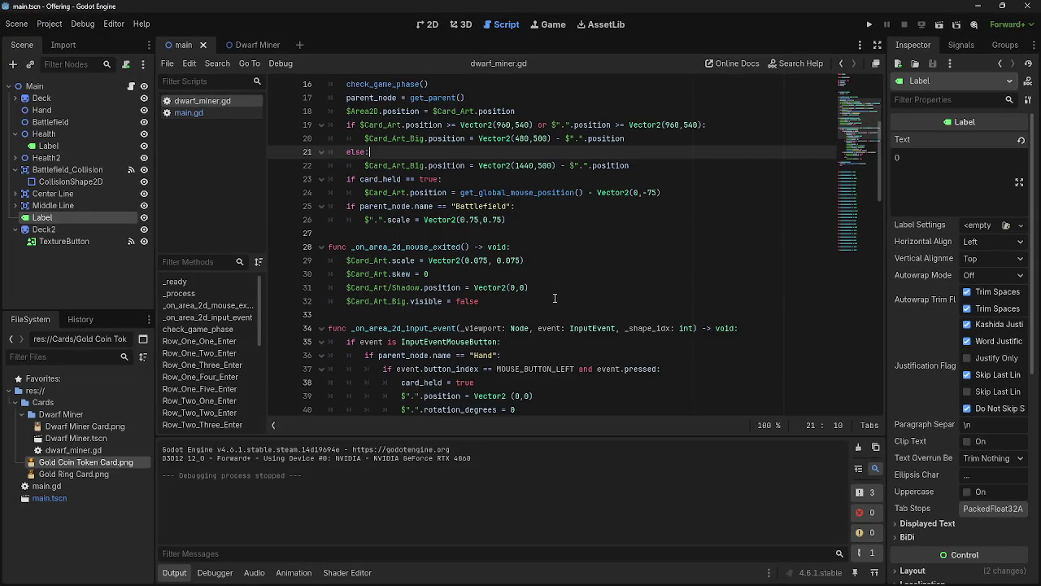
pyautogui.click(536, 262)
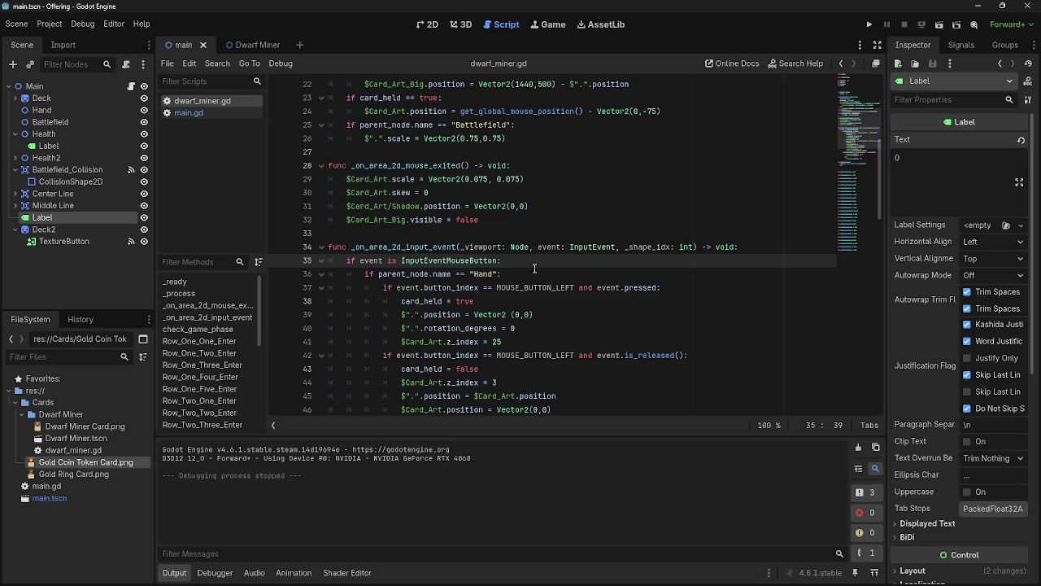
pyautogui.click(702, 291)
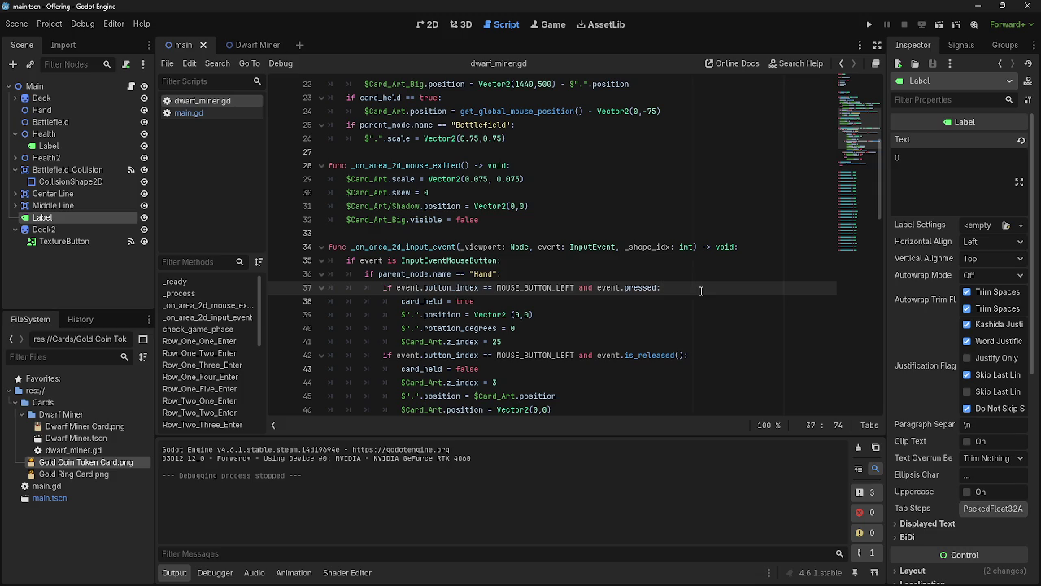
pyautogui.press('Return')
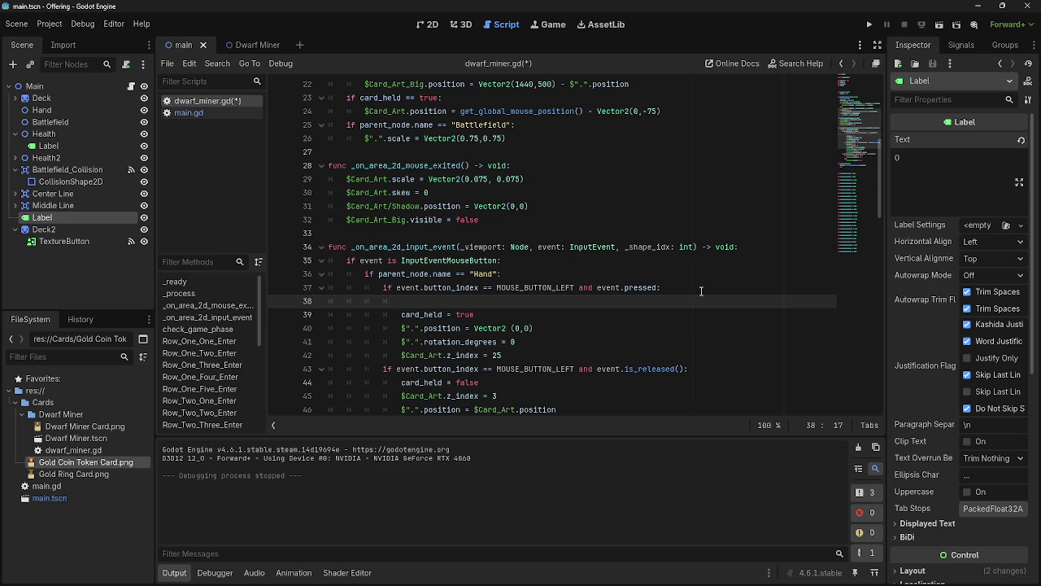
# Start the 'if' condition on line 38 and rename the line 6 variable to game_phase
pyautogui.write('if get')
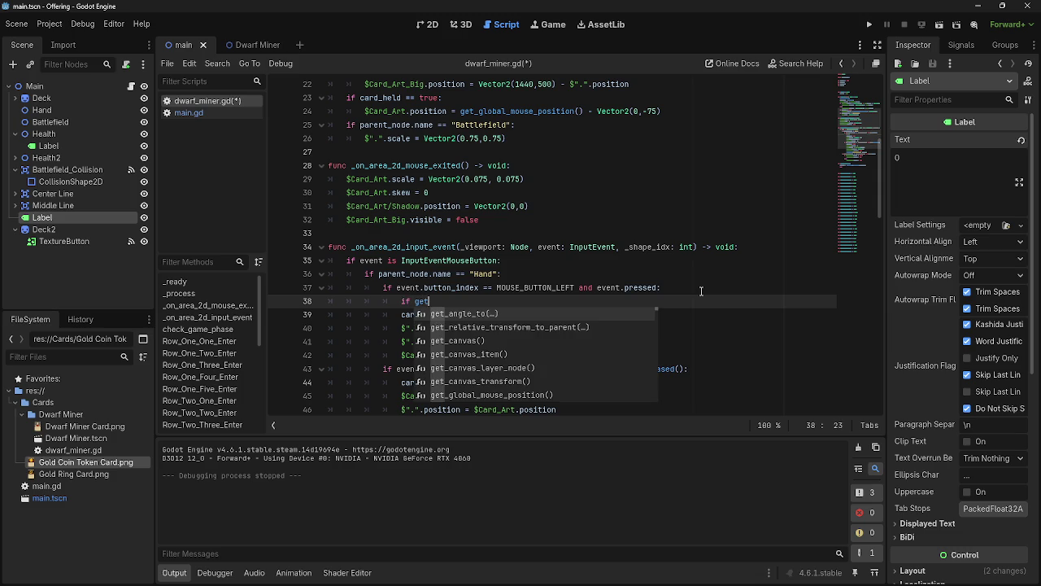
pyautogui.press('BackSpace')
pyautogui.press('BackSpace')
pyautogui.press('BackSpace')
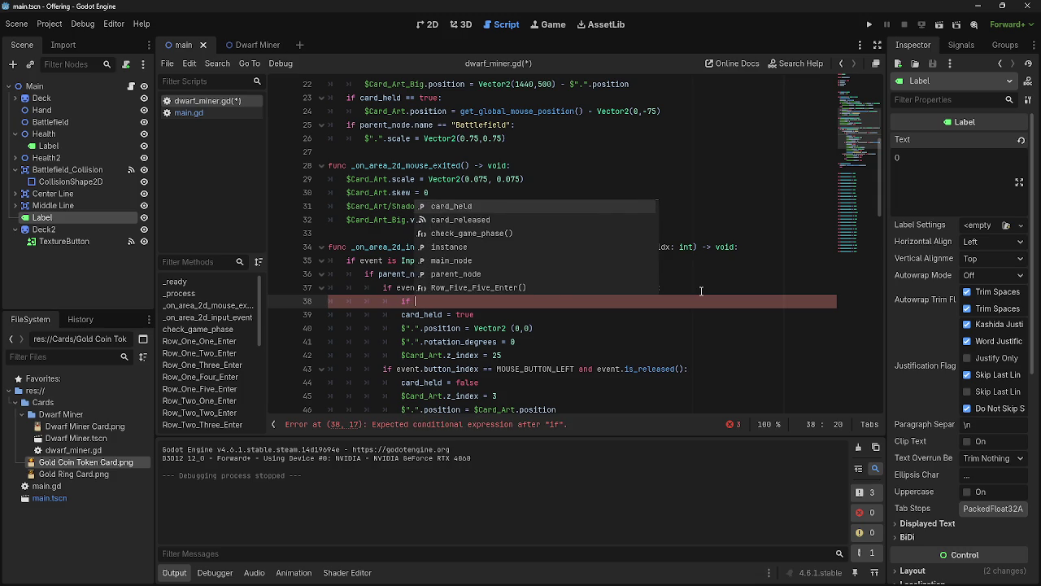
pyautogui.write('ma')
pyautogui.press('Return')
pyautogui.write('=')
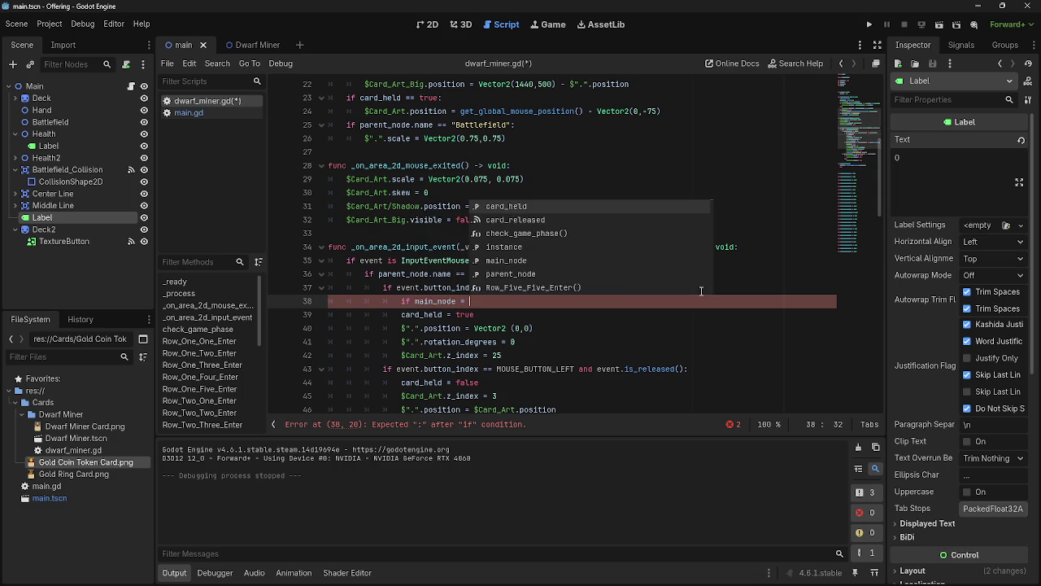
pyautogui.scroll(7, 569, 212)
pyautogui.moveTo(387, 153); pyautogui.dragTo(347, 154)
pyautogui.write('ga')
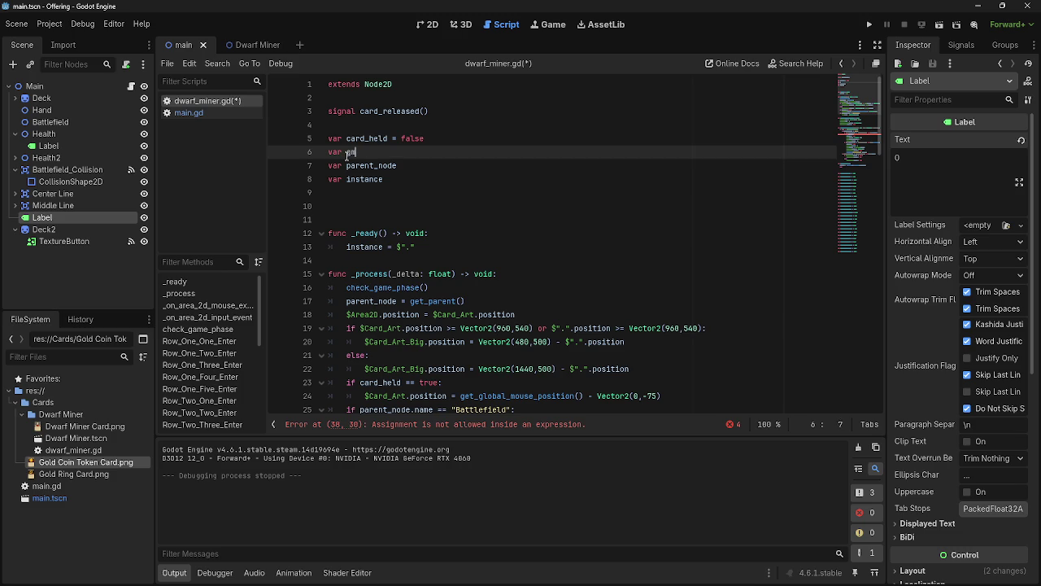
pyautogui.write('me_phase')
# Change the variable reference on line 57 to game_phase
pyautogui.scroll(-20, 407, 244)
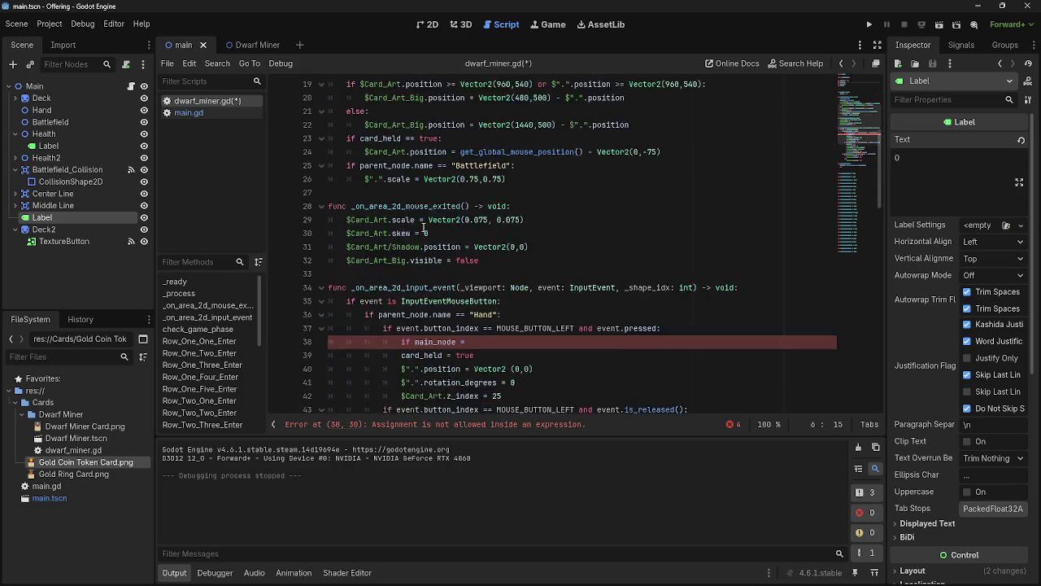
pyautogui.scroll(6, 418, 282)
pyautogui.scroll(1, 419, 283)
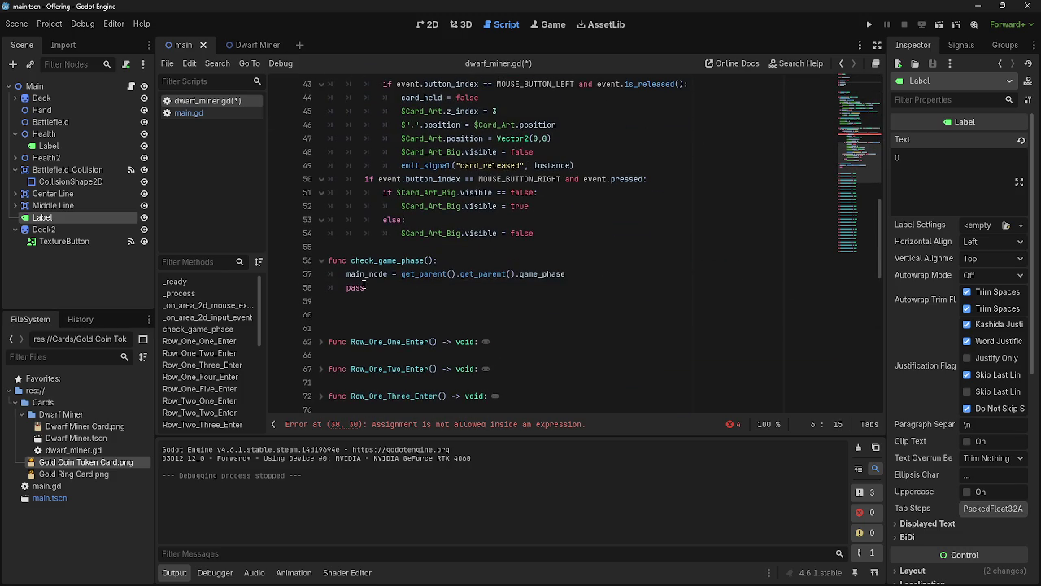
pyautogui.click(364, 277)
pyautogui.write('g')
pyautogui.hotkey('ctrl', 'a')
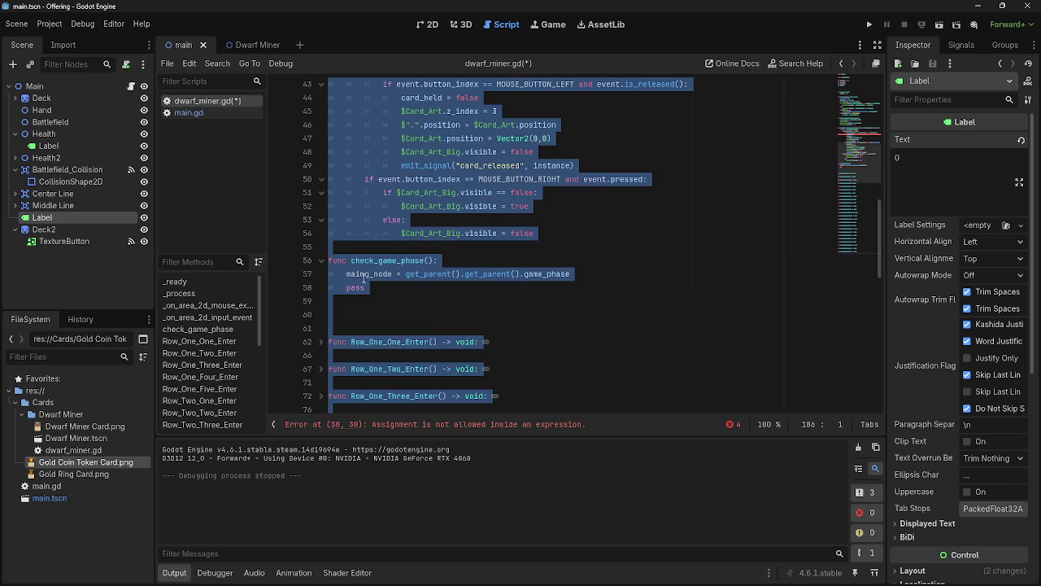
pyautogui.click(356, 277)
pyautogui.doubleClick(355, 276)
pyautogui.write('game_')
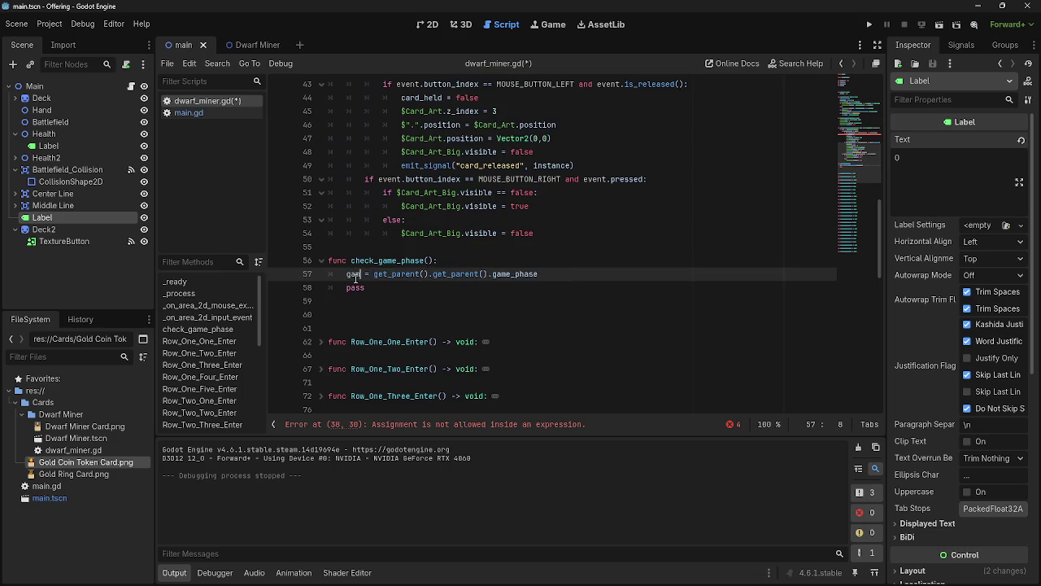
pyautogui.press('Return')
pyautogui.press('End')
# Make line 38 read 'if game_phase == 0'
pyautogui.scroll(6, 618, 326)
pyautogui.scroll(1, 618, 324)
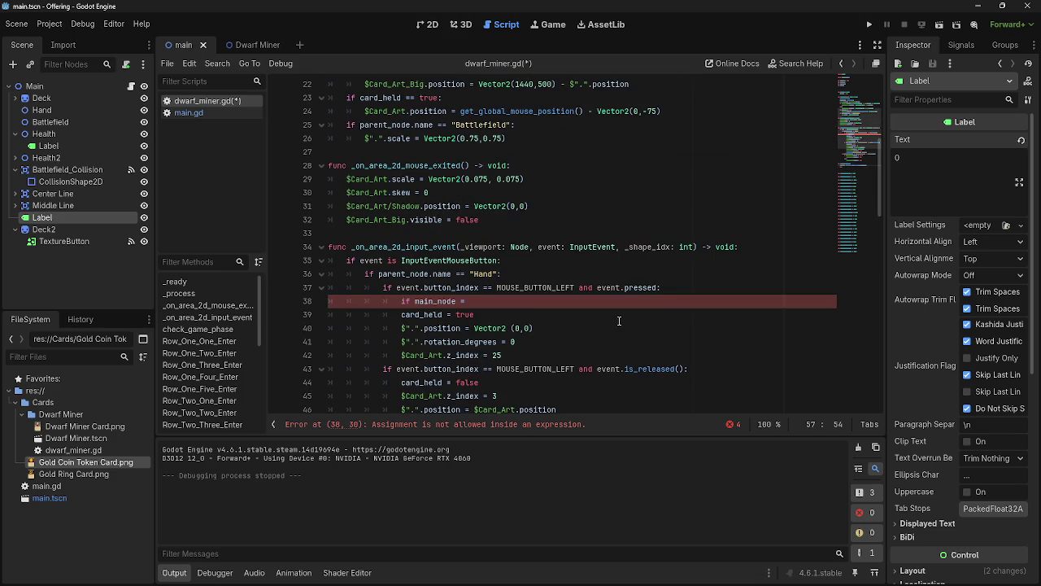
pyautogui.doubleClick(436, 301)
pyautogui.write('game_phas')
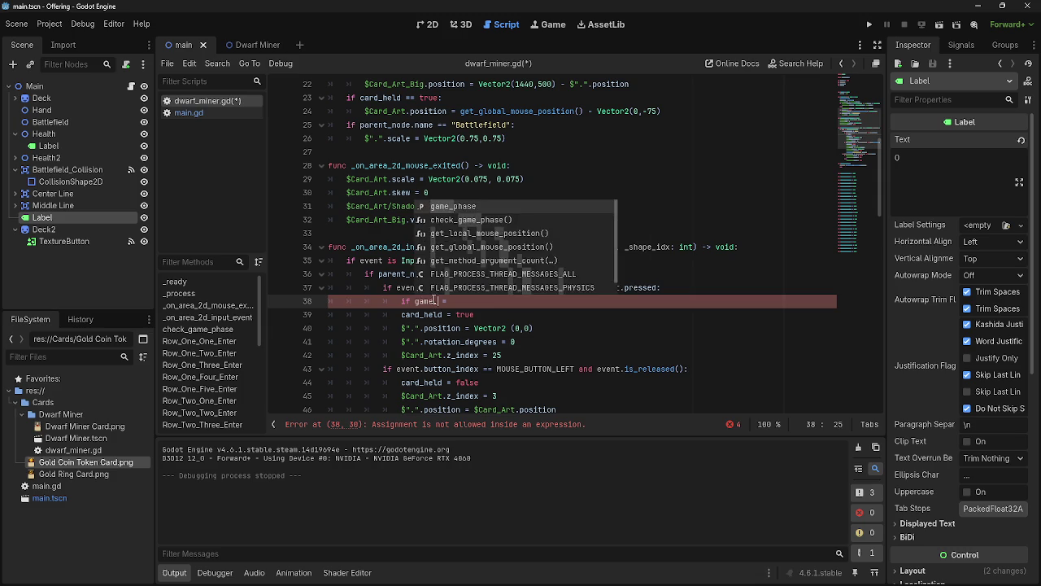
pyautogui.press('Return')
pyautogui.click(499, 306)
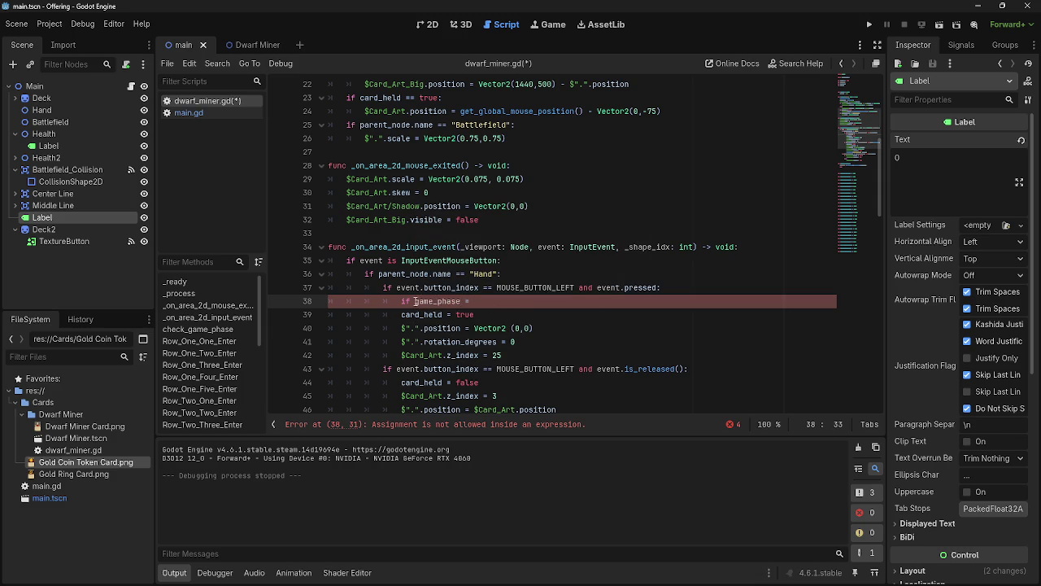
pyautogui.scroll(-9, 500, 306)
pyautogui.scroll(15, 445, 304)
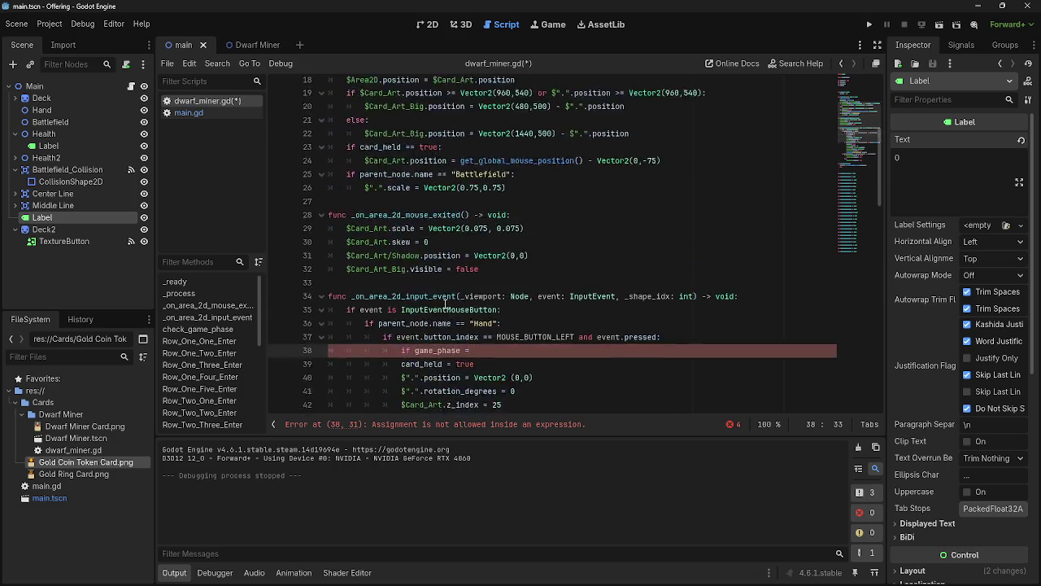
pyautogui.scroll(-9, 445, 304)
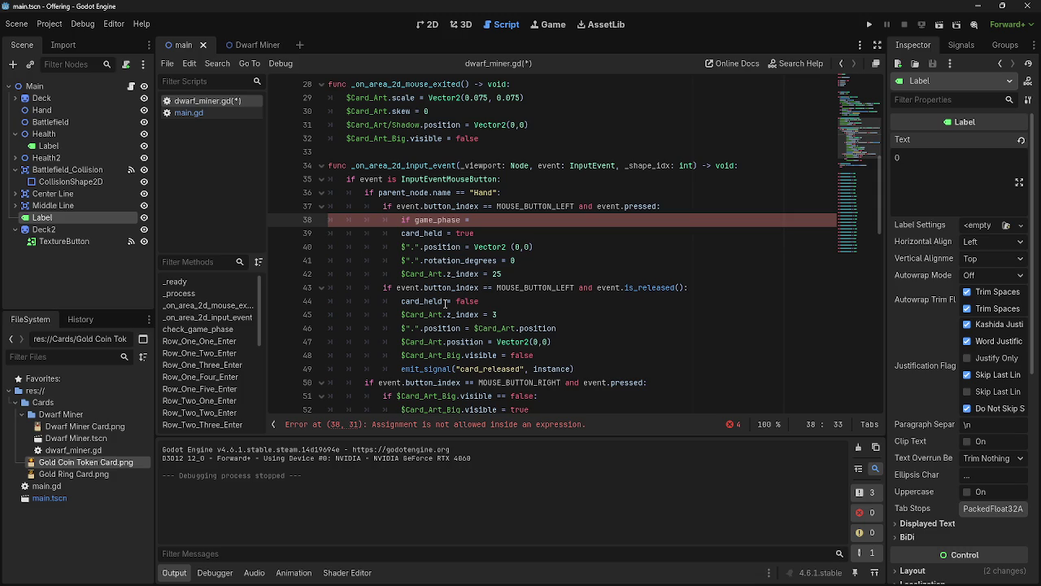
pyautogui.write('= ')
pyautogui.write('0:')
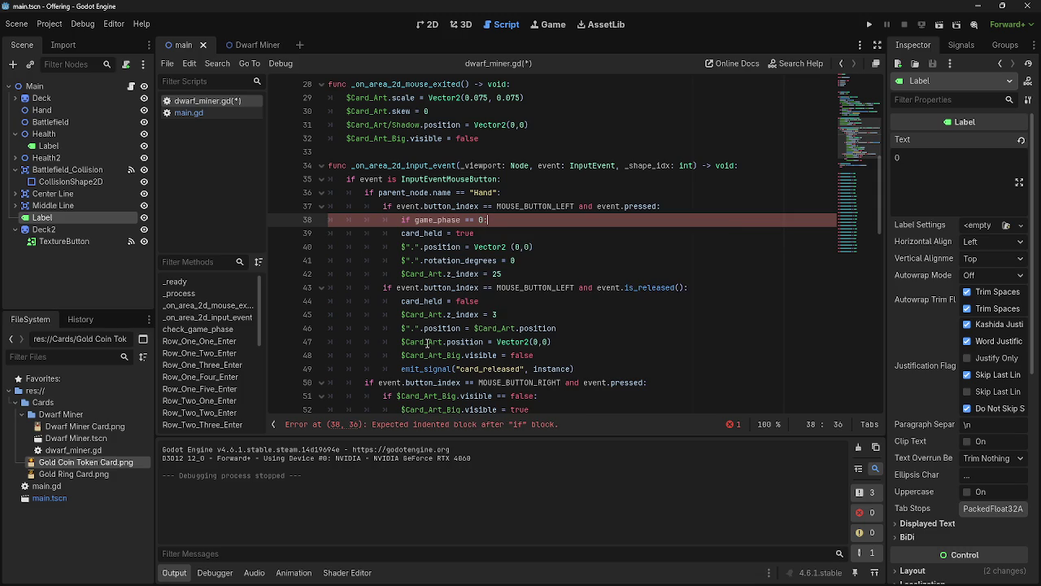
# Indent the card pickup lines 39–42 under the check and change it to 'if game_phase == 1:'
pyautogui.moveTo(405, 233)
pyautogui.mouseDown()
pyautogui.moveTo(533, 246)
pyautogui.moveTo(558, 279)
pyautogui.mouseUp()
pyautogui.press('Tab')
pyautogui.click(365, 260)
pyautogui.click(554, 276)
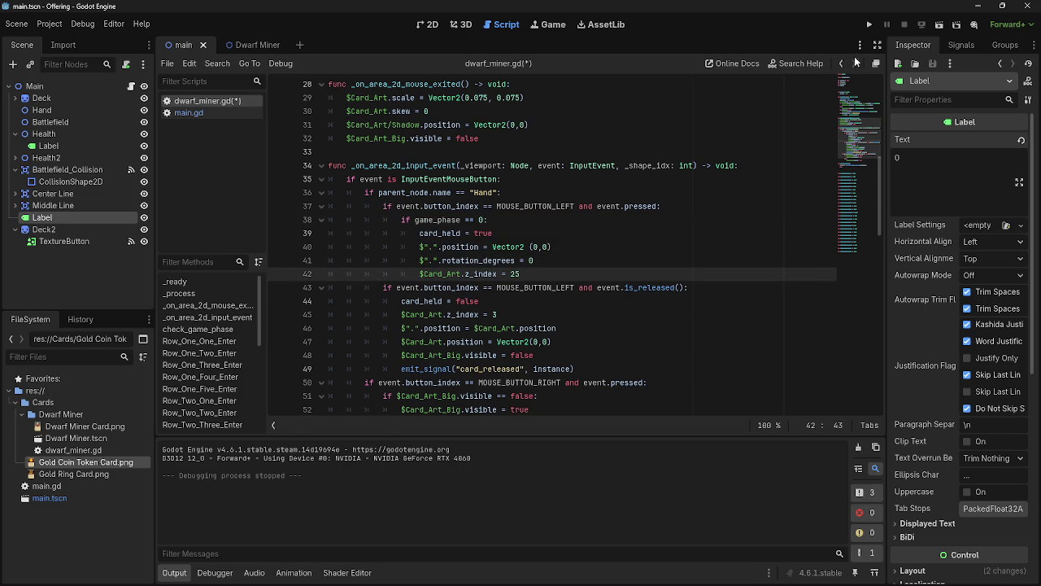
pyautogui.click(466, 220)
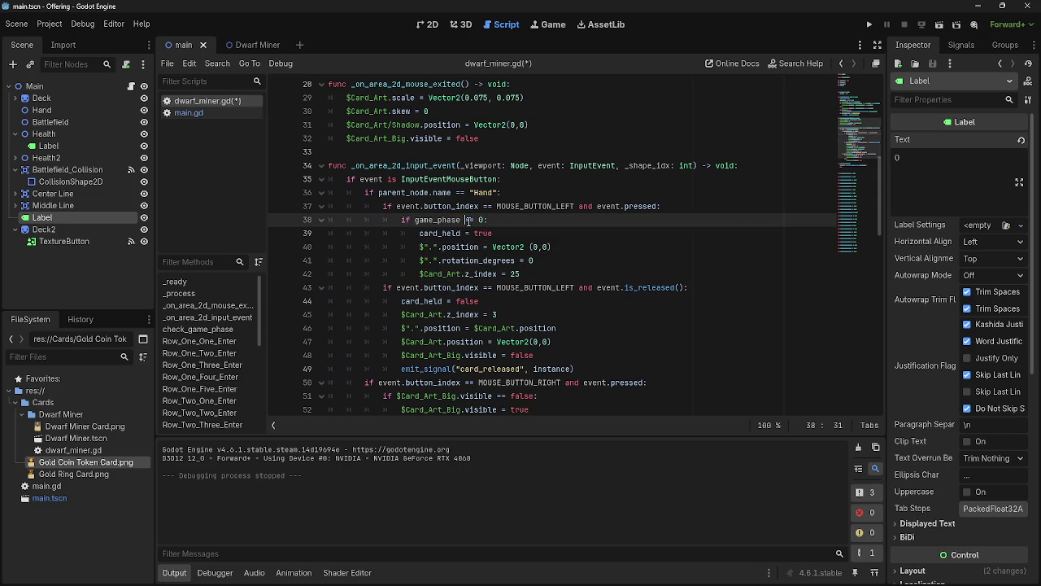
pyautogui.moveTo(484, 220); pyautogui.dragTo(475, 220)
pyautogui.click(480, 219)
pyautogui.write('1')
pyautogui.write(':')
pyautogui.click(188, 112)
pyautogui.scroll(5, 489, 249)
# Insert comment lines under 'var game_phase = 0' for the draw and '1 = main phase' entries
pyautogui.scroll(10, 490, 249)
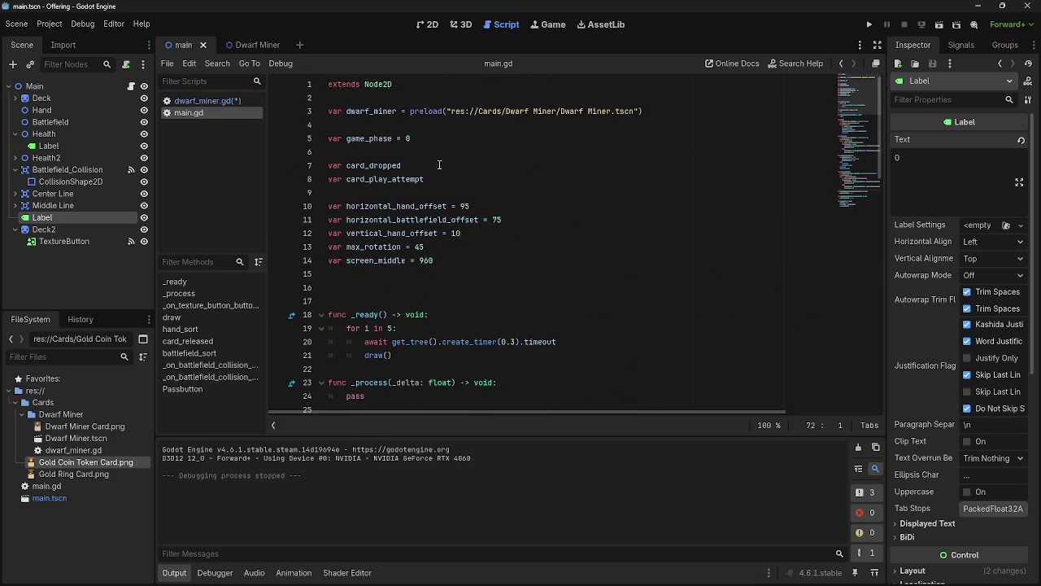
pyautogui.click(428, 148)
pyautogui.press('Return')
pyautogui.press('Return')
pyautogui.press('Up')
pyautogui.press('Up')
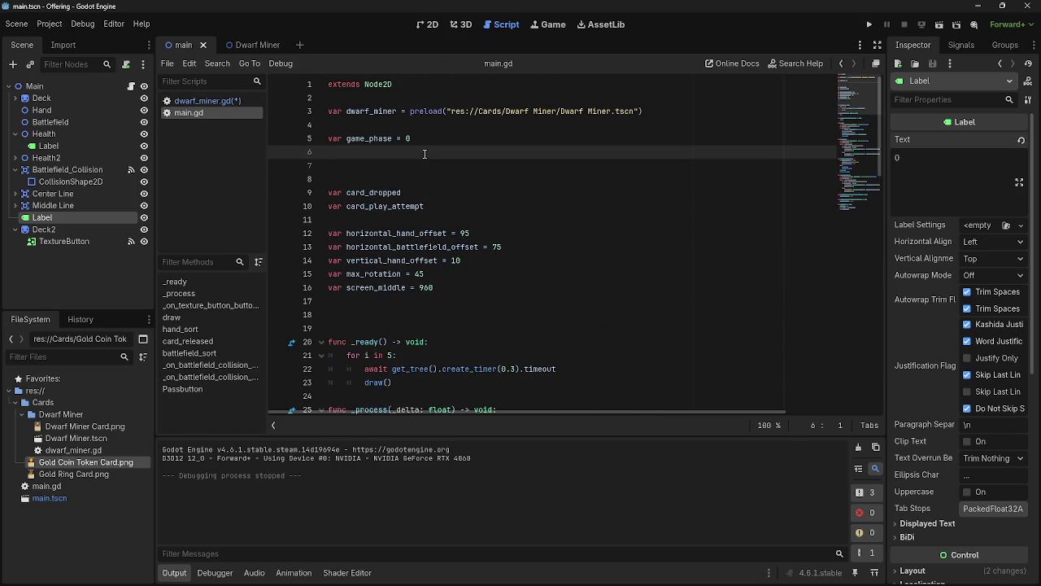
pyautogui.write('$')
pyautogui.press('BackSpace')
pyautogui.write('#')
pyautogui.write('0 = draw ')
pyautogui.write('step')
pyautogui.press('Return')
pyautogui.write('#')
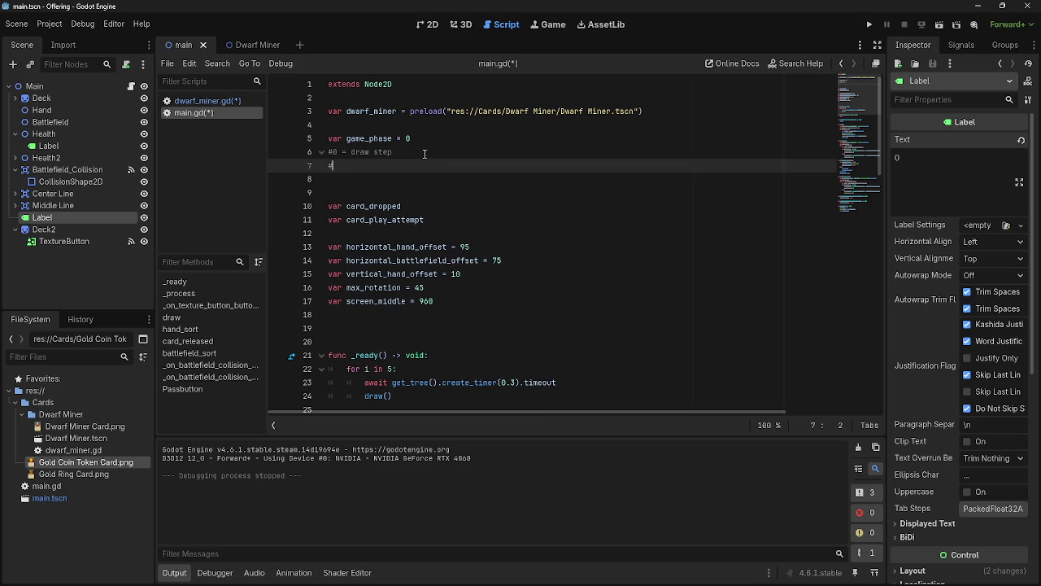
pyautogui.click(335, 153)
pyautogui.click(350, 166)
pyautogui.write('1 =')
pyautogui.write('main h')
pyautogui.write('hase')
pyautogui.press('Return')
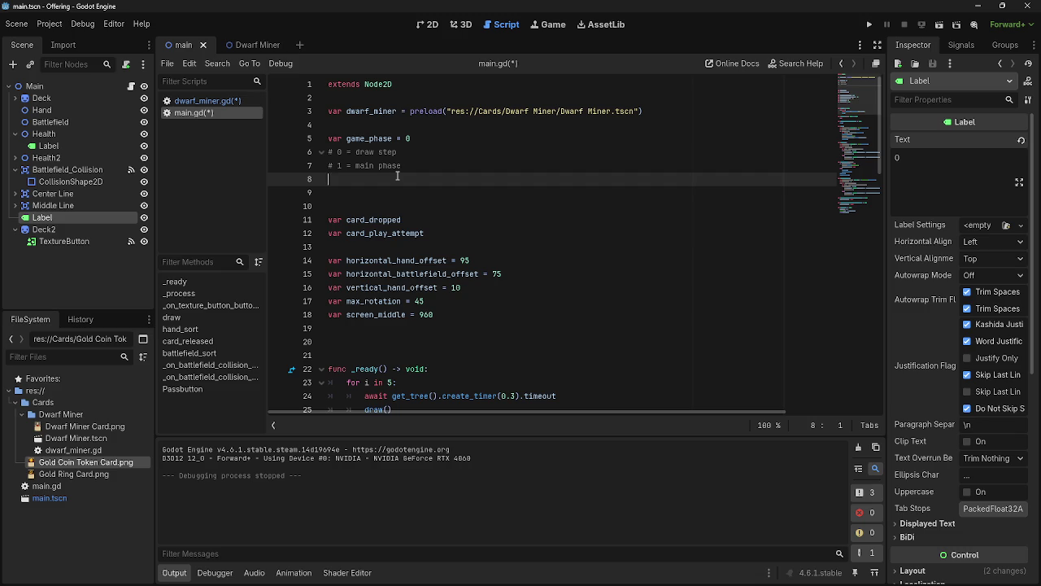
# Fix the draw comment's wording to 'phase' and add '# 2 = combat phase'
pyautogui.doubleClick(391, 153)
pyautogui.write('phase')
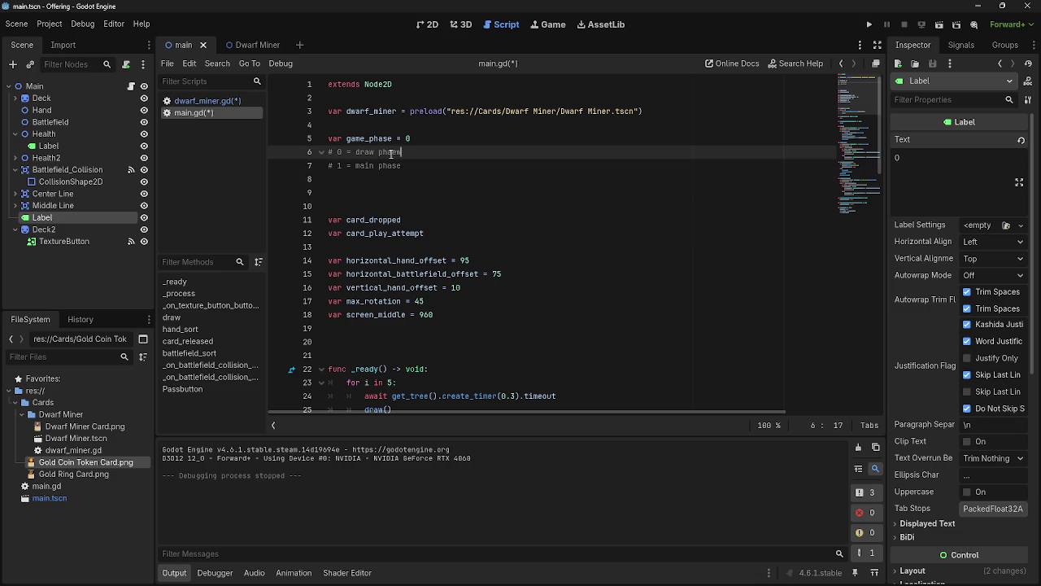
pyautogui.click(398, 178)
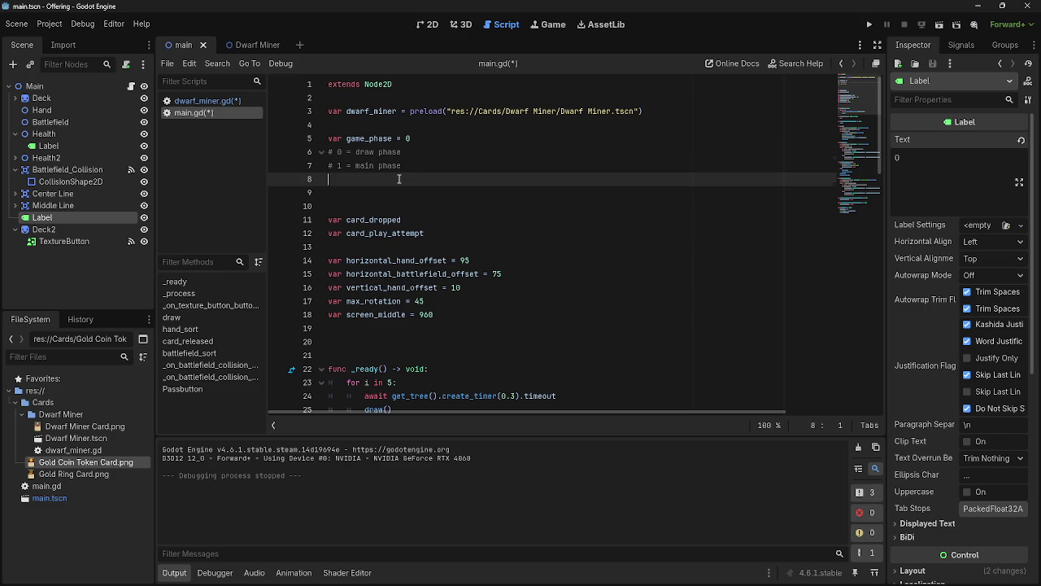
pyautogui.write('#')
pyautogui.press('Delete')
pyautogui.write('2 ')
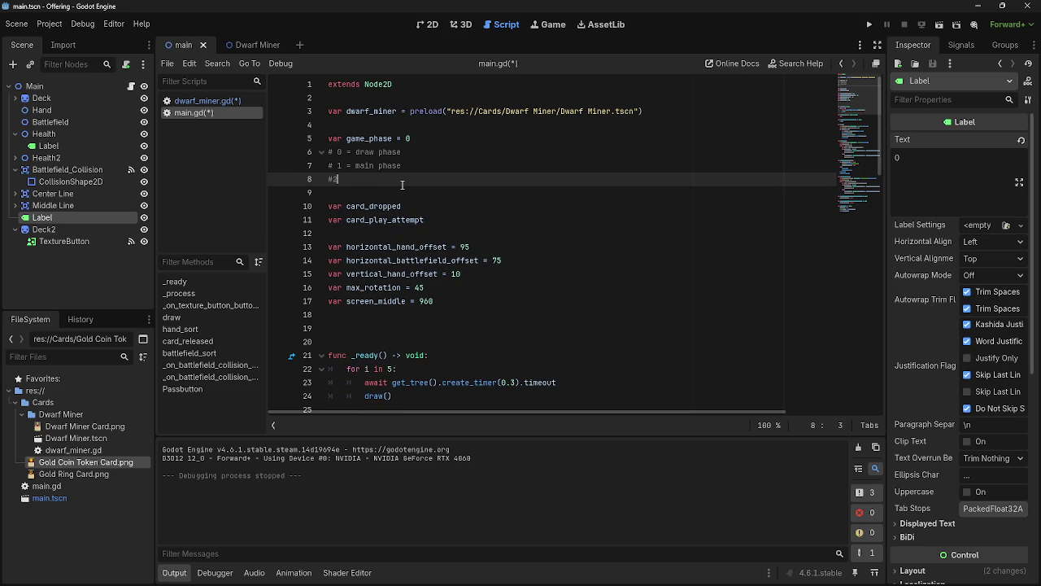
pyautogui.write('= combat')
pyautogui.write(' phase')
pyautogui.moveTo(422, 180); pyautogui.dragTo(329, 153)
# Switch to dwarf_miner.gd and test-run the game to check the phase gating
pyautogui.click(404, 159)
pyautogui.click(207, 101)
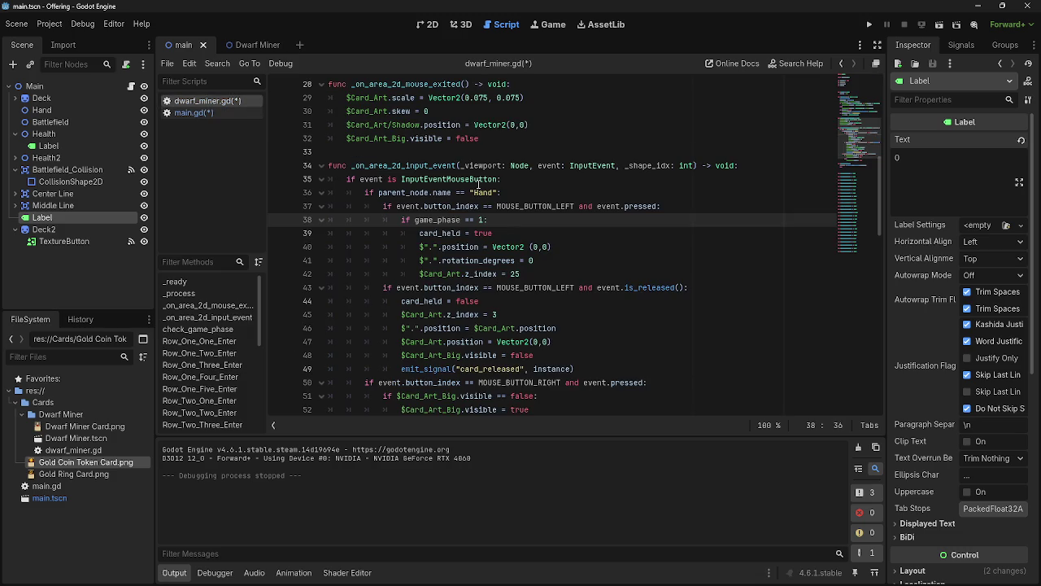
pyautogui.click(196, 112)
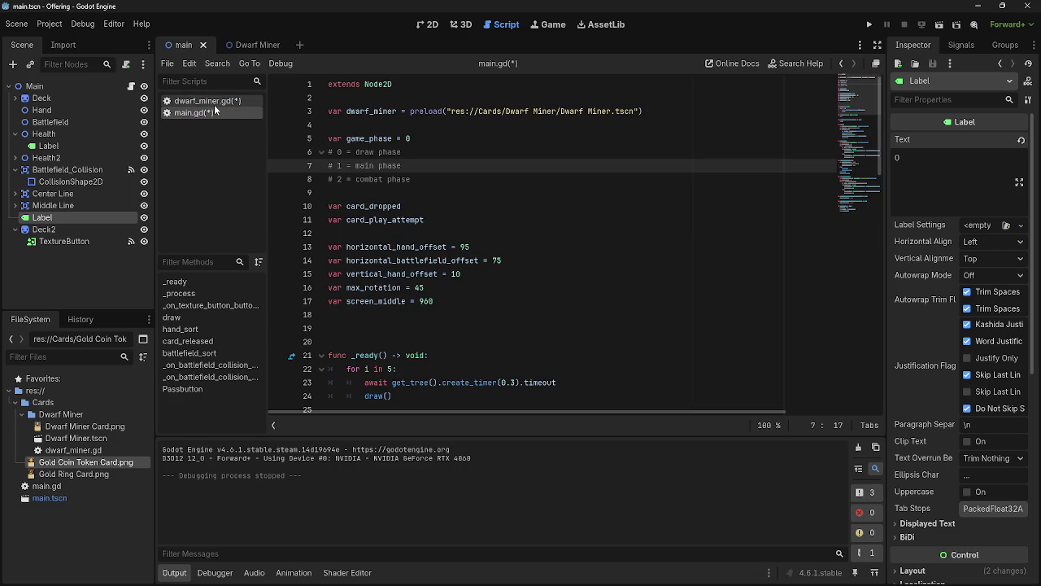
pyautogui.click(214, 104)
pyautogui.click(869, 25)
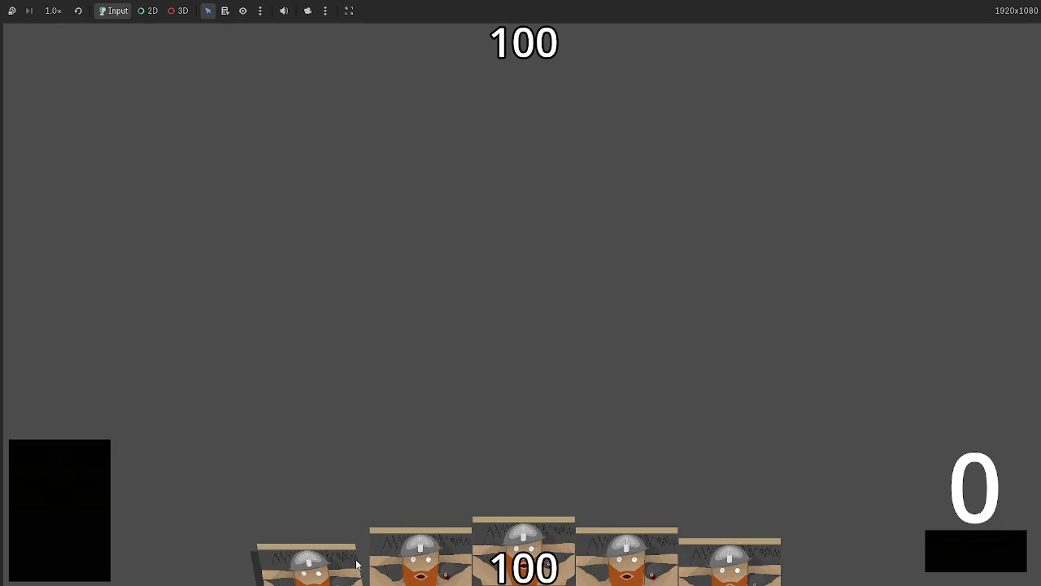
pyautogui.press('F8')
# Add a new line after the draw() loop in main.gd's _ready function
pyautogui.click(212, 114)
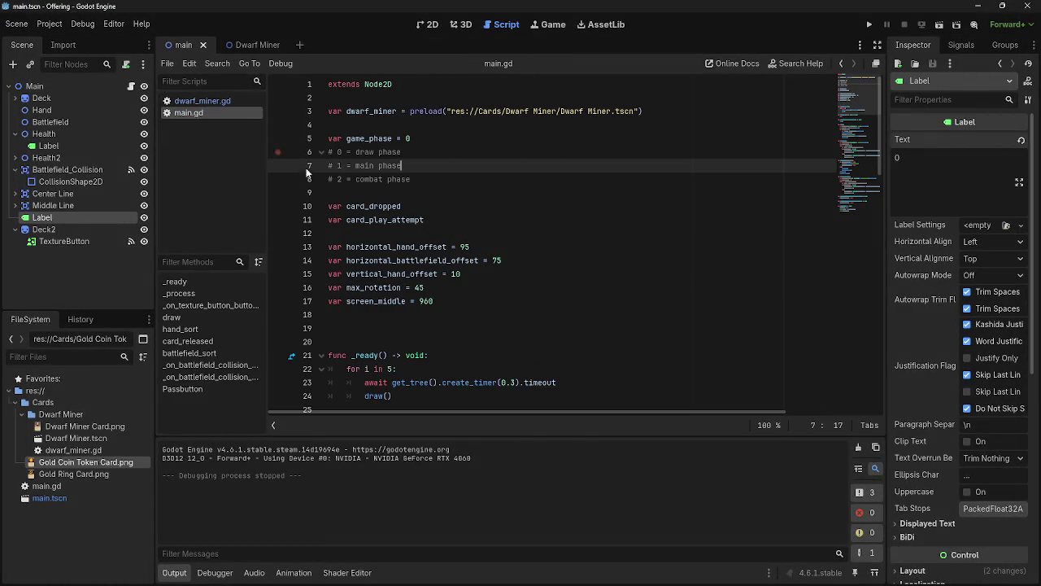
pyautogui.click(203, 101)
pyautogui.click(188, 113)
pyautogui.scroll(-4, 423, 219)
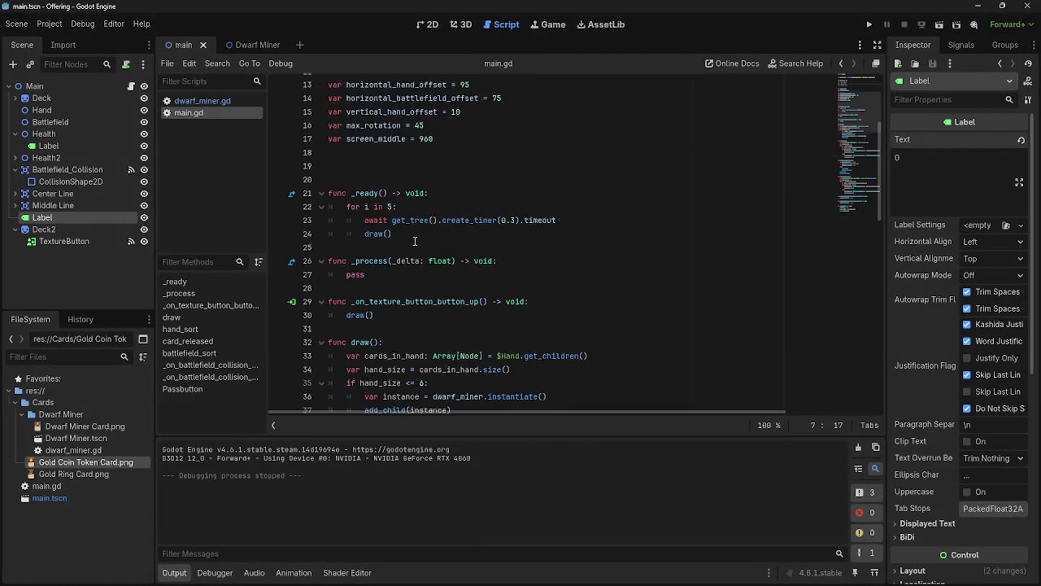
pyautogui.click(459, 238)
pyautogui.scroll(1, 456, 236)
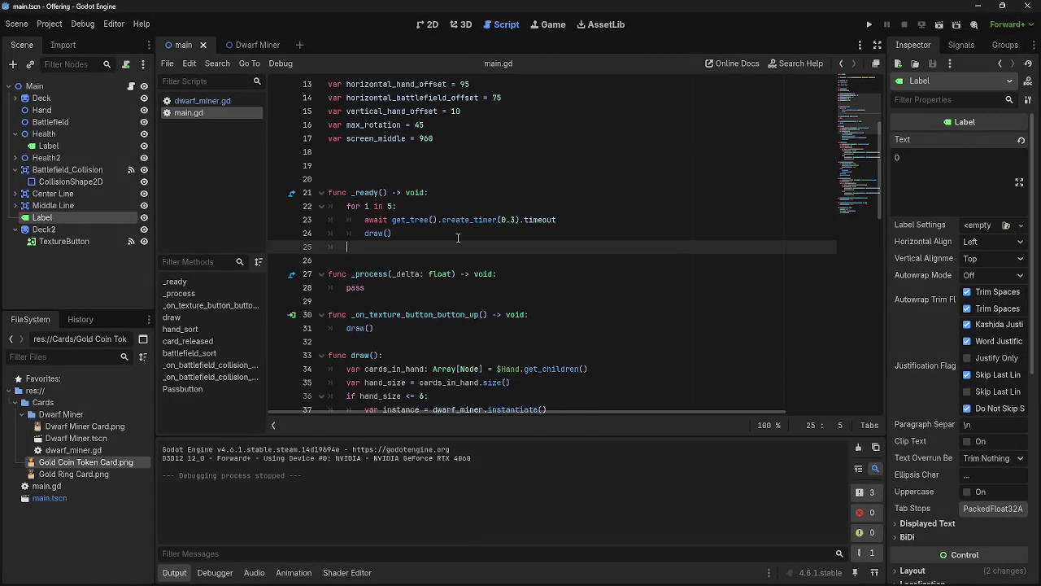
pyautogui.press('Return')
pyautogui.scroll(3, 435, 232)
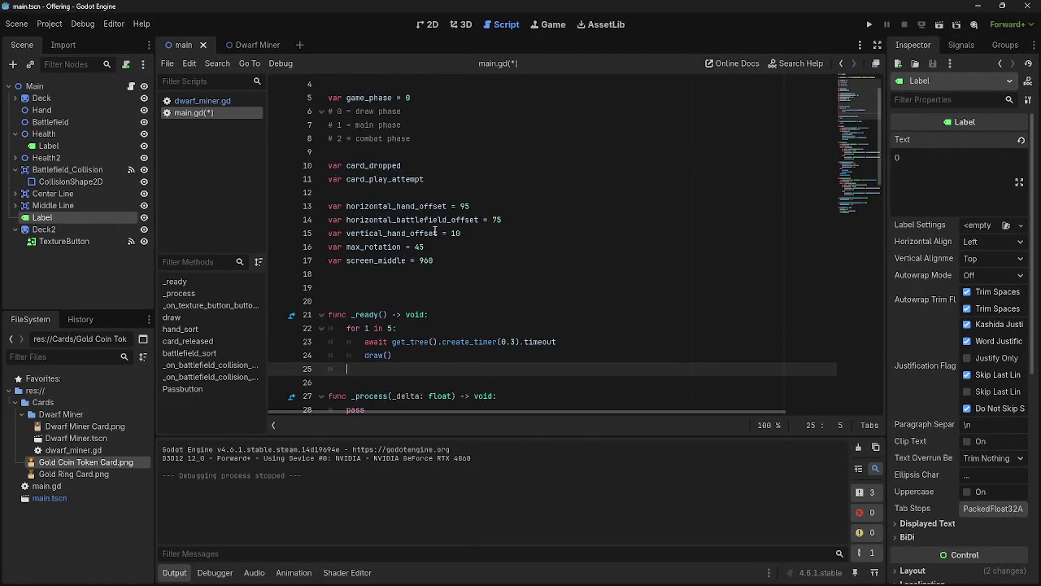
pyautogui.scroll(-1, 436, 232)
pyautogui.press('Up')
pyautogui.press('Up')
pyautogui.press('Up')
pyautogui.press('Down')
pyautogui.press('Down')
pyautogui.press('Down')
pyautogui.scroll(-15, 433, 238)
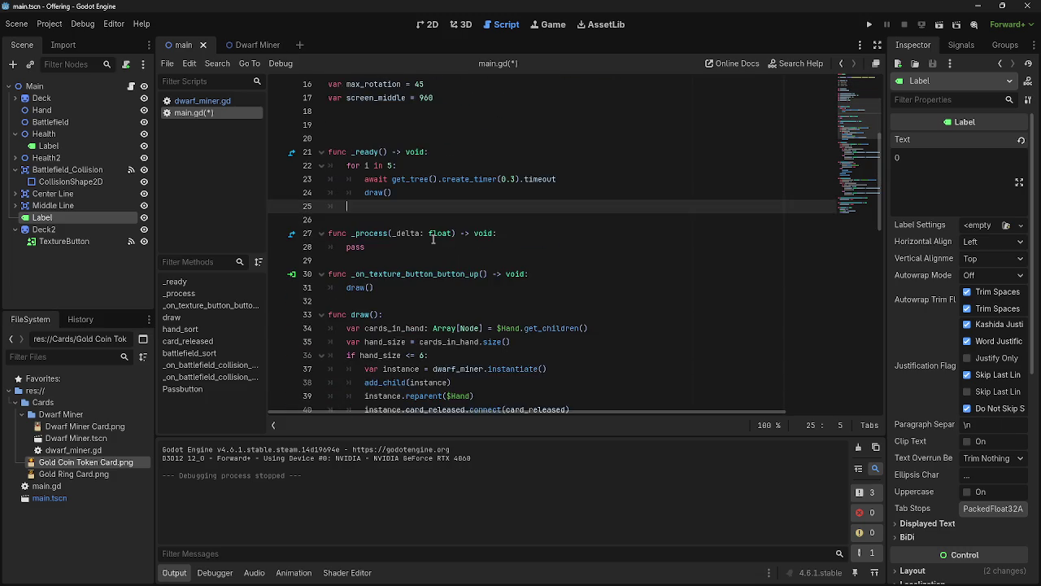
pyautogui.scroll(-2, 433, 238)
pyautogui.scroll(13, 433, 238)
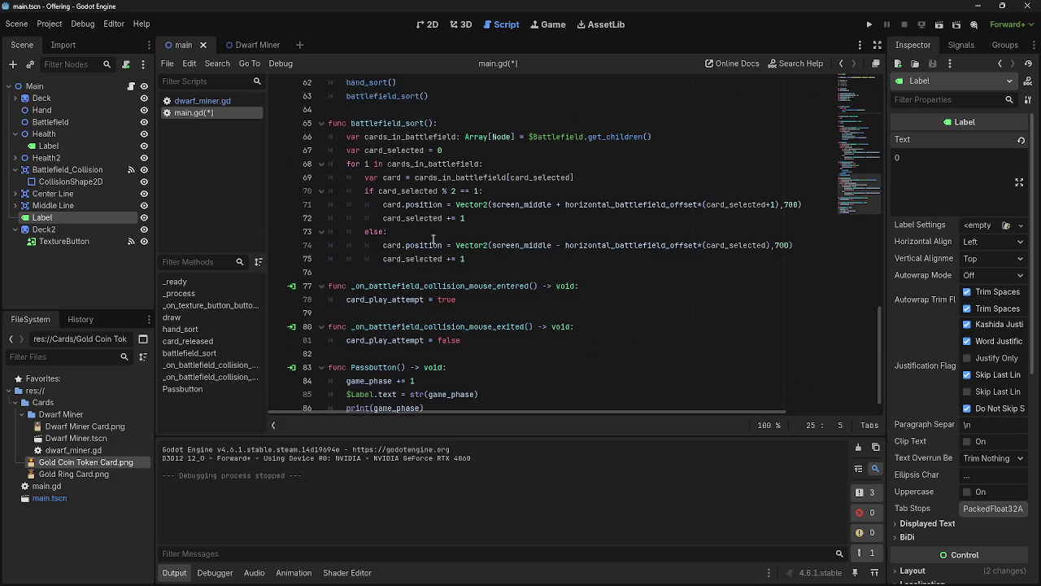
pyautogui.scroll(4, 434, 238)
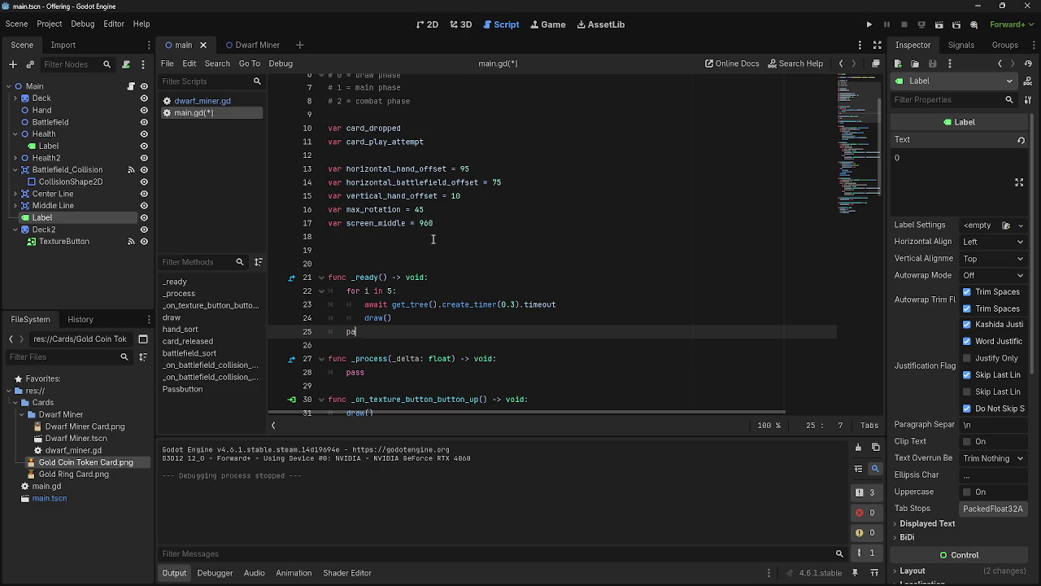
# Autocomplete a Passbutton() call on that line and relaunch the game
pyautogui.write('Pass')
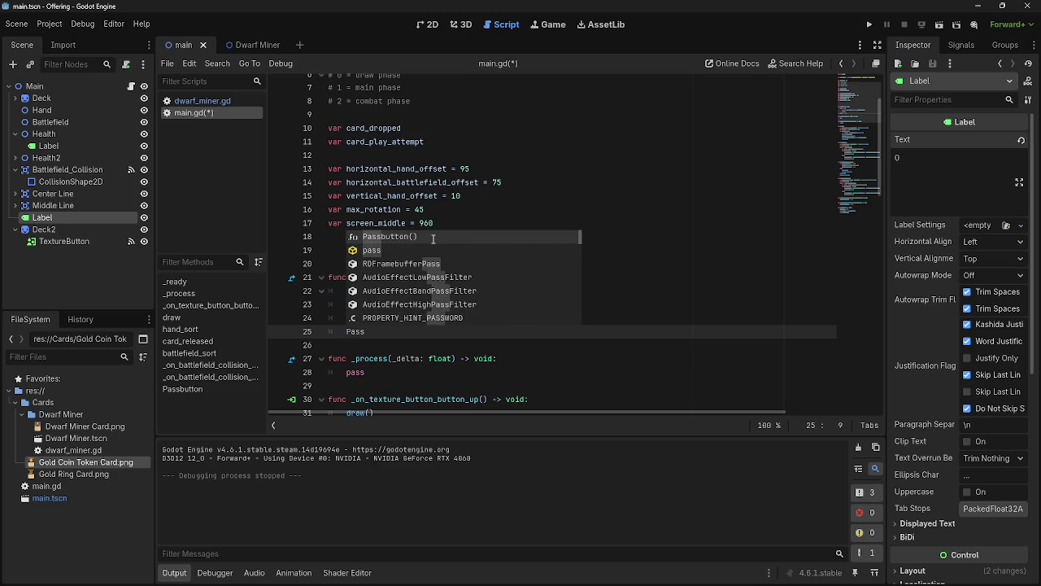
pyautogui.press('Return')
pyautogui.scroll(-12, 433, 238)
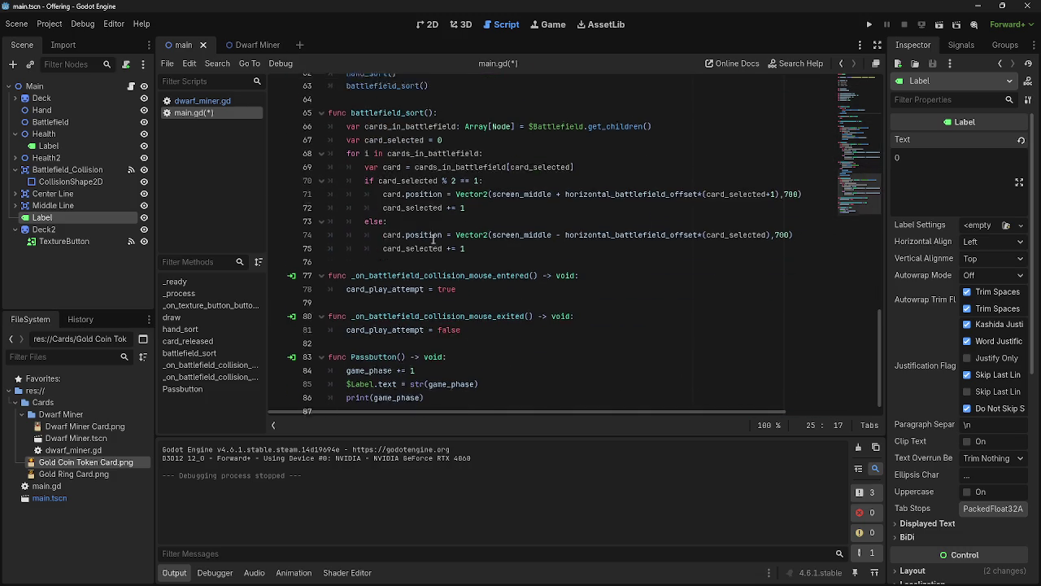
pyautogui.click(869, 26)
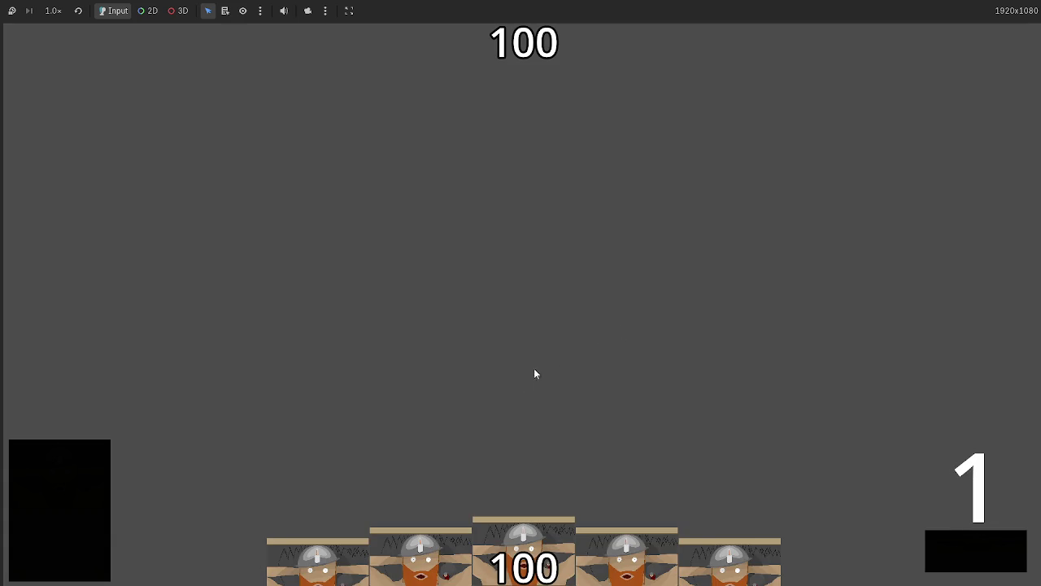
# Drag two Dwarf Miner cards onto the battlefield and pass to bring the phase label to 2
pyautogui.moveTo(521, 555); pyautogui.dragTo(505, 280)
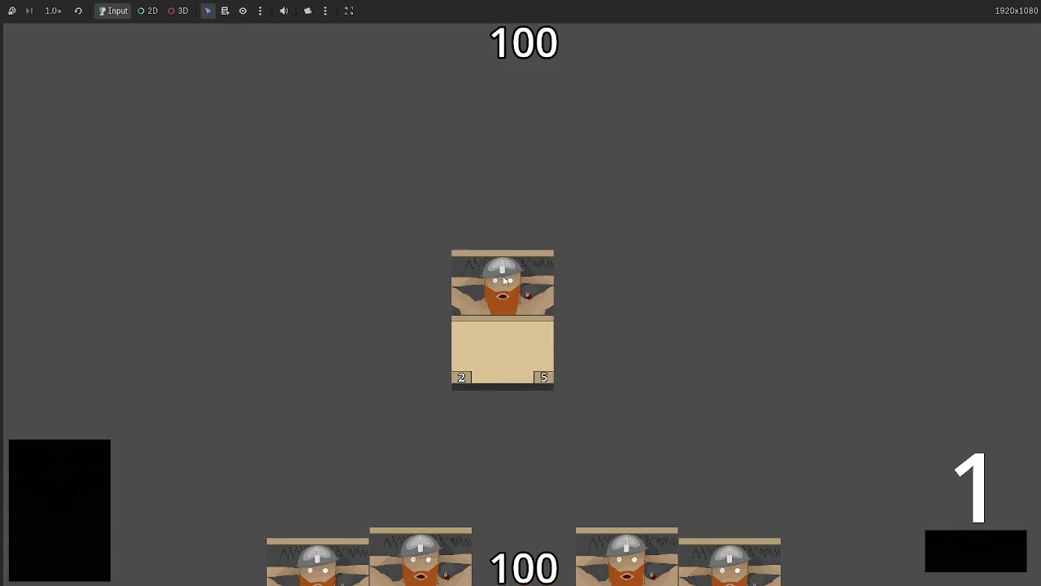
pyautogui.moveTo(615, 554)
pyautogui.mouseDown()
pyautogui.moveTo(621, 320)
pyautogui.moveTo(651, 374)
pyautogui.mouseUp()
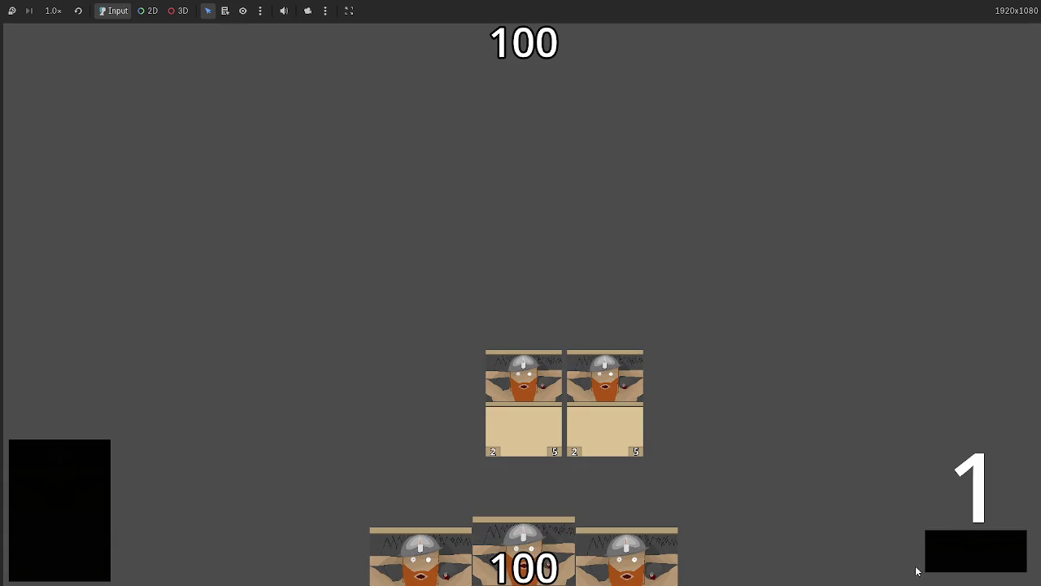
pyautogui.click(955, 548)
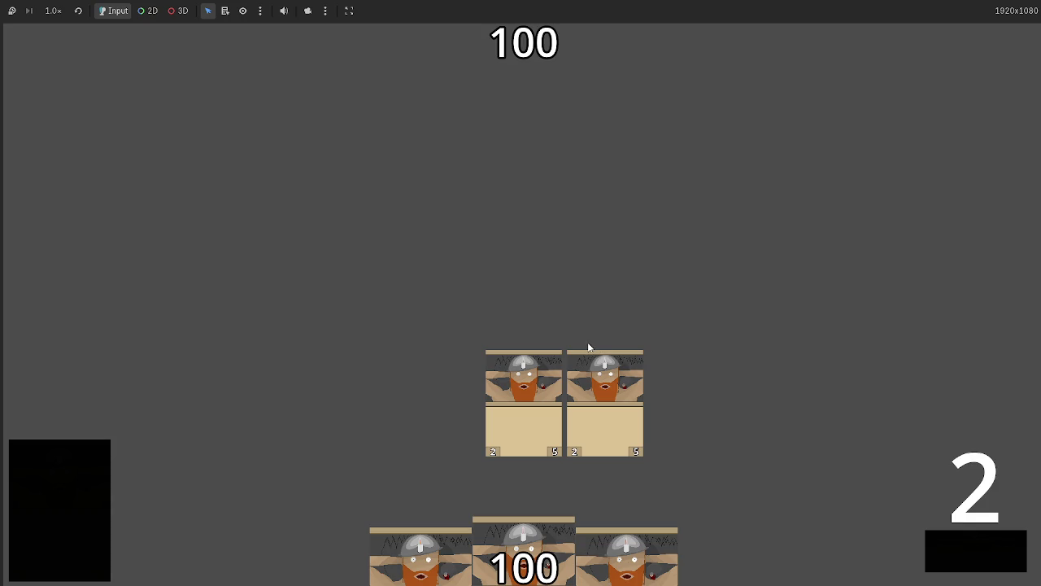
# Stop the running game with F8
pyautogui.press('F8')
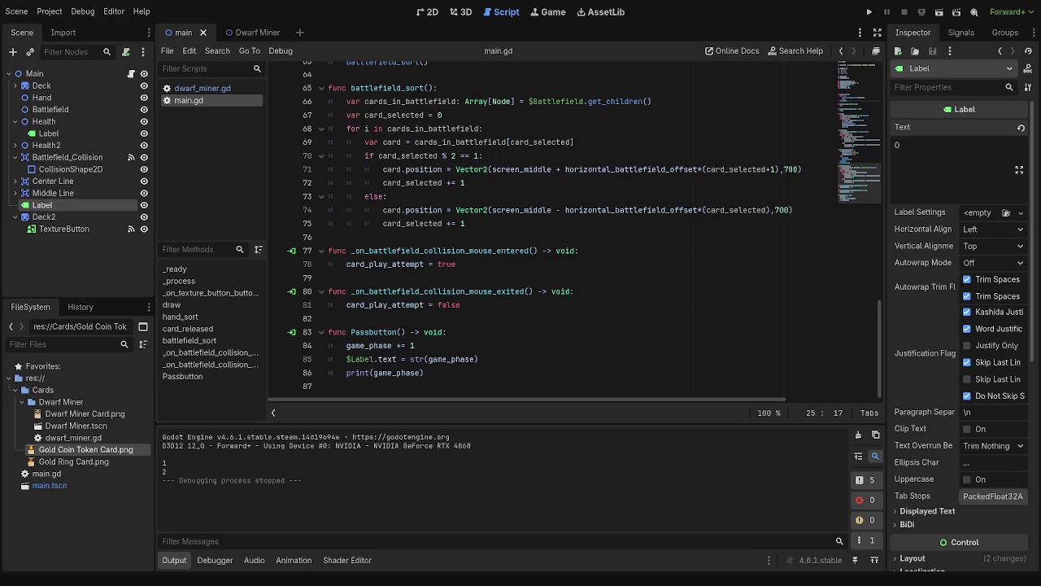
# Look over the Passbutton function on lines 84–86 of main.gd, then relaunch the game
pyautogui.click(418, 386)
pyautogui.click(471, 365)
pyautogui.click(479, 377)
pyautogui.moveTo(484, 358)
pyautogui.mouseDown()
pyautogui.moveTo(412, 359)
pyautogui.moveTo(425, 356)
pyautogui.moveTo(442, 358)
pyautogui.moveTo(358, 373)
pyautogui.moveTo(344, 348)
pyautogui.mouseUp()
pyautogui.click(431, 376)
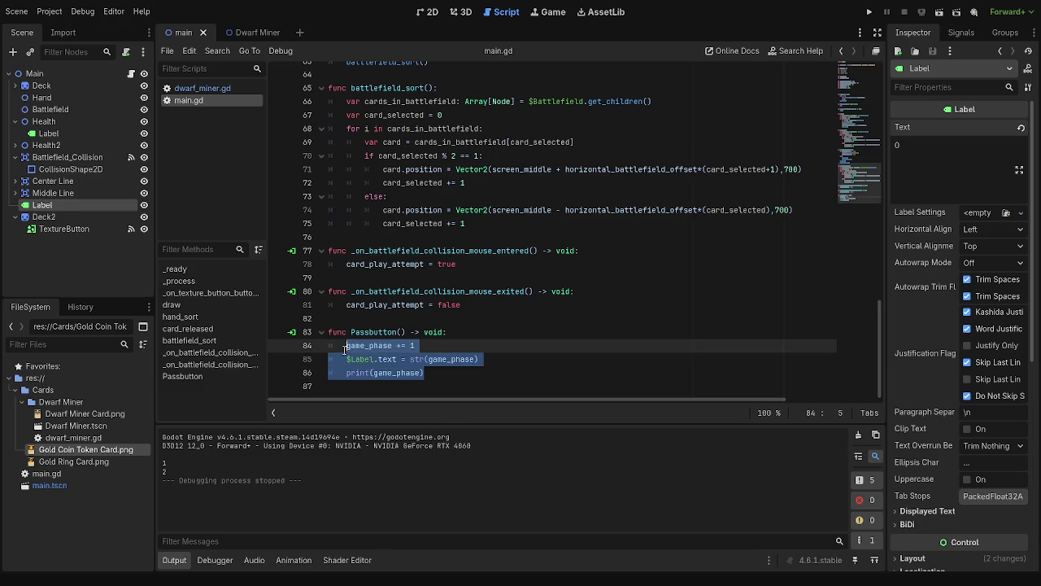
pyautogui.click(442, 375)
pyautogui.hotkey('ctrl', 'z')
pyautogui.click(454, 374)
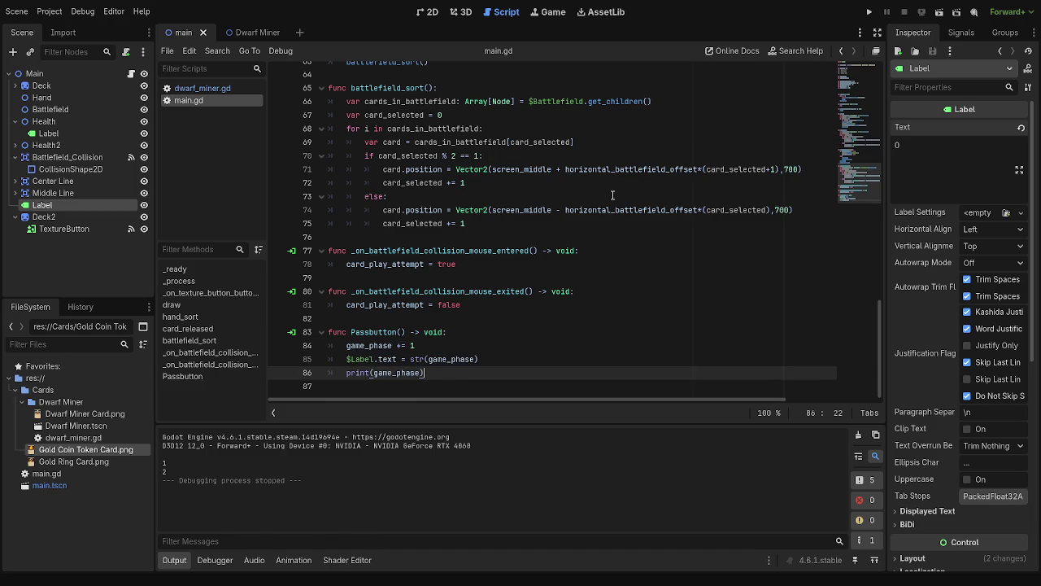
pyautogui.click(869, 11)
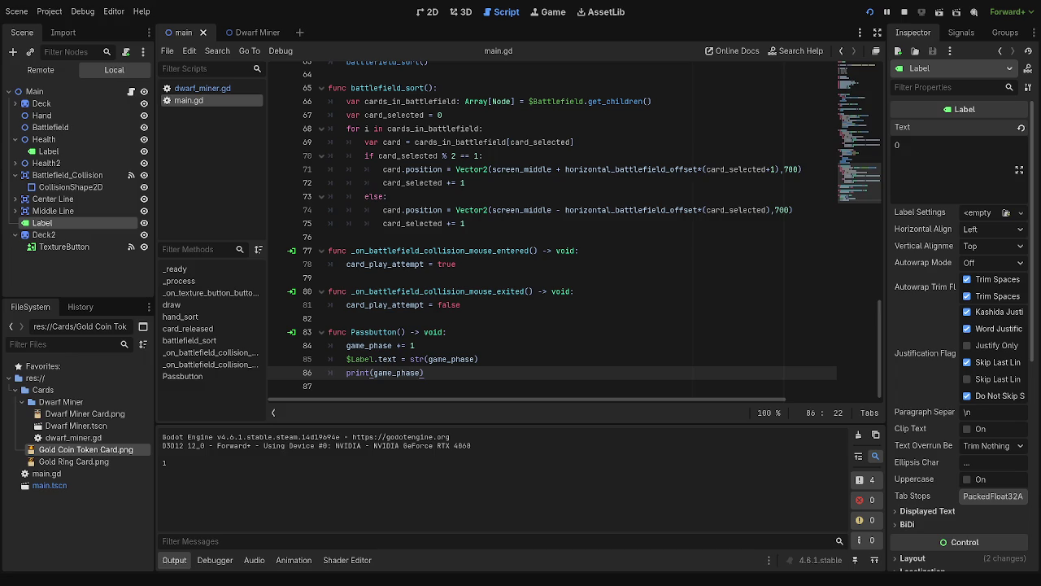
# Open dwarf_miner.gd and add one blank line below the card_released signal
pyautogui.scroll(5, 554, 228)
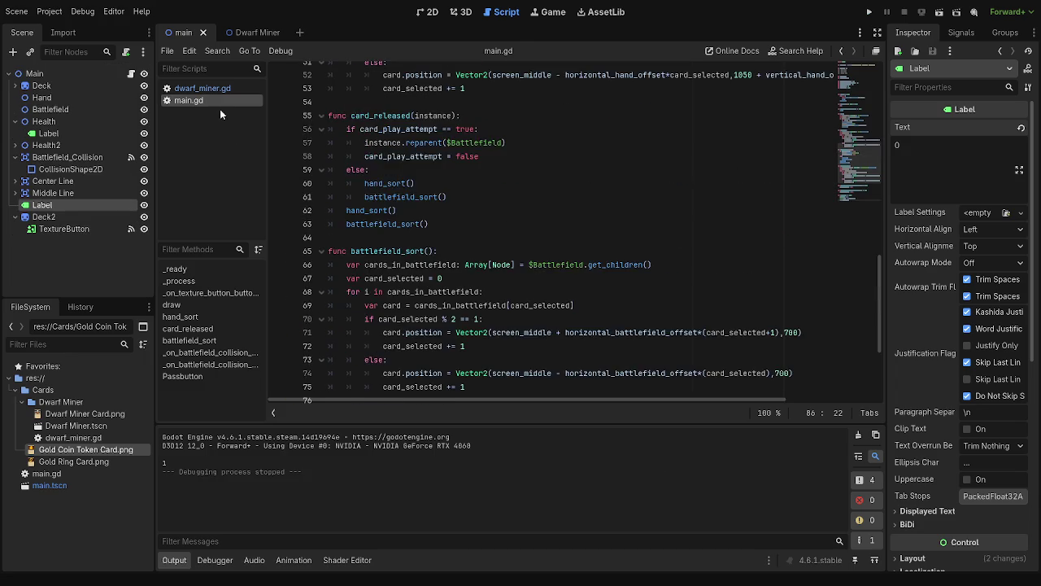
pyautogui.click(203, 88)
pyautogui.scroll(3, 476, 275)
pyautogui.click(402, 115)
pyautogui.press('Return')
pyautogui.press('Return')
pyautogui.press('BackSpace')
pyautogui.press('BackSpace')
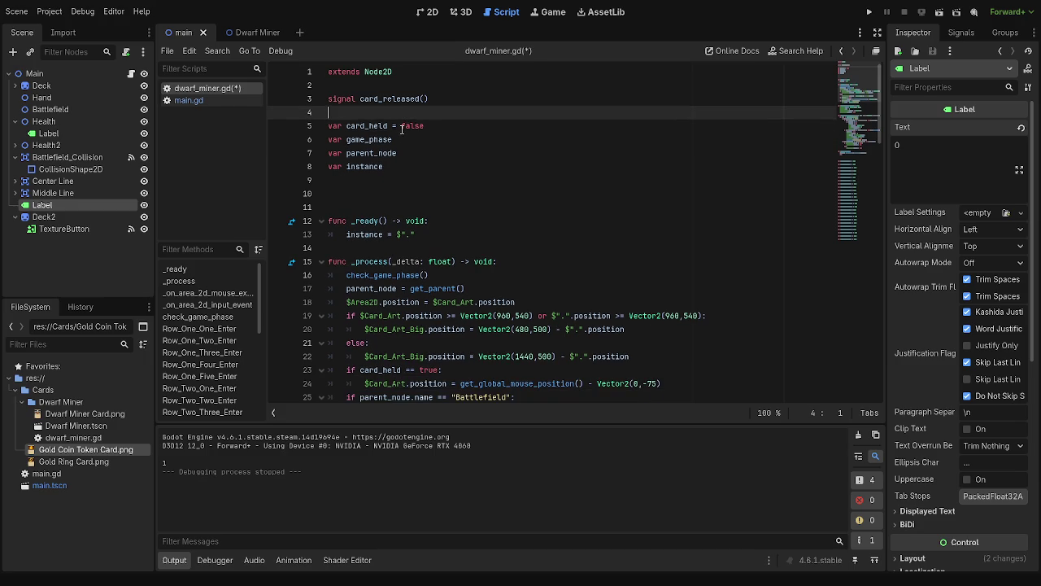
# Check the Battlefield node in the scene, then read through the _on_area_2d_input_event handler
pyautogui.click(75, 110)
pyautogui.click(434, 13)
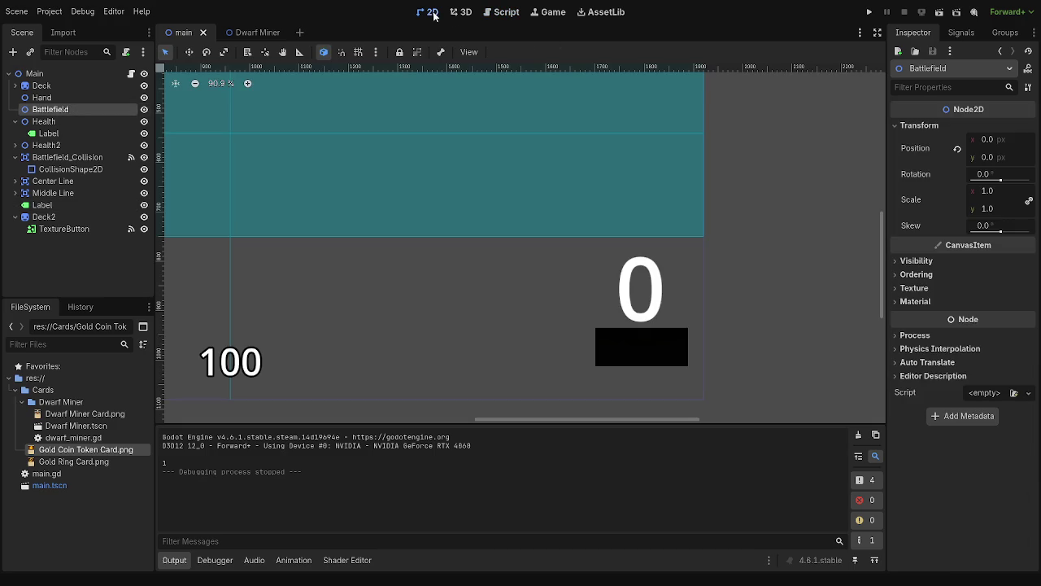
pyautogui.click(508, 13)
pyautogui.scroll(-3, 517, 219)
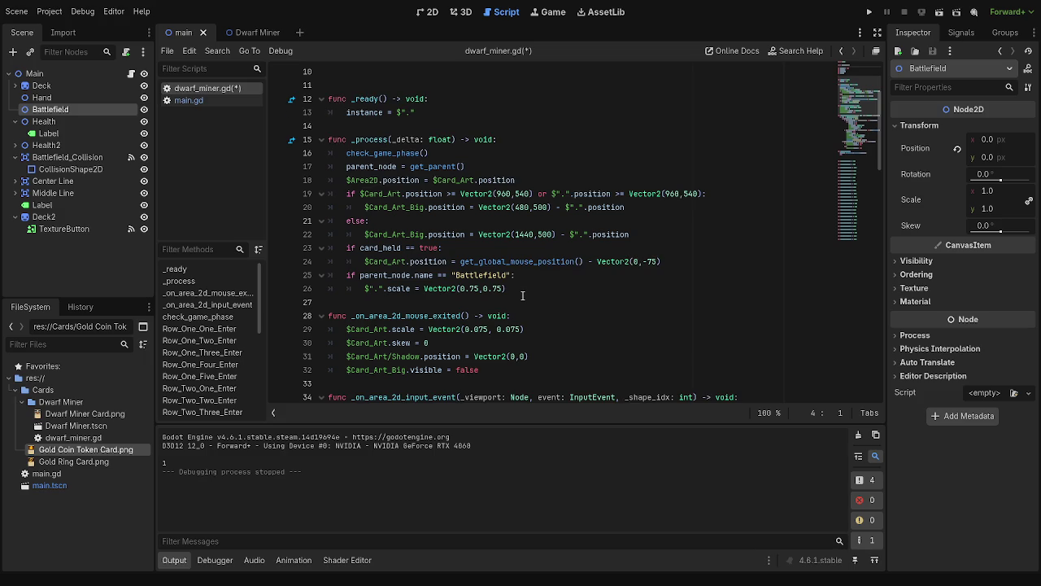
pyautogui.scroll(-4, 521, 291)
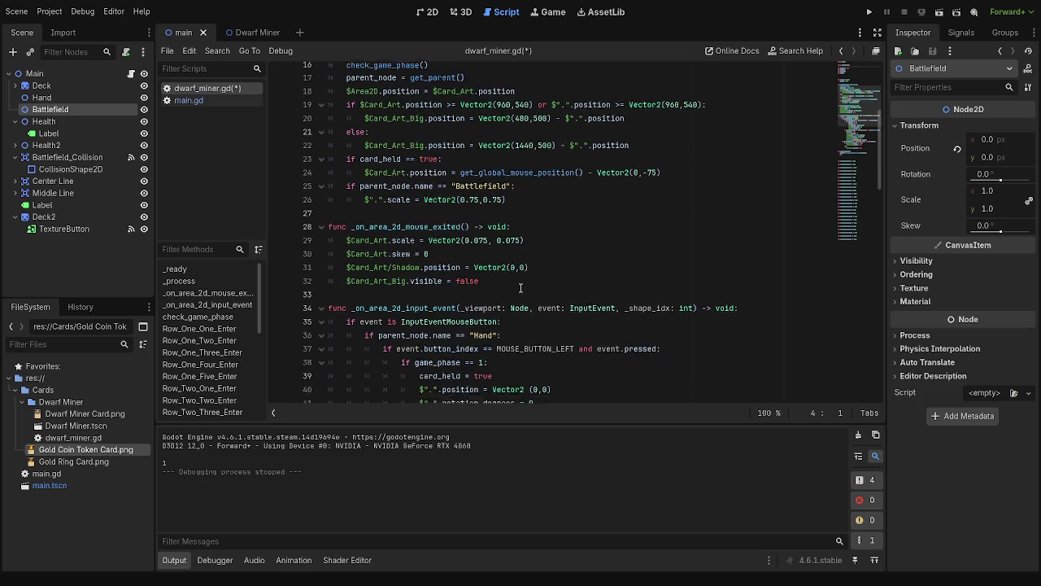
pyautogui.scroll(-1, 521, 288)
pyautogui.click(516, 208)
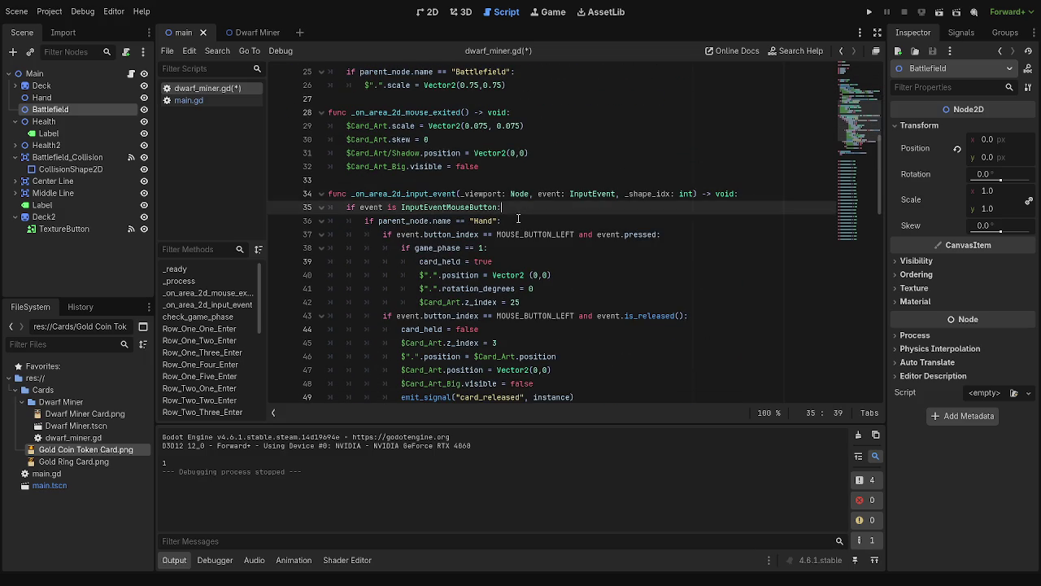
pyautogui.scroll(-2, 513, 273)
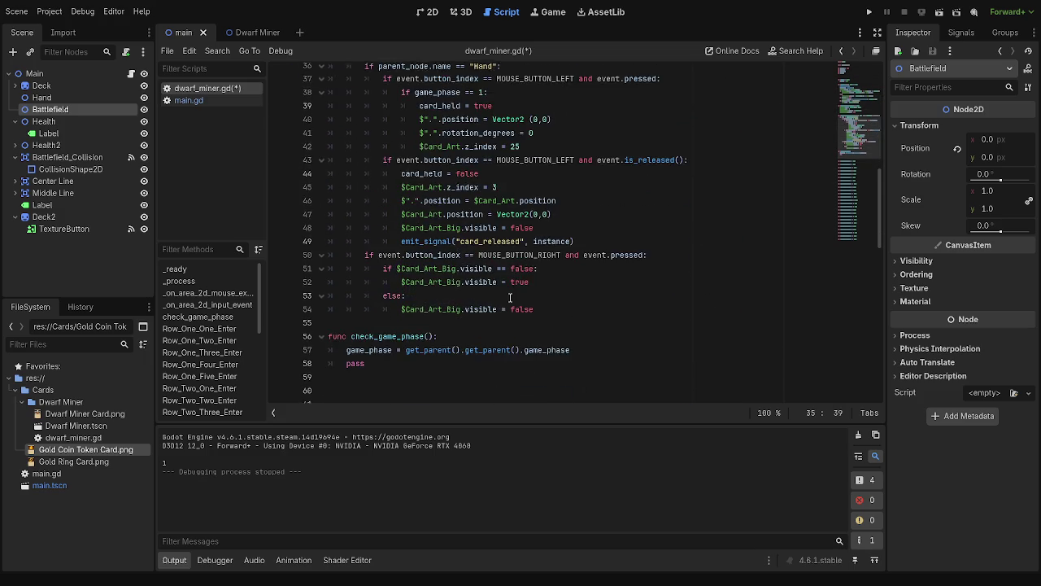
pyautogui.click(364, 329)
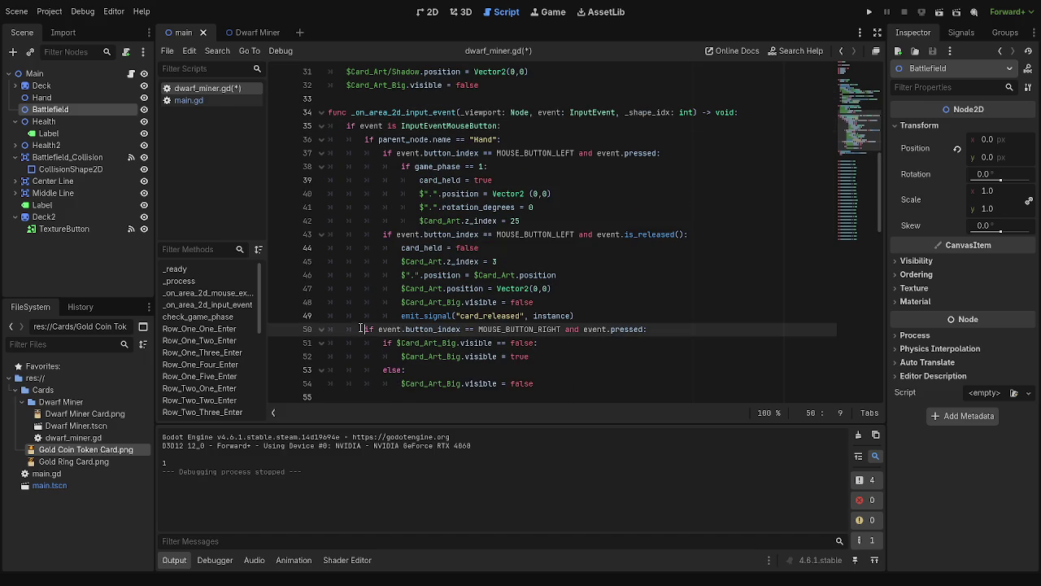
pyautogui.click(363, 139)
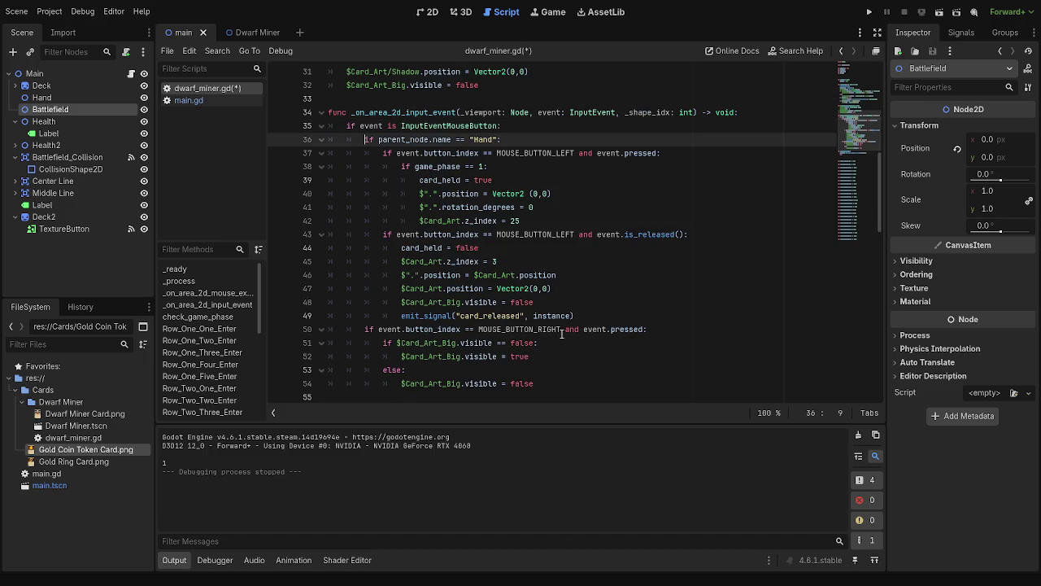
# Under the mouse-button check, add if parent_node.name == "": with a pass body
pyautogui.click(550, 126)
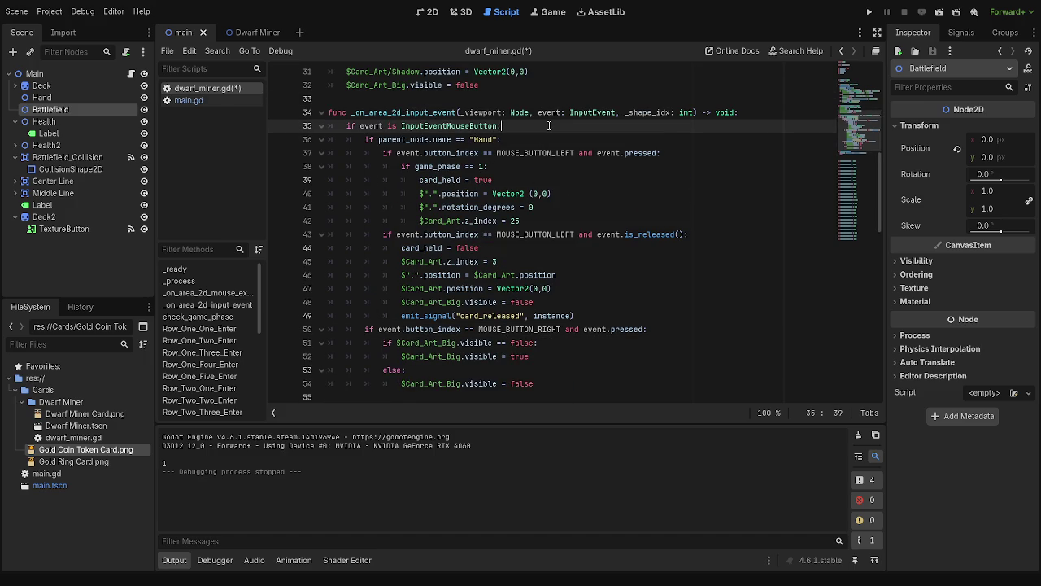
pyautogui.press('Return')
pyautogui.write('if ')
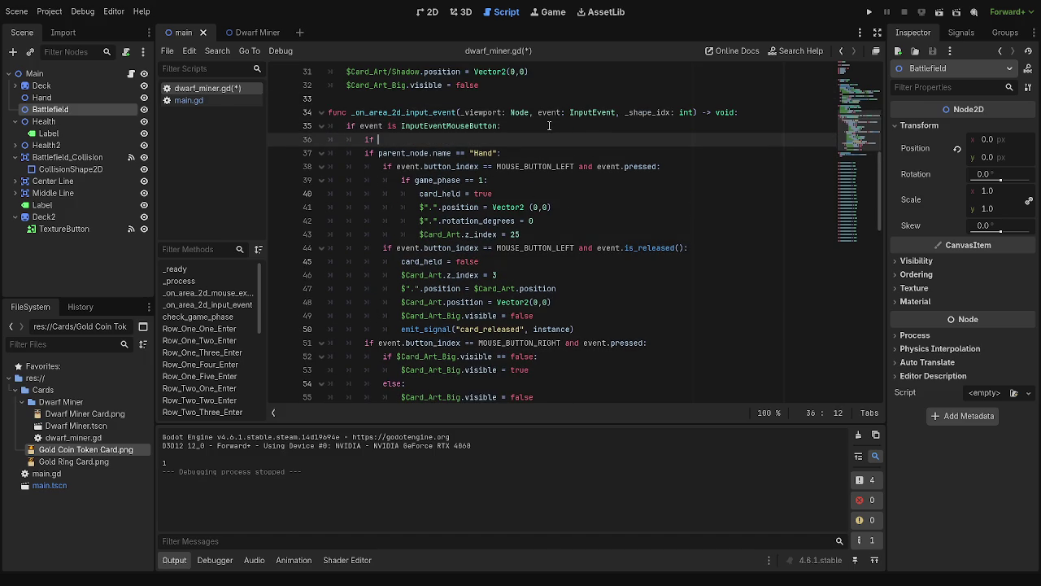
pyautogui.write('parent_no')
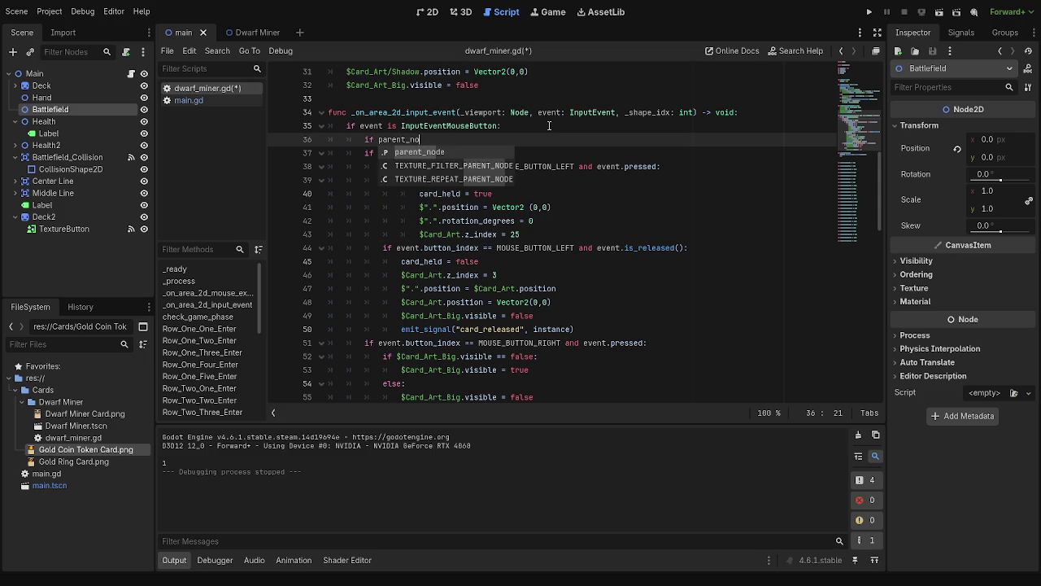
pyautogui.write('de.')
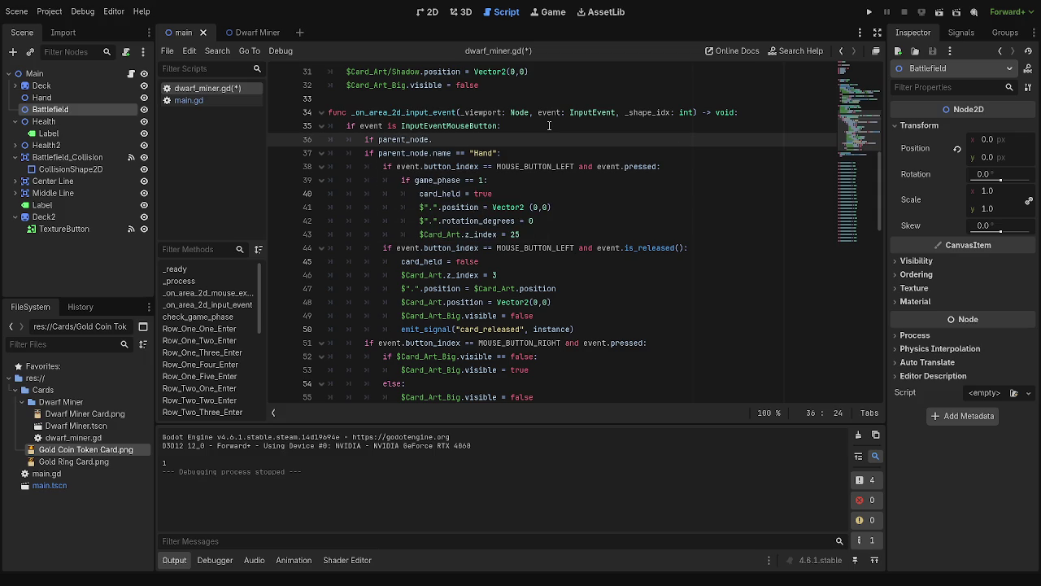
pyautogui.write('name == ')
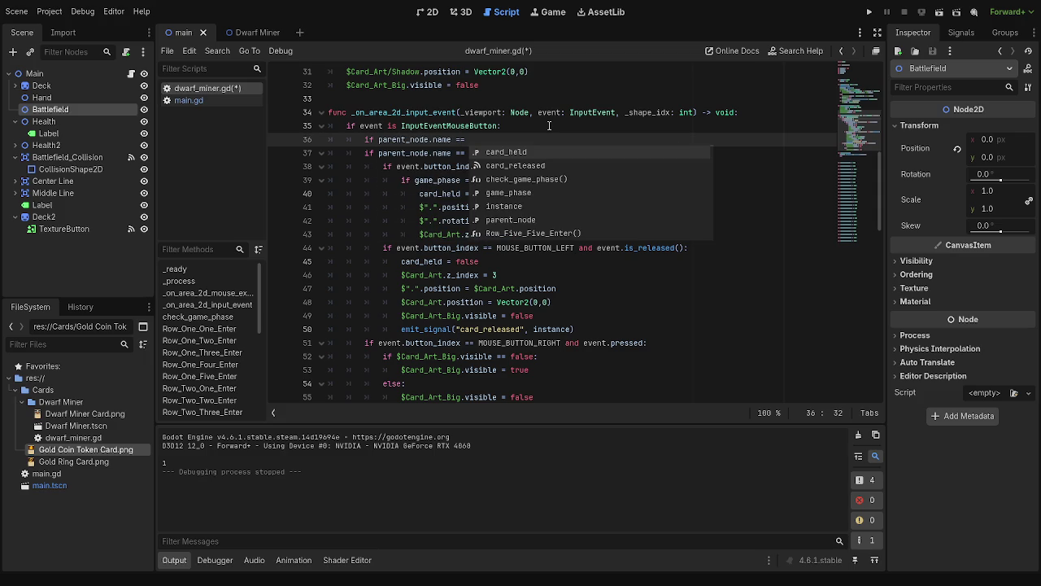
pyautogui.write('""')
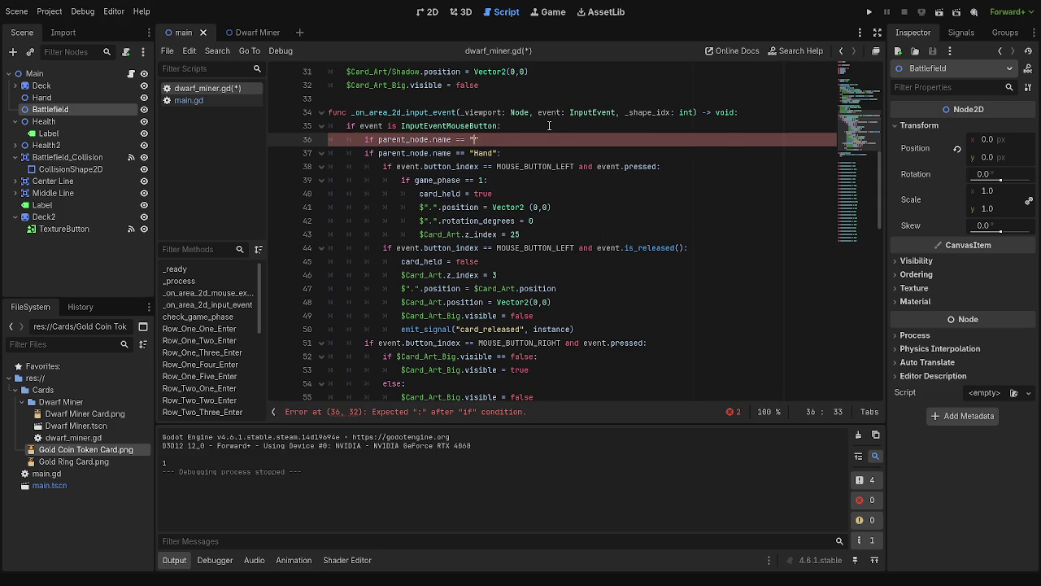
pyautogui.write(':')
pyautogui.press('Return')
pyautogui.write('pass')
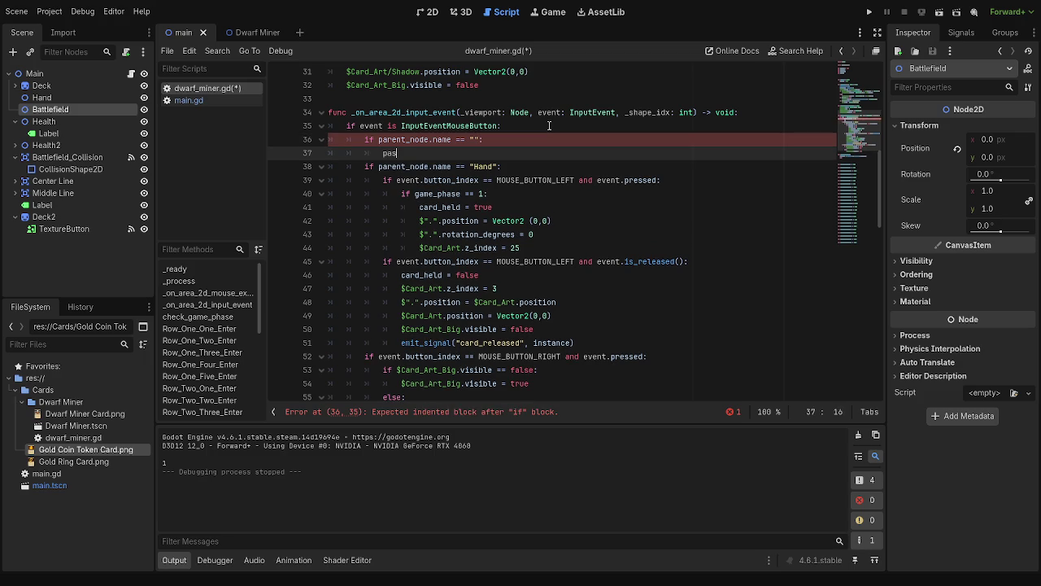
pyautogui.click(540, 141)
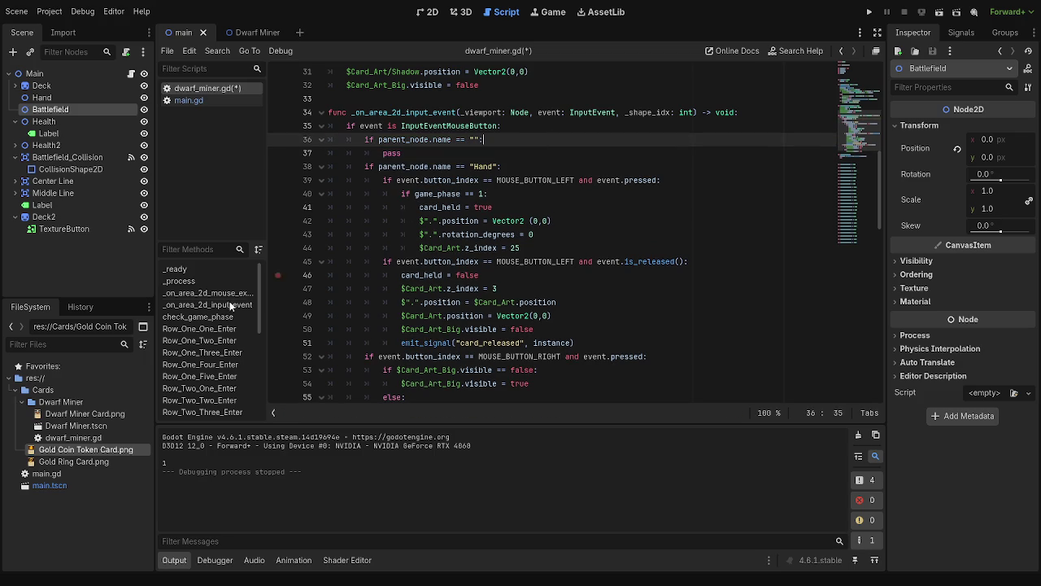
# Add a new Node2D node to the main scene from the Battlefield selection
pyautogui.click(47, 114)
pyautogui.hotkey('ctrl', 'a')
pyautogui.press('Return')
# Move the new Node2D beside Battlefield under Main
pyautogui.moveTo(51, 122)
pyautogui.mouseDown()
pyautogui.moveTo(37, 110)
pyautogui.moveTo(36, 128)
pyautogui.mouseUp()
pyautogui.click(44, 109)
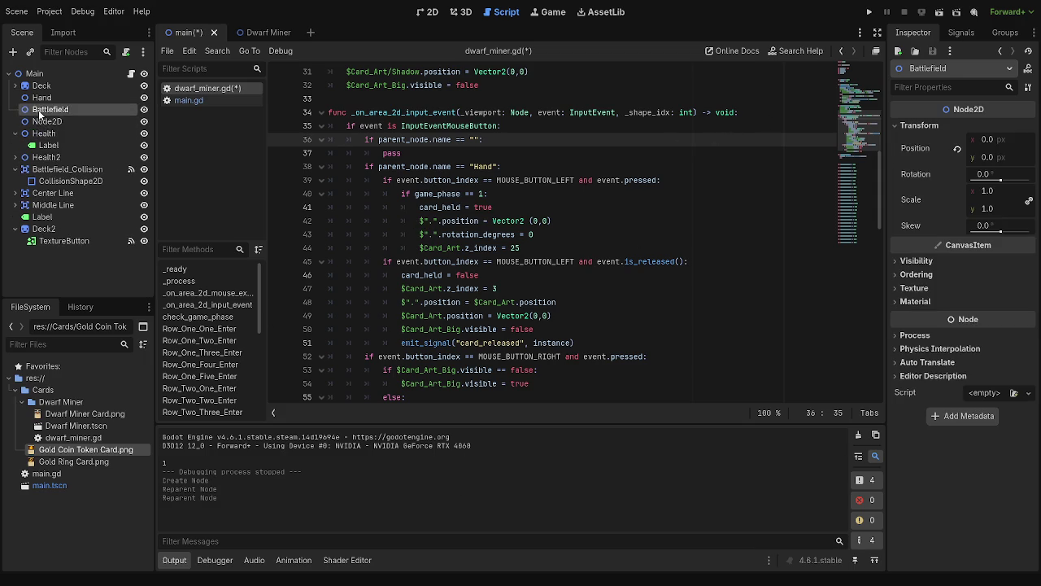
pyautogui.click(49, 121)
pyautogui.click(49, 109)
pyautogui.click(47, 121)
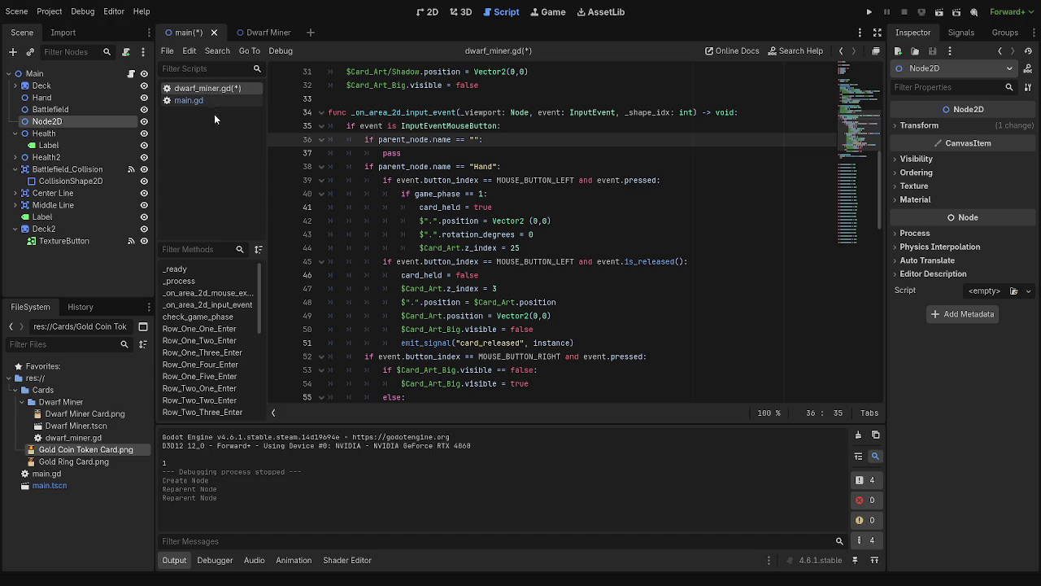
# Return to the main scene and run the game with F5
pyautogui.click(239, 35)
pyautogui.click(184, 34)
pyautogui.press('F5')
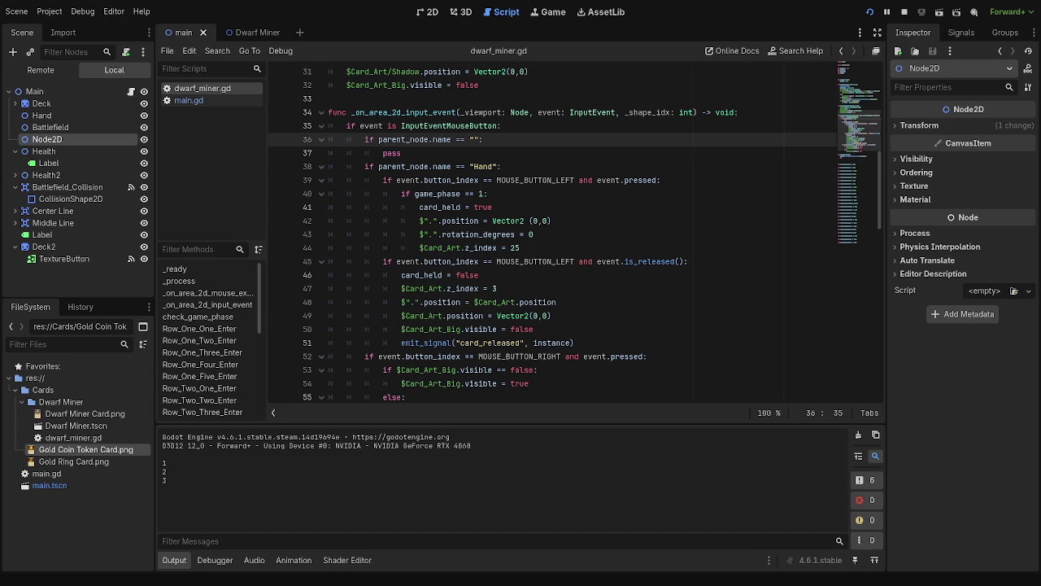
# Stop the game, frame the playing area in the 2D view, and test-run it again
pyautogui.press('F8')
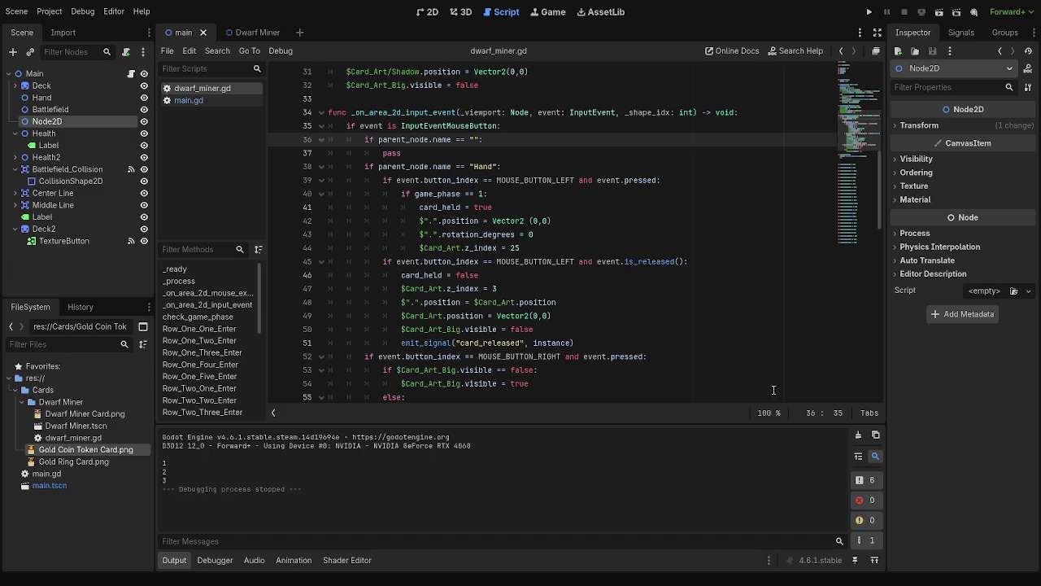
pyautogui.click(470, 139)
pyautogui.scroll(2, 475, 196)
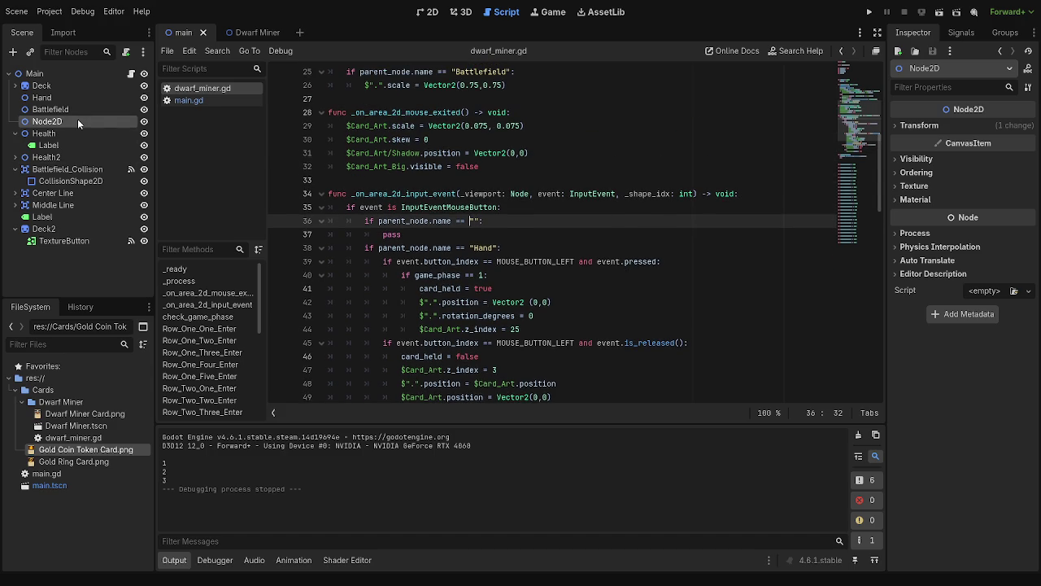
pyautogui.click(428, 12)
pyautogui.scroll(2, 558, 292)
pyautogui.scroll(-3, 435, 209)
pyautogui.scroll(-3, 636, 327)
pyautogui.scroll(-1, 635, 327)
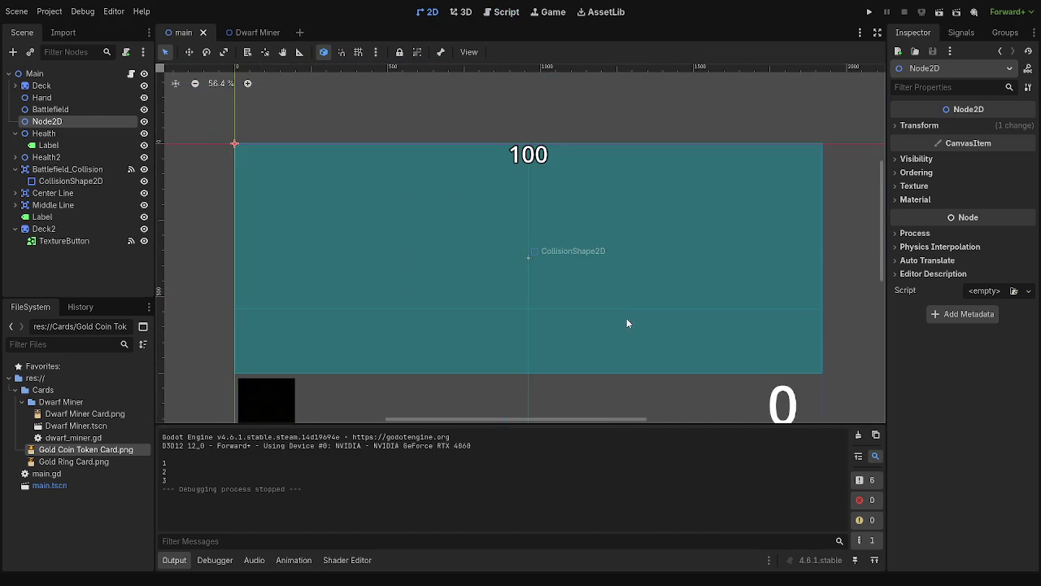
pyautogui.moveTo(627, 324); pyautogui.dragTo(611, 285)
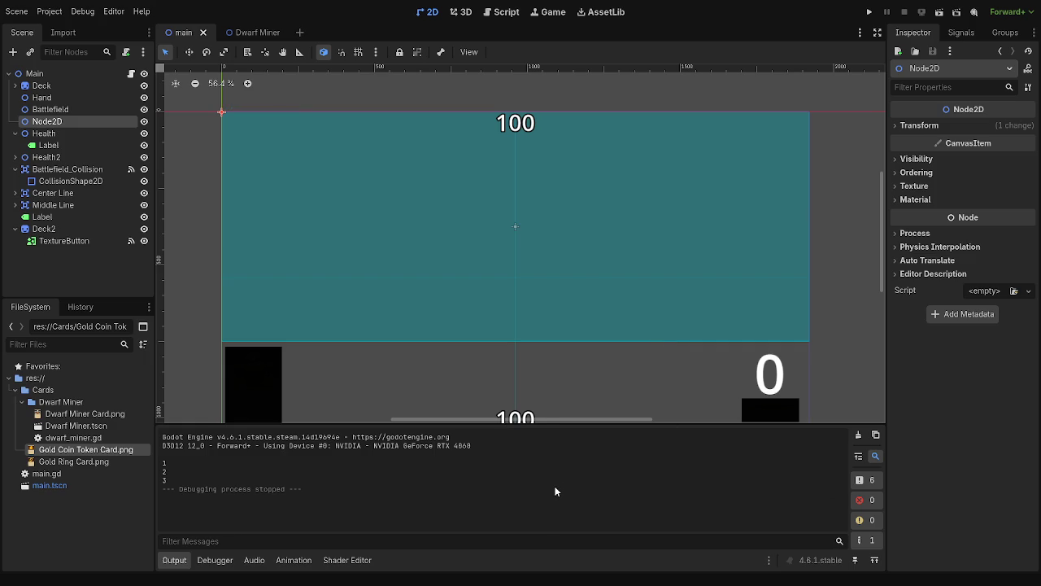
pyautogui.scroll(-3, 546, 383)
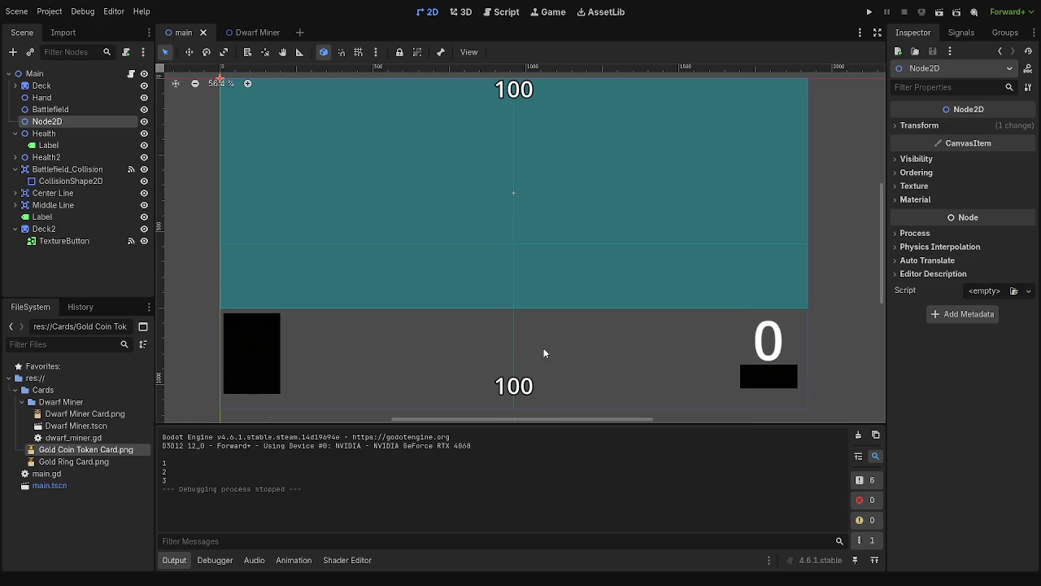
pyautogui.click(869, 12)
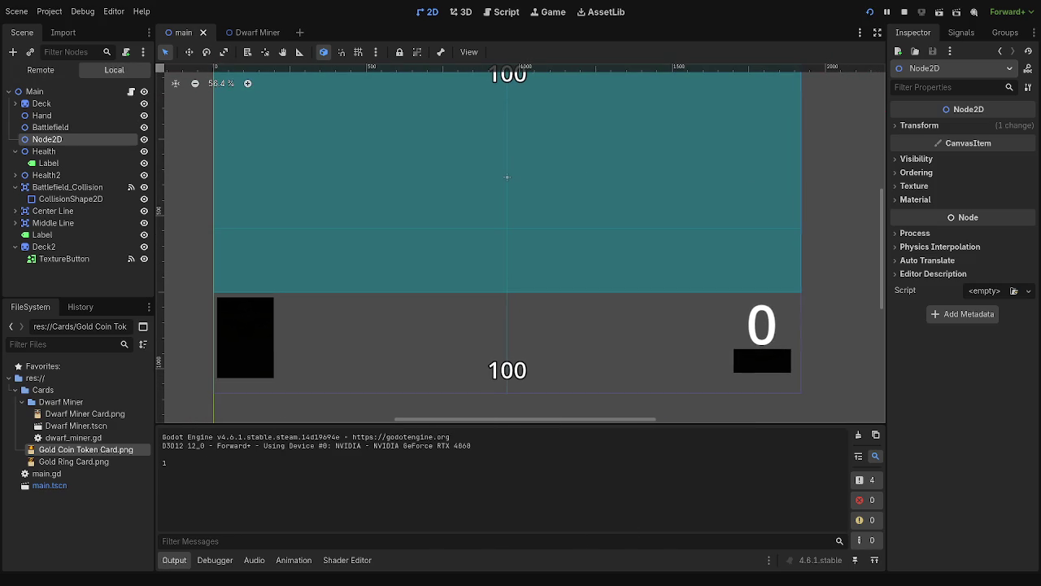
pyautogui.press('F8')
# Nudge the 0 phase label left to (1760, 750) and run the game to check it
pyautogui.moveTo(749, 380); pyautogui.dragTo(715, 328)
pyautogui.scroll(5, 782, 374)
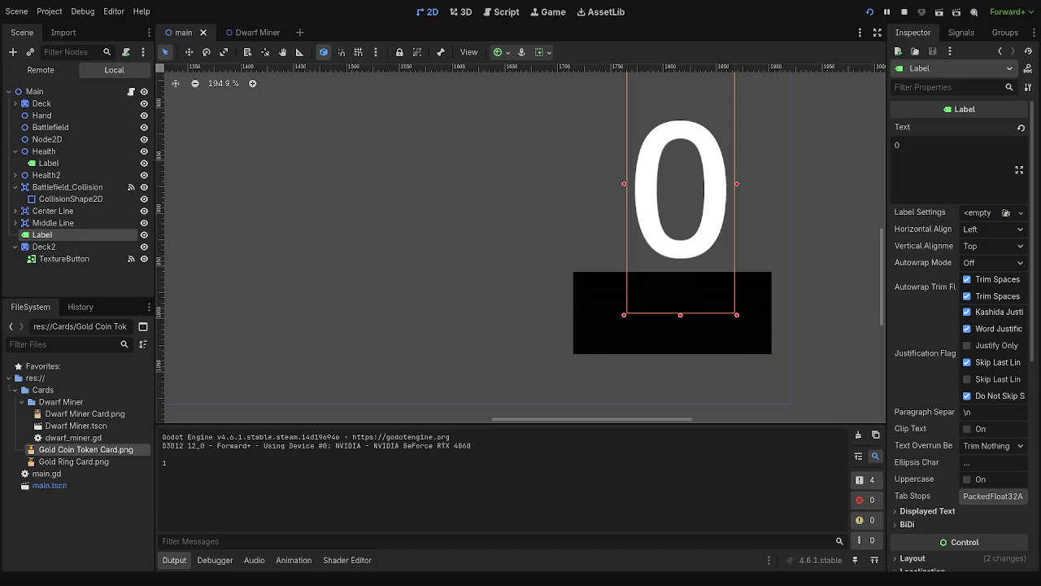
pyautogui.moveTo(699, 213); pyautogui.dragTo(695, 210)
pyautogui.click(871, 8)
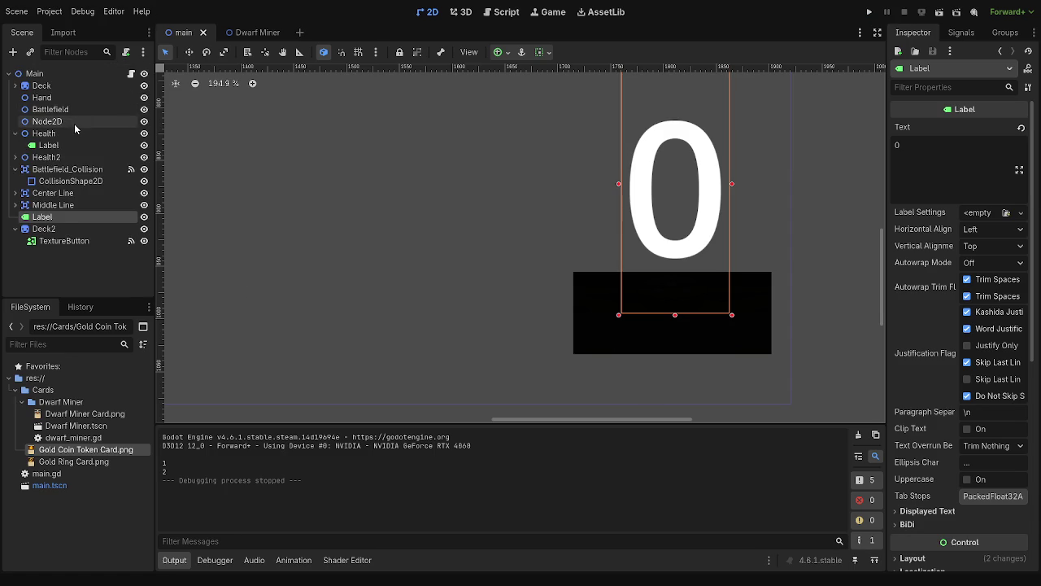
pyautogui.click(74, 122)
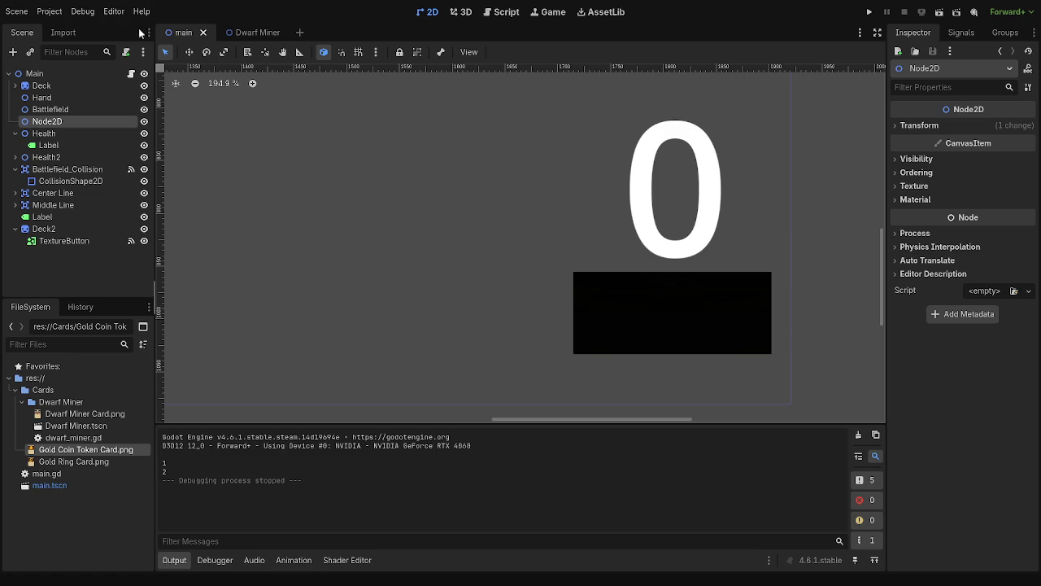
# Reframe the playing area in the 2D view, then go back to the dwarf_miner.gd script
pyautogui.click(501, 11)
pyautogui.click(428, 11)
pyautogui.scroll(-5, 377, 182)
pyautogui.moveTo(379, 146)
pyautogui.mouseDown()
pyautogui.moveTo(580, 305)
pyautogui.moveTo(393, 206)
pyautogui.moveTo(476, 256)
pyautogui.mouseUp()
pyautogui.click(501, 11)
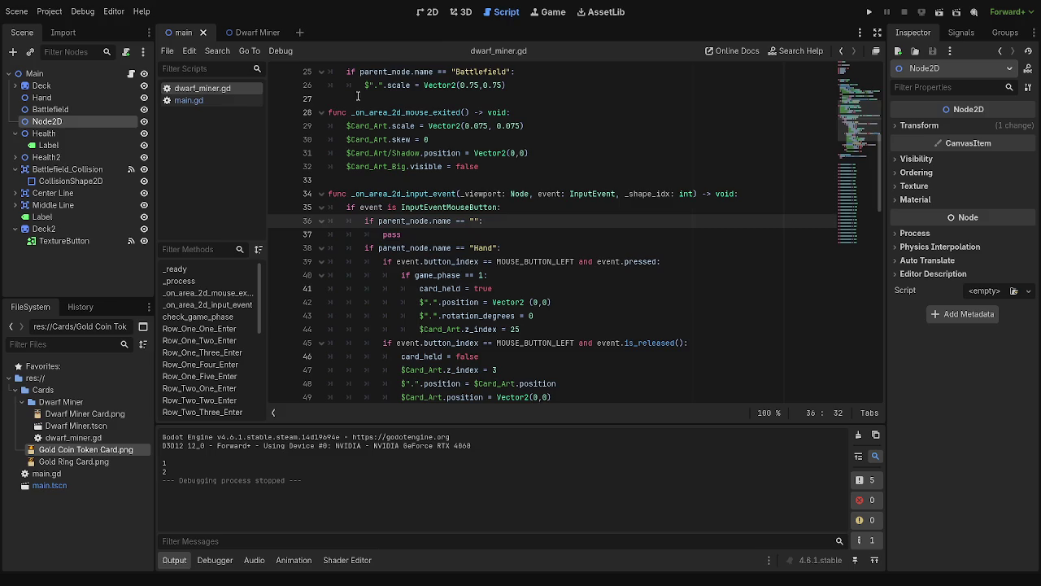
# Look over main.gd and rename the Node2D node to Attacking
pyautogui.click(208, 99)
pyautogui.scroll(-6, 456, 267)
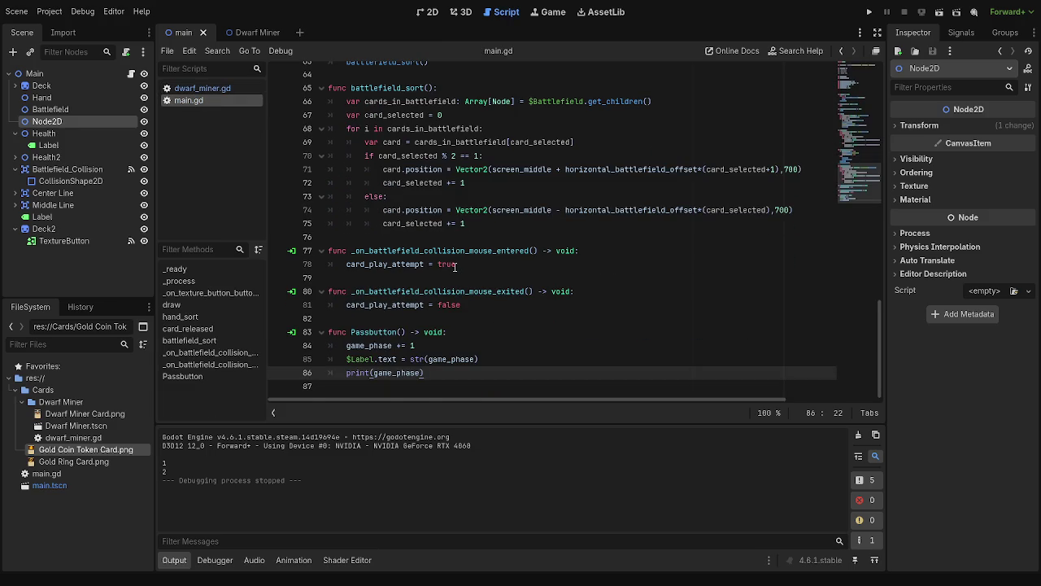
pyautogui.scroll(2, 455, 268)
pyautogui.click(431, 280)
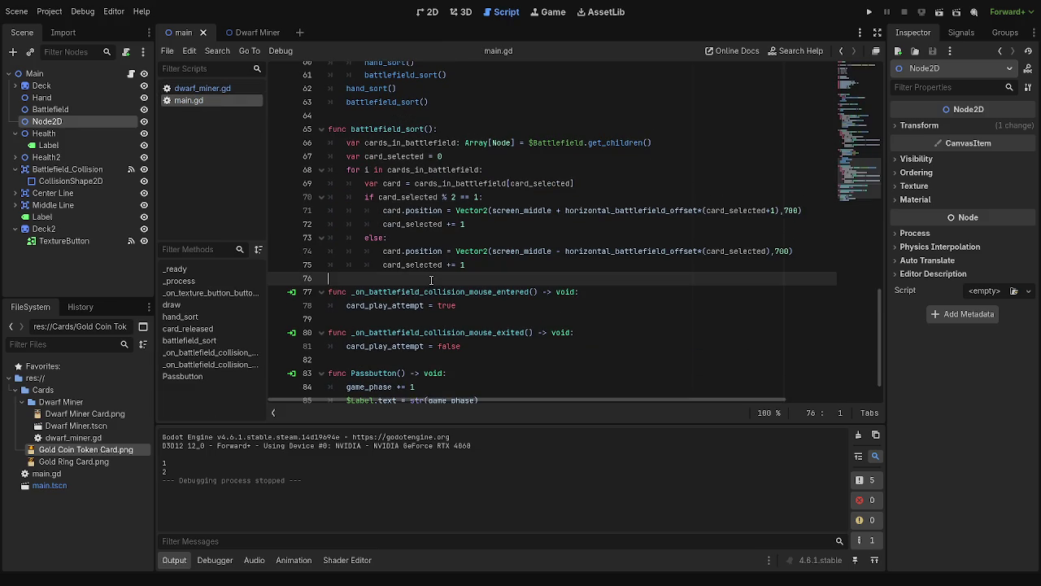
pyautogui.scroll(-1, 431, 279)
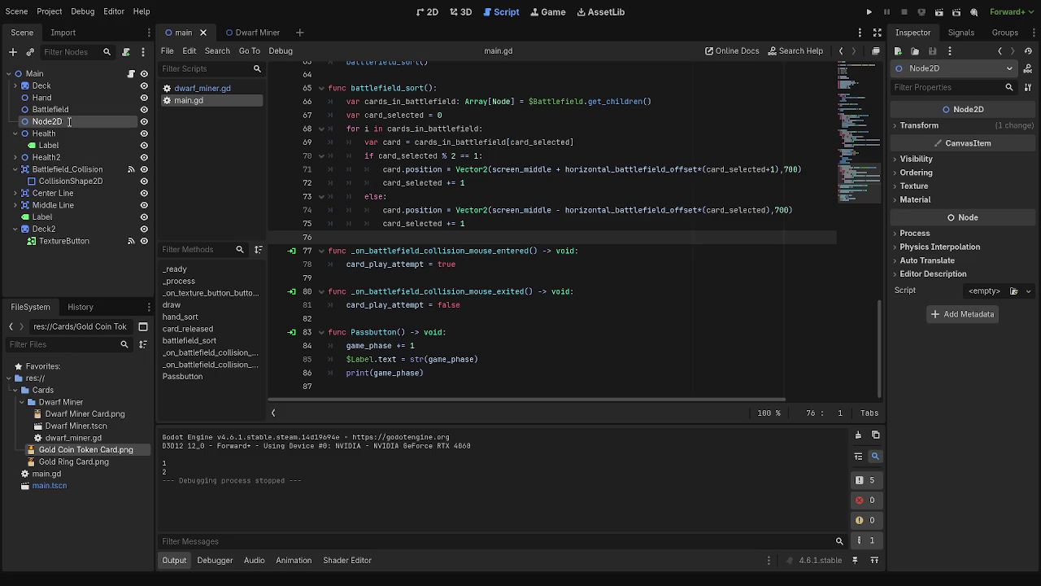
pyautogui.write('Attacking')
pyautogui.press('Return')
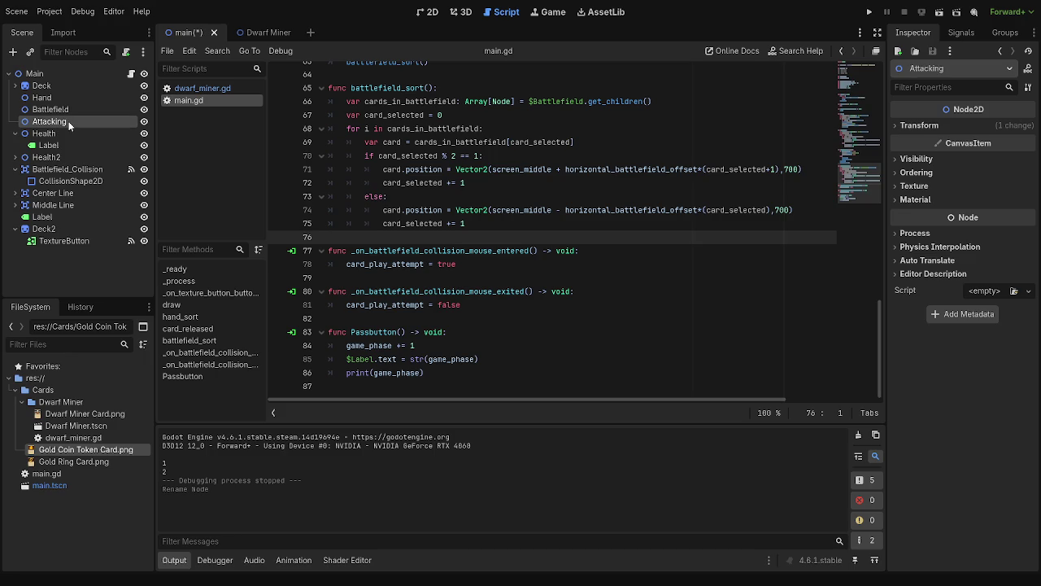
# Return to the script editor and open dwarf_miner.gd
pyautogui.click(468, 13)
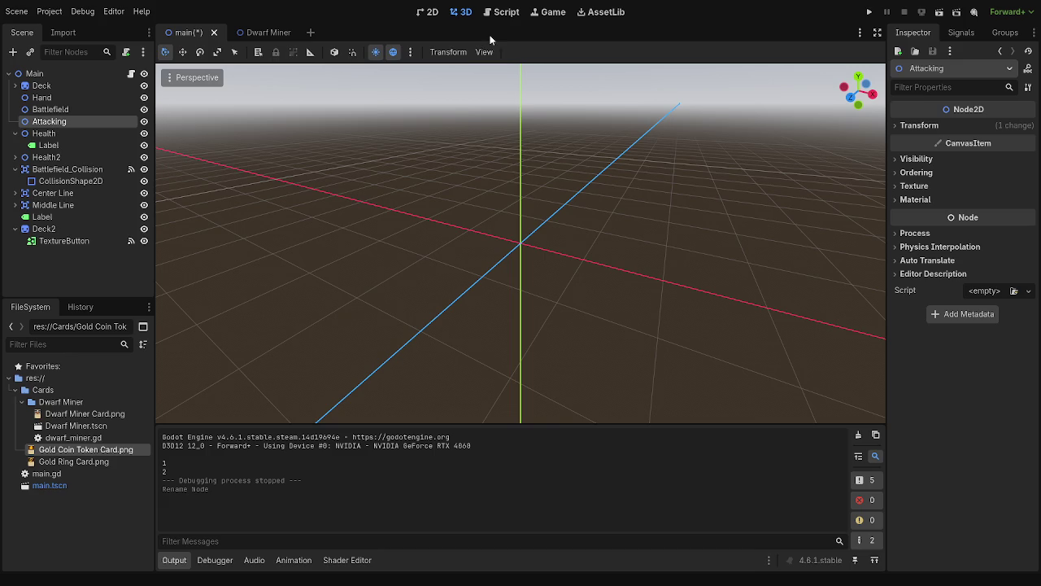
pyautogui.click(510, 13)
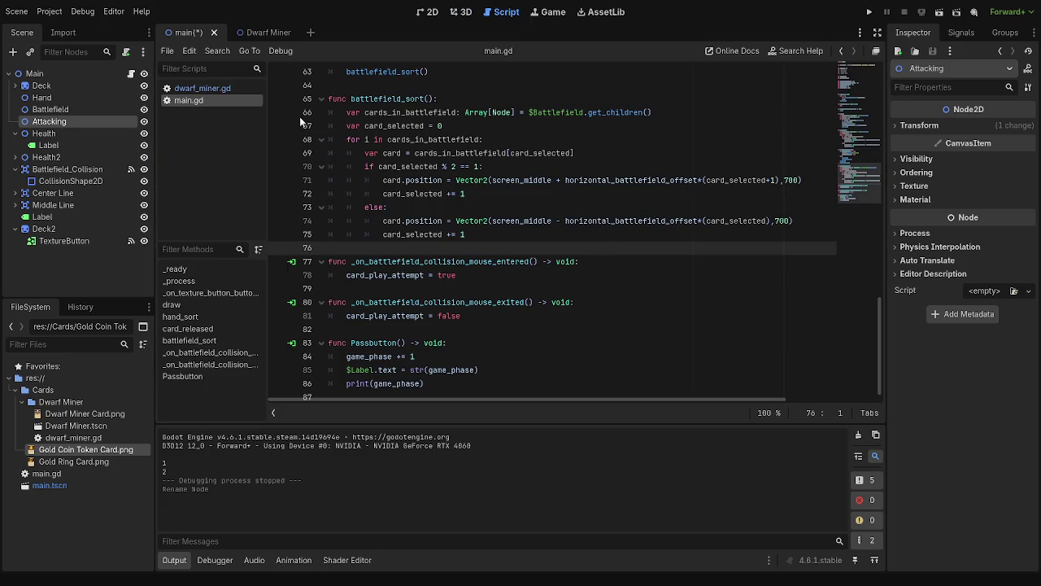
pyautogui.click(201, 88)
# Make the check parent_node.name == "Battlefield" and add an indented line beneath it
pyautogui.write('Ba')
pyautogui.write('ttlefield')
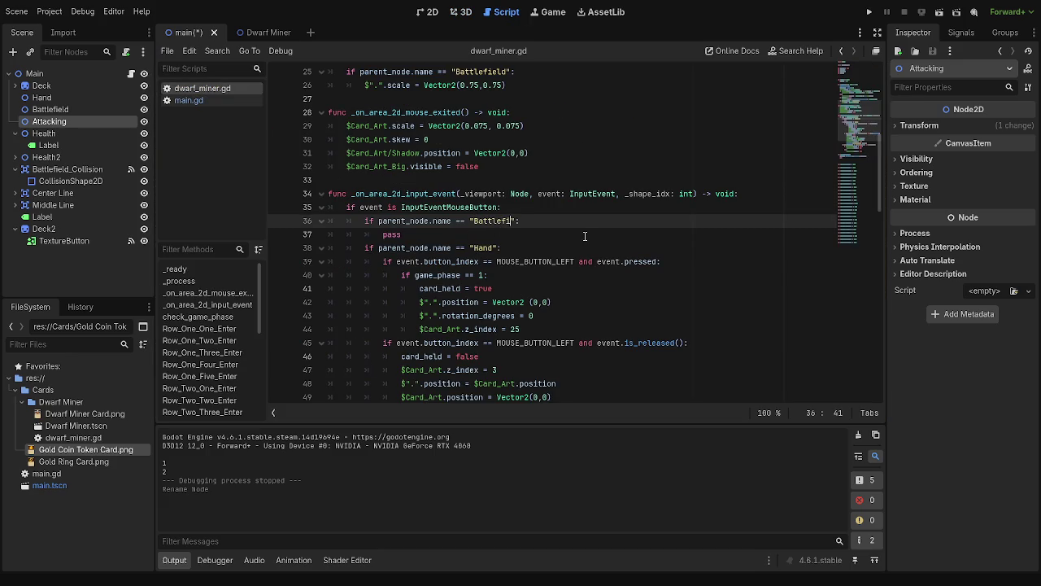
pyautogui.click(584, 225)
pyautogui.press('Return')
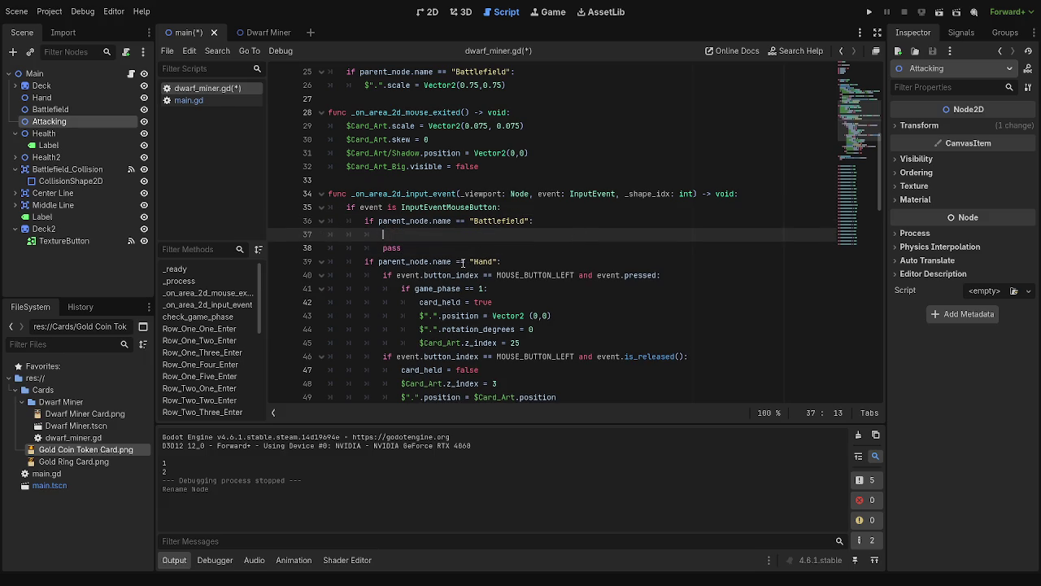
pyautogui.scroll(-2, 461, 262)
pyautogui.scroll(2, 455, 276)
# Switch to main.gd and scroll through it to the Passbutton function
pyautogui.click(214, 99)
pyautogui.scroll(5, 443, 279)
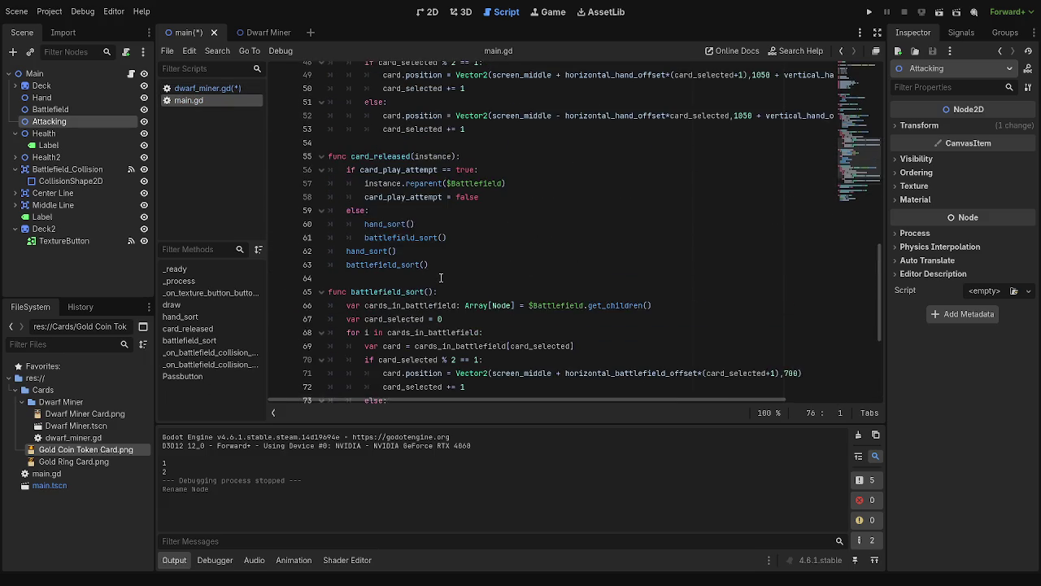
pyautogui.scroll(4, 441, 277)
pyautogui.scroll(1, 442, 279)
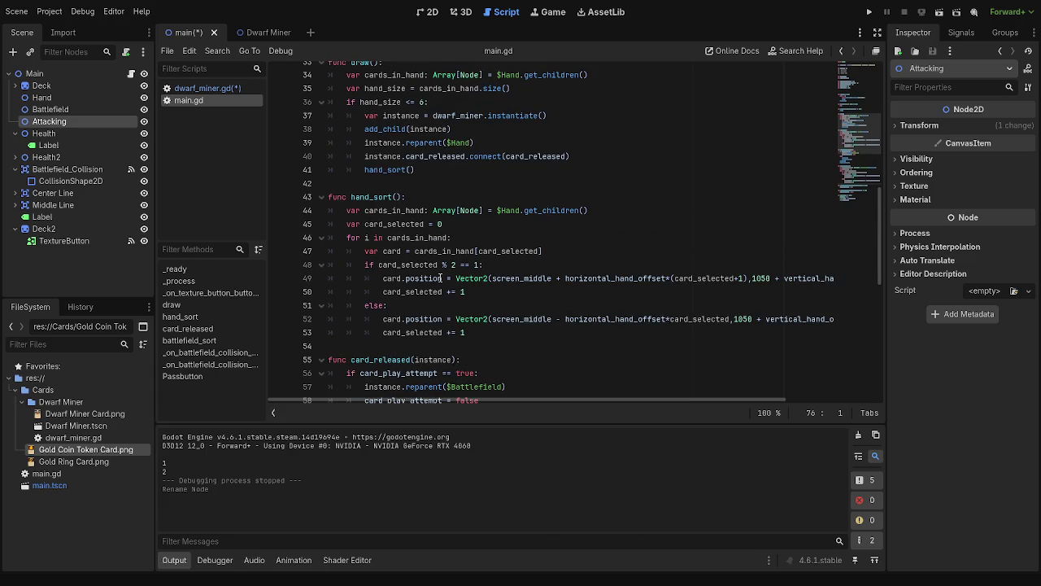
pyautogui.scroll(-4, 440, 278)
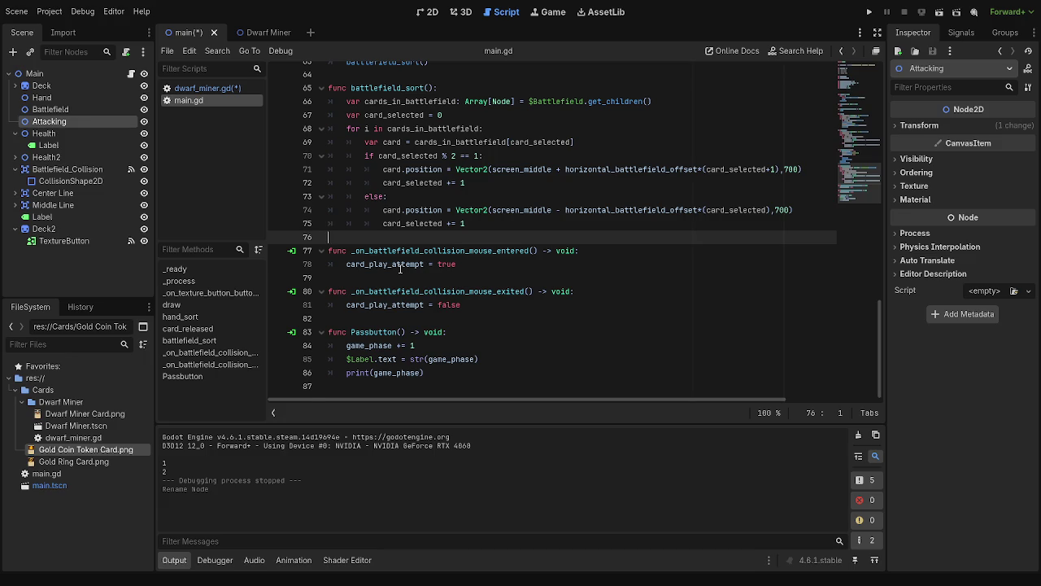
pyautogui.scroll(6, 400, 267)
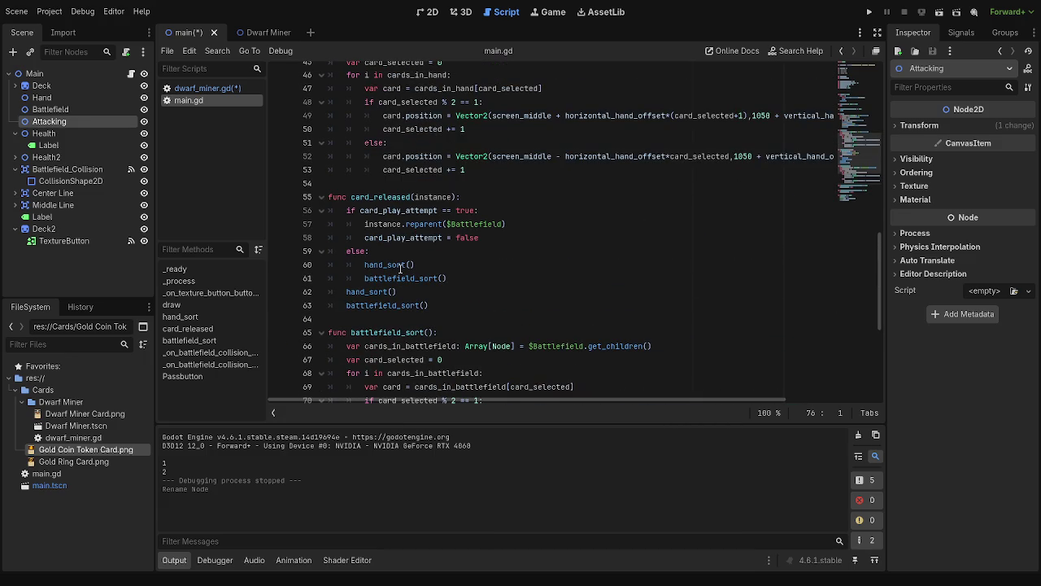
pyautogui.scroll(2, 400, 268)
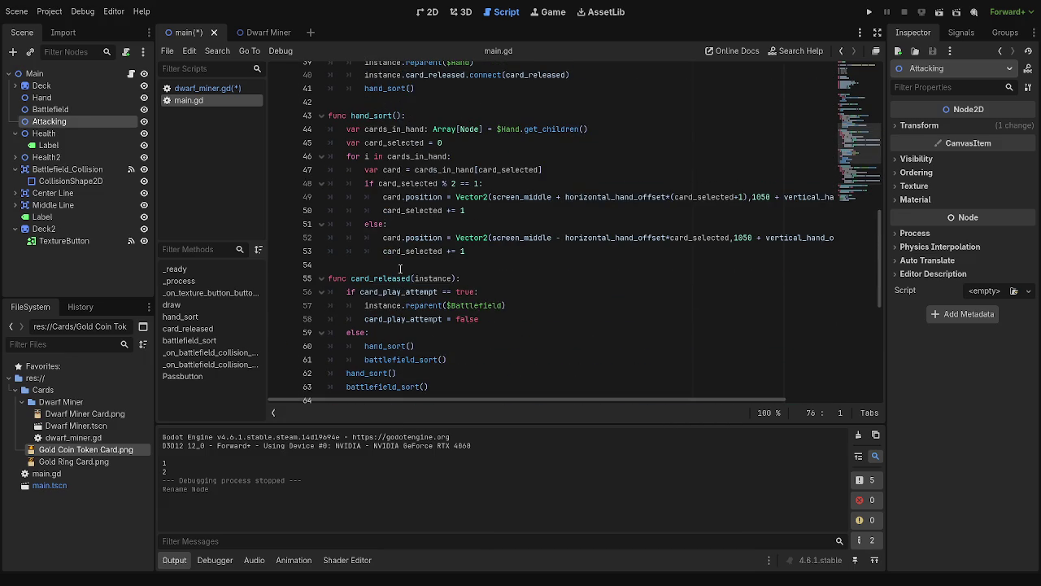
pyautogui.scroll(1, 400, 267)
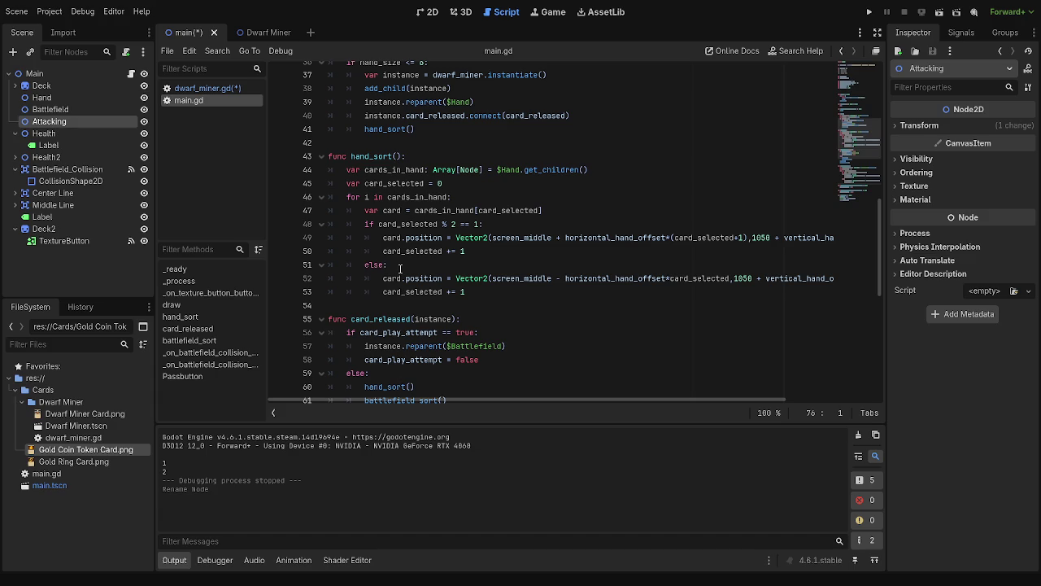
pyautogui.scroll(-2, 400, 267)
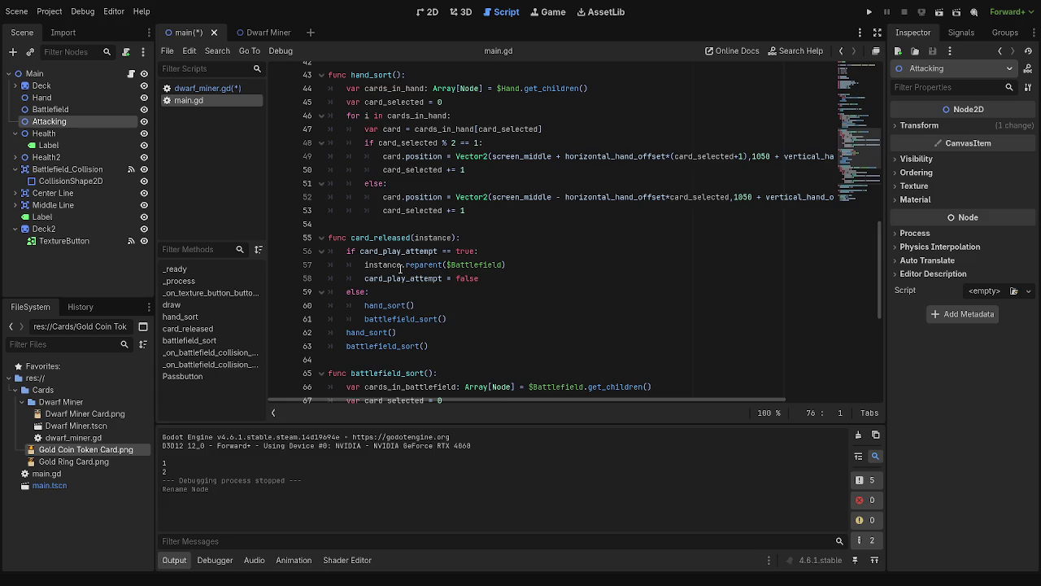
pyautogui.scroll(-6, 400, 268)
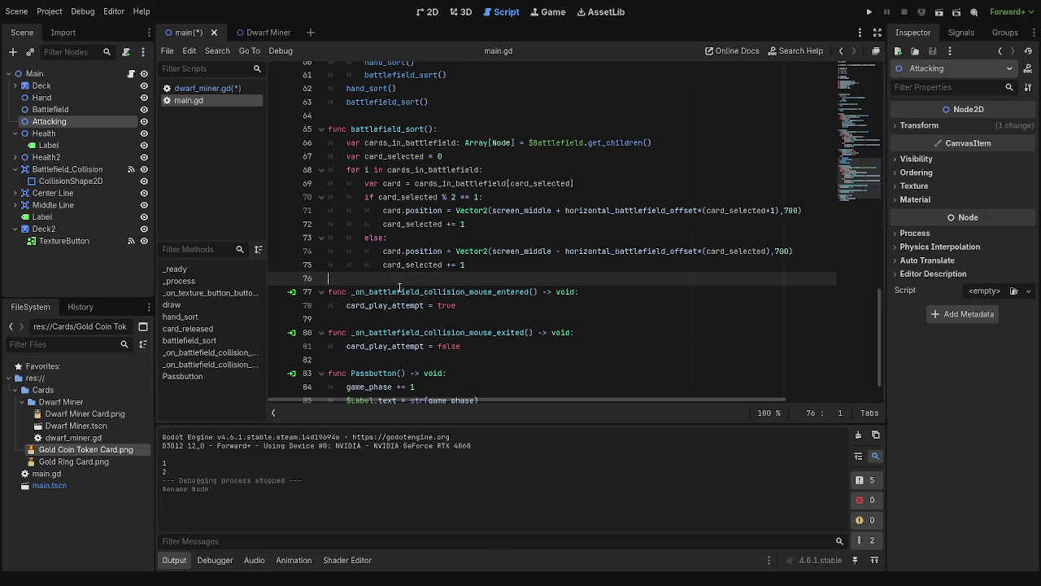
pyautogui.scroll(-1, 402, 289)
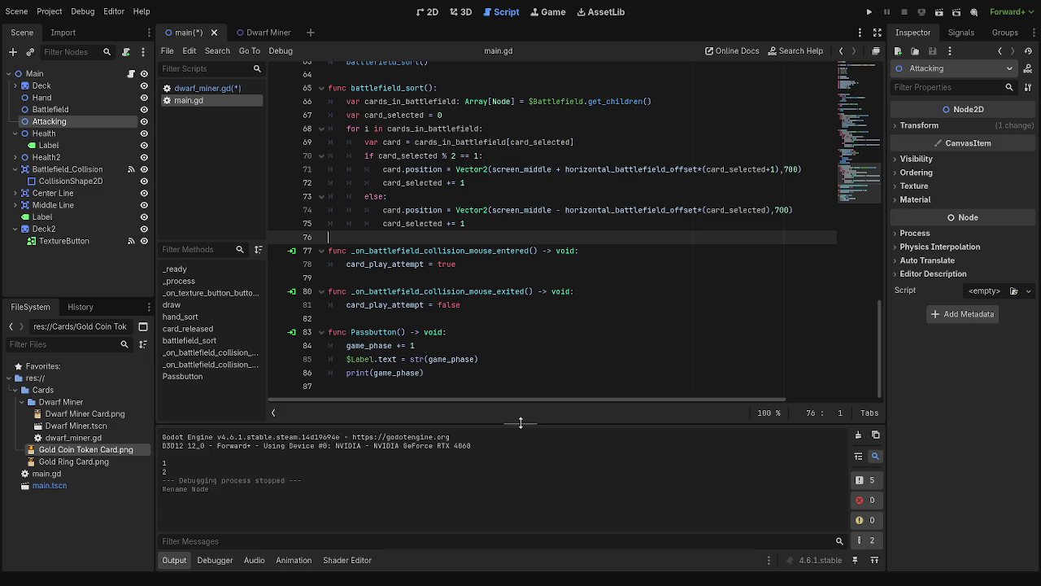
# Save and test-run the project, seeing phases 1 and 2 printed, then reopen dwarf_miner.gd
pyautogui.moveTo(409, 359); pyautogui.dragTo(520, 357)
pyautogui.click(520, 356)
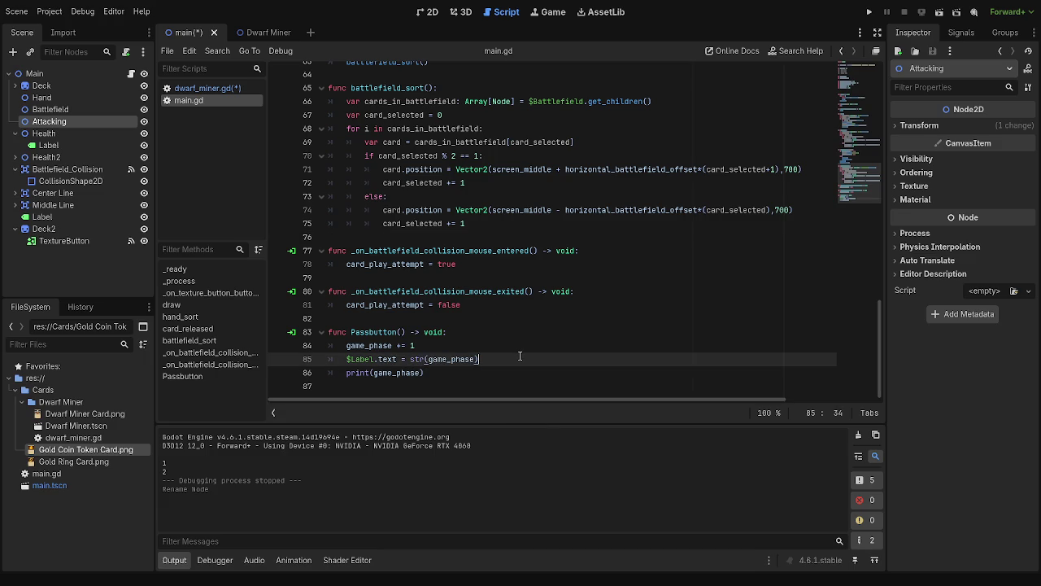
pyautogui.click(432, 373)
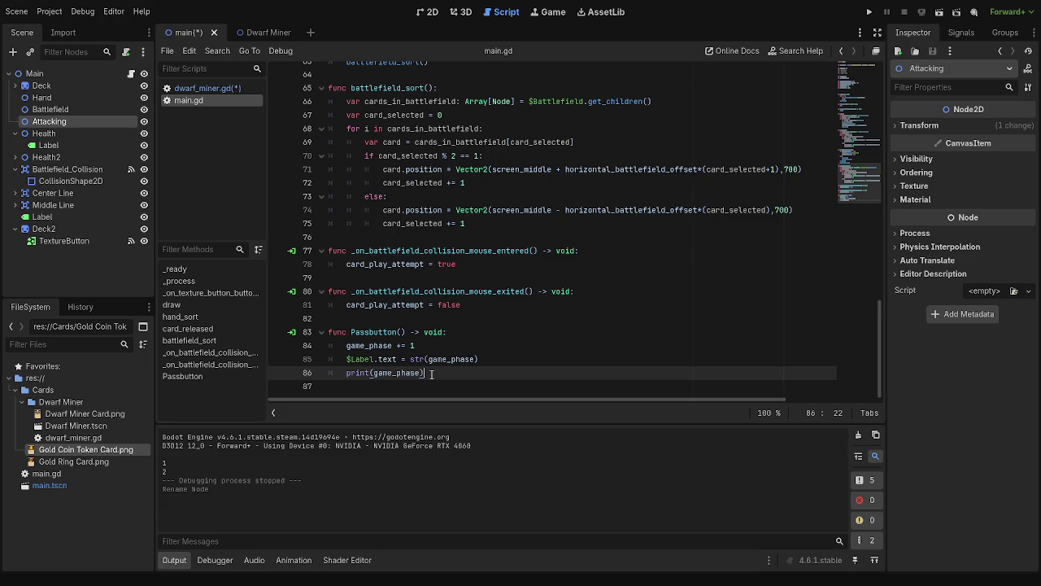
pyautogui.scroll(1, 431, 374)
pyautogui.scroll(-1, 431, 373)
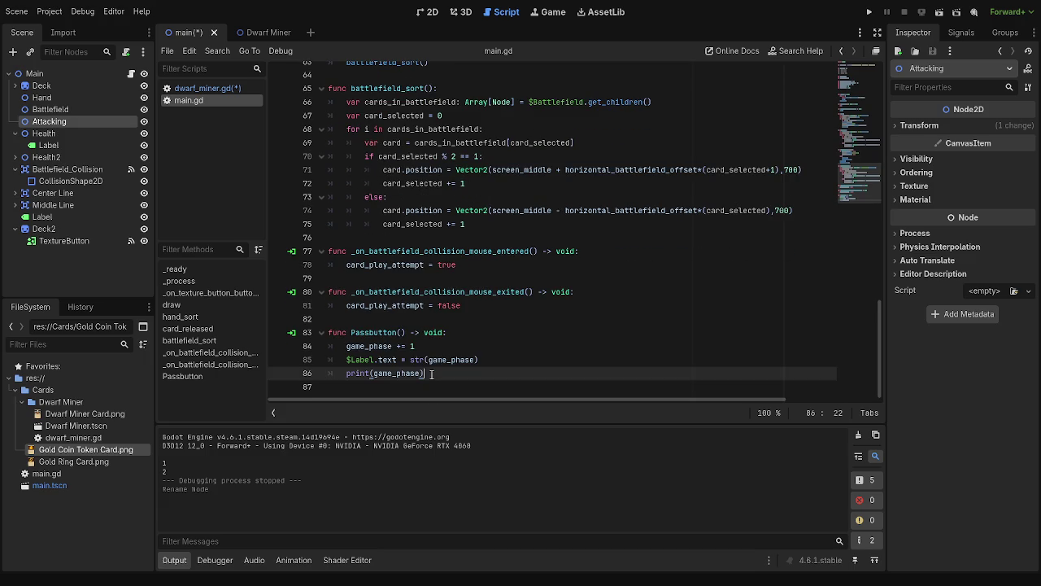
pyautogui.click(869, 12)
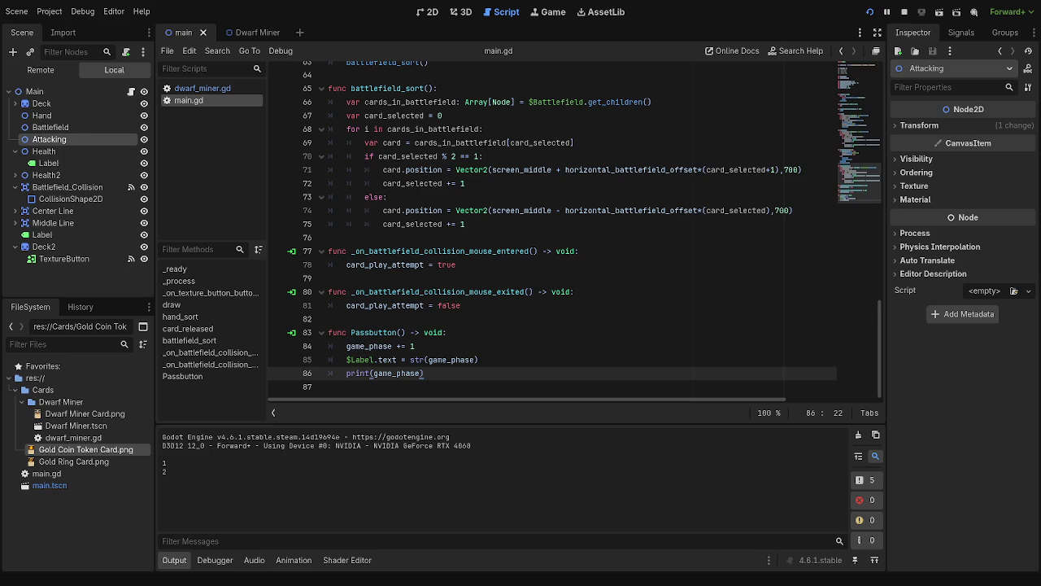
pyautogui.click(202, 88)
# Review the Battlefield check on line 36 and put the caret at its end
pyautogui.scroll(-2, 522, 359)
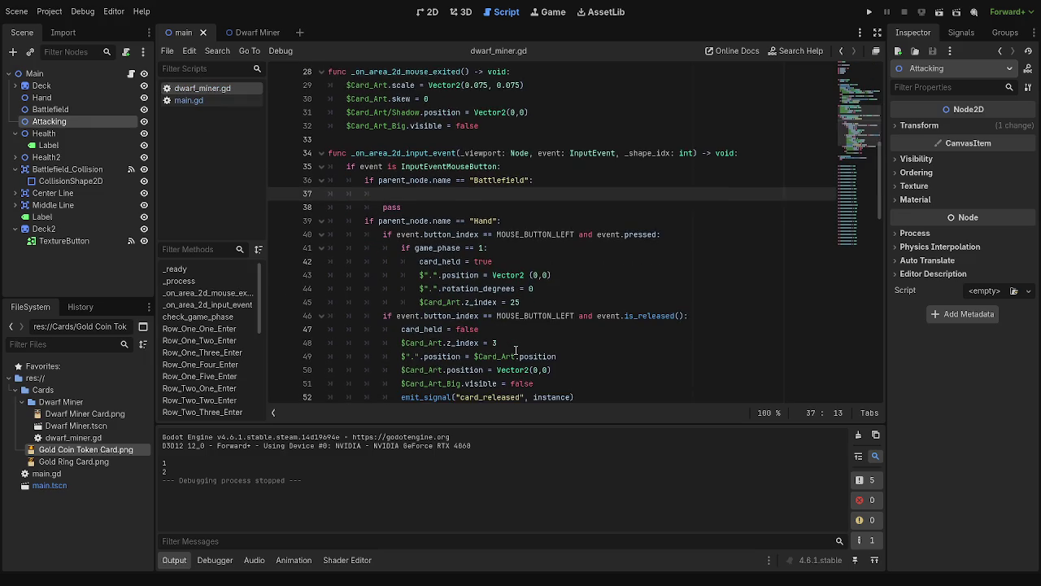
pyautogui.scroll(2, 515, 350)
pyautogui.moveTo(392, 221); pyautogui.dragTo(540, 217)
pyautogui.click(540, 219)
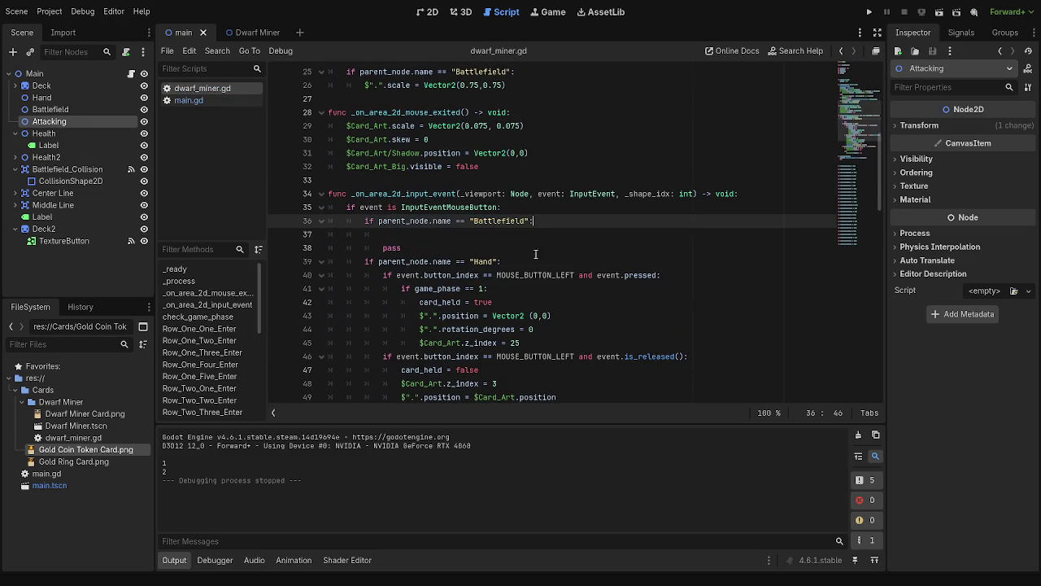
pyautogui.scroll(7, 520, 281)
pyautogui.scroll(-6, 519, 280)
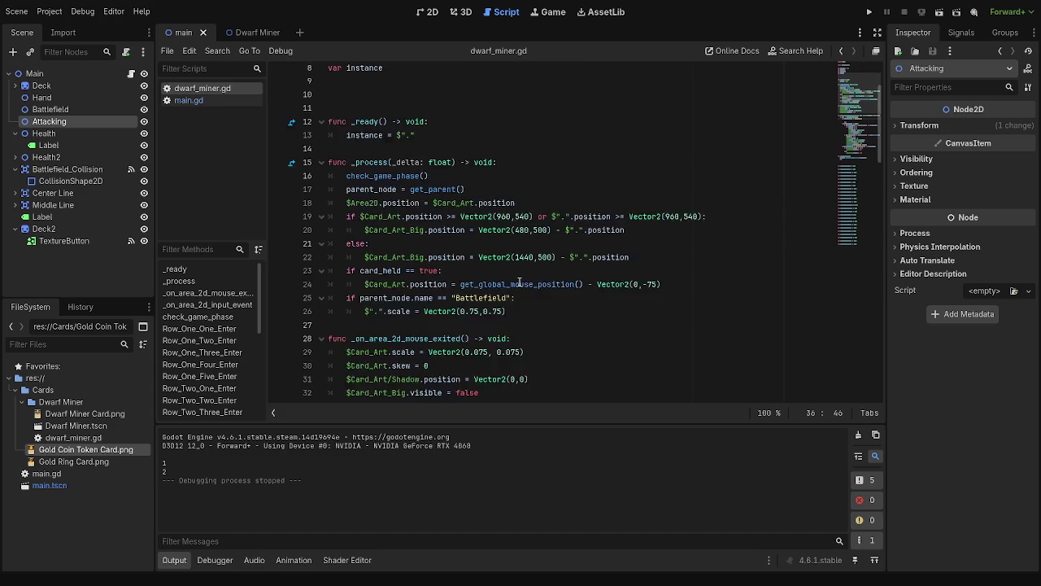
pyautogui.doubleClick(413, 261)
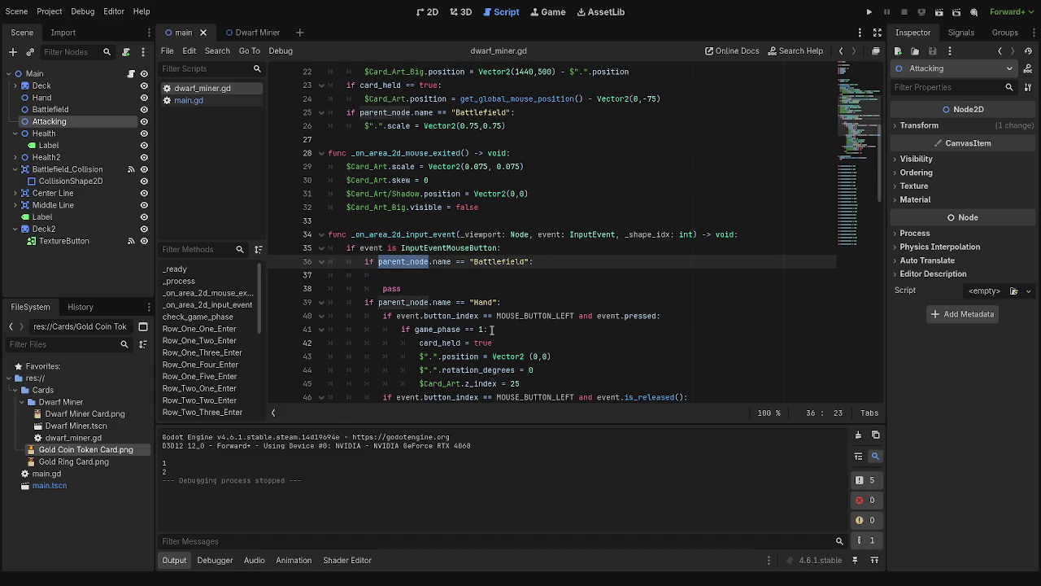
pyautogui.scroll(3, 492, 330)
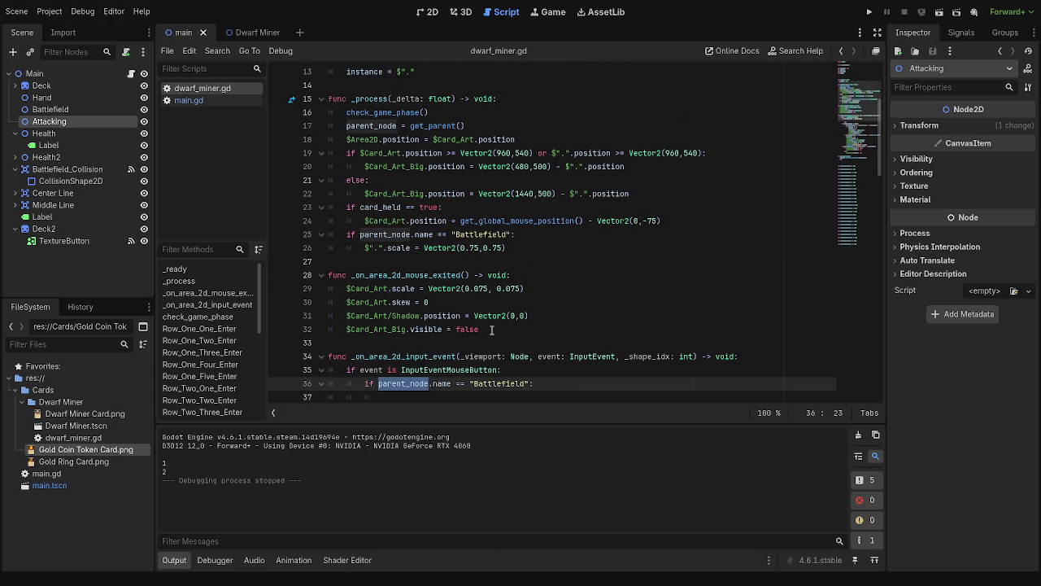
pyautogui.scroll(-2, 491, 330)
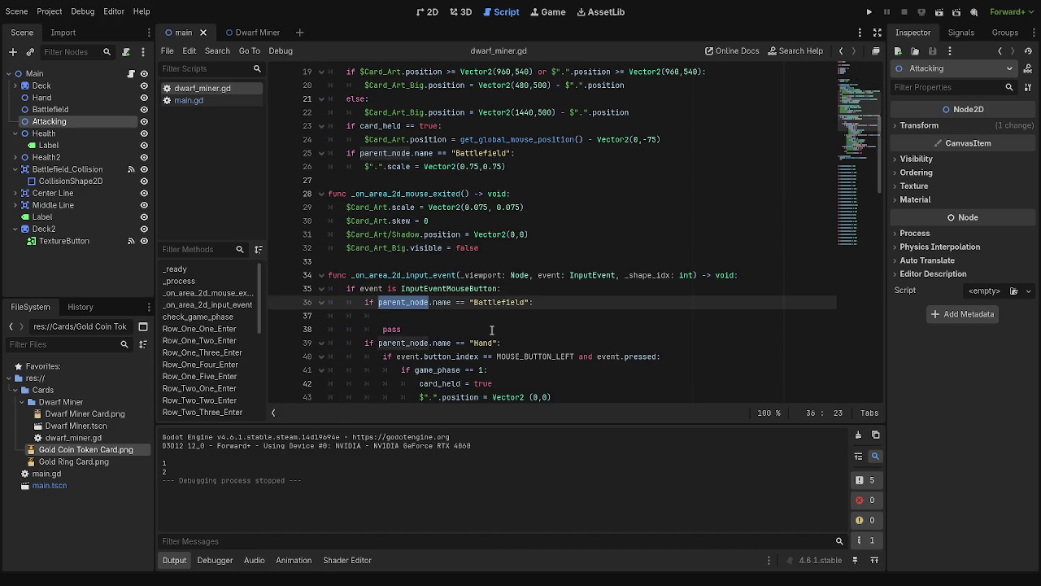
pyautogui.click(563, 302)
pyautogui.scroll(-4, 563, 302)
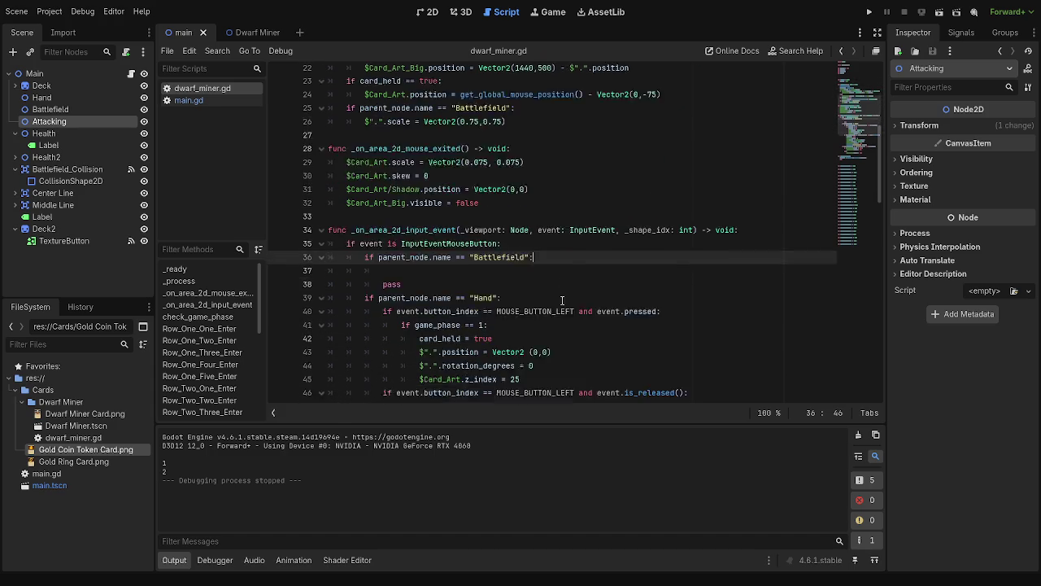
pyautogui.scroll(6, 563, 302)
pyautogui.scroll(-6, 563, 302)
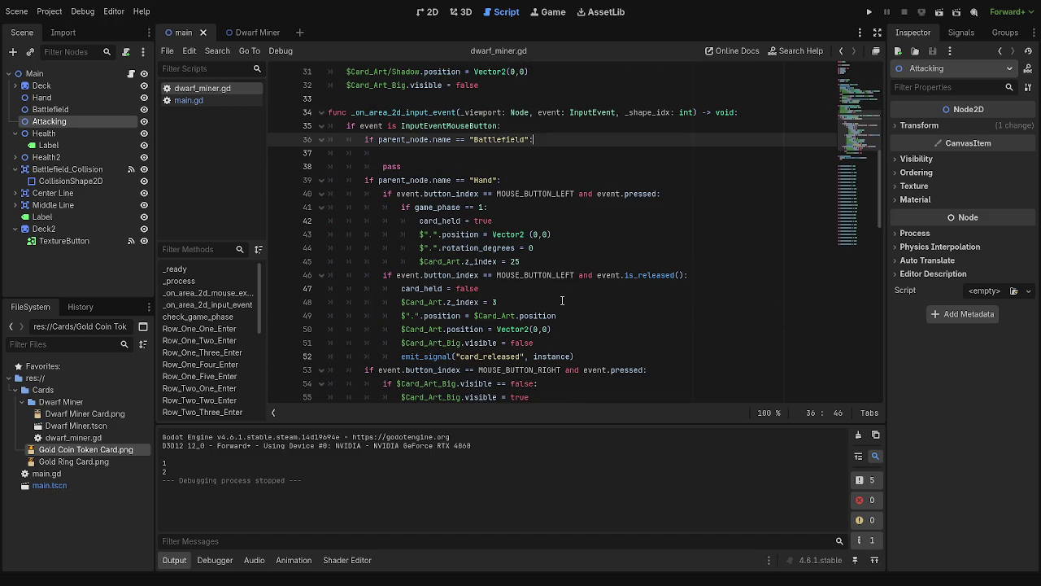
pyautogui.scroll(6, 562, 301)
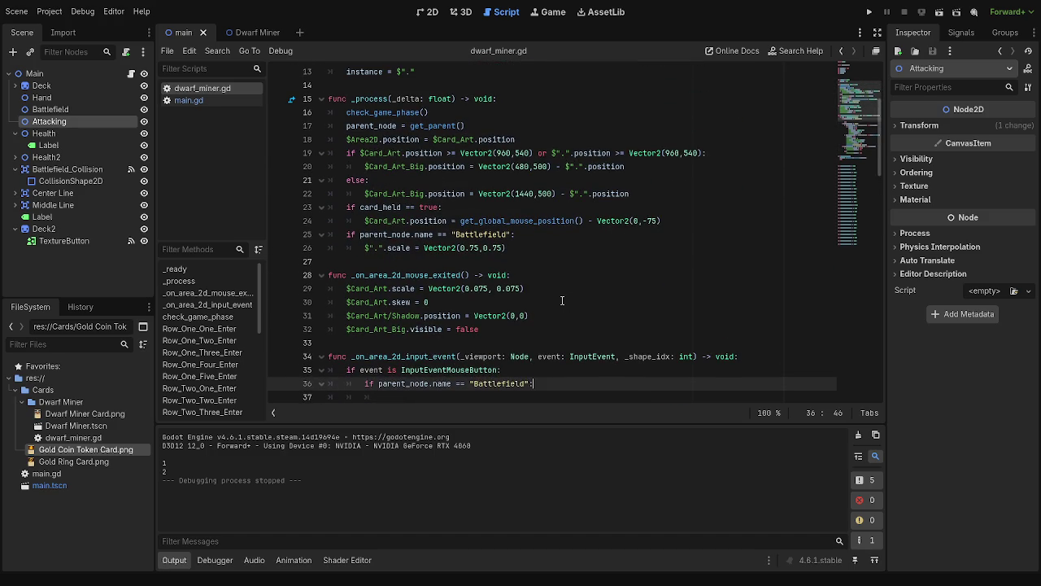
pyautogui.scroll(-3, 563, 301)
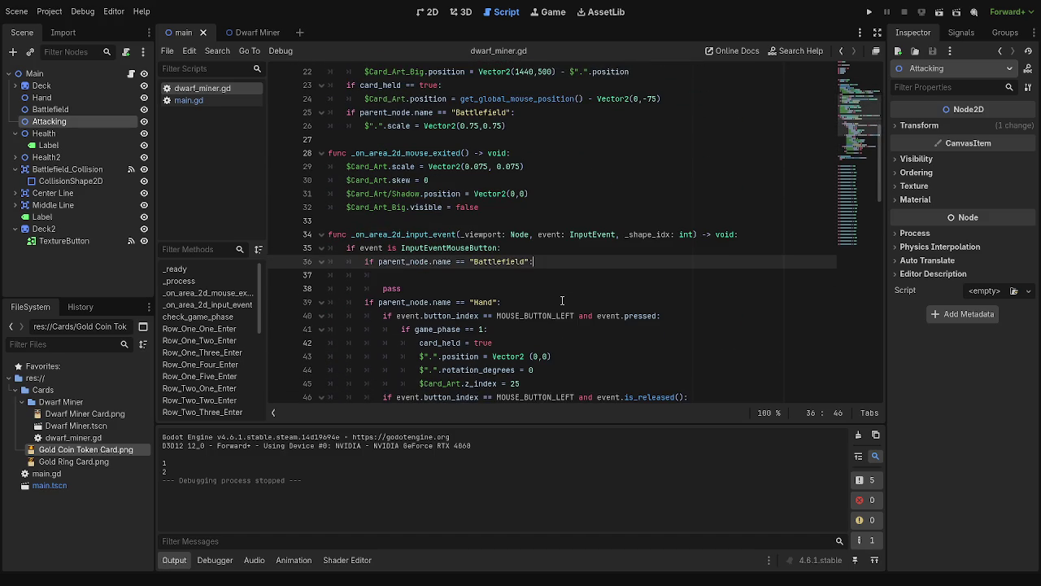
pyautogui.scroll(4, 563, 301)
pyautogui.scroll(-6, 563, 301)
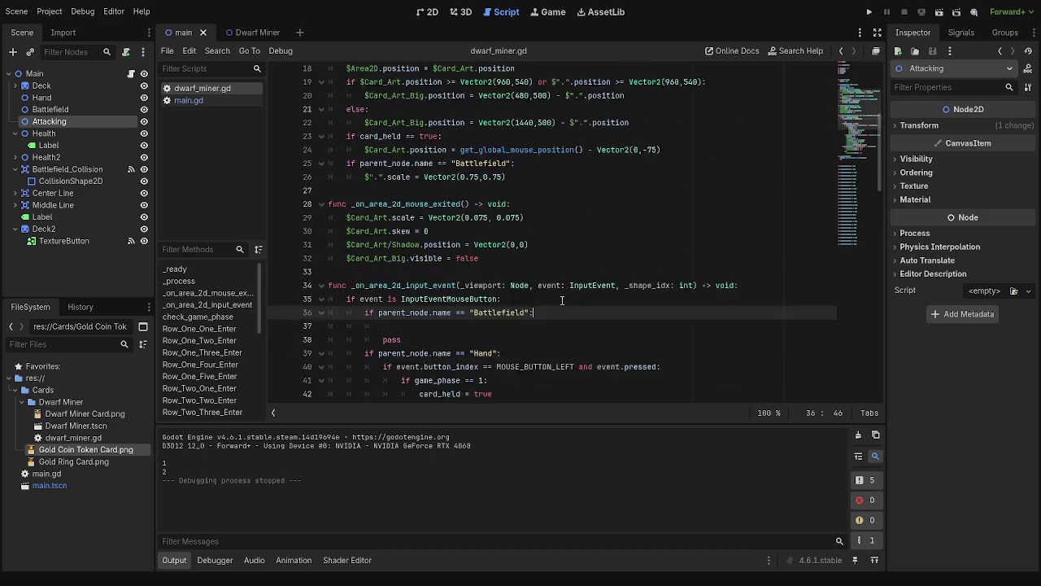
pyautogui.scroll(1, 562, 301)
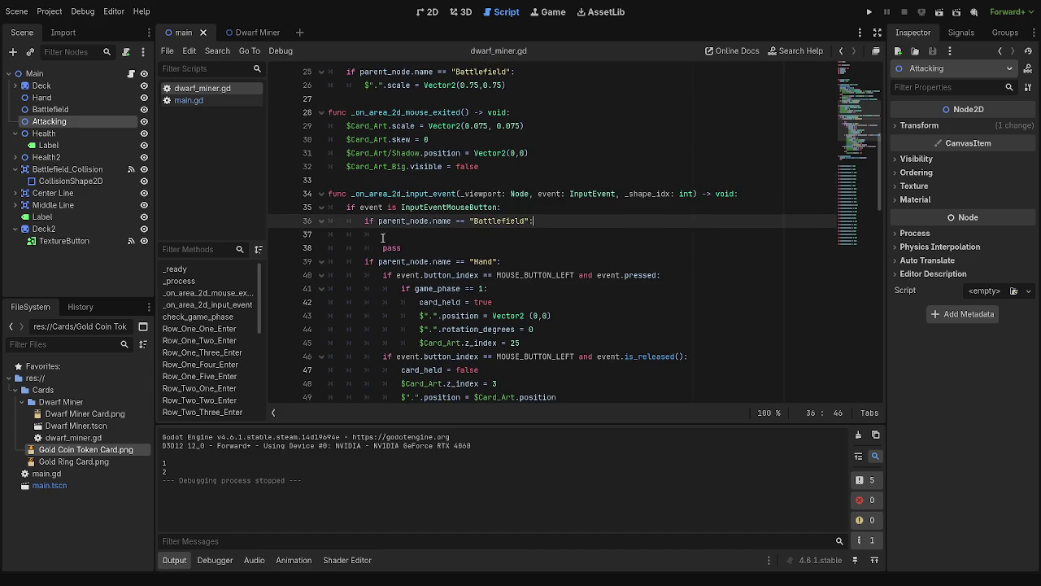
pyautogui.moveTo(358, 221); pyautogui.dragTo(414, 226)
pyautogui.click(561, 223)
pyautogui.scroll(4, 548, 288)
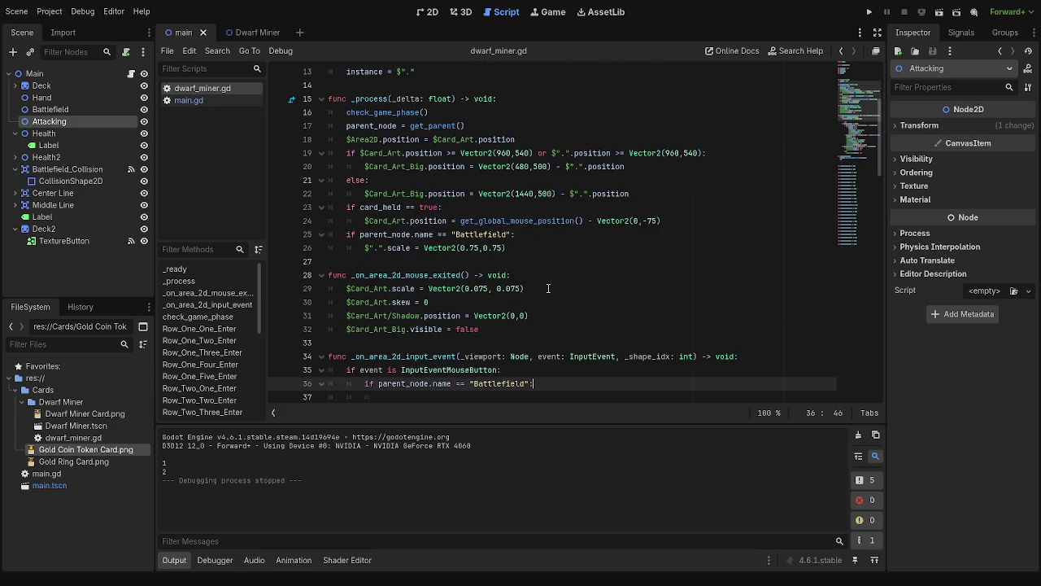
pyautogui.scroll(-3, 548, 288)
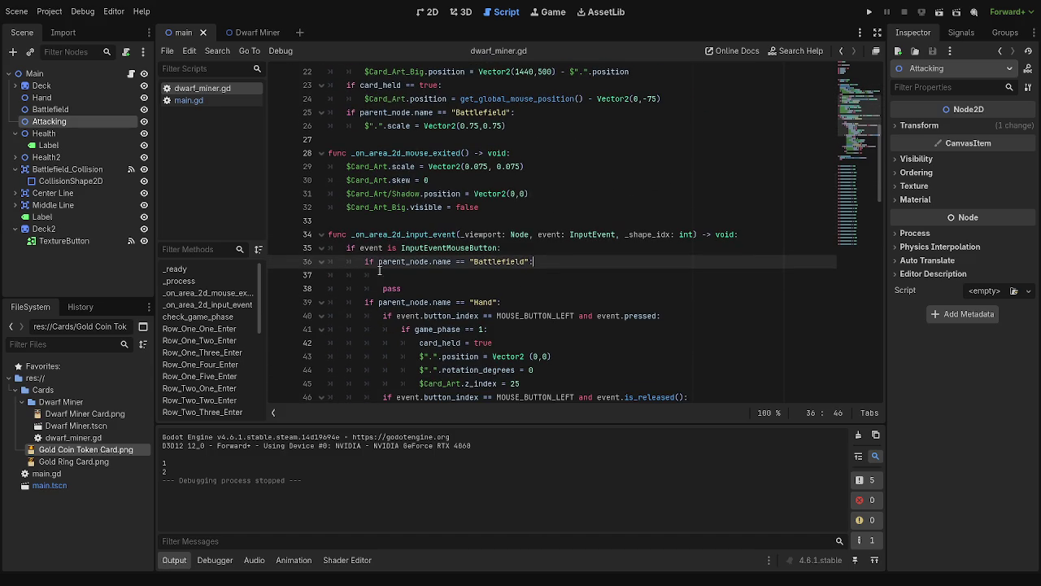
# Move to the empty indented line 37 under the Battlefield check, then switch to main.gd
pyautogui.click(385, 274)
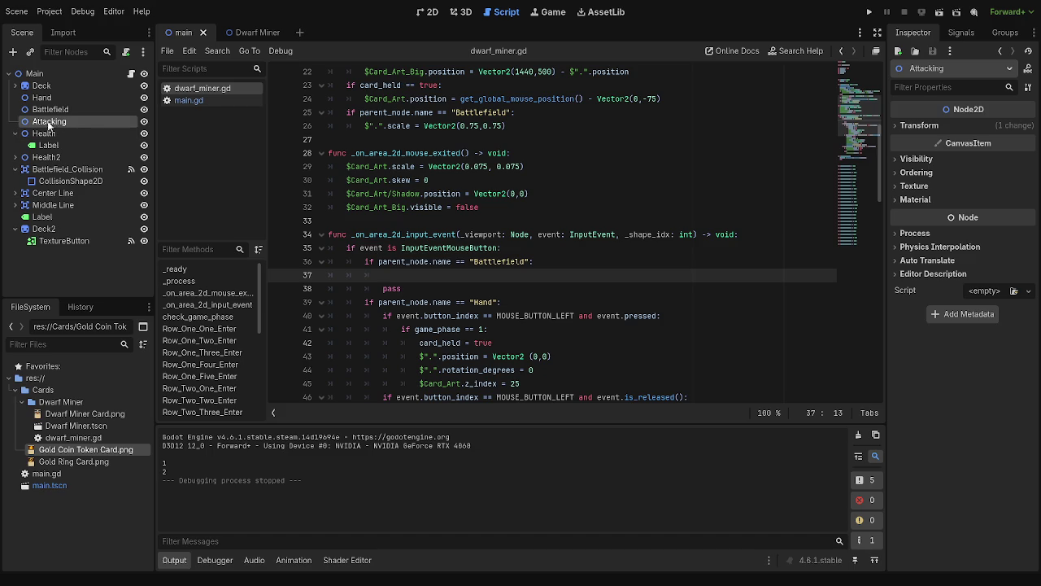
pyautogui.moveTo(61, 126)
pyautogui.mouseDown()
pyautogui.moveTo(239, 38)
pyautogui.moveTo(196, 100)
pyautogui.mouseUp()
pyautogui.click(189, 100)
# Scroll through main.gd to review its phase-checking code
pyautogui.scroll(4, 540, 290)
pyautogui.scroll(13, 540, 291)
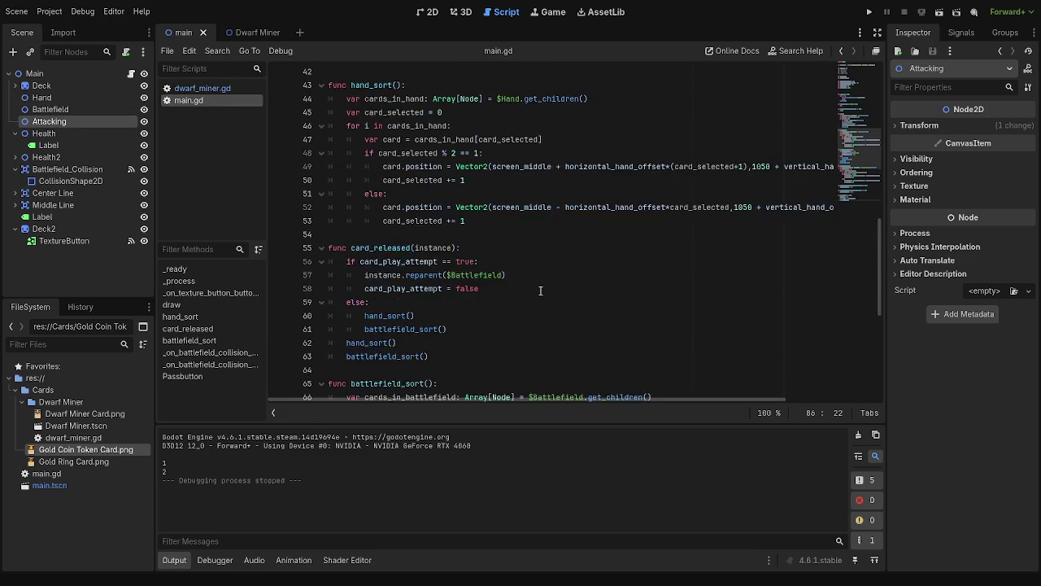
pyautogui.scroll(3, 540, 290)
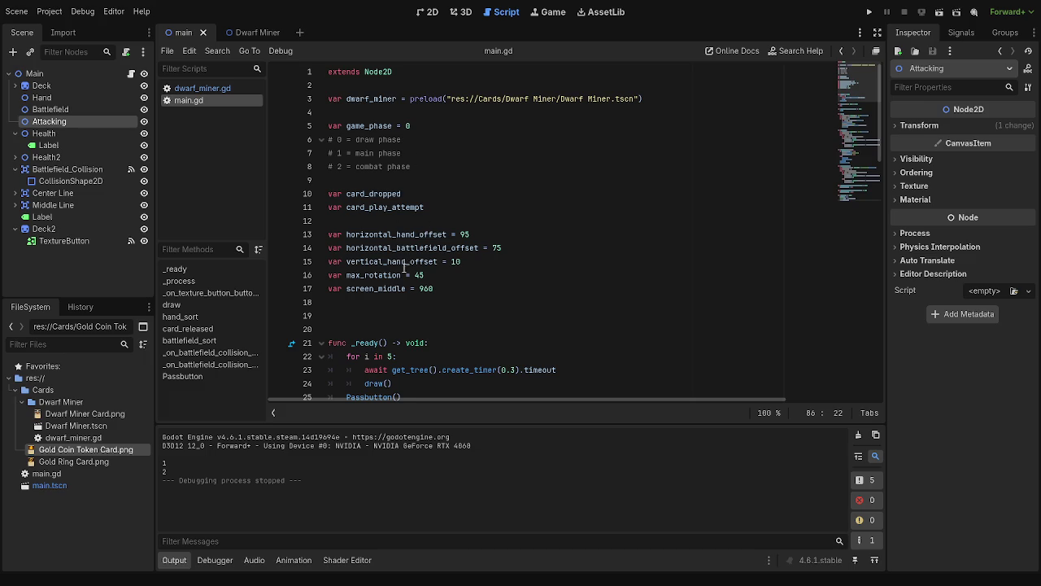
pyautogui.scroll(-5, 405, 264)
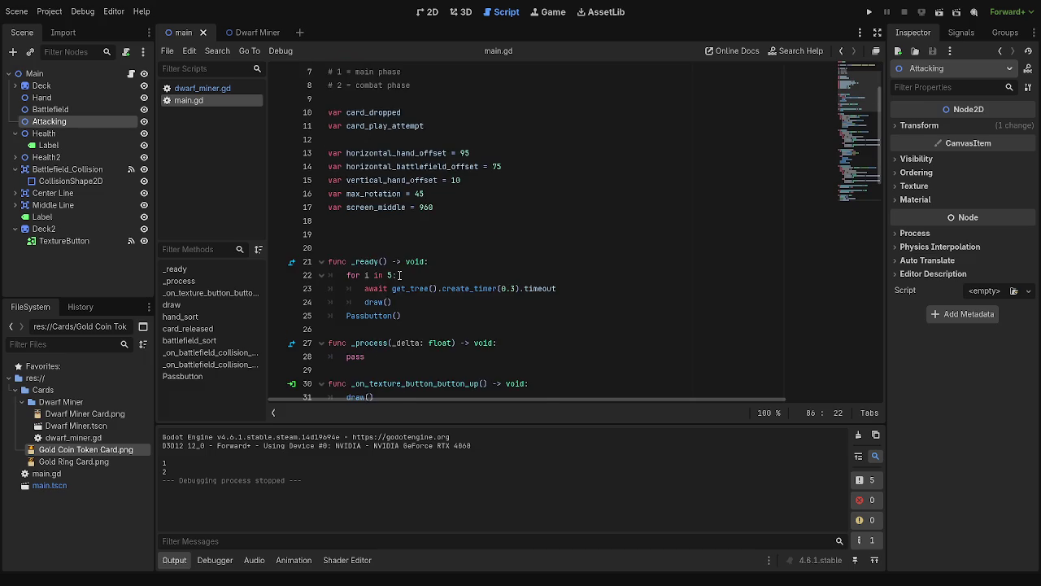
# Back in dwarf_miner.gd, inspect the get_parent call and position check on lines 17–19
pyautogui.click(202, 88)
pyautogui.press('Return')
pyautogui.scroll(-1, 493, 301)
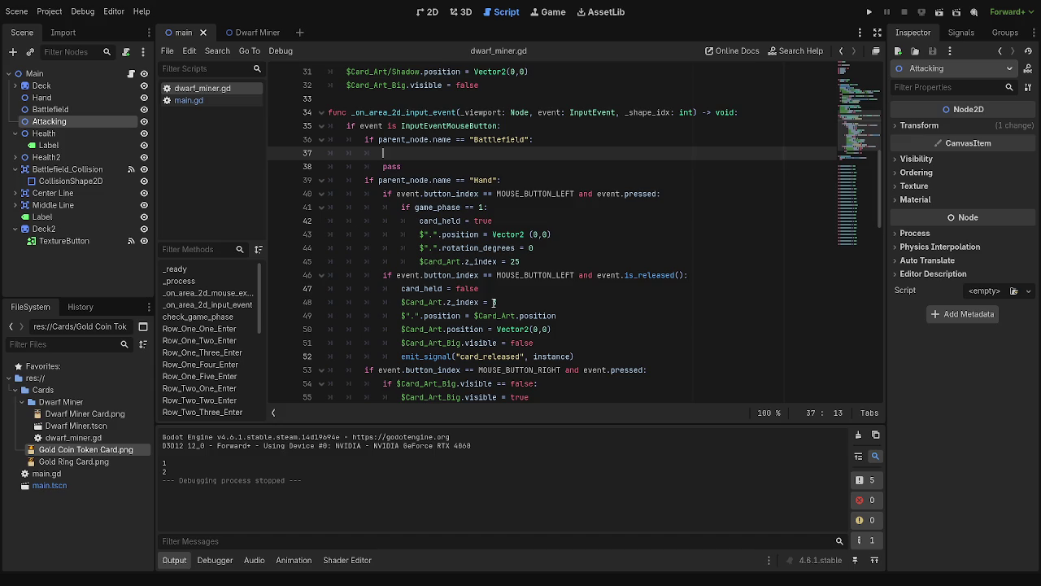
pyautogui.scroll(-3, 493, 302)
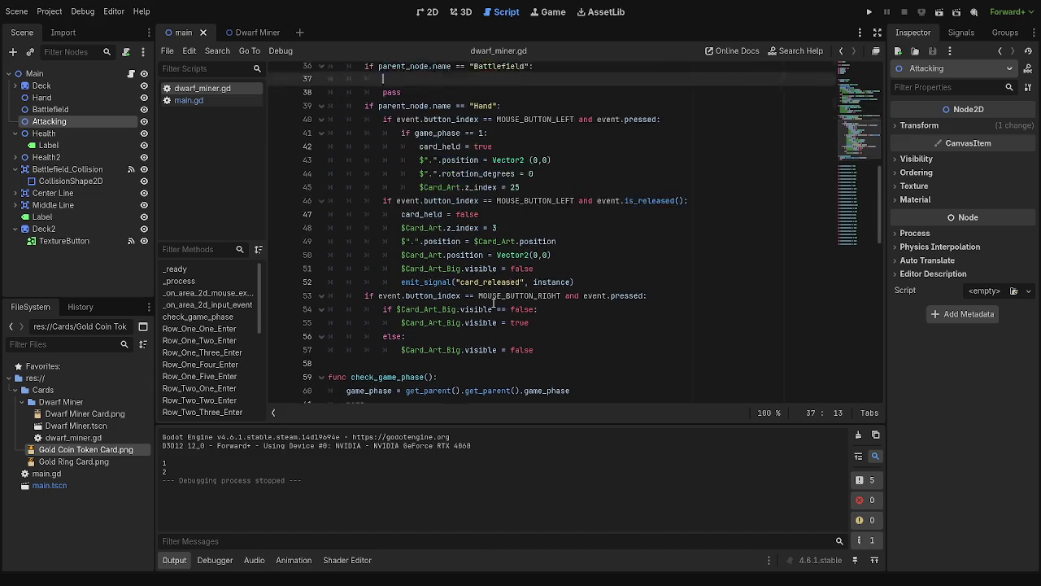
pyautogui.scroll(3, 493, 304)
pyautogui.scroll(7, 493, 302)
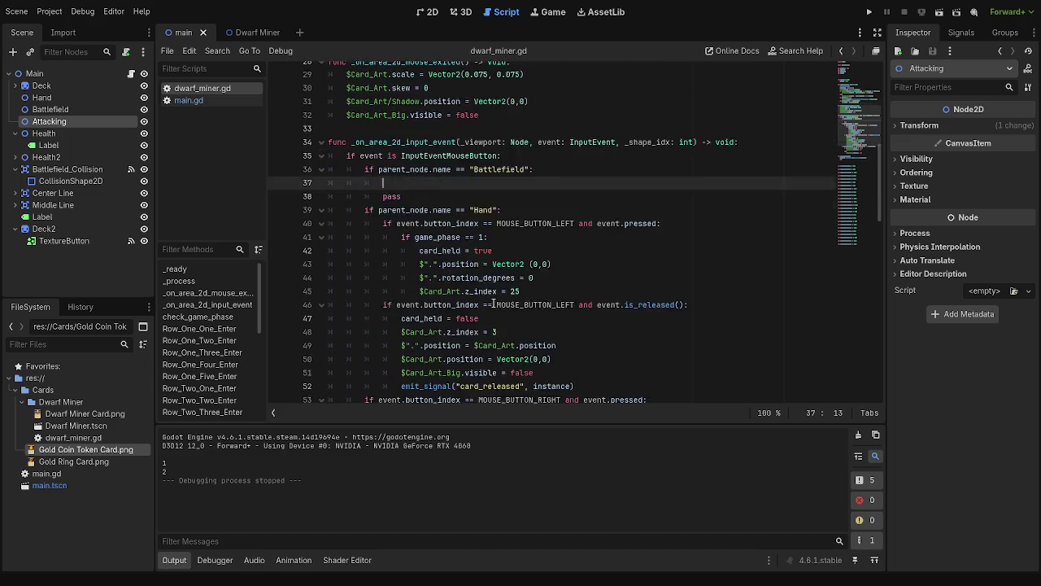
pyautogui.scroll(4, 493, 303)
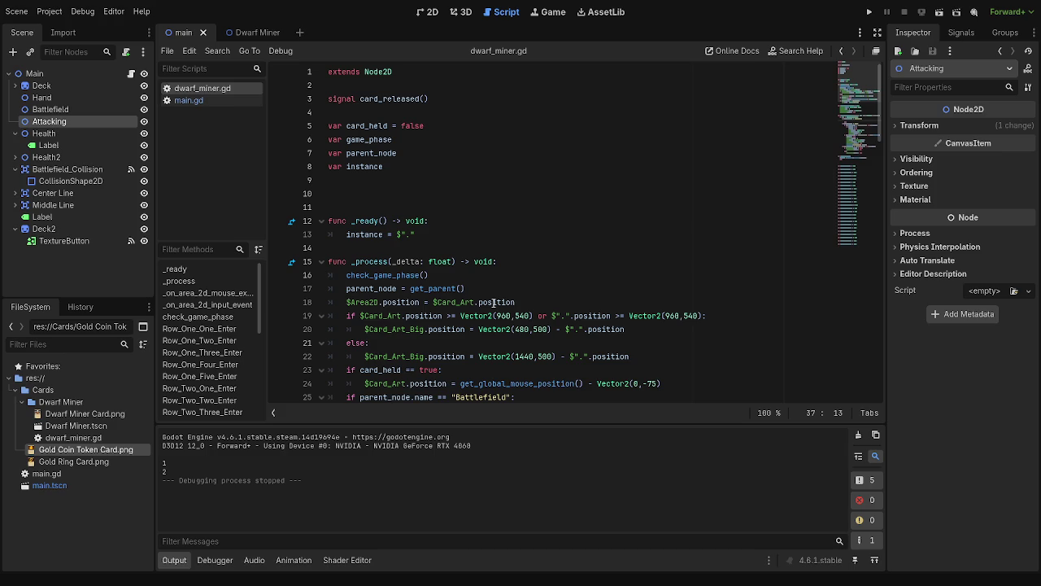
pyautogui.click(493, 289)
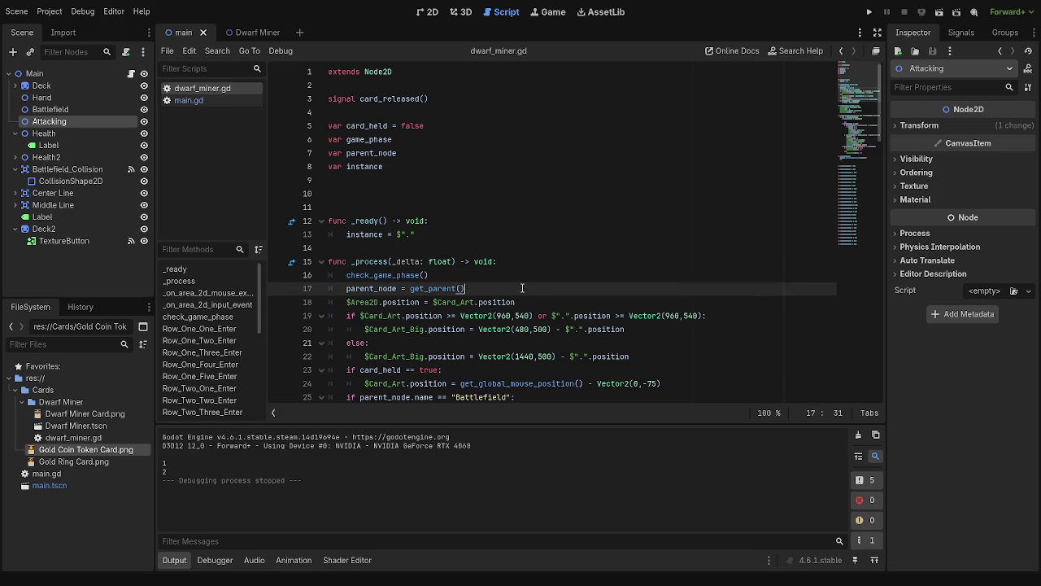
pyautogui.click(551, 315)
pyautogui.press('Up')
pyautogui.press('Up')
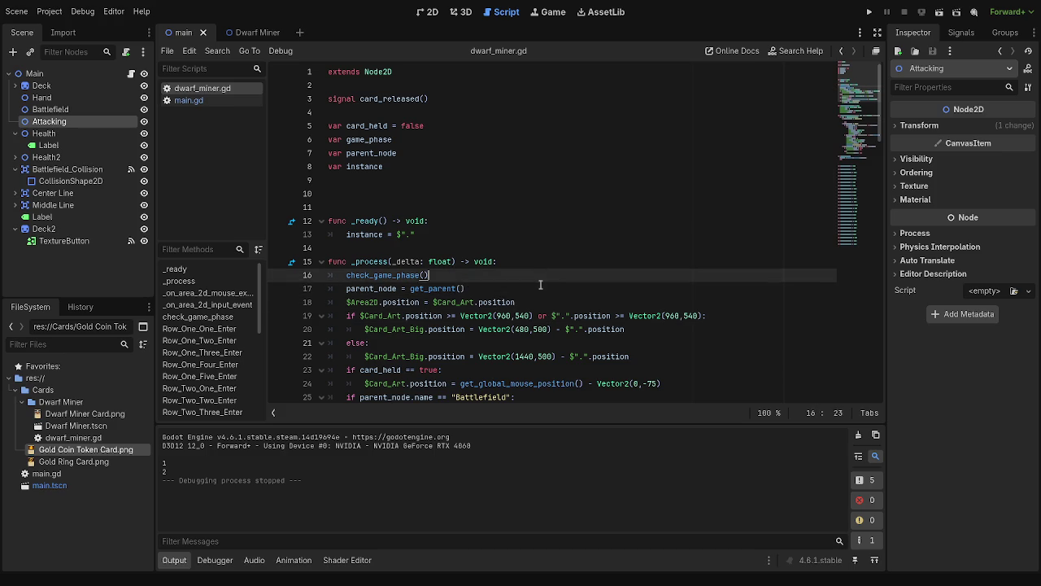
pyautogui.scroll(-5, 568, 316)
pyautogui.scroll(-7, 567, 316)
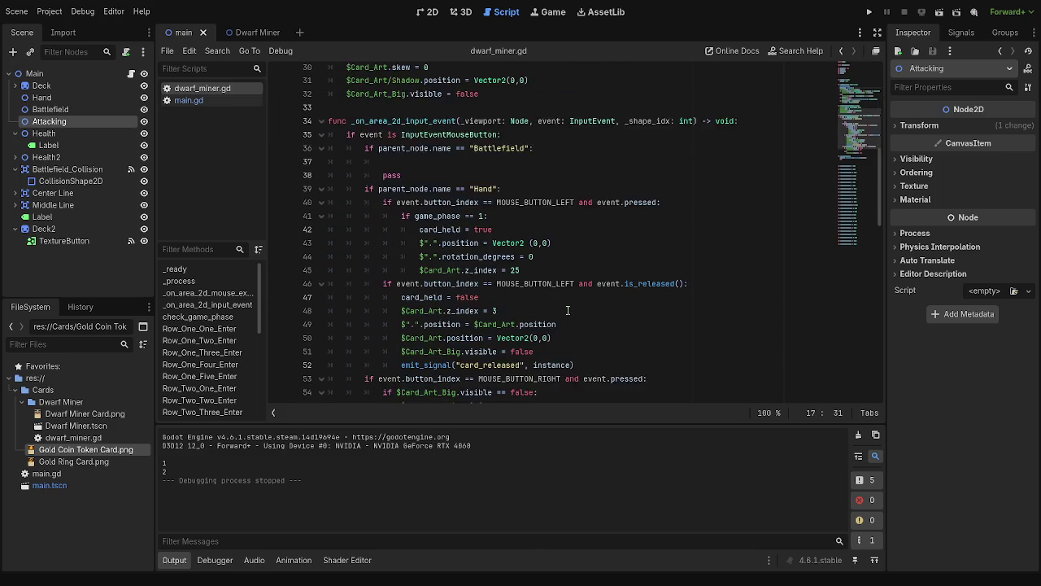
pyautogui.scroll(-3, 567, 310)
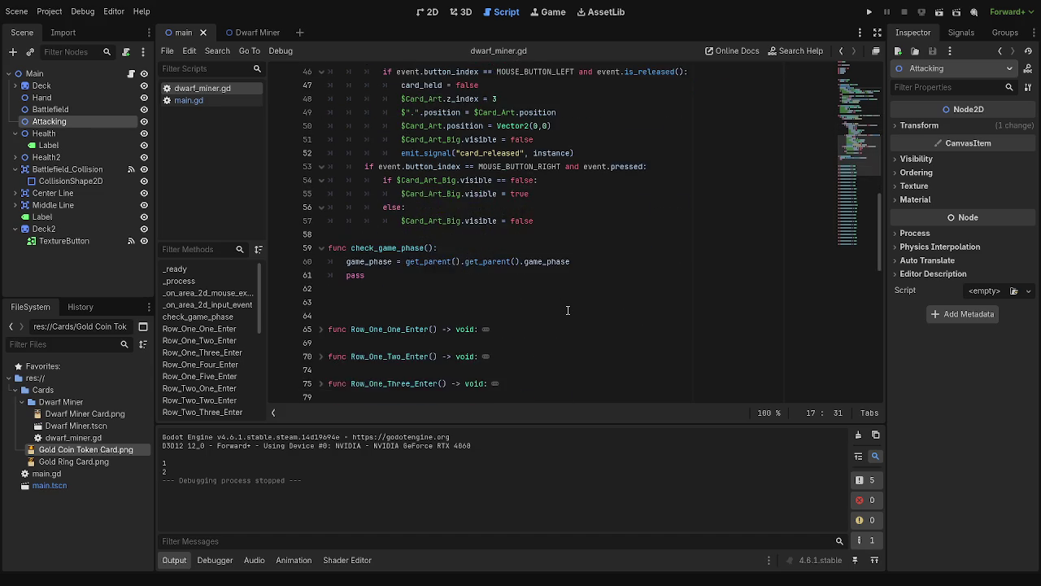
pyautogui.scroll(1, 475, 322)
# Inspect the check_game_phase function and its pass line, then run the project with F5
pyautogui.click(407, 305)
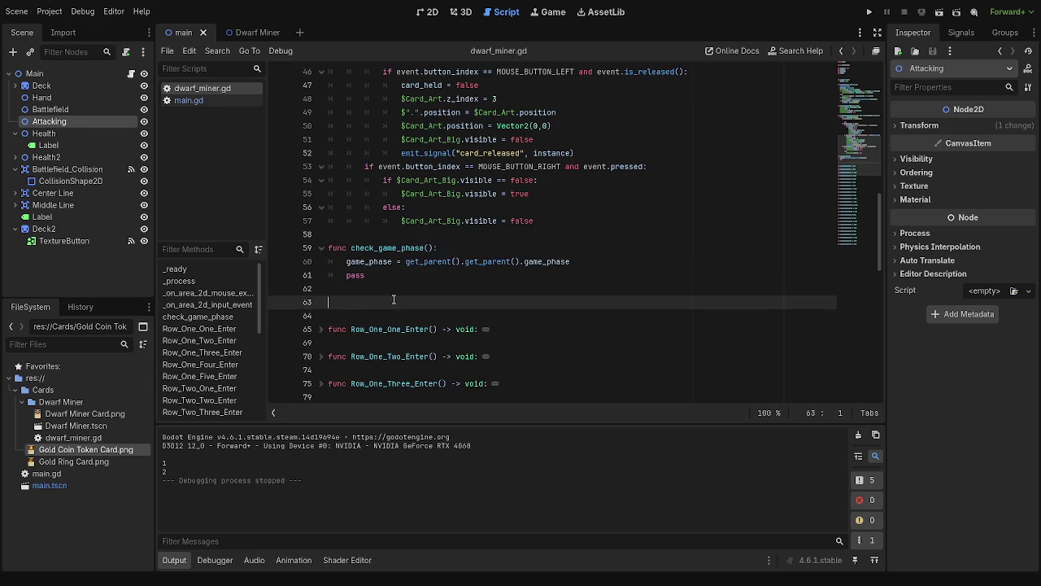
pyautogui.scroll(2, 496, 321)
pyautogui.click(490, 326)
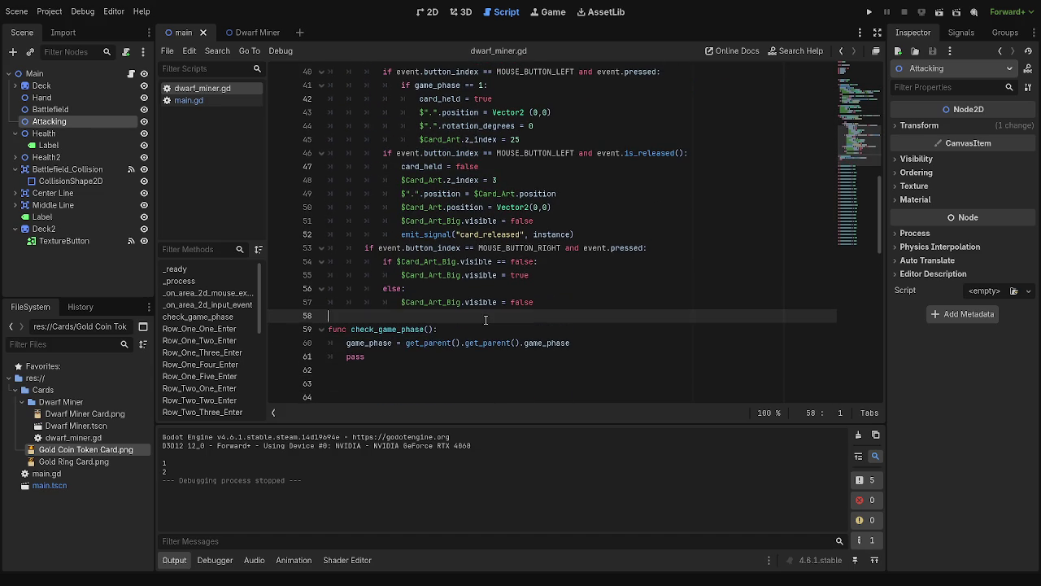
pyautogui.click(457, 359)
pyautogui.click(442, 378)
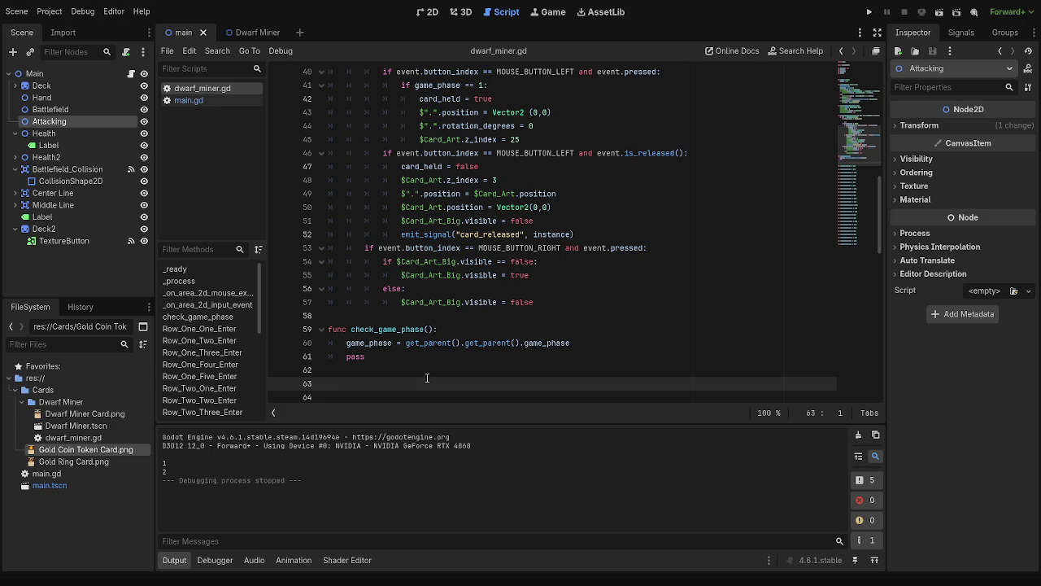
pyautogui.click(417, 373)
pyautogui.press('Down')
pyautogui.click(402, 369)
pyautogui.press('Down')
pyautogui.moveTo(377, 356); pyautogui.dragTo(338, 331)
pyautogui.click(386, 349)
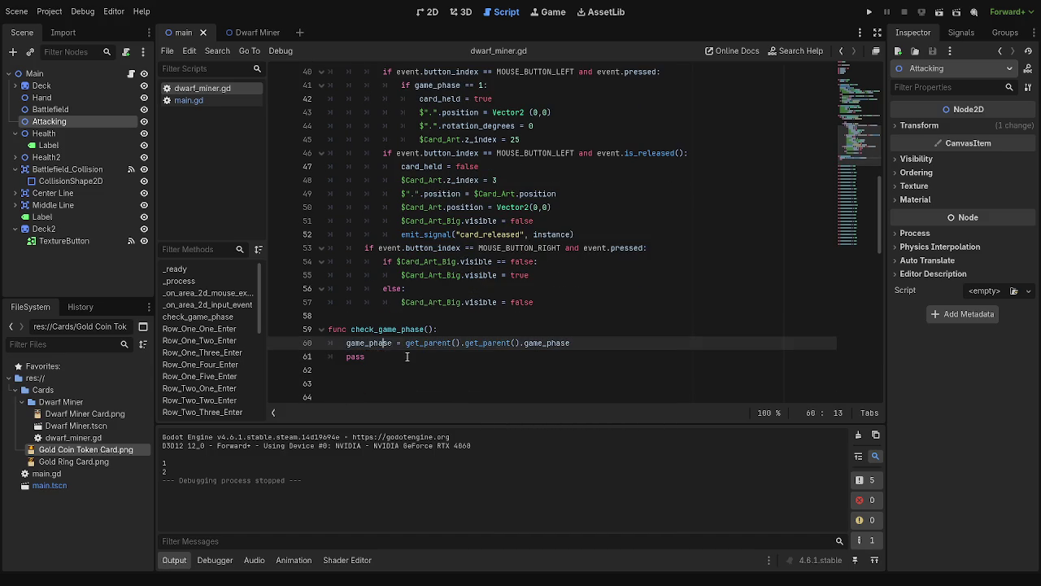
pyautogui.click(404, 354)
pyautogui.press('F5')
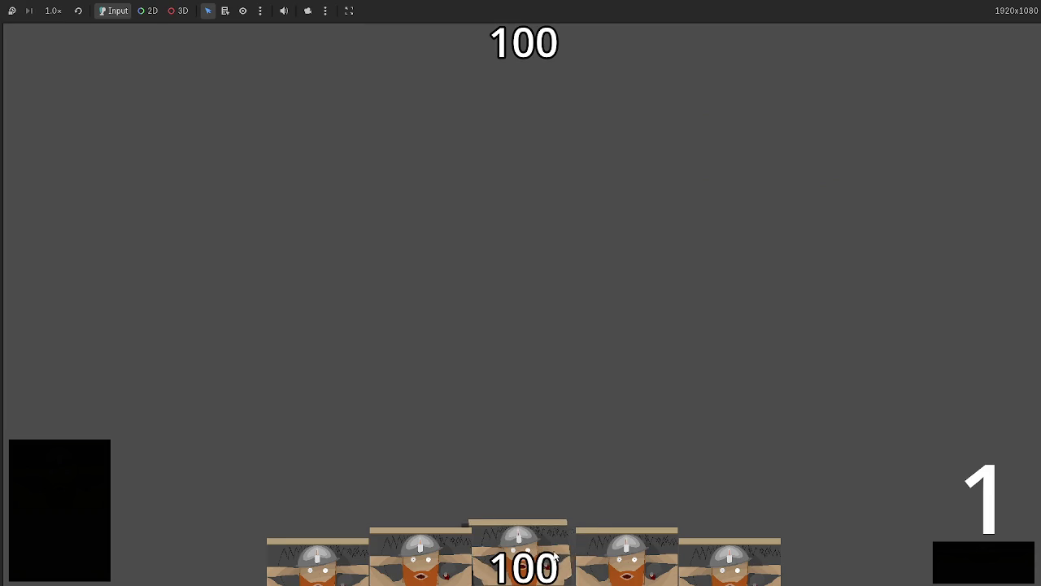
# Drag the Dwarf Miner hand cards onto the battlefield, pass so the counter shows 2, then stop the game
pyautogui.moveTo(533, 553); pyautogui.dragTo(561, 461)
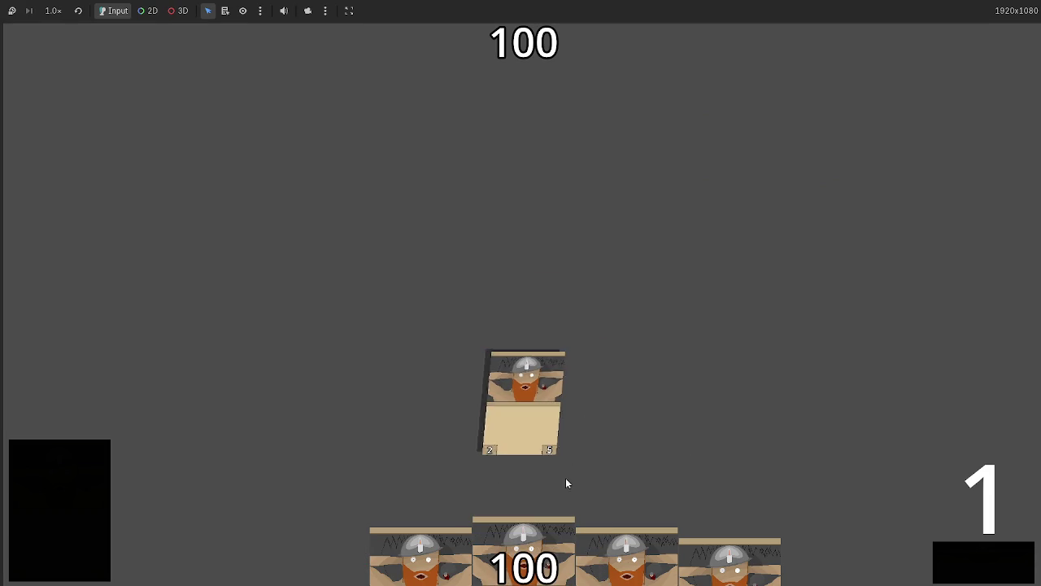
pyautogui.moveTo(524, 545); pyautogui.dragTo(586, 387)
pyautogui.moveTo(562, 534)
pyautogui.mouseDown()
pyautogui.moveTo(562, 390)
pyautogui.moveTo(601, 438)
pyautogui.mouseUp()
pyautogui.moveTo(524, 553)
pyautogui.mouseDown()
pyautogui.moveTo(545, 459)
pyautogui.moveTo(537, 399)
pyautogui.mouseUp()
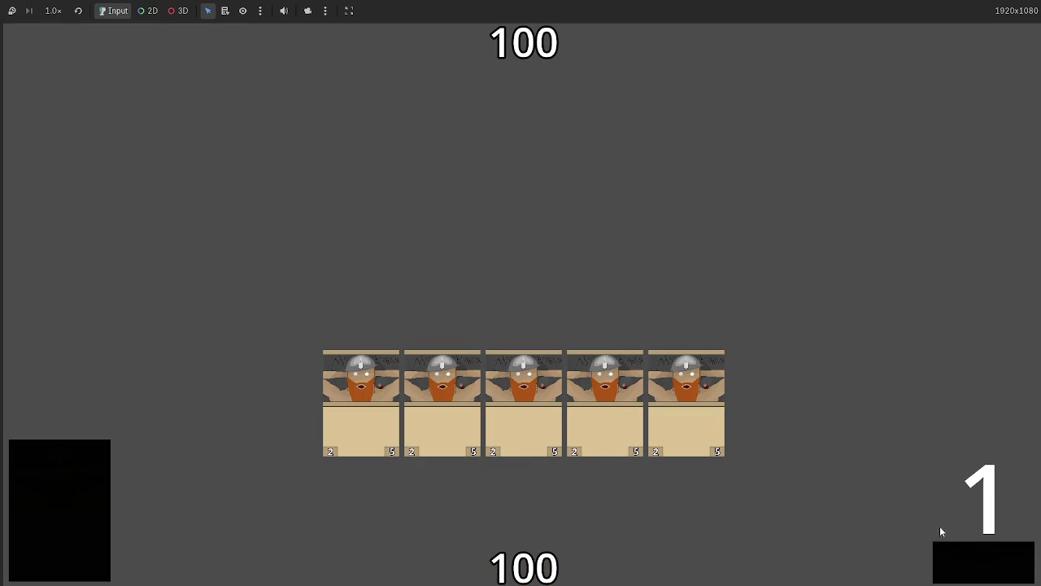
pyautogui.click(991, 564)
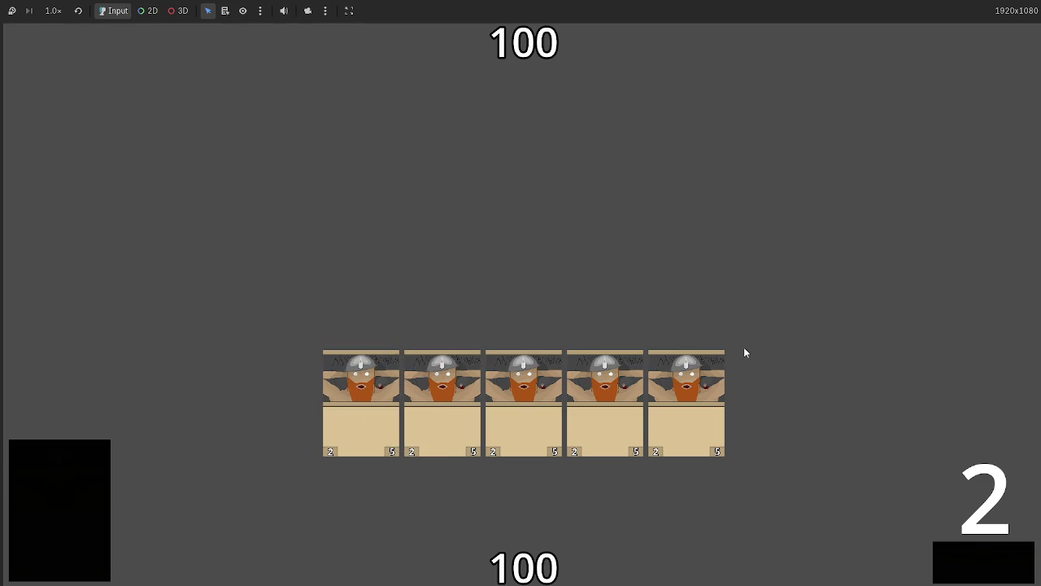
pyautogui.press('F8')
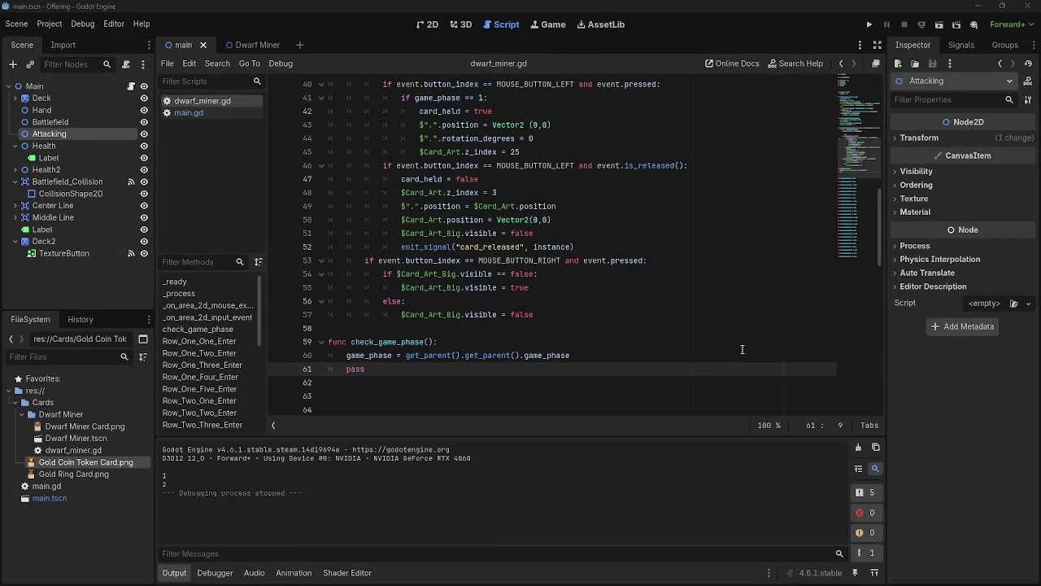
pyautogui.click(232, 114)
pyautogui.click(208, 102)
pyautogui.scroll(12, 439, 258)
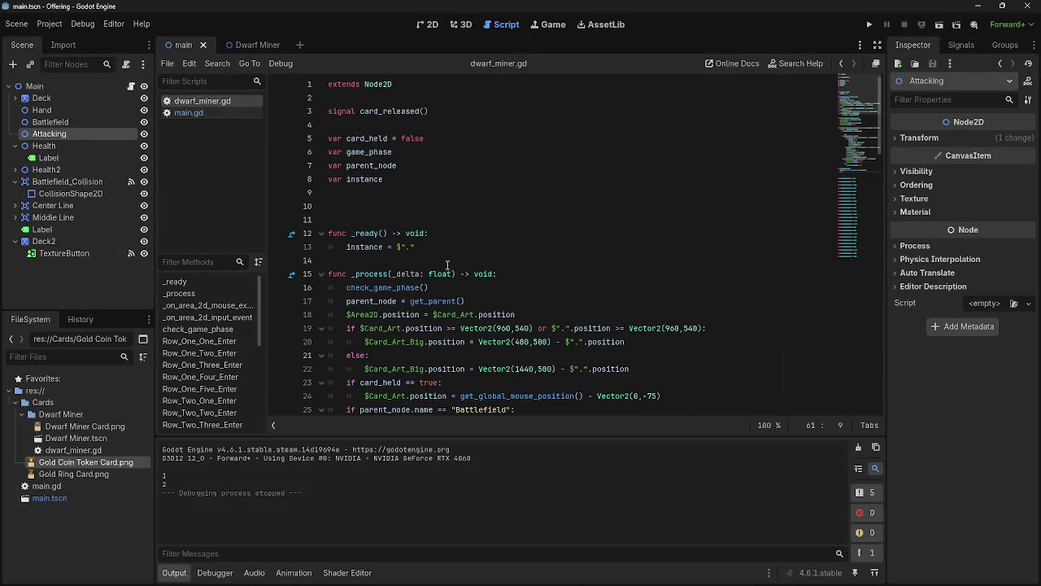
pyautogui.click(379, 121)
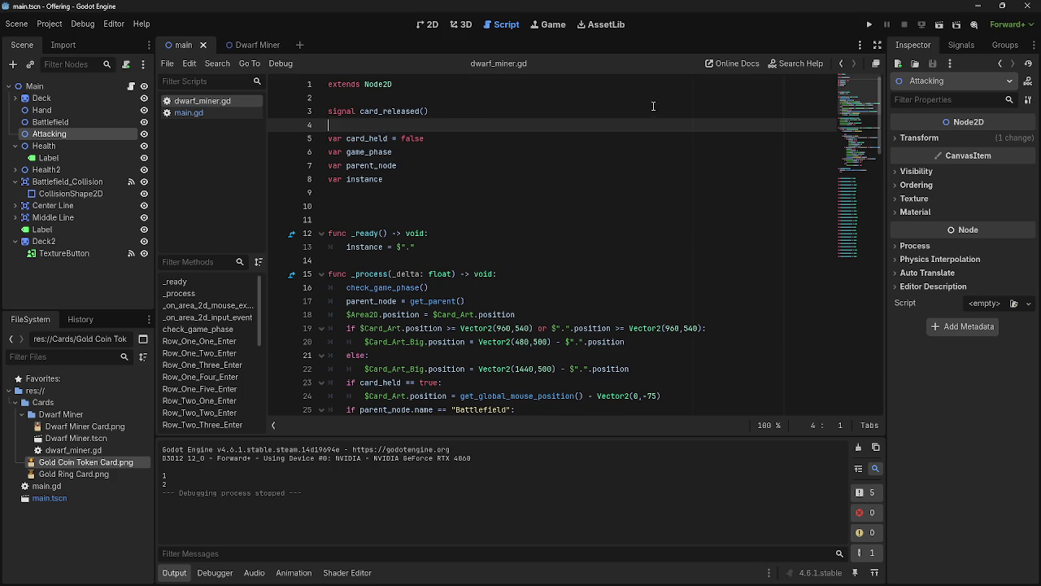
pyautogui.hotkey('alt', 'Tab')
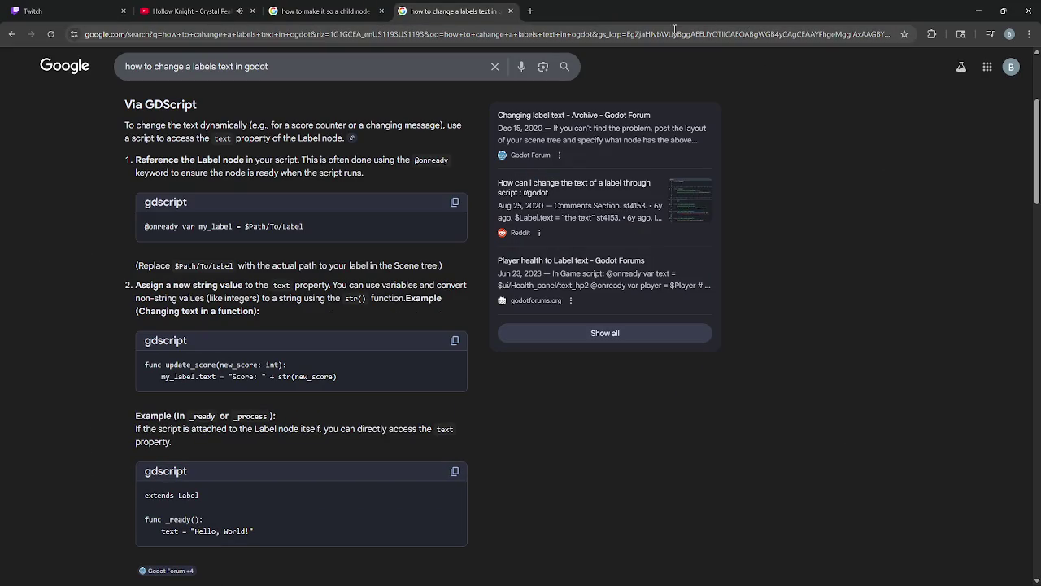
pyautogui.click(1007, 10)
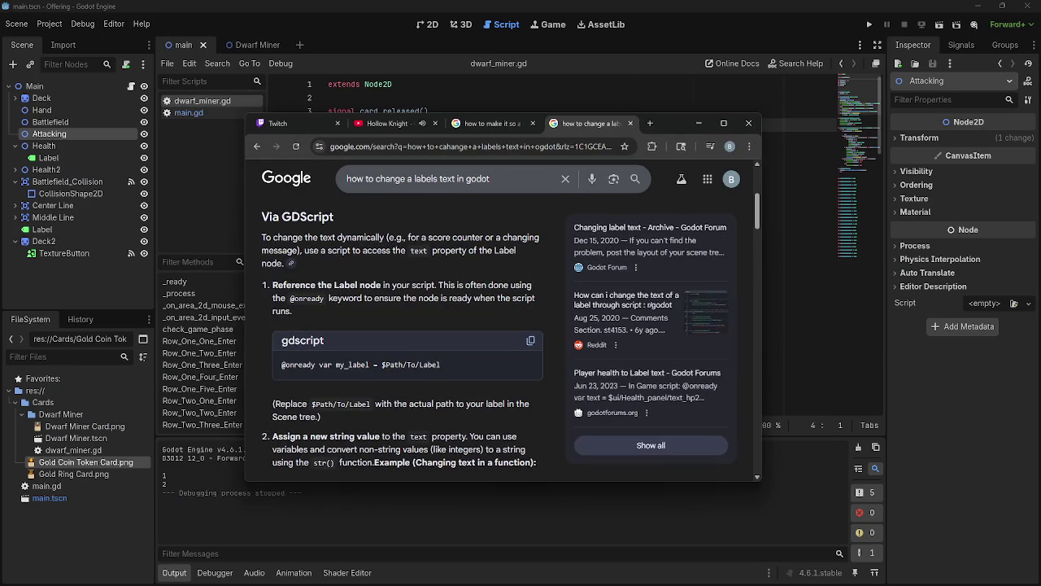
pyautogui.click(698, 122)
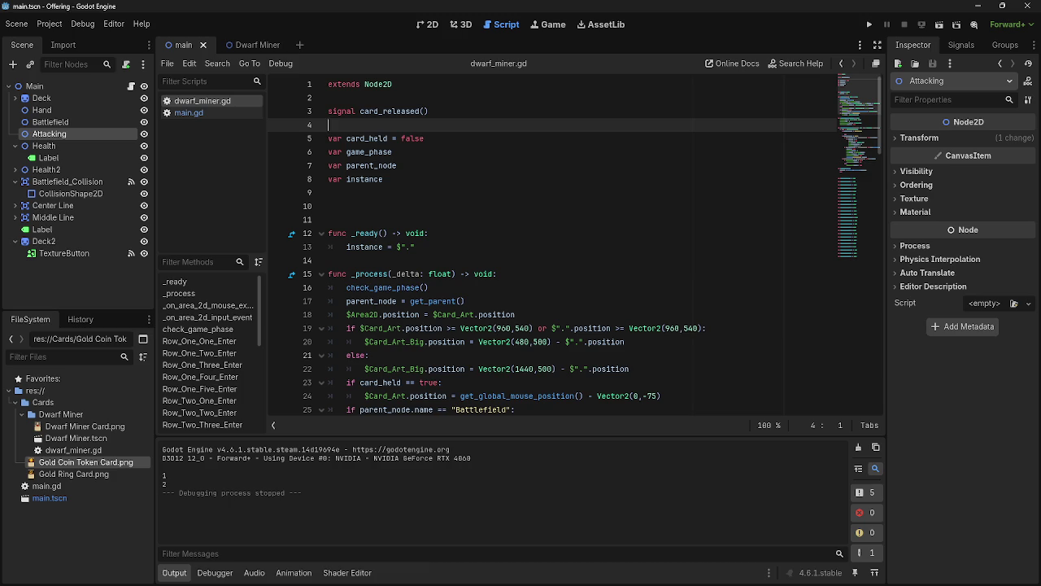
# Compare the main.gd and dwarf_miner.gd scripts in the script list
pyautogui.scroll(-2, 404, 186)
pyautogui.scroll(2, 405, 186)
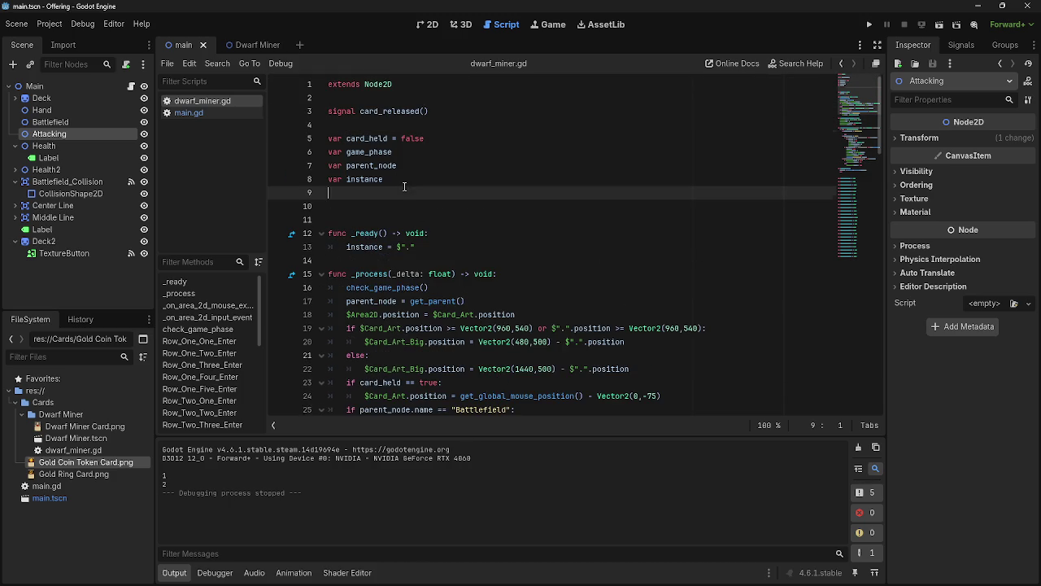
pyautogui.click(184, 113)
pyautogui.scroll(-4, 411, 284)
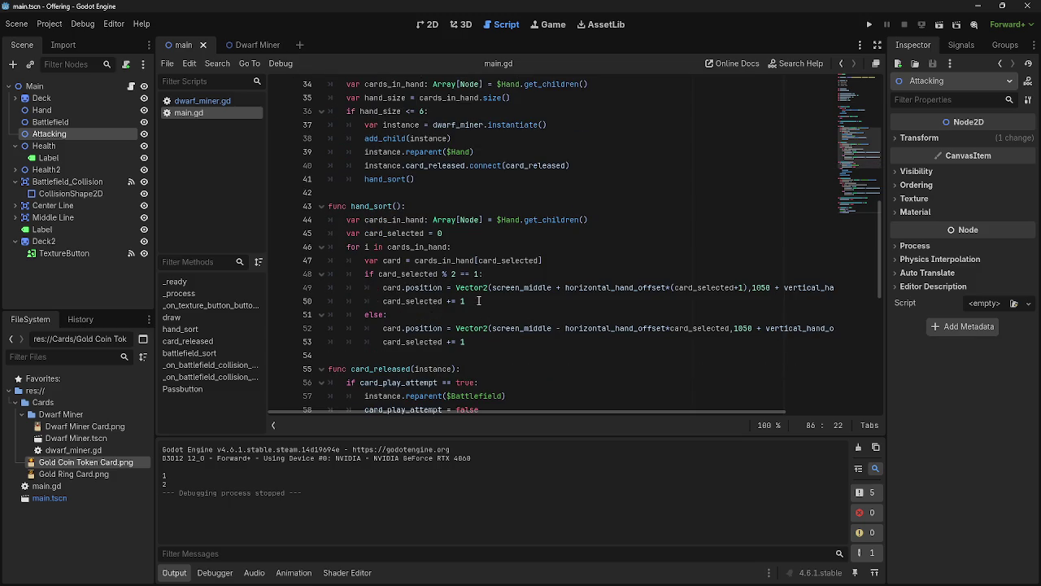
pyautogui.click(217, 103)
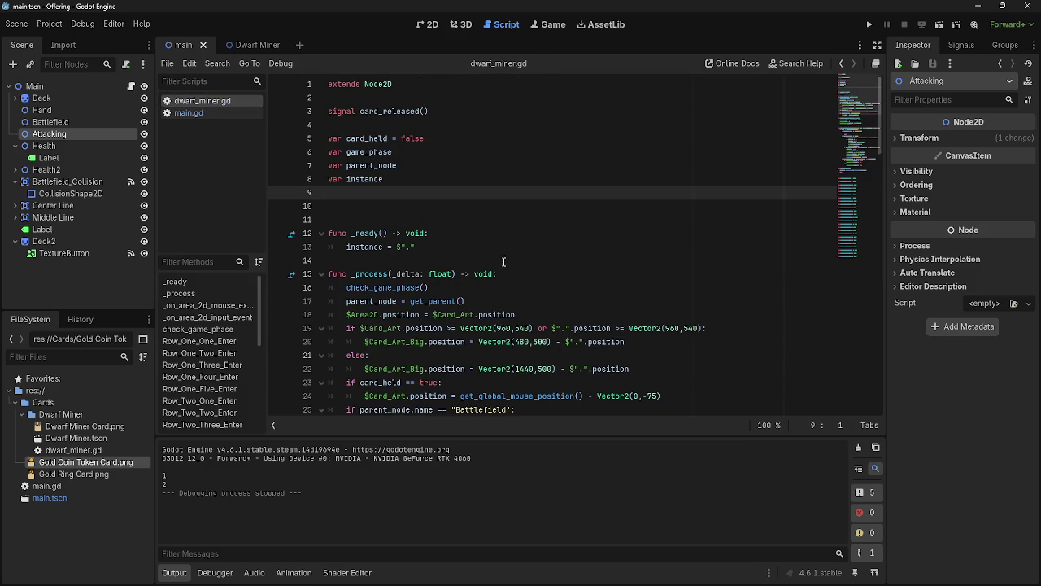
# Declare 'var attacking' on line 5 of dwarf_miner.gd, below the card_released signal
pyautogui.click(416, 124)
pyautogui.press('Return')
pyautogui.press('Return')
pyautogui.click(417, 137)
pyautogui.write('v')
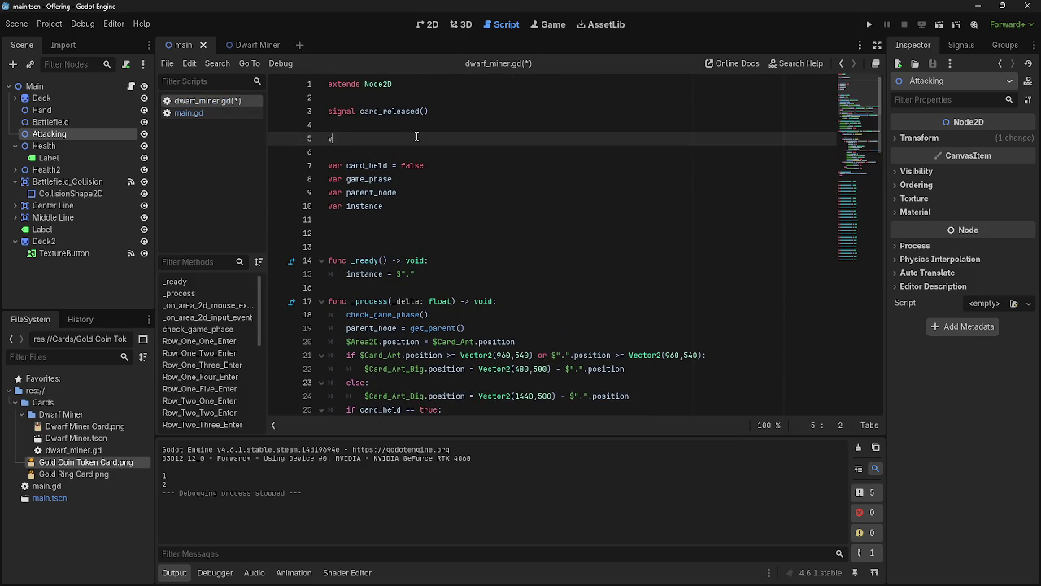
pyautogui.write('ar attacking =')
pyautogui.press('BackSpace')
pyautogui.press('BackSpace')
pyautogui.scroll(-8, 455, 245)
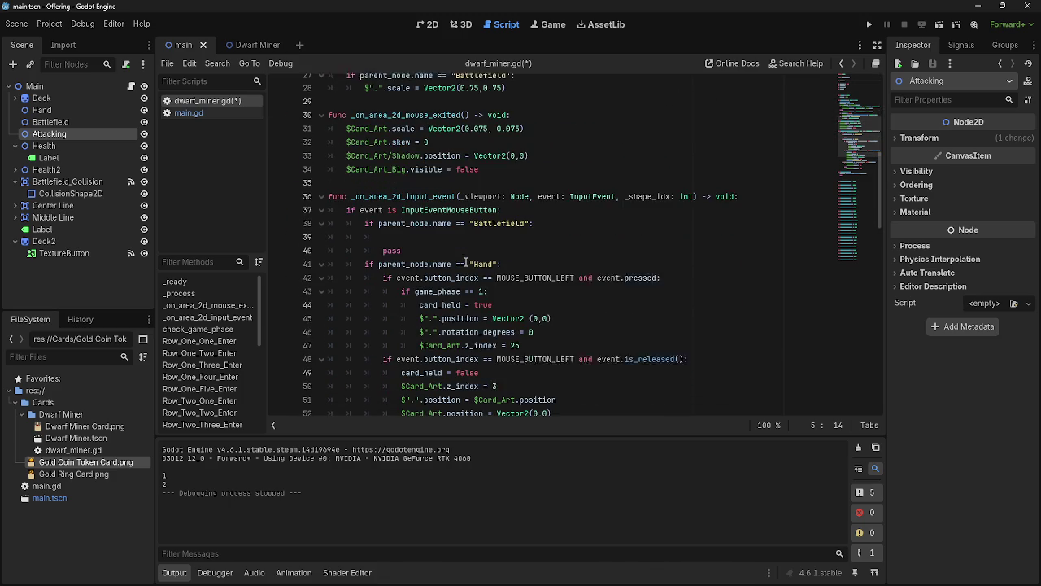
pyautogui.click(488, 235)
# Start the Battlefield branch with an 'if attacking == false:' check that sets attacking true
pyautogui.write('if var attacking == false:')
pyautogui.press('Return')
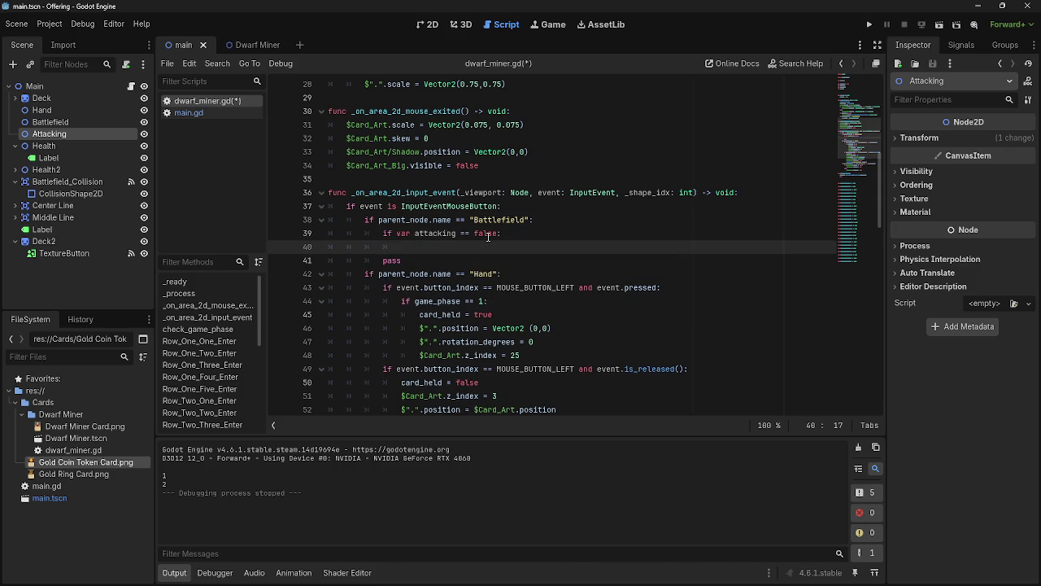
pyautogui.write('var attack')
pyautogui.write('ing == t')
pyautogui.write('rue')
pyautogui.press('Return')
pyautogui.press('BackSpace')
pyautogui.write('else:')
# Add an 'else:' branch that sets 'attacking = false'
pyautogui.press('Return')
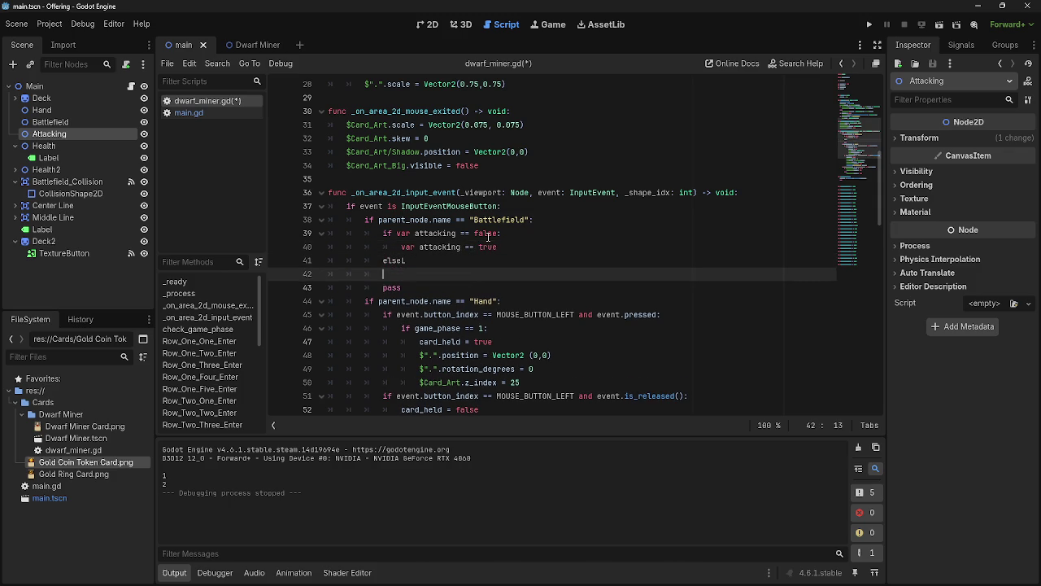
pyautogui.hotkey('ctrl', 'z')
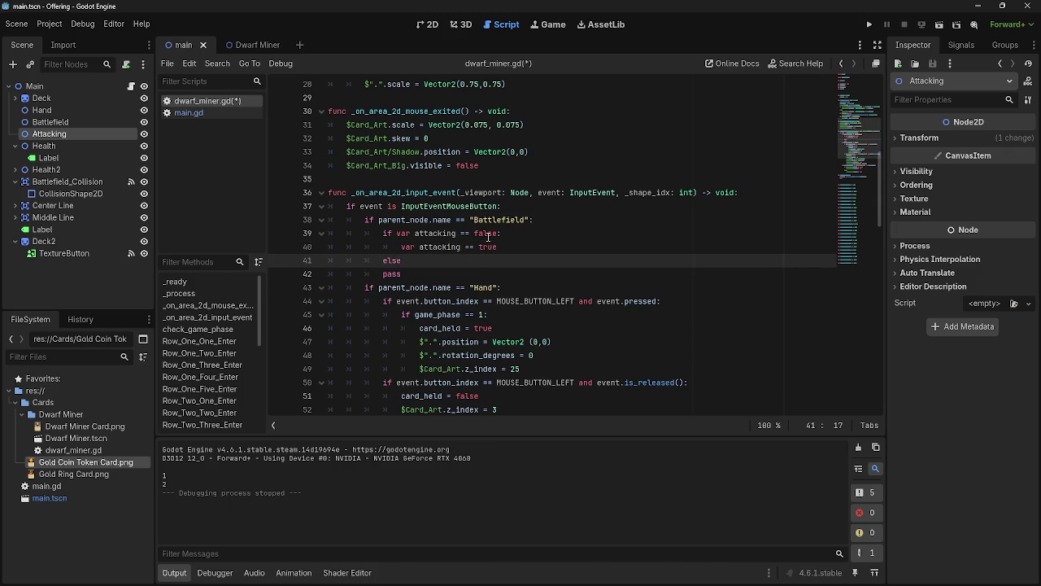
pyautogui.write(':')
pyautogui.press('Return')
pyautogui.press('BackSpace')
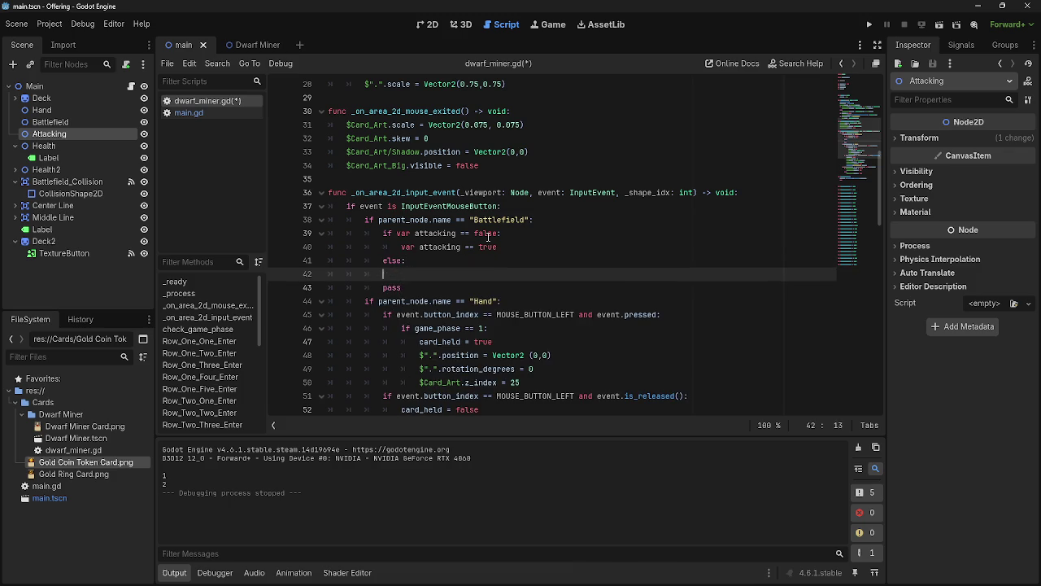
pyautogui.write('attacking ')
pyautogui.write('= ')
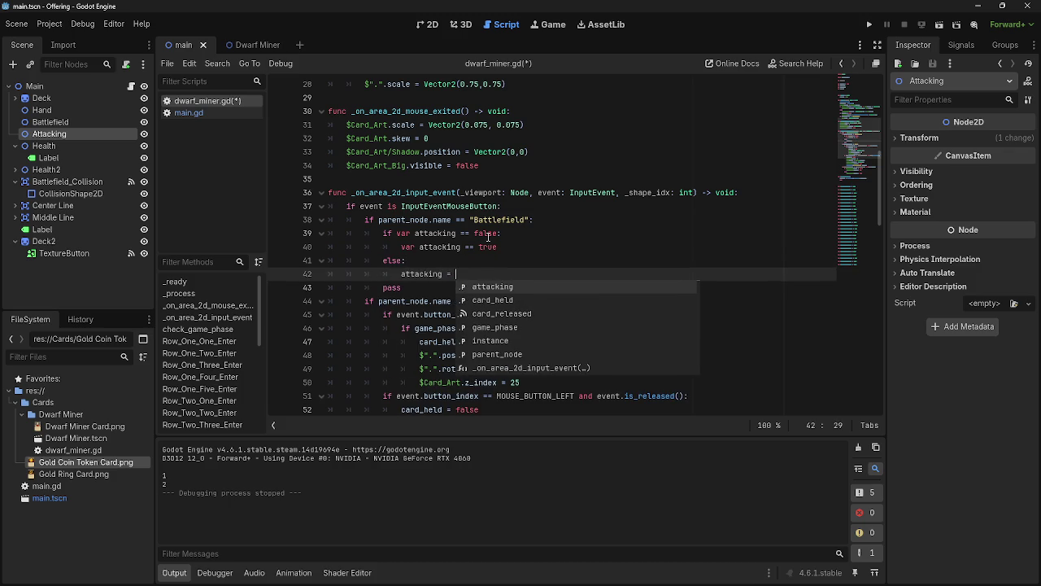
pyautogui.write('f')
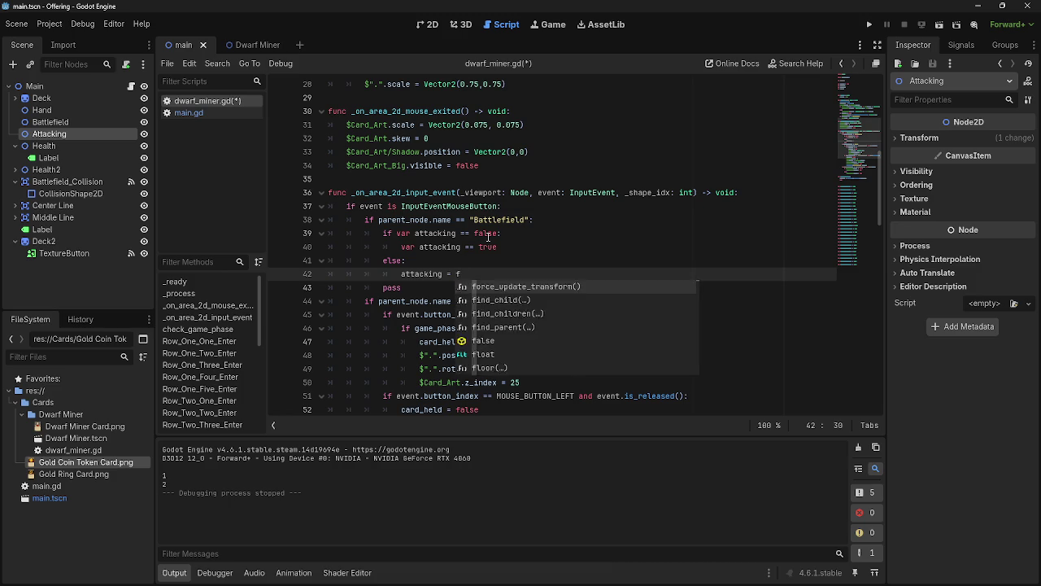
pyautogui.write('alse')
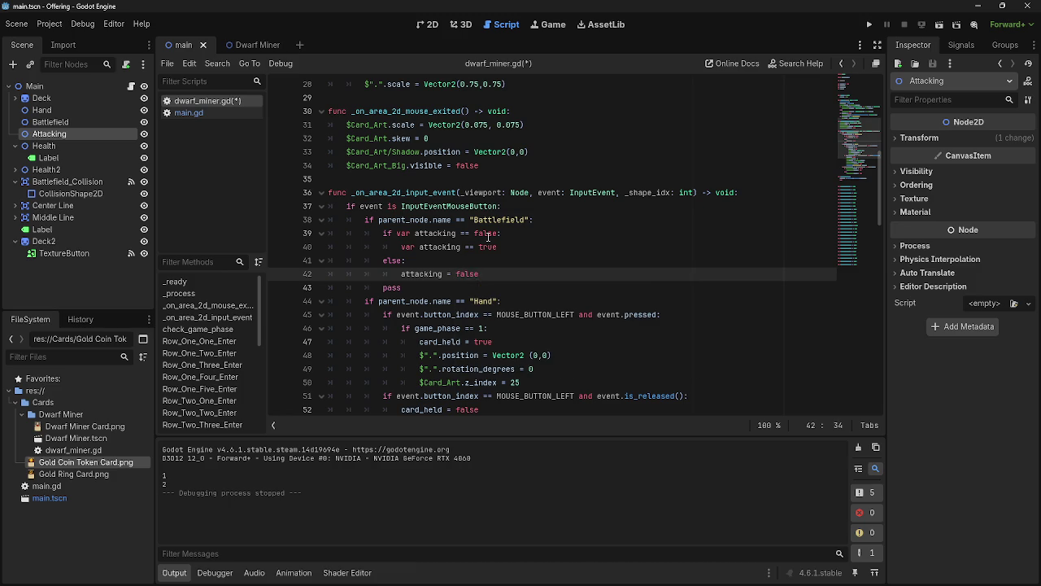
pyautogui.press('Down')
pyautogui.press('BackSpace')
pyautogui.press('BackSpace')
# Remove the stray var keywords and leftover pass, and indent 'attacking = true' under the if
pyautogui.press('BackSpace')
pyautogui.press('BackSpace')
pyautogui.doubleClick(408, 246)
pyautogui.press('BackSpace')
pyautogui.click(413, 234)
pyautogui.press('BackSpace')
pyautogui.press('BackSpace')
pyautogui.press('BackSpace')
pyautogui.press('BackSpace')
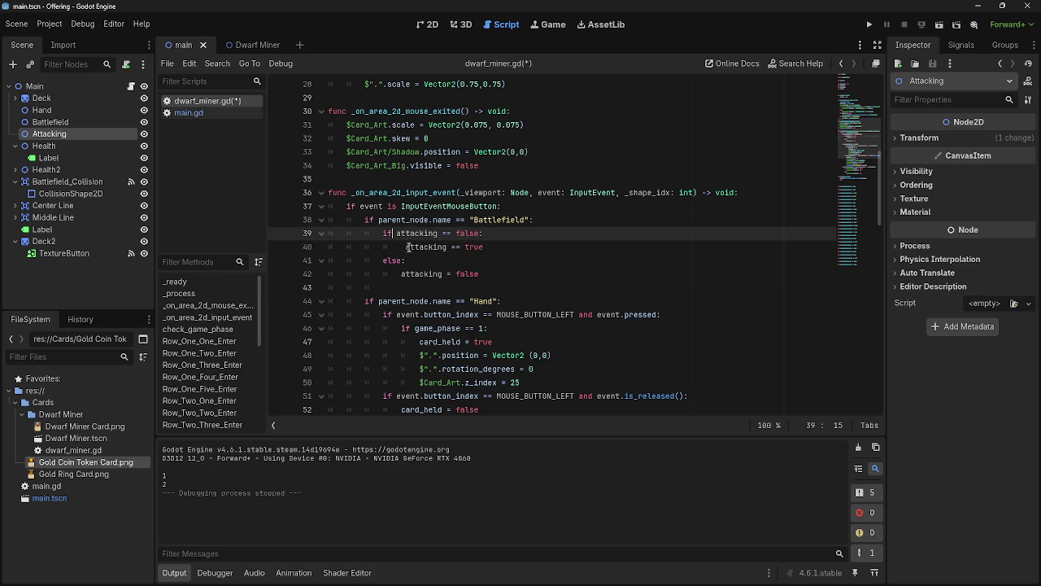
pyautogui.press('Down')
pyautogui.press('BackSpace')
pyautogui.click(433, 246)
pyautogui.press('BackSpace')
pyautogui.click(383, 247)
pyautogui.press('Tab')
pyautogui.click(392, 273)
pyautogui.click(402, 294)
pyautogui.press('BackSpace')
pyautogui.press('BackSpace')
pyautogui.press('BackSpace')
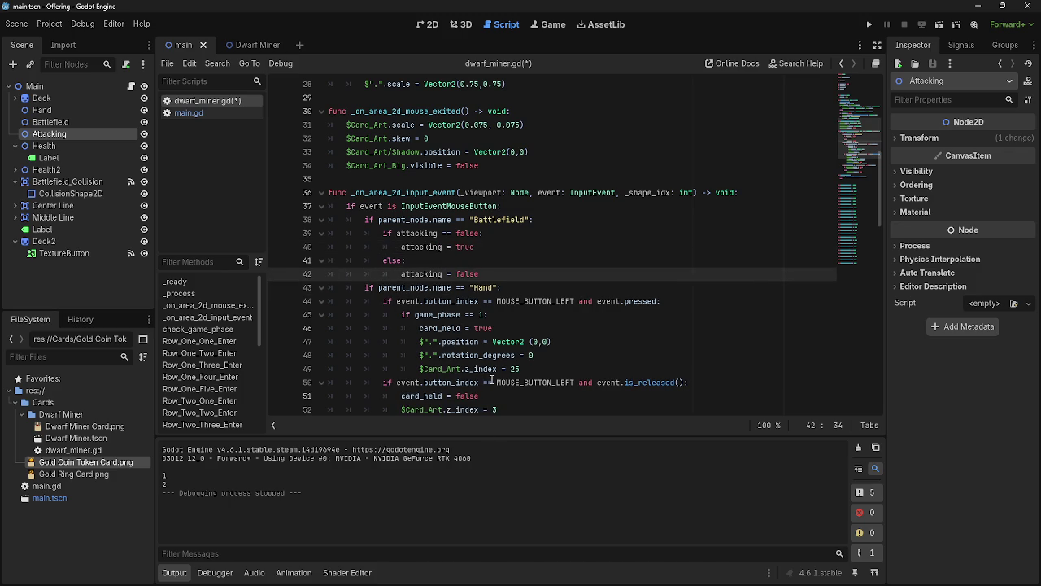
# Initialise the declaration near the top as 'var attacking = false'
pyautogui.scroll(9, 456, 244)
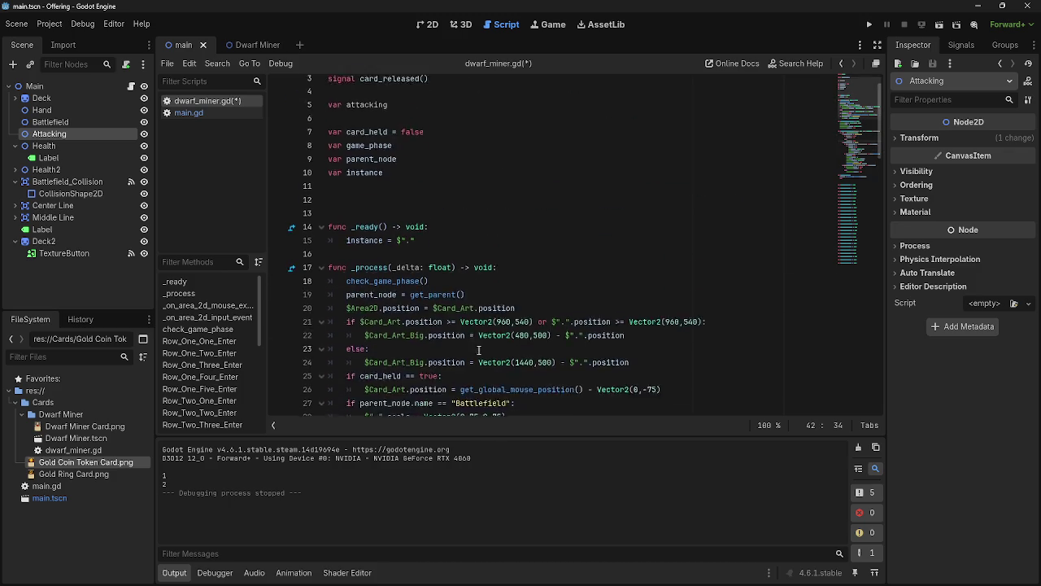
pyautogui.click(424, 138)
pyautogui.write('= false')
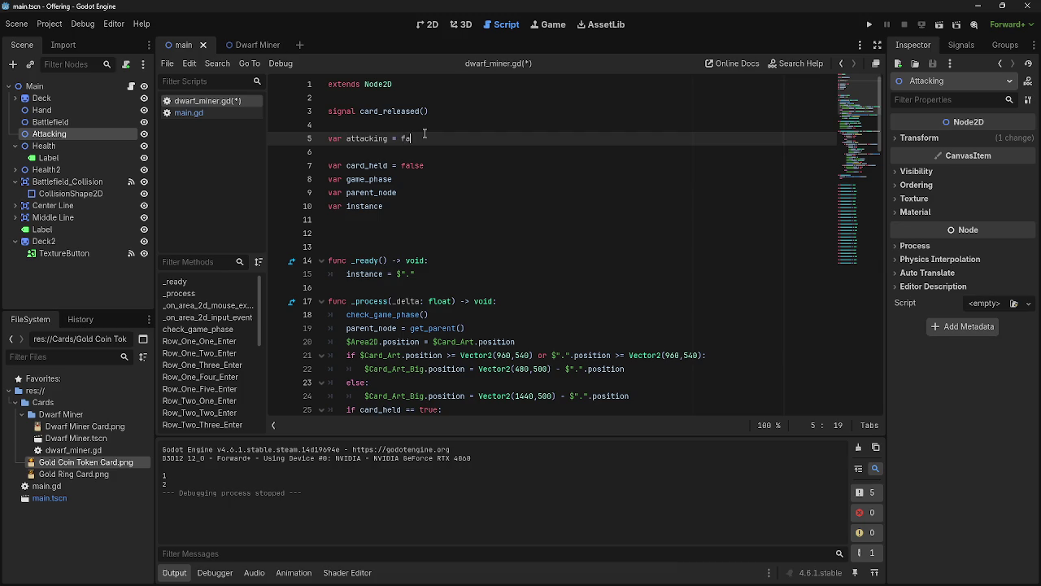
pyautogui.click(413, 153)
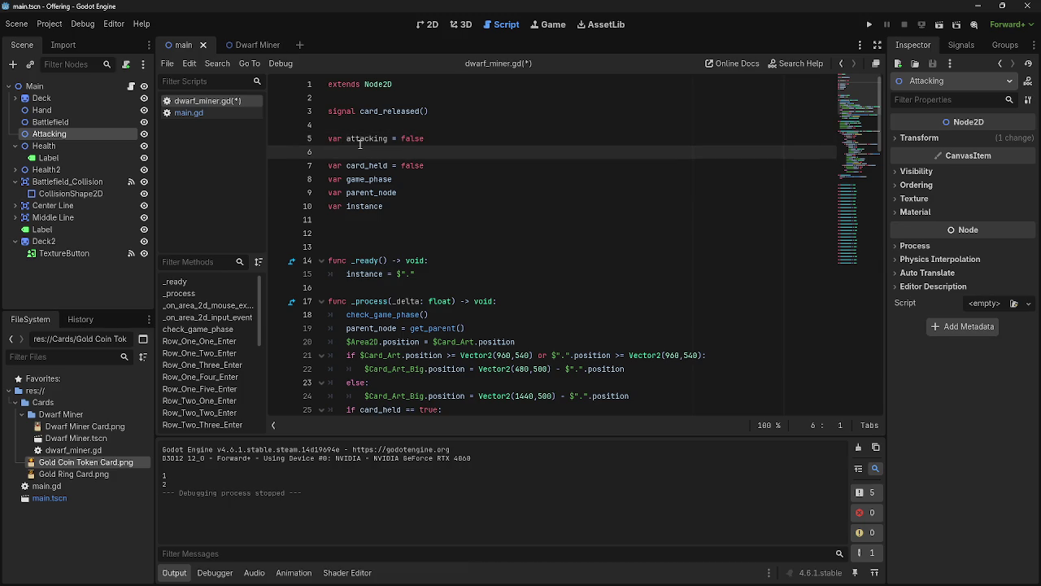
pyautogui.scroll(-8, 440, 196)
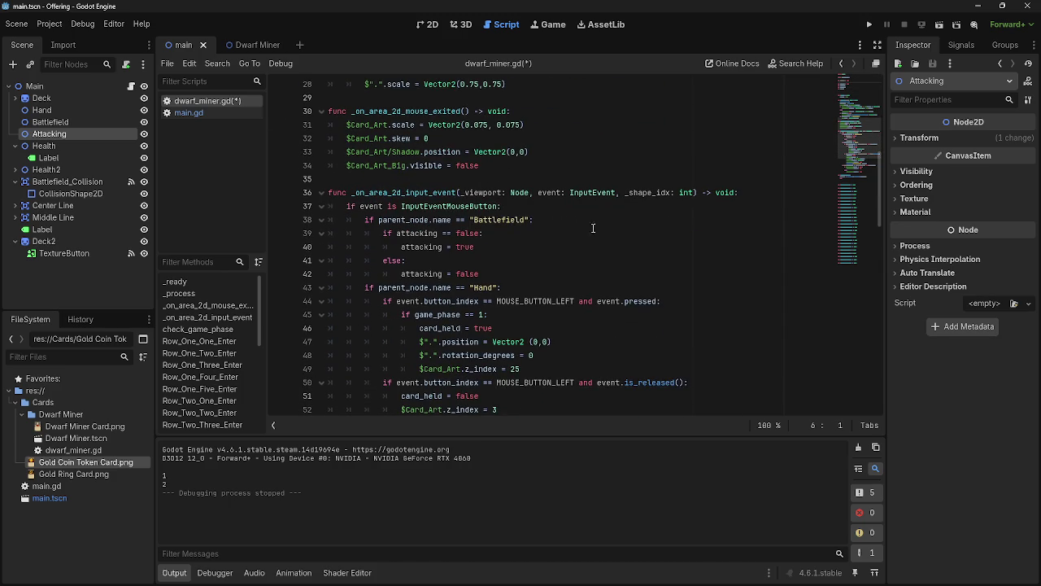
pyautogui.scroll(-2, 769, 140)
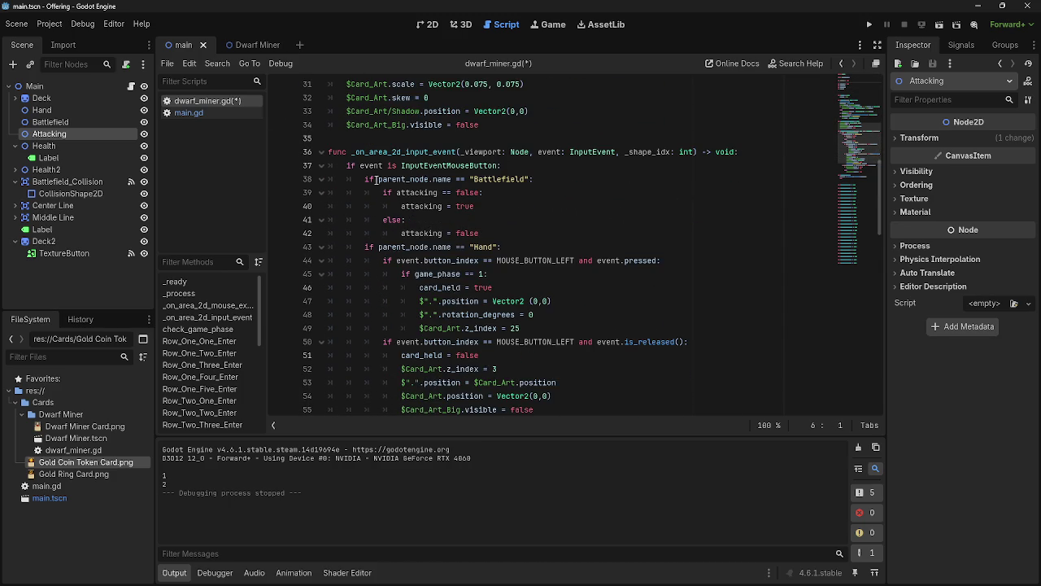
pyautogui.click(189, 112)
# Look over main.gd and tidy the blank line in the _process function
pyautogui.scroll(-7, 522, 283)
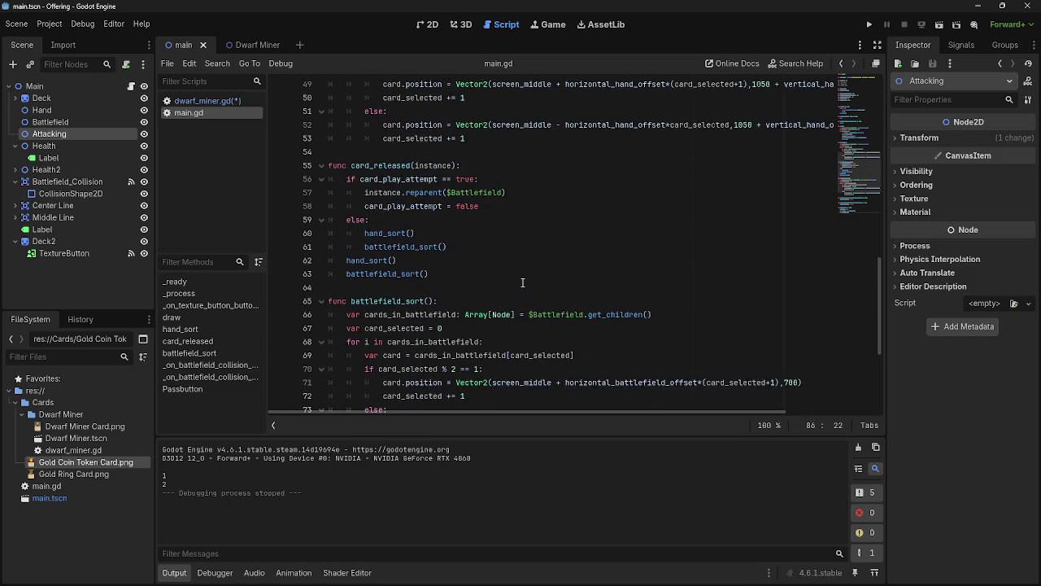
pyautogui.scroll(10, 522, 282)
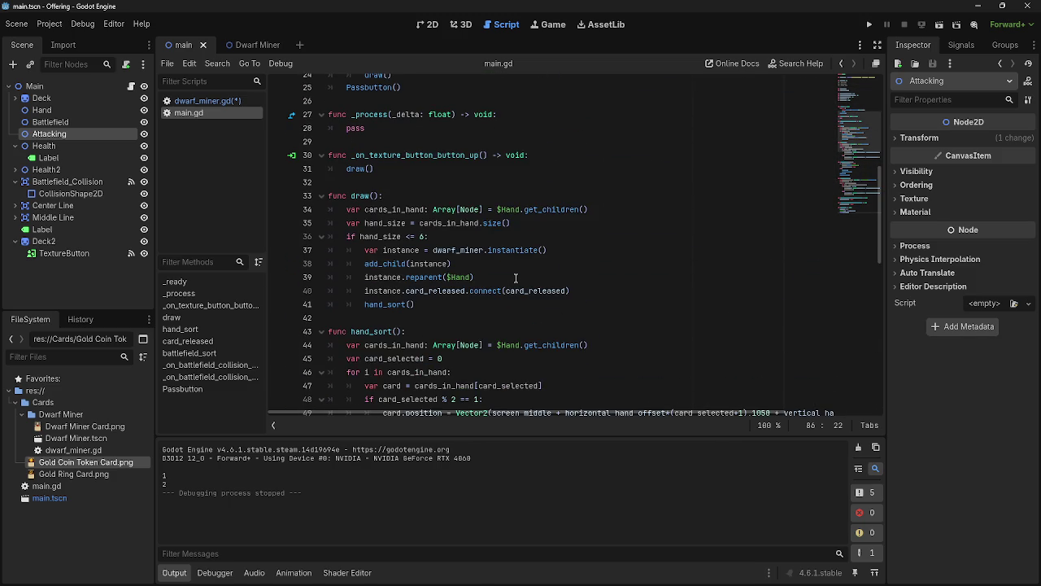
pyautogui.scroll(-4, 516, 279)
pyautogui.scroll(8, 505, 293)
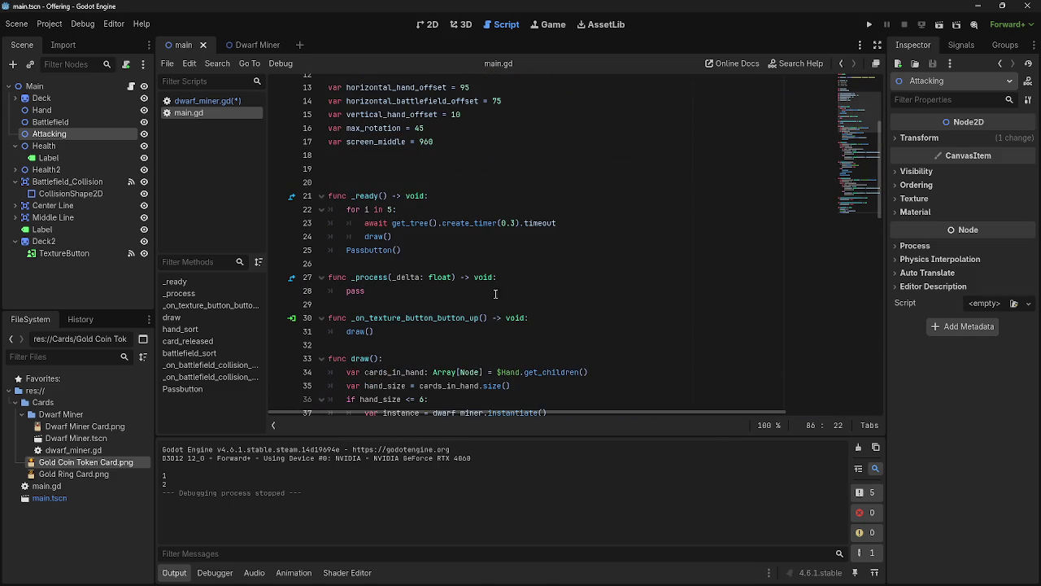
pyautogui.click(544, 277)
pyautogui.press('Return')
pyautogui.press('BackSpace')
pyautogui.press('BackSpace')
# Paste 'var attacking' and 'print(attacking)' into the hand_sort loop and begin the '=' assignment
pyautogui.scroll(-10, 501, 299)
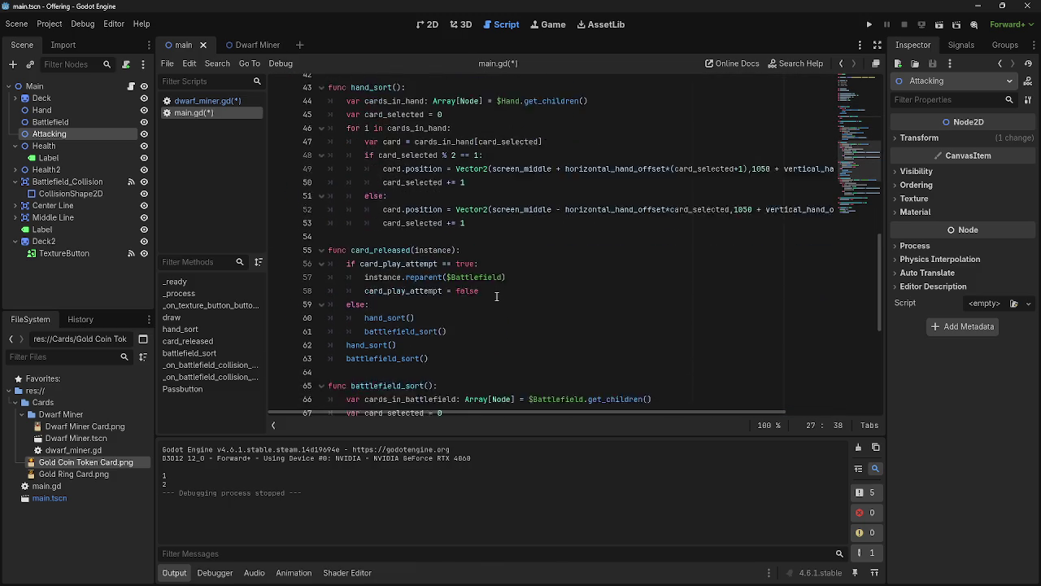
pyautogui.scroll(-1, 497, 297)
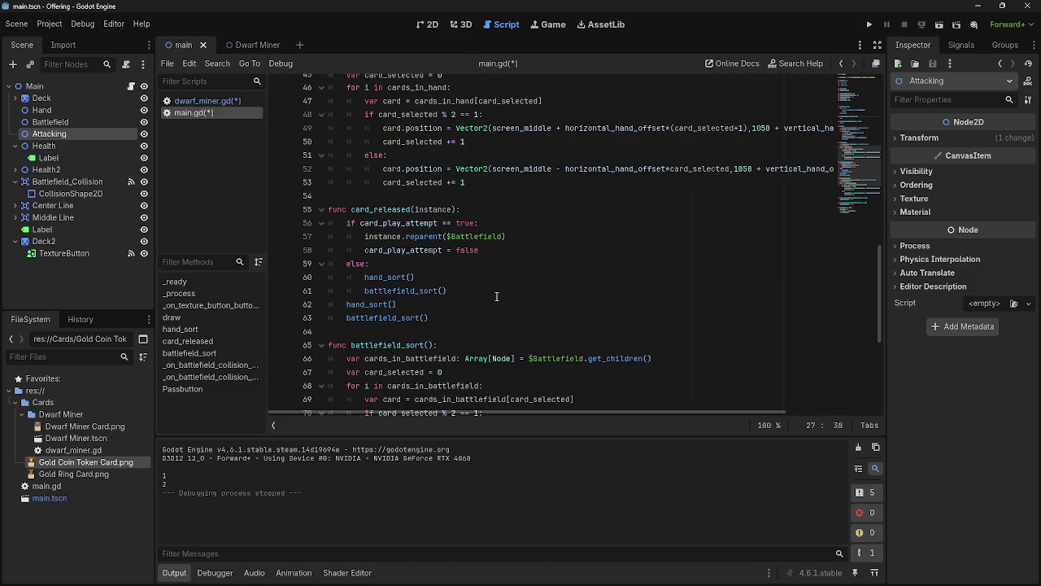
pyautogui.scroll(2, 496, 297)
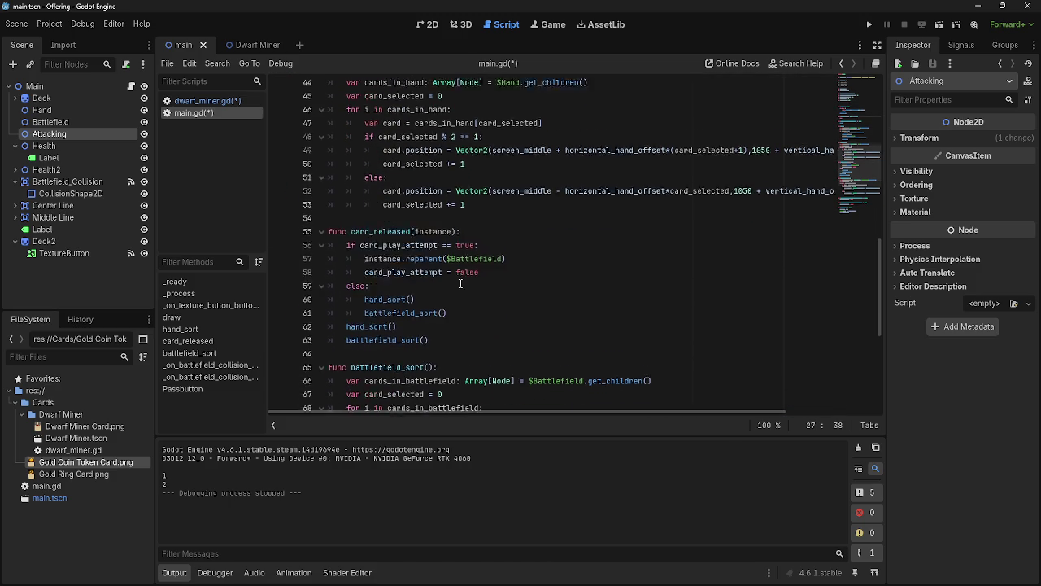
pyautogui.hotkey('ctrl', 'v')
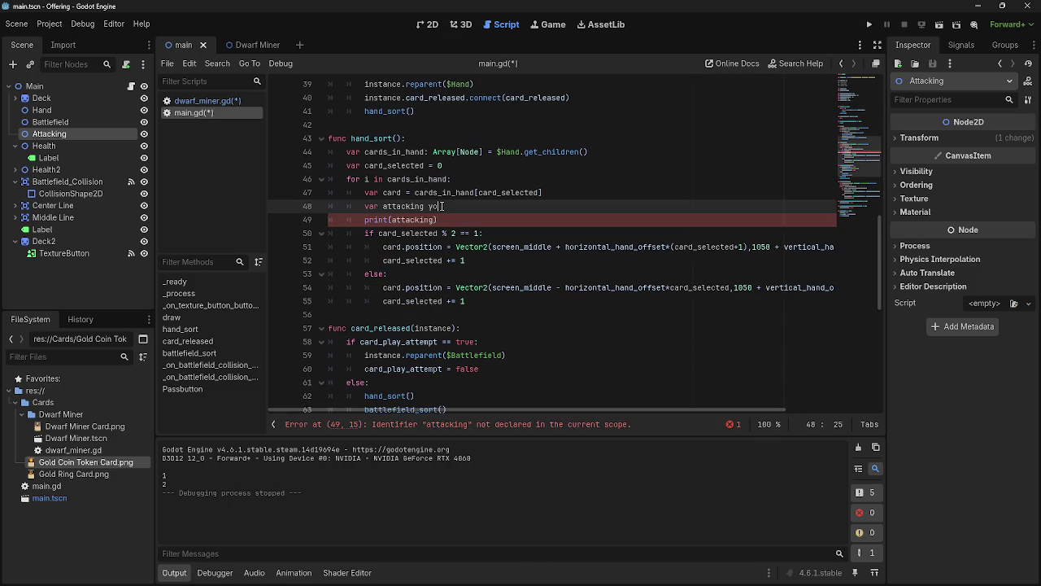
pyautogui.write('y')
pyautogui.press('BackSpace')
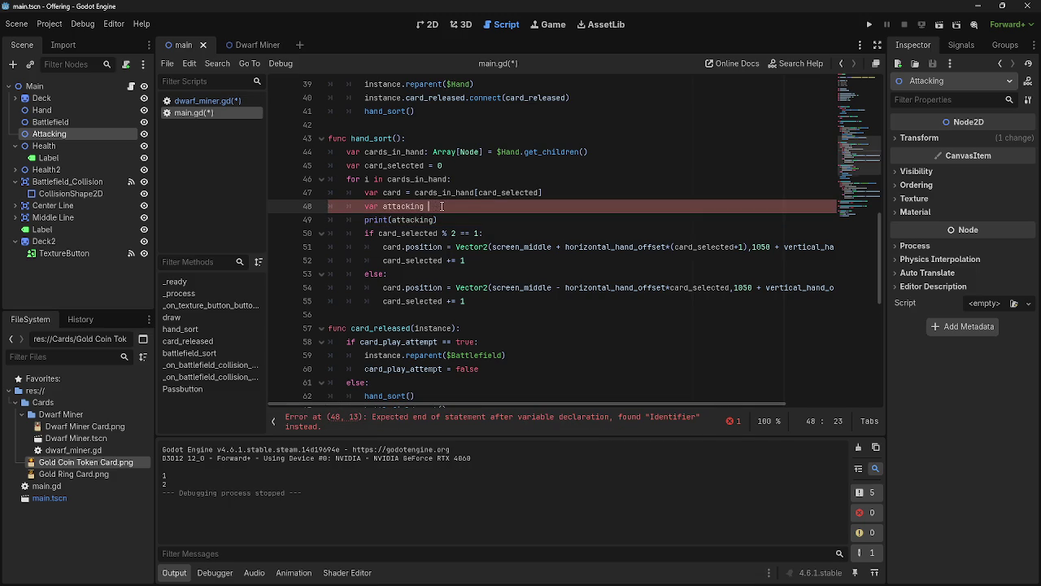
pyautogui.write('=')
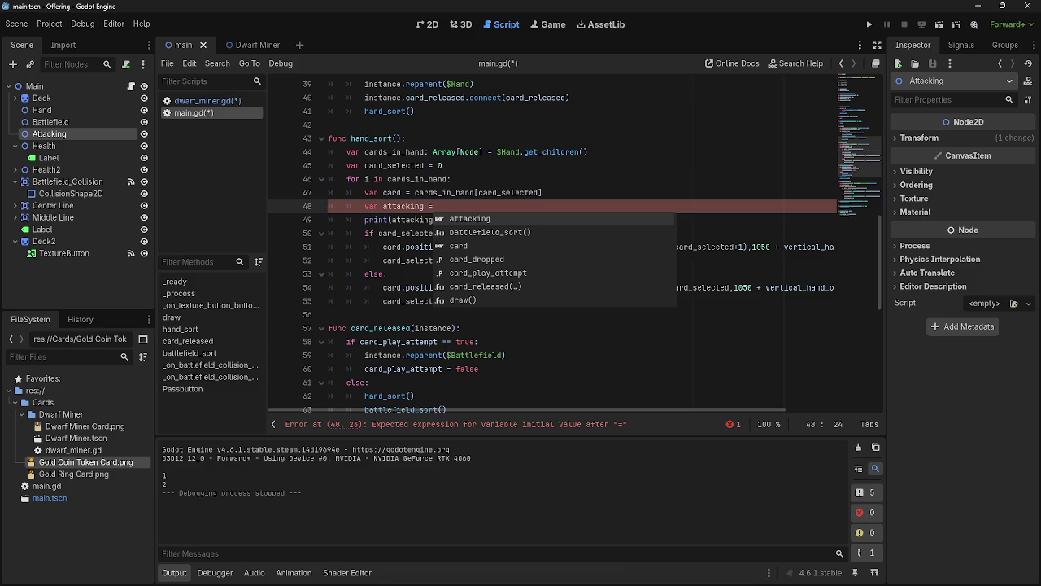
pyautogui.hotkey('alt', 'Tab')
pyautogui.hotkey('alt', 'Tab')
pyautogui.hotkey('alt', 'Tab')
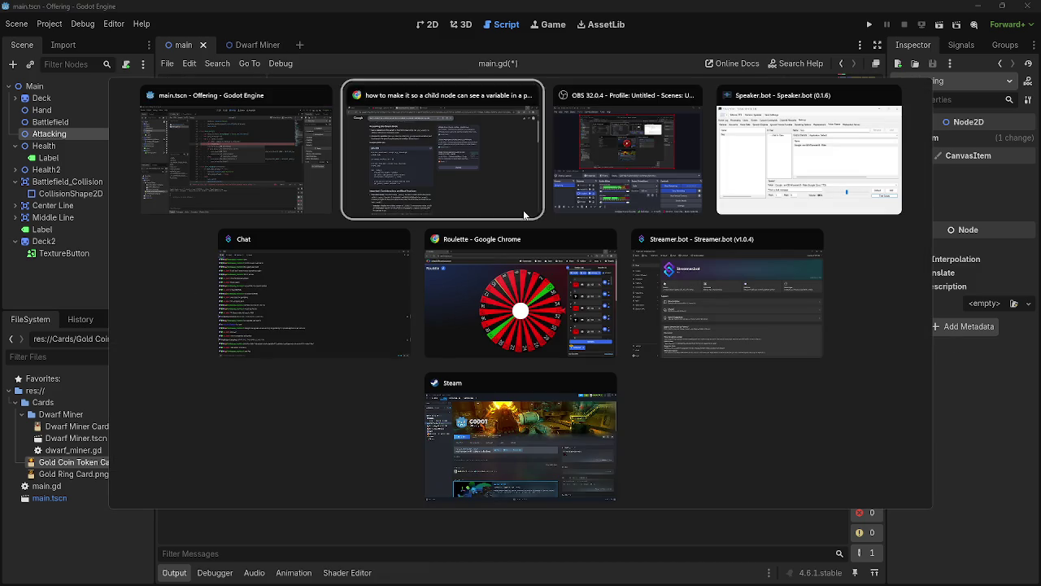
pyautogui.press('Escape')
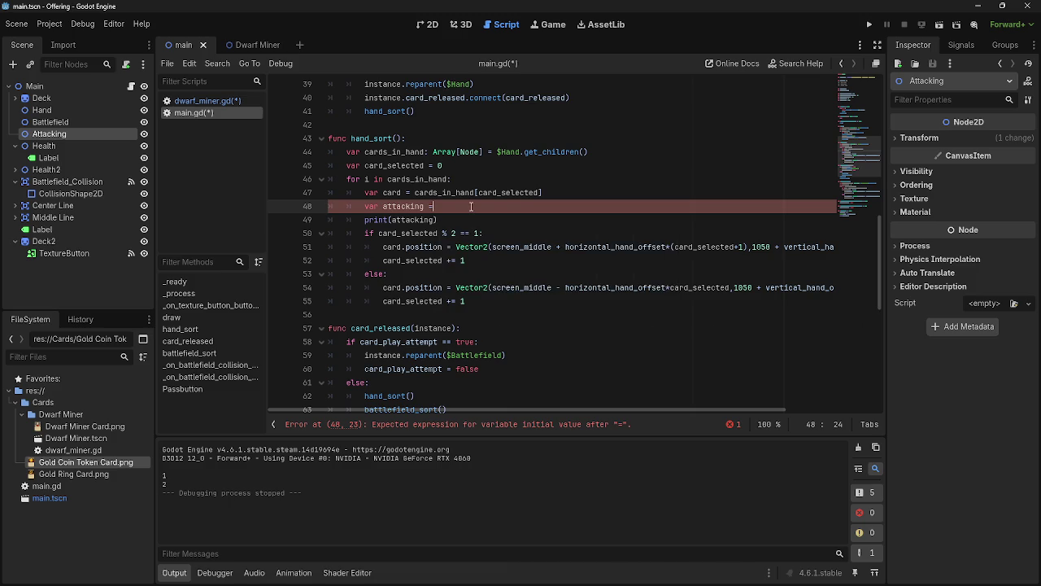
pyautogui.write(' card.a')
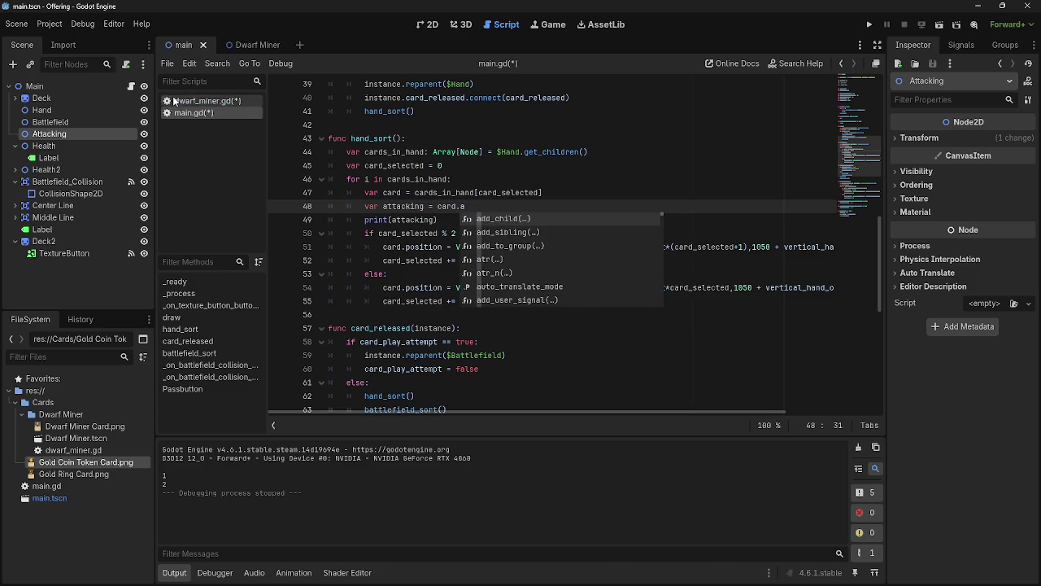
# Complete line 48 as 'var attacking = card.attacking' and run the project to print the values
pyautogui.click(208, 100)
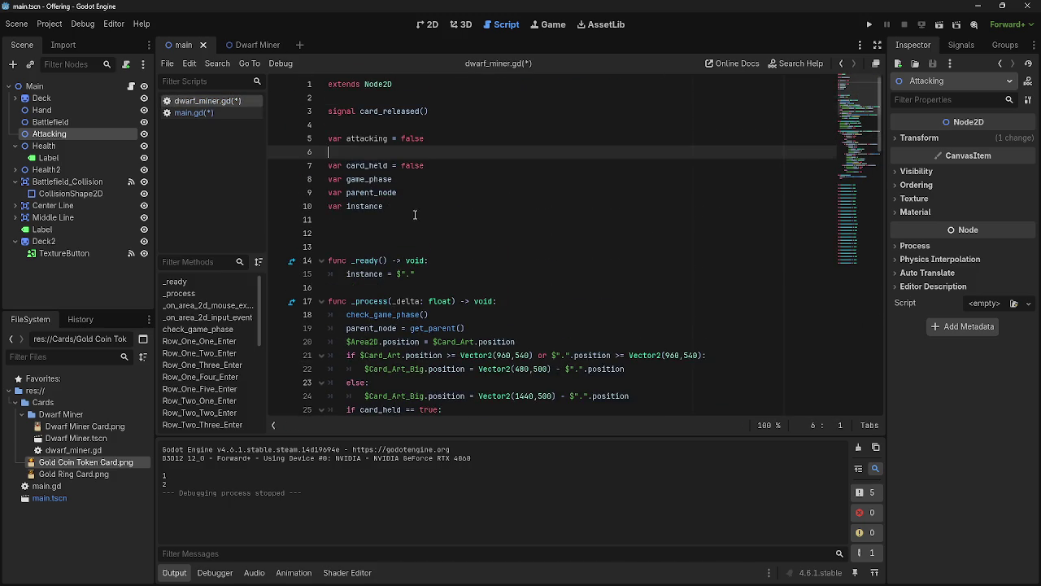
pyautogui.click(193, 113)
pyautogui.write('attac')
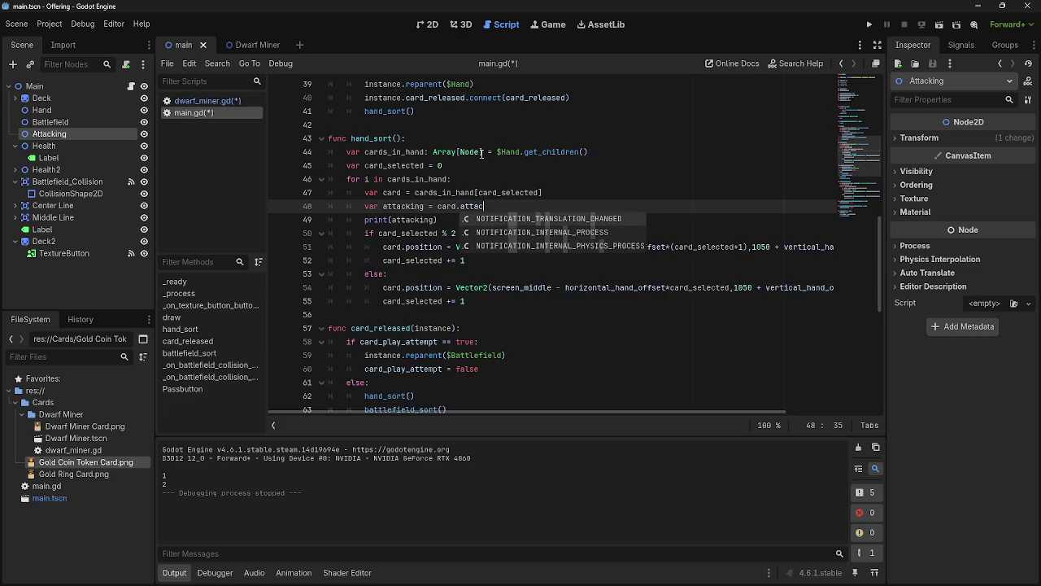
pyautogui.write('king')
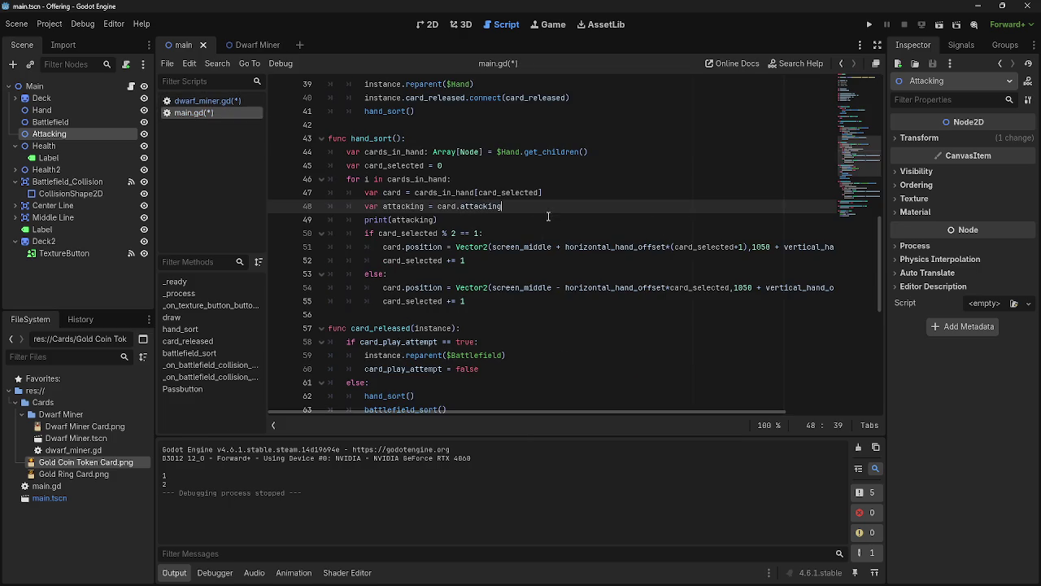
pyautogui.click(548, 217)
pyautogui.click(869, 25)
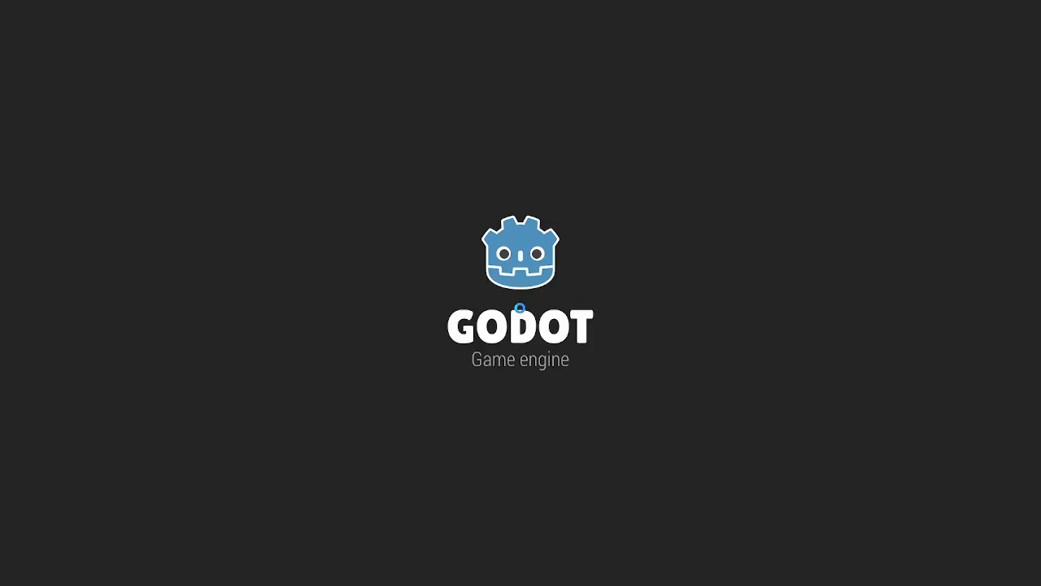
pyautogui.hotkey('alt', 'Tab')
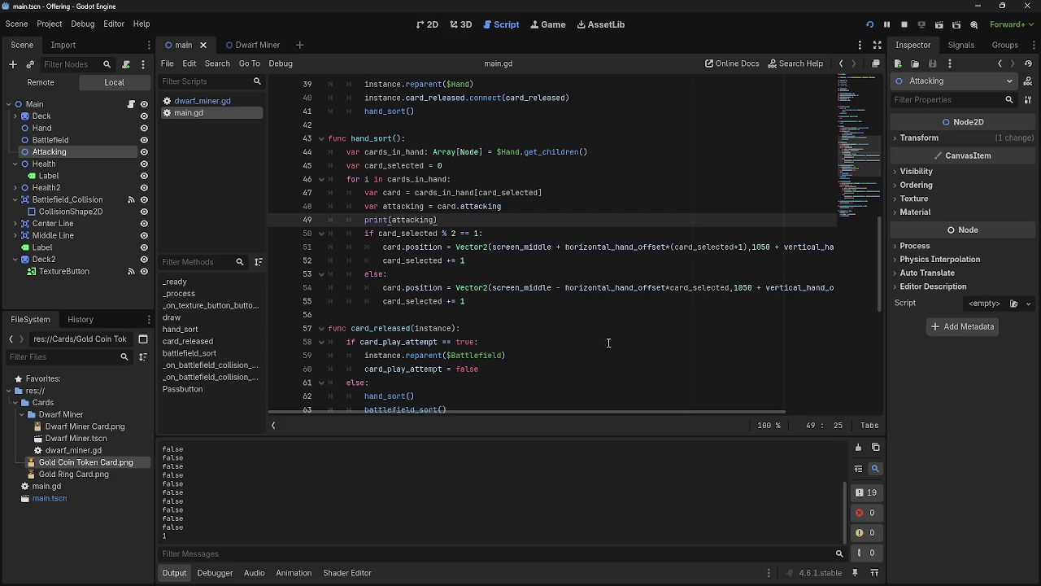
# Try selecting the attacking lookup and print lines 48–49 in hand_sort
pyautogui.moveTo(459, 220); pyautogui.dragTo(365, 207)
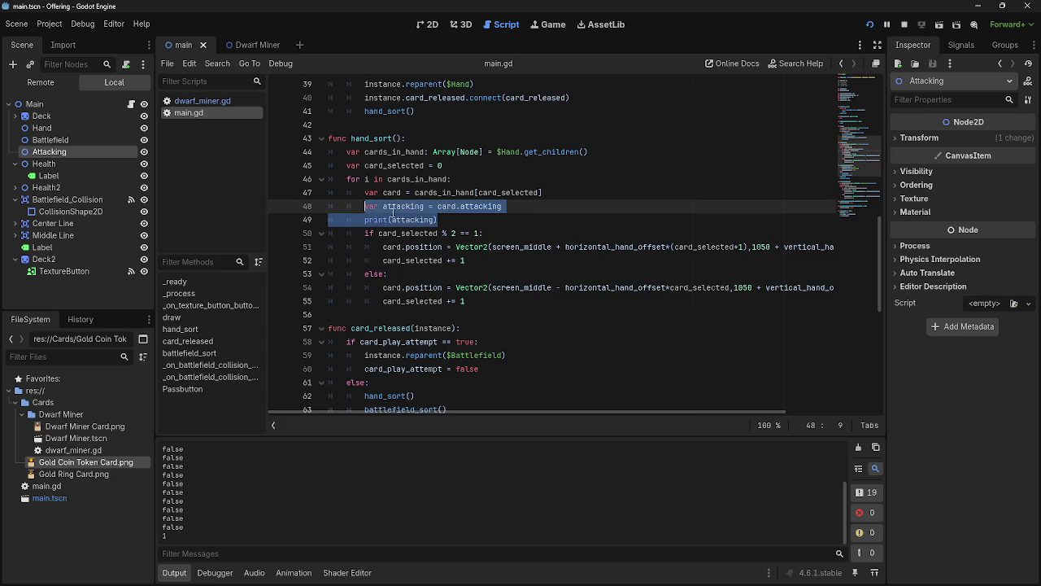
pyautogui.click(446, 224)
pyautogui.moveTo(443, 223); pyautogui.dragTo(365, 207)
pyautogui.click(450, 222)
pyautogui.hotkey('shift', 'Up')
pyautogui.hotkey('shift', 'Home')
pyautogui.hotkey('shift', 'Home')
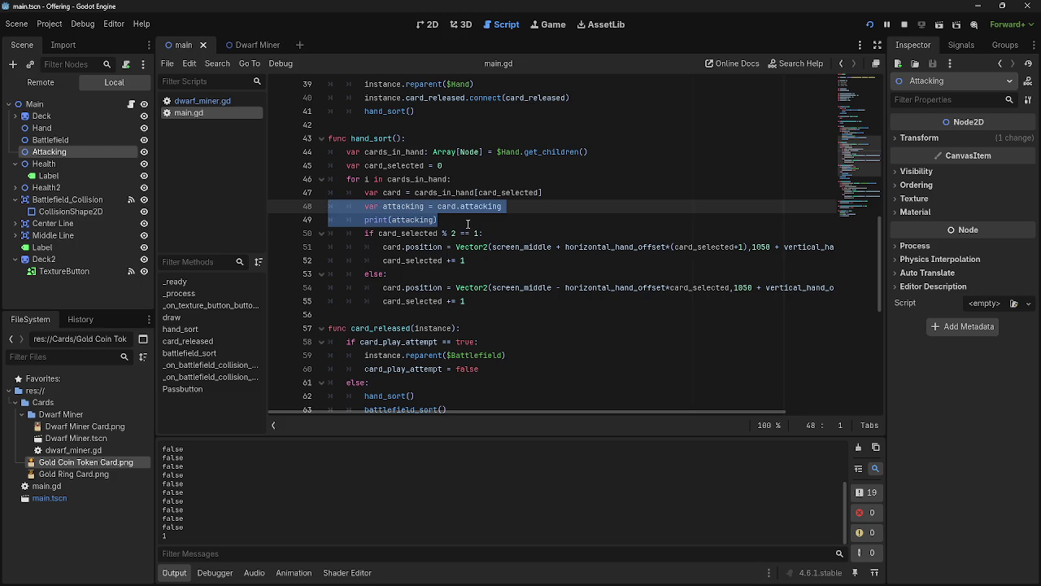
pyautogui.moveTo(444, 219); pyautogui.dragTo(282, 193)
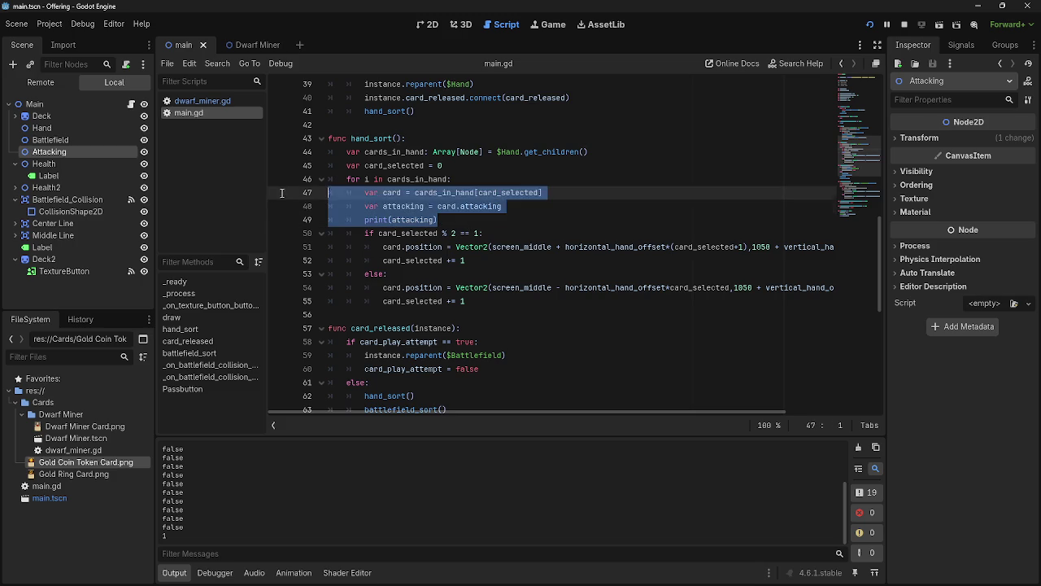
pyautogui.click(459, 226)
pyautogui.hotkey('shift', 'Left')
pyautogui.hotkey('shift', 'Left')
pyautogui.hotkey('shift', 'Left')
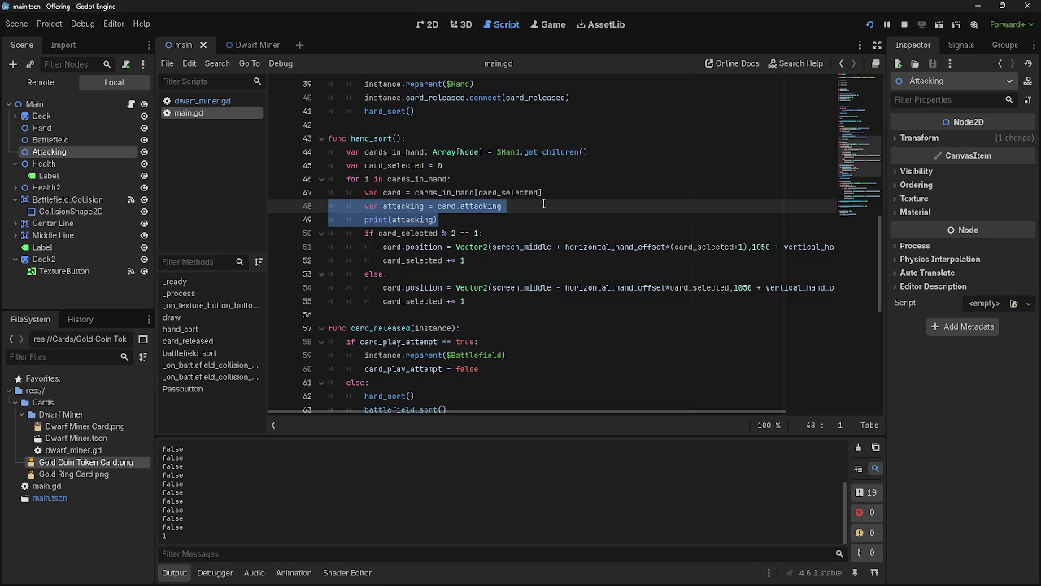
# Inspect the Passbutton function and the $Hand.get_children() loop, reselecting the attacking line
pyautogui.scroll(-8, 543, 204)
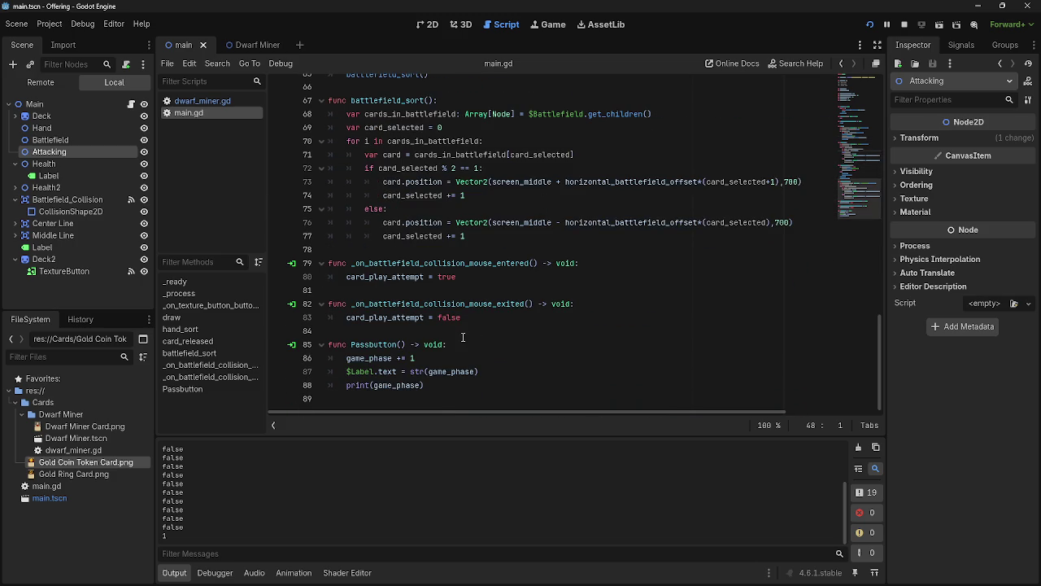
pyautogui.click(465, 358)
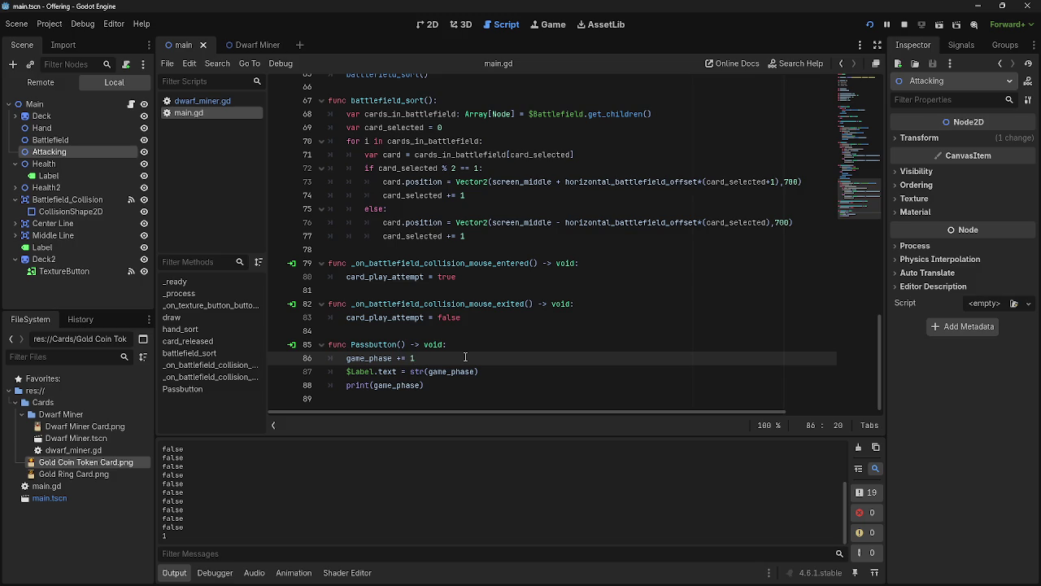
pyautogui.scroll(13, 468, 342)
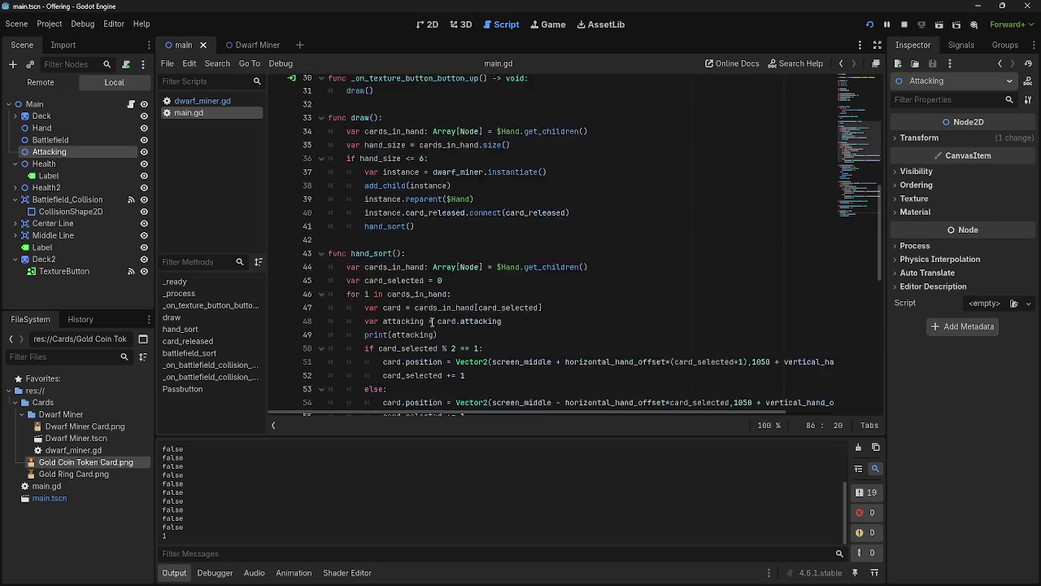
pyautogui.moveTo(500, 318); pyautogui.dragTo(622, 323)
pyautogui.click(623, 323)
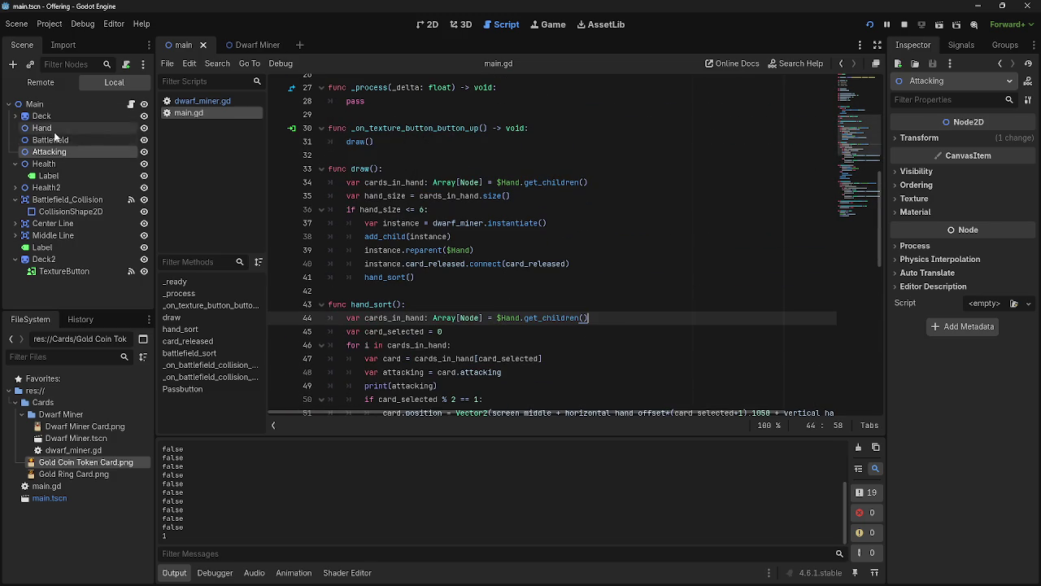
pyautogui.scroll(-3, 493, 291)
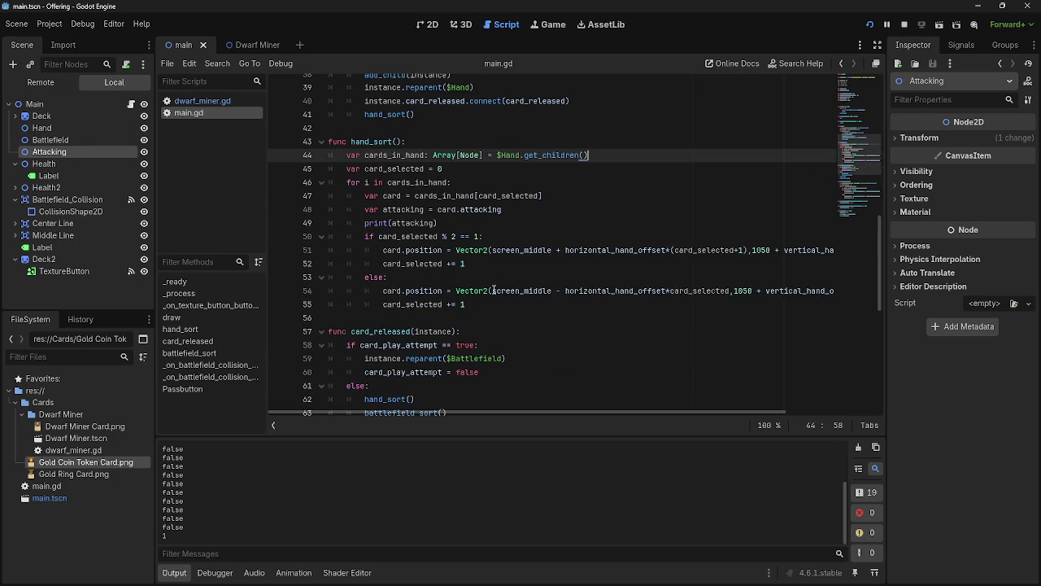
pyautogui.moveTo(518, 250); pyautogui.dragTo(363, 250)
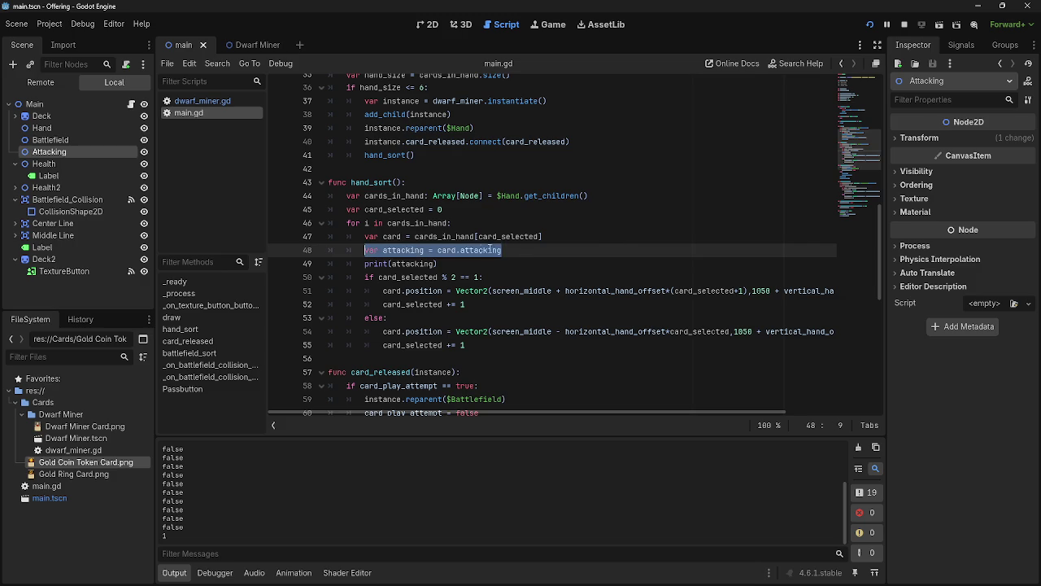
# Compare main.gd's loop with the attacking variable in dwarf_miner.gd
pyautogui.click(187, 102)
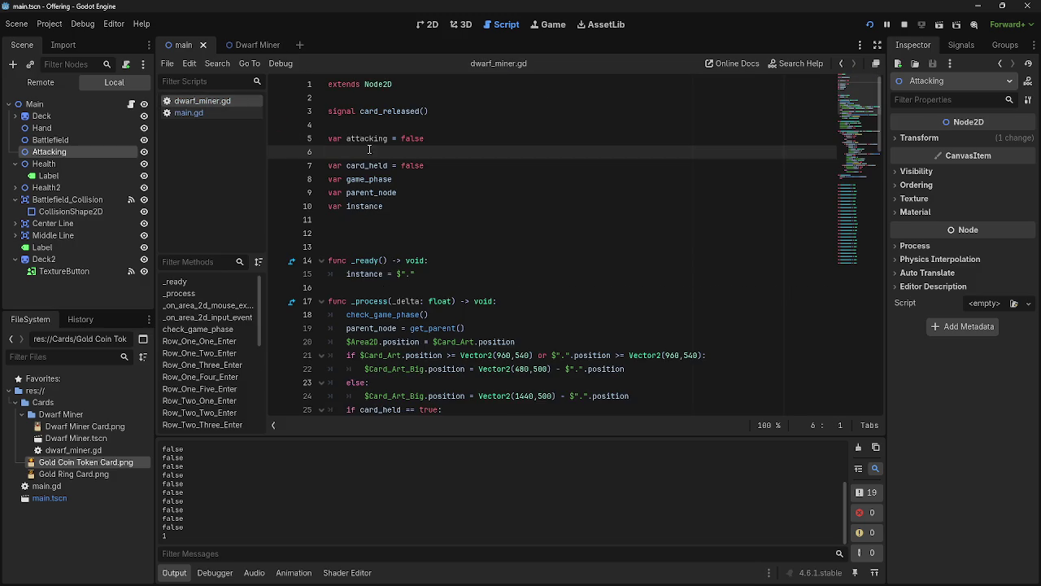
pyautogui.scroll(-7, 524, 275)
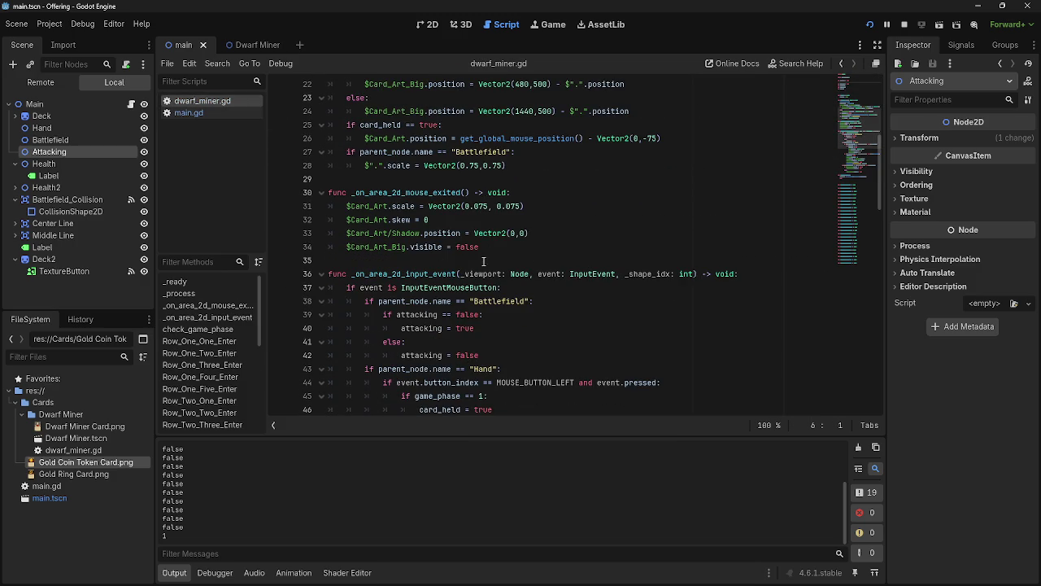
pyautogui.click(204, 111)
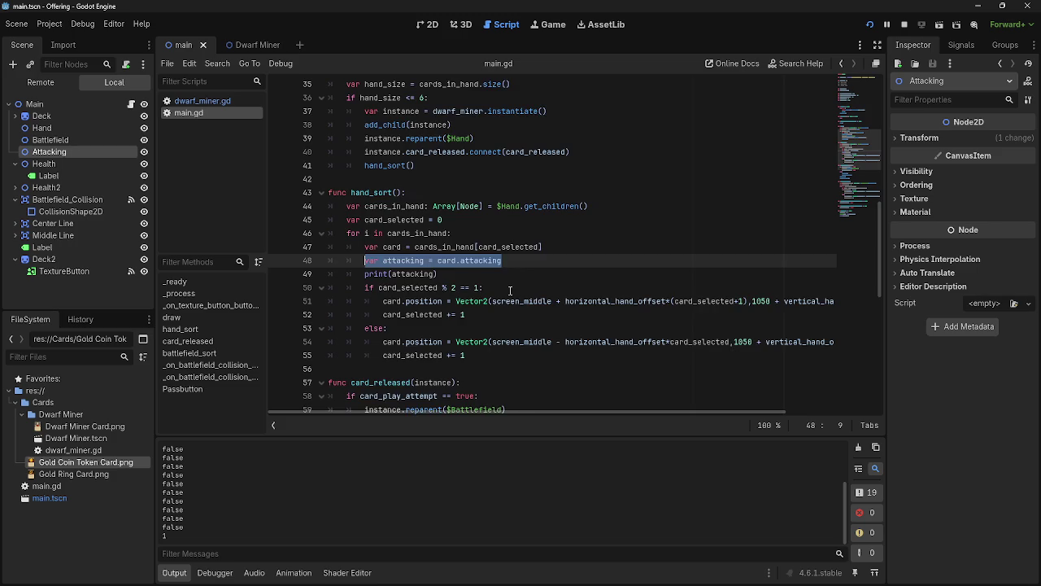
pyautogui.scroll(5, 513, 293)
pyautogui.scroll(-4, 513, 295)
pyautogui.click(201, 101)
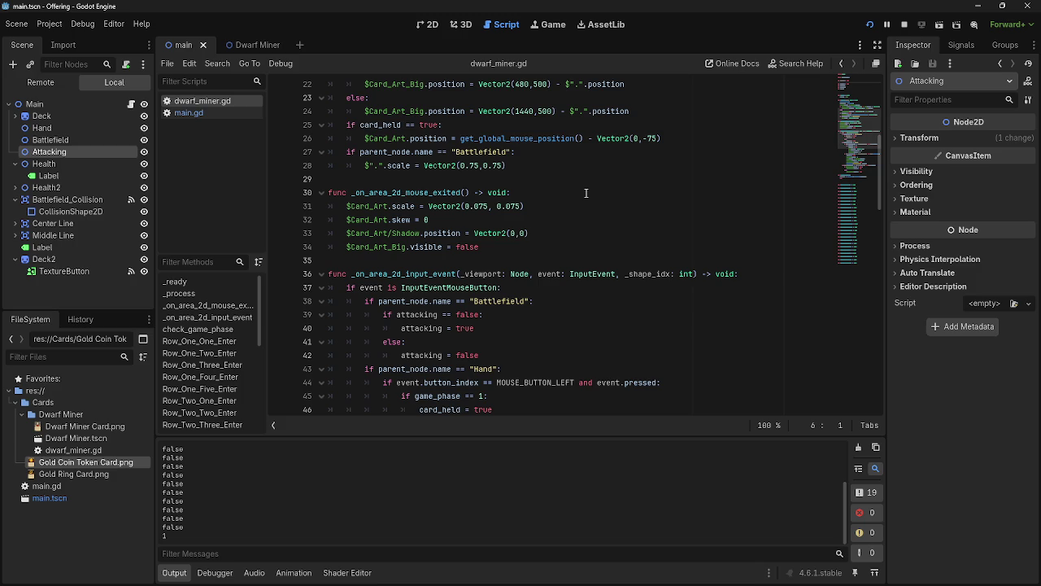
pyautogui.scroll(5, 586, 192)
pyautogui.scroll(-3, 569, 204)
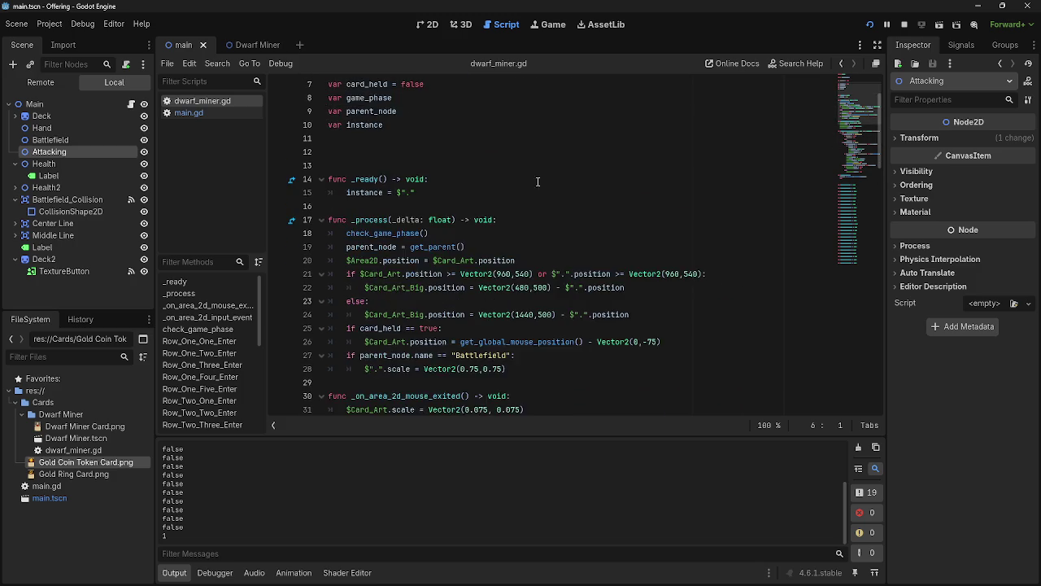
pyautogui.click(189, 113)
pyautogui.scroll(-1, 402, 238)
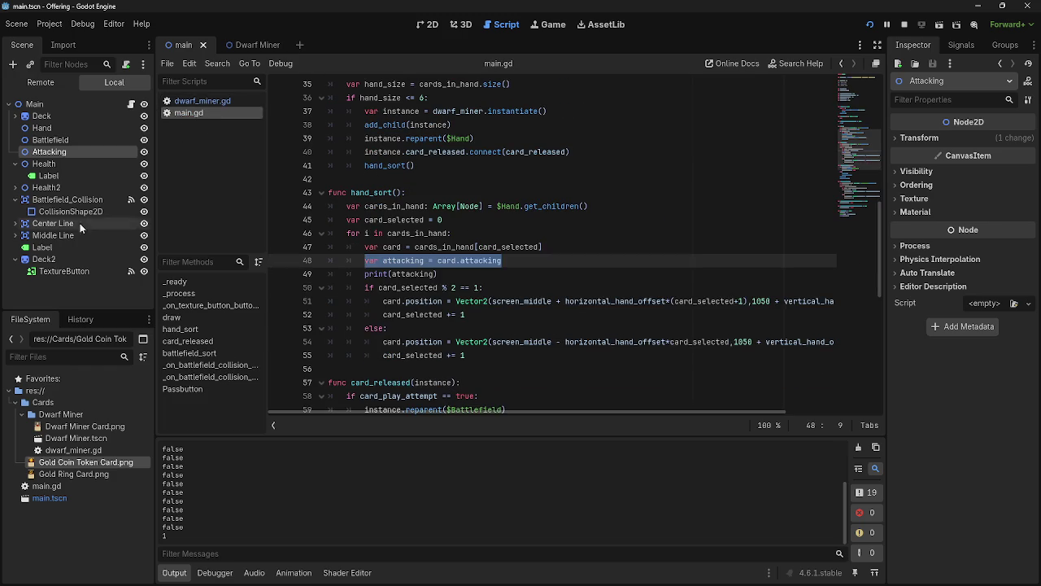
pyautogui.click(211, 98)
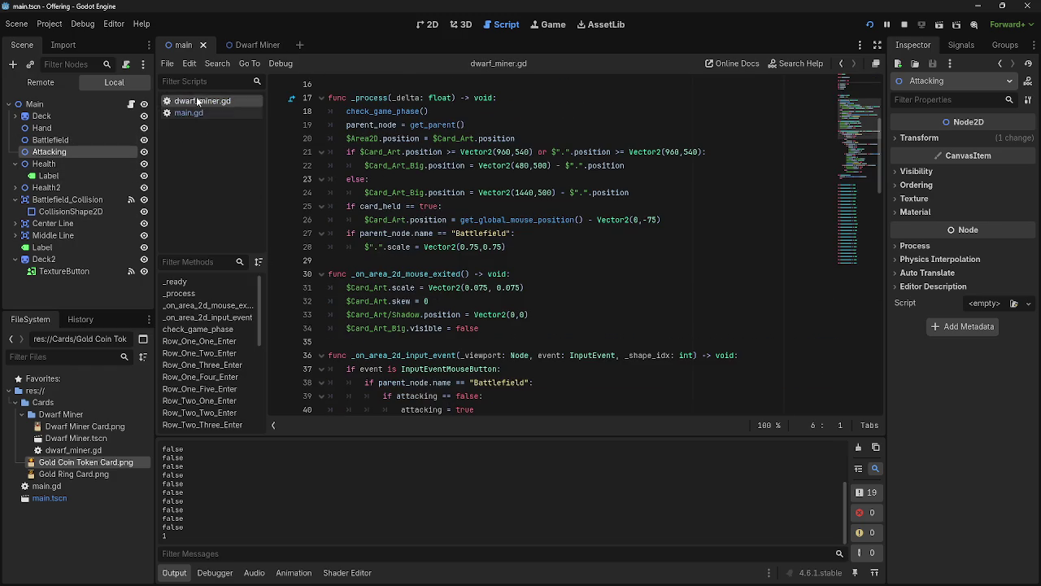
pyautogui.click(194, 114)
pyautogui.scroll(-4, 480, 222)
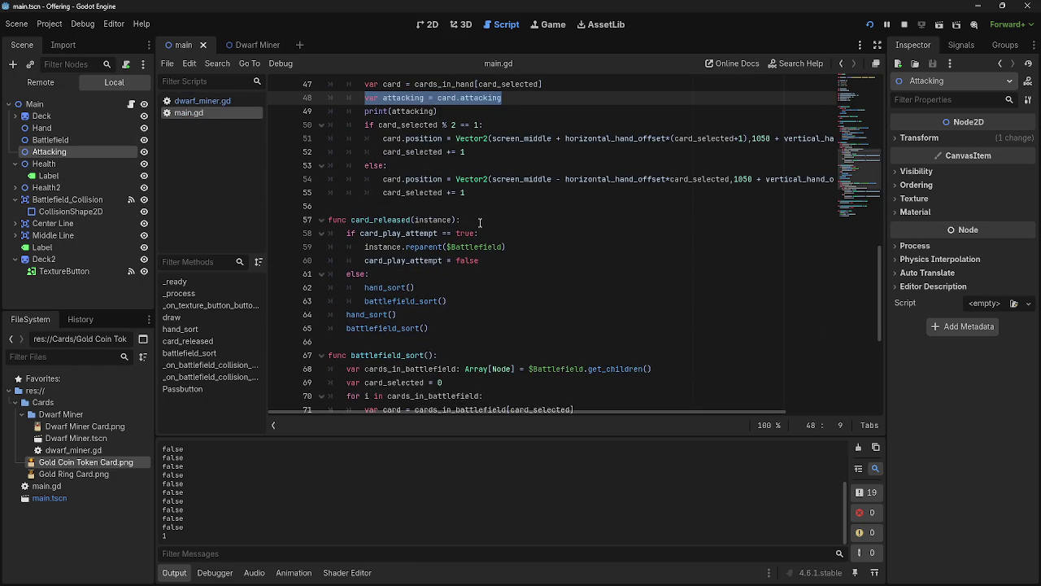
pyautogui.scroll(3, 480, 222)
pyautogui.scroll(-9, 480, 222)
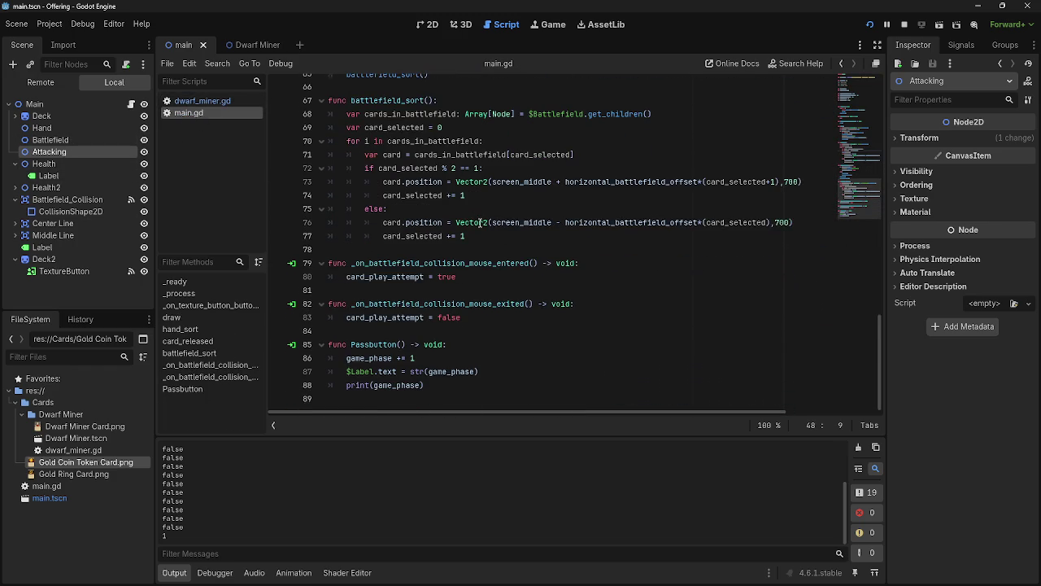
pyautogui.scroll(9, 480, 222)
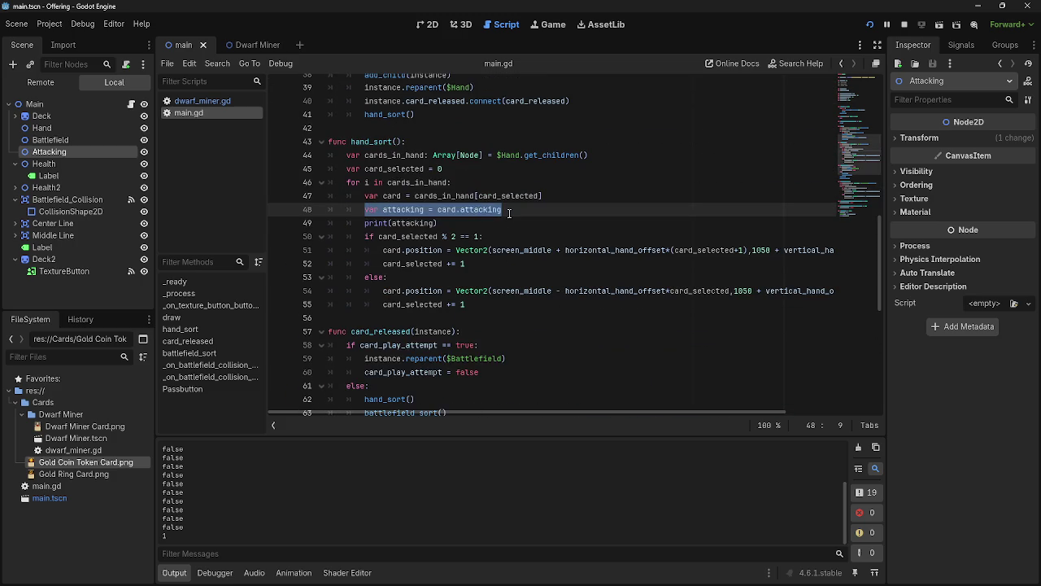
# Delete the 'var attacking = card.attacking' and 'print(attacking)' lines from hand_sort
pyautogui.moveTo(440, 223); pyautogui.dragTo(543, 196)
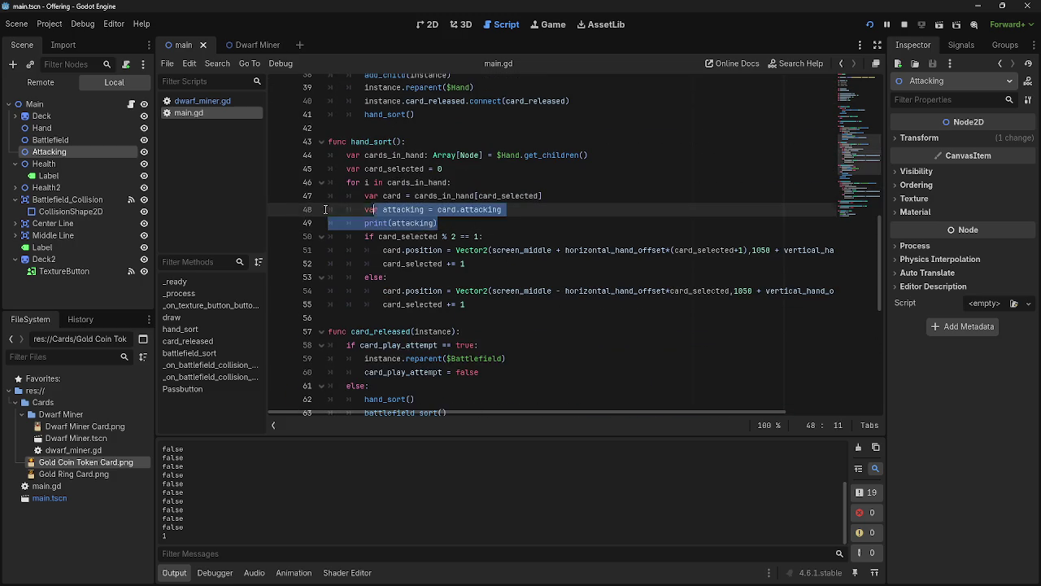
pyautogui.press('BackSpace')
pyautogui.scroll(-8, 558, 237)
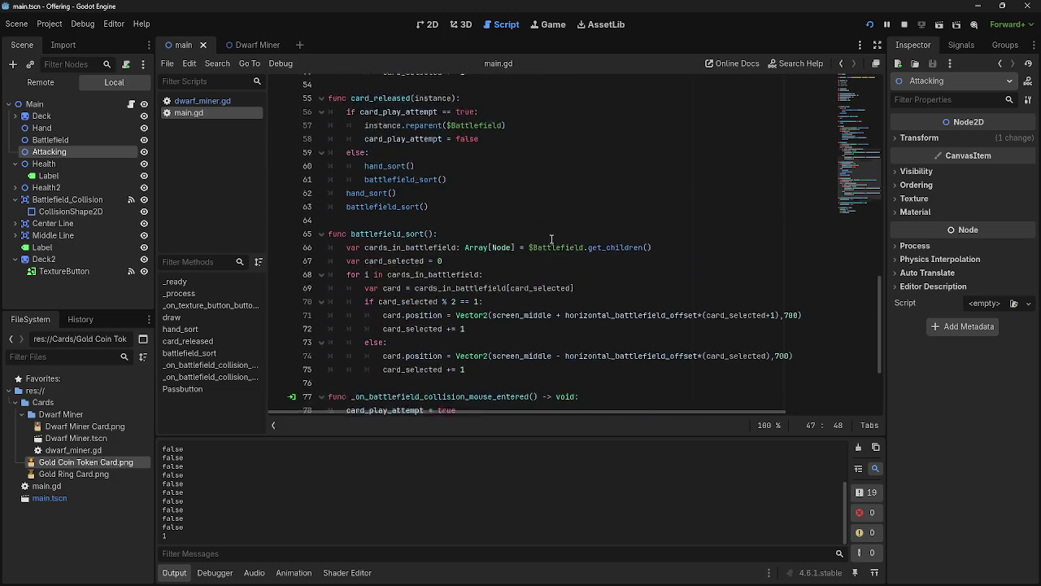
pyautogui.scroll(6, 506, 364)
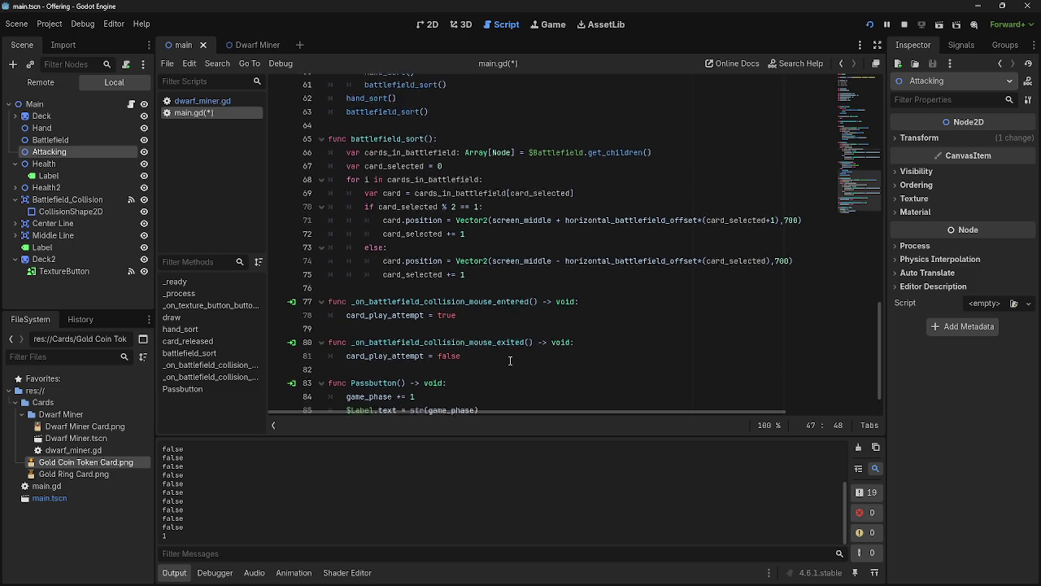
pyautogui.scroll(-6, 509, 353)
# Add blank lines below 'game_phase += 1' in Passbutton and run the game
pyautogui.click(455, 358)
pyautogui.moveTo(350, 344); pyautogui.dragTo(490, 346)
pyautogui.click(521, 359)
pyautogui.press('Return')
pyautogui.press('Return')
pyautogui.click(904, 26)
pyautogui.click(869, 24)
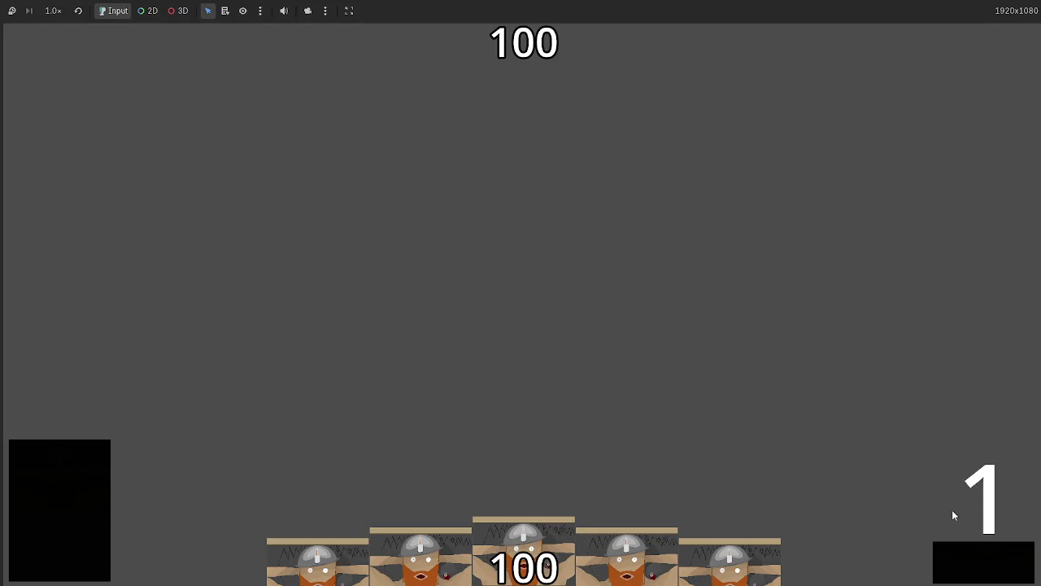
# Play the centre Dwarf Miner onto the table and advance the phase counter to 2
pyautogui.moveTo(537, 541); pyautogui.dragTo(569, 284)
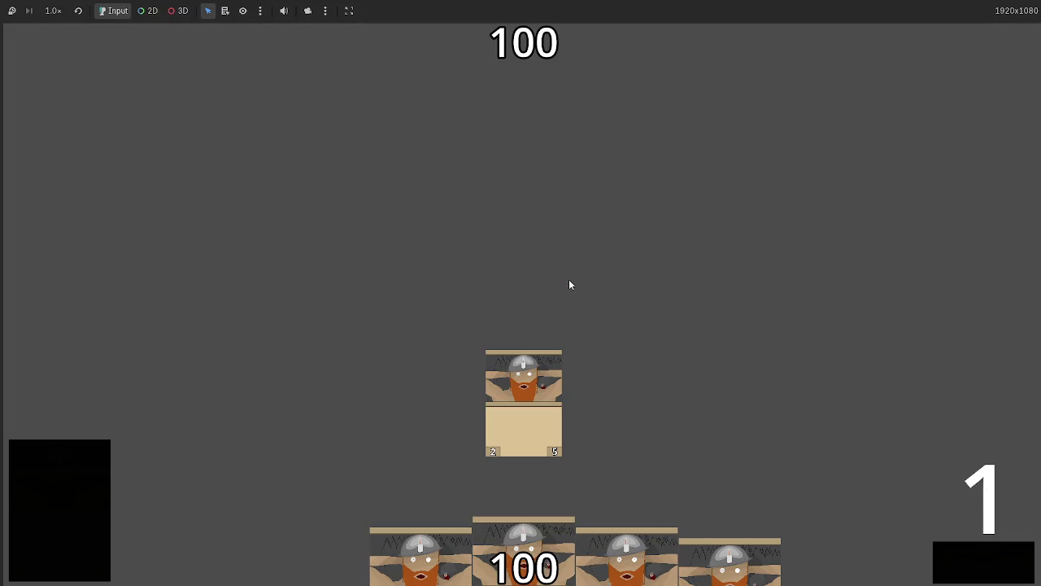
pyautogui.click(968, 560)
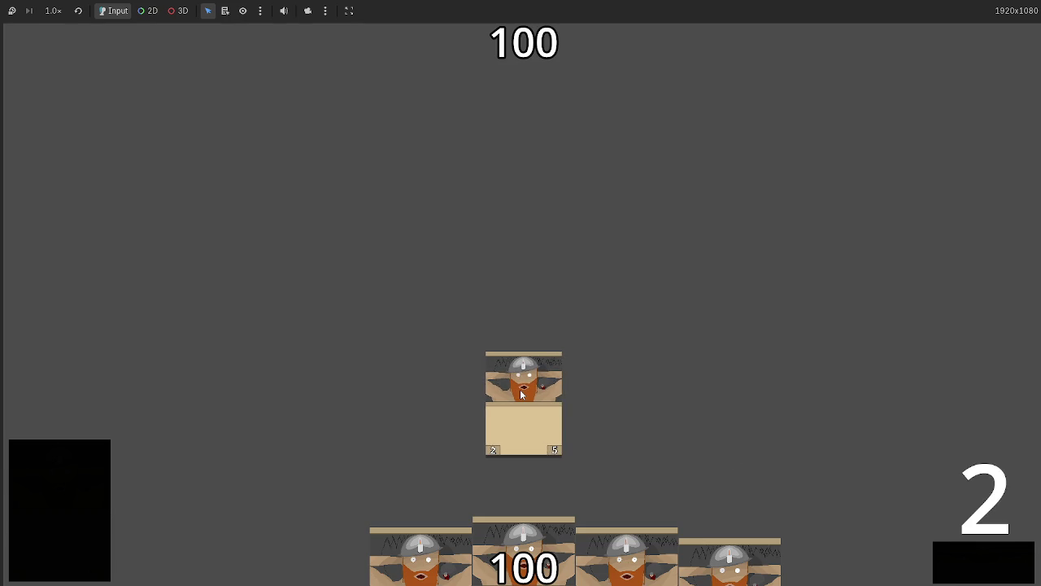
pyautogui.hotkey('alt', 'Tab')
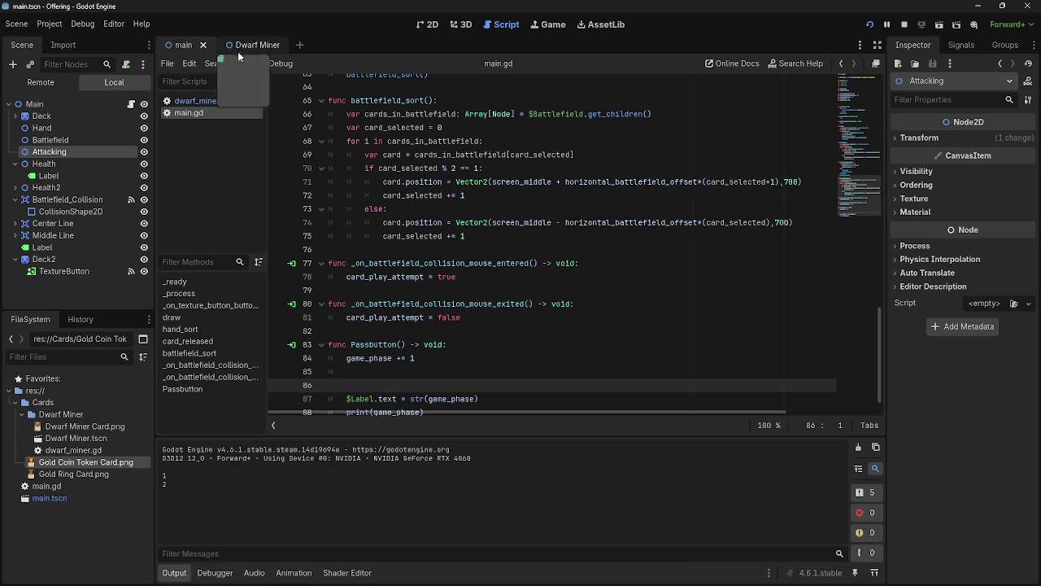
# Add 'print(attacking)' on line 43 of dwarf_miner.gd's Battlefield branch
pyautogui.click(239, 46)
pyautogui.click(437, 349)
pyautogui.click(211, 101)
pyautogui.scroll(3, 502, 326)
pyautogui.scroll(-7, 569, 342)
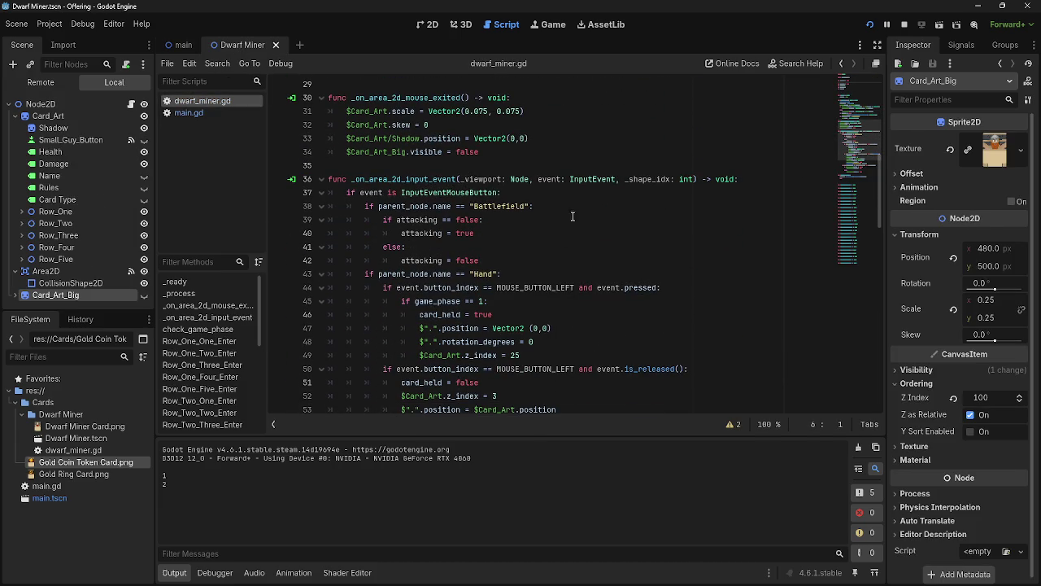
pyautogui.click(604, 273)
pyautogui.press('Home')
pyautogui.press('Return')
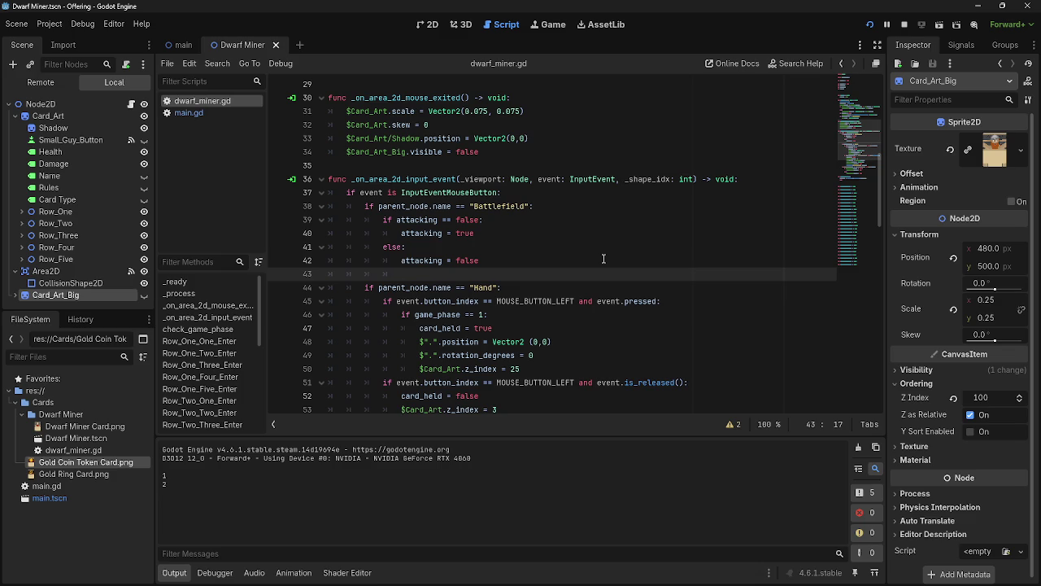
pyautogui.write('print')
pyautogui.press('Return')
pyautogui.write('print(attacking')
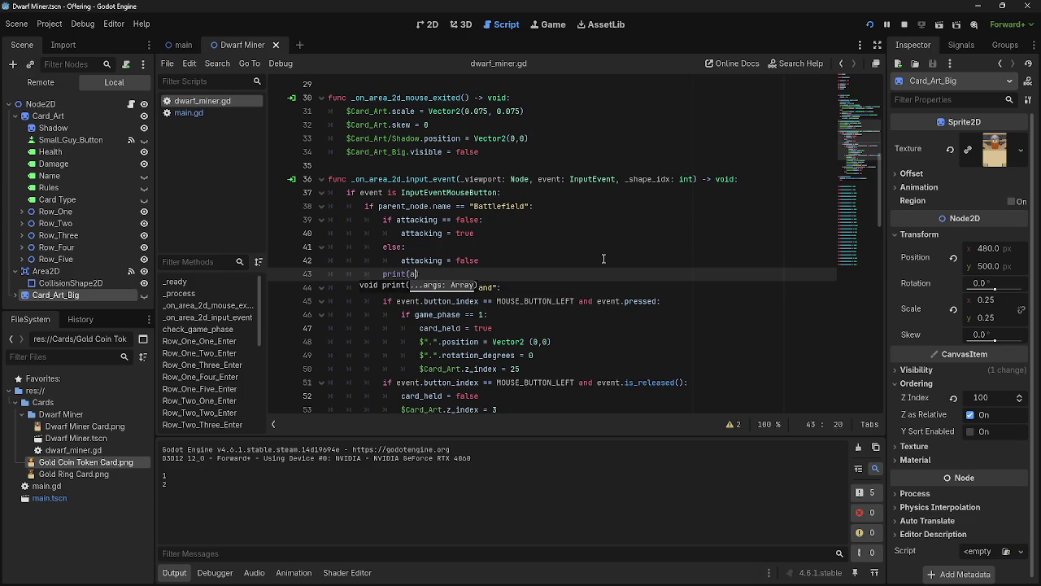
# Run the game and advance the phases so the output shows attacking alternating true and false
pyautogui.click(917, 24)
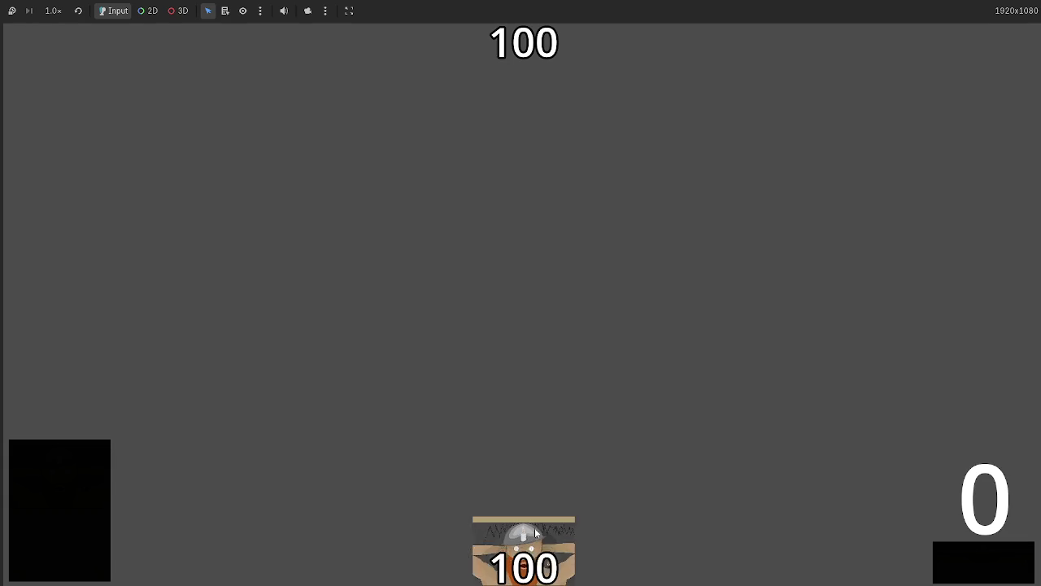
pyautogui.click(574, 520)
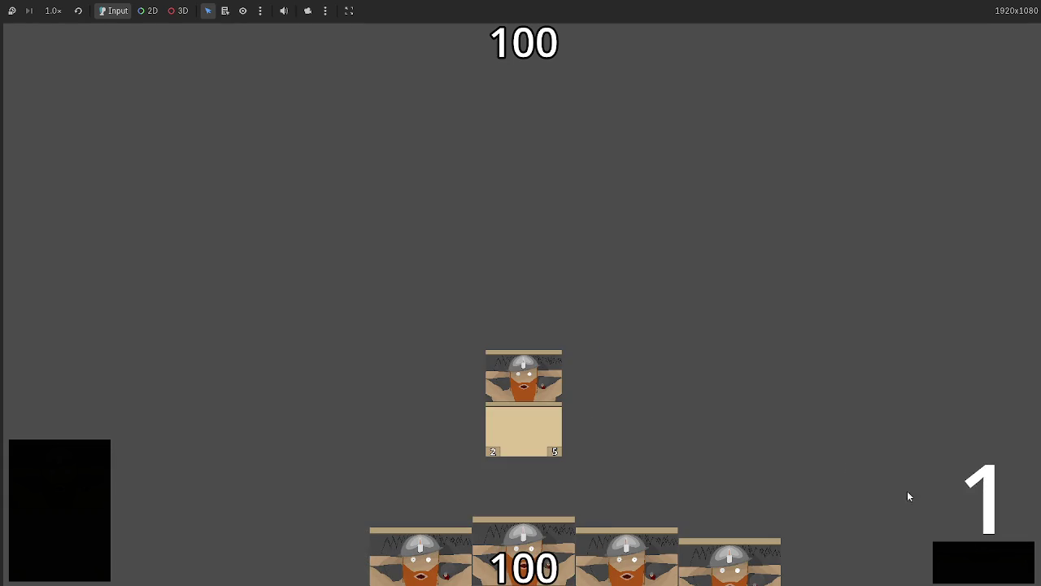
pyautogui.click(993, 566)
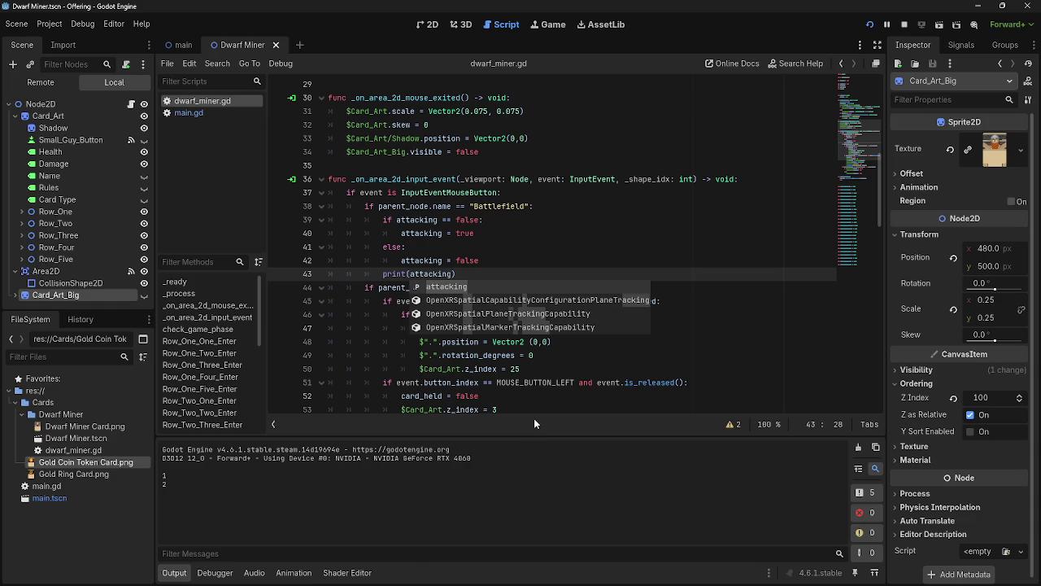
pyautogui.hotkey('alt', 'Tab')
pyautogui.hotkey('alt', 'Tab')
pyautogui.hotkey('alt', 'Tab')
pyautogui.hotkey('alt', 'Tab')
pyautogui.hotkey('alt', 'Tab')
pyautogui.hotkey('alt', 'Tab')
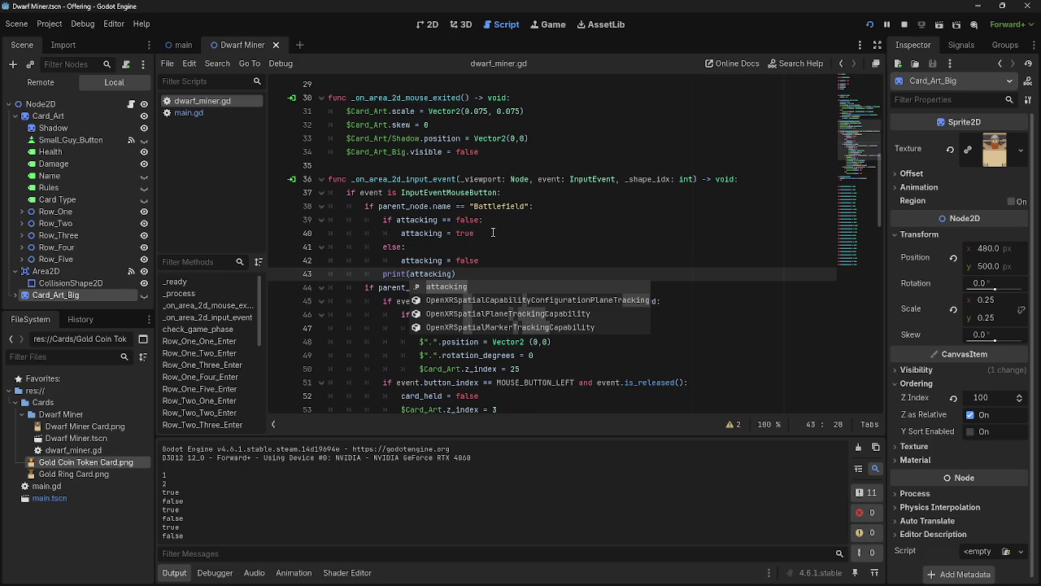
pyautogui.click(491, 235)
# Under the Battlefield check, paste the left-click pressed condition and add 'if game_phase == 2:'
pyautogui.click(529, 209)
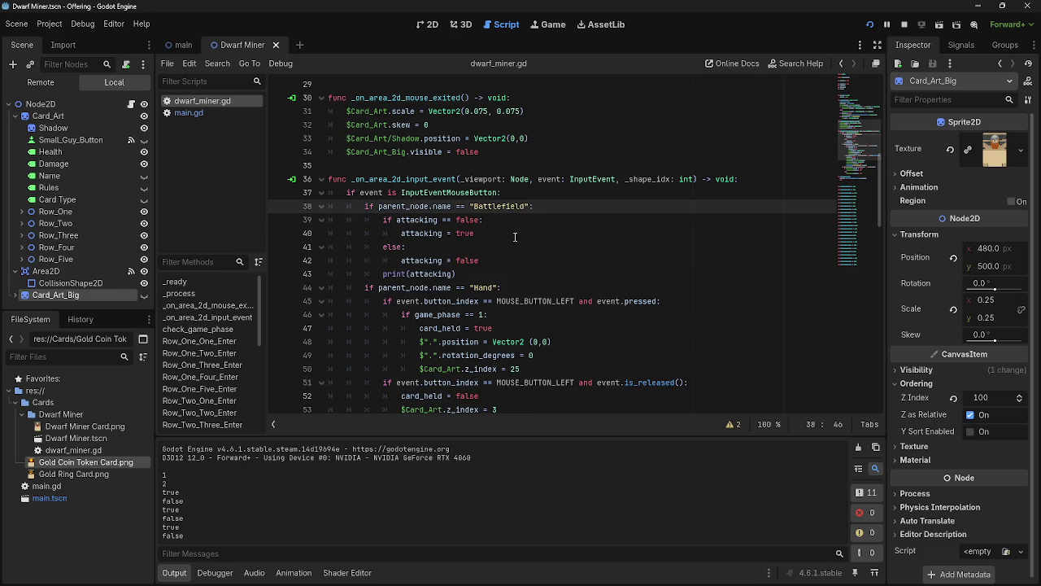
pyautogui.moveTo(384, 301); pyautogui.dragTo(665, 302)
pyautogui.hotkey('ctrl', 'c')
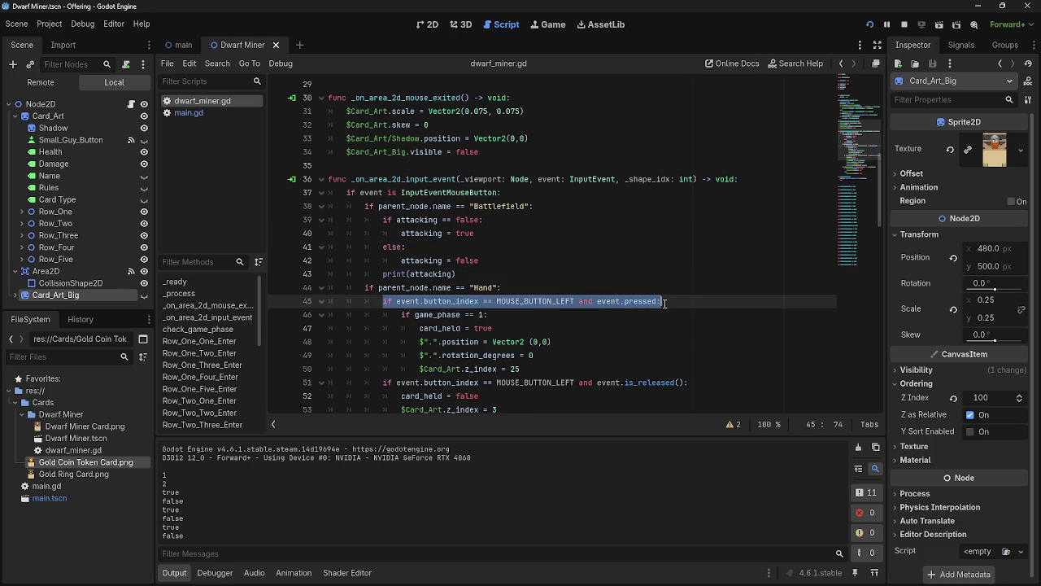
pyautogui.click(565, 197)
pyautogui.click(572, 205)
pyautogui.press('Return')
pyautogui.hotkey('ctrl', 'v')
pyautogui.press('Return')
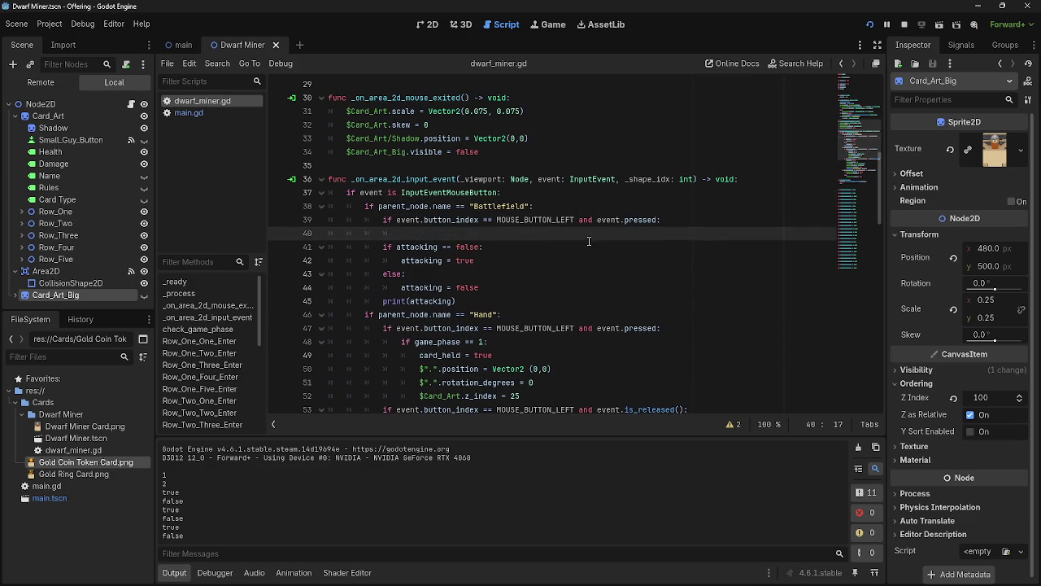
pyautogui.write('if game_phase == 1:')
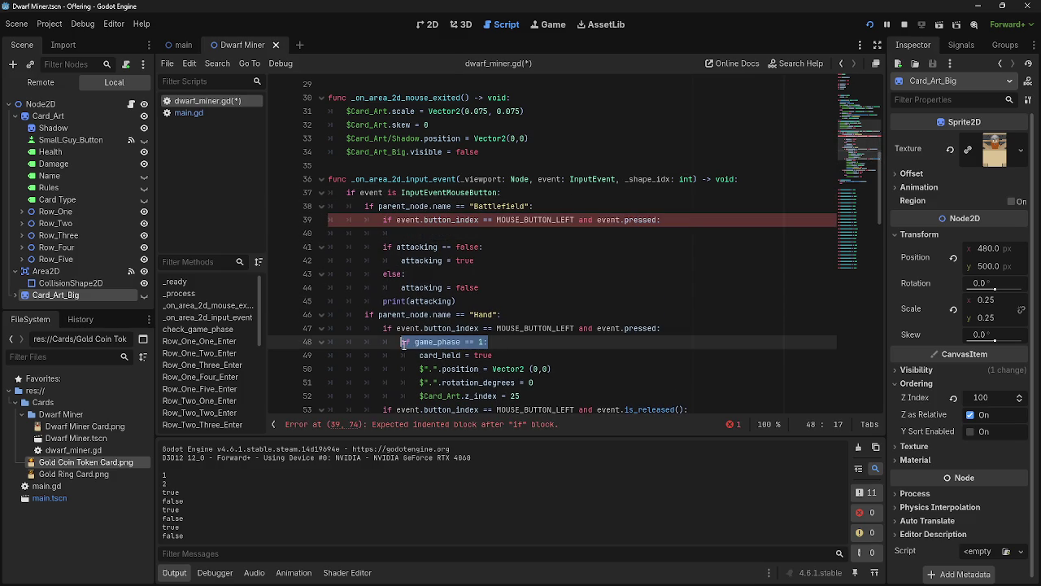
pyautogui.press('BackSpace')
pyautogui.press('BackSpace')
pyautogui.write('2:')
# Indent the attacking toggle lines 41–44 under the new checks and relaunch the game
pyautogui.moveTo(368, 246)
pyautogui.mouseDown()
pyautogui.moveTo(488, 262)
pyautogui.moveTo(515, 300)
pyautogui.mouseUp()
pyautogui.press('Tab')
pyautogui.press('Tab')
pyautogui.press('Right')
pyautogui.scroll(-2, 553, 349)
pyautogui.scroll(2, 555, 347)
pyautogui.click(870, 23)
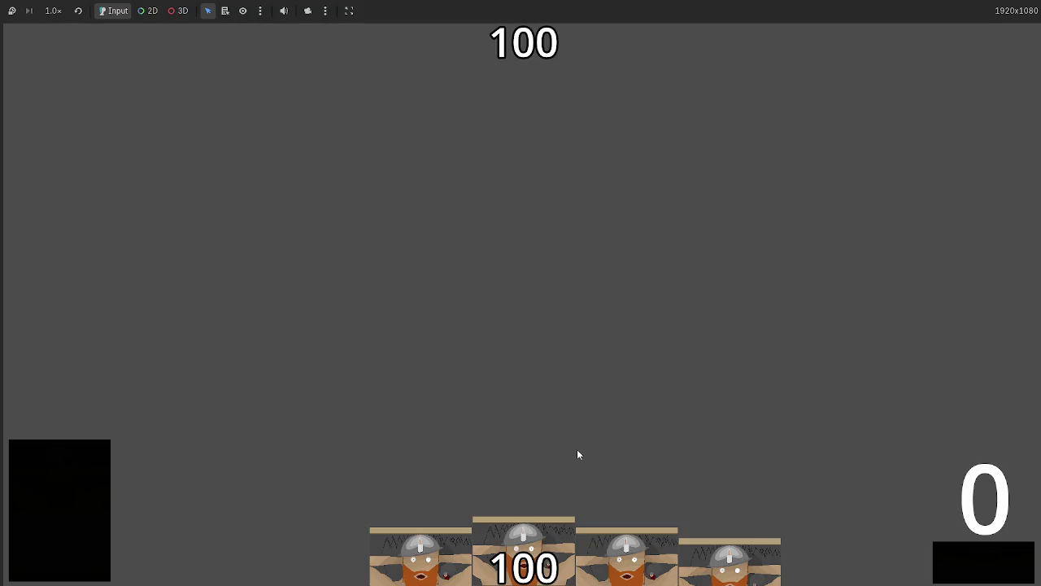
# Play the centre dwarf card onto the table, advance to phase 2, and check the Output log
pyautogui.moveTo(531, 512); pyautogui.dragTo(528, 318)
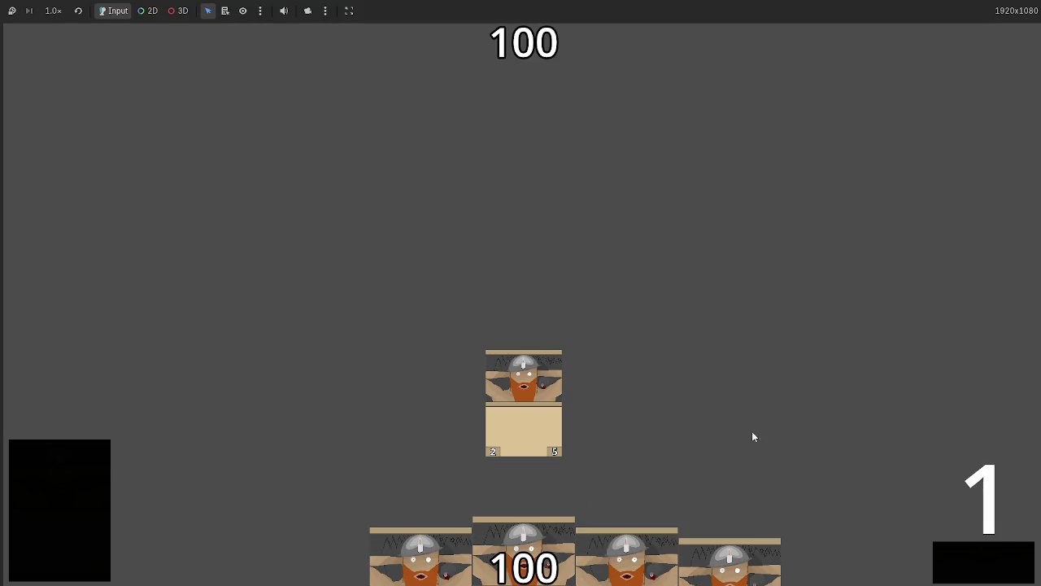
pyautogui.click(961, 557)
pyautogui.hotkey('alt', 'Tab')
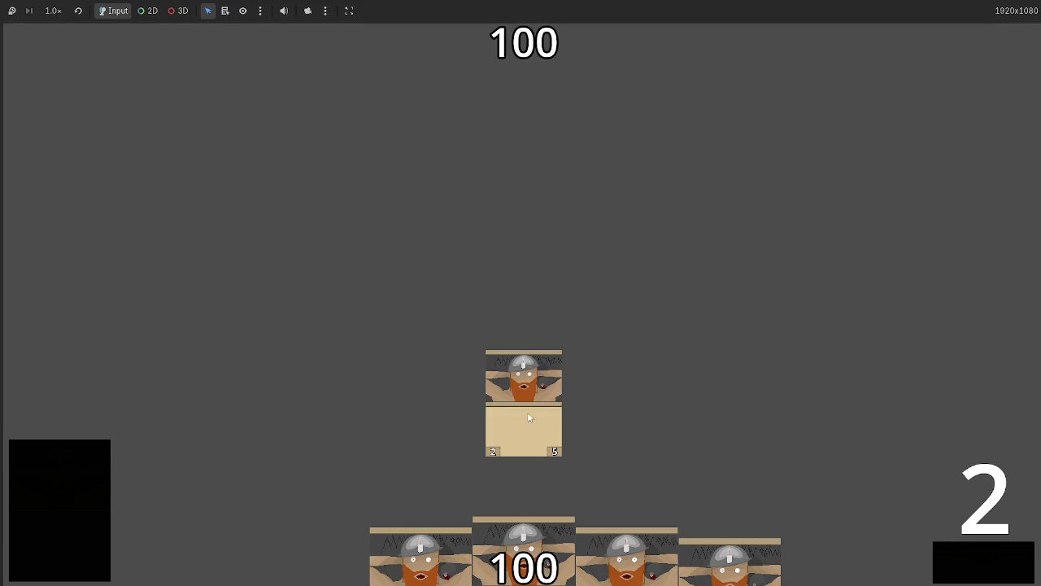
pyautogui.hotkey('alt', 'Tab')
pyautogui.hotkey('alt', 'Tab')
pyautogui.hotkey('alt', 'Tab')
pyautogui.hotkey('alt', 'Tab')
pyautogui.hotkey('alt', 'Tab')
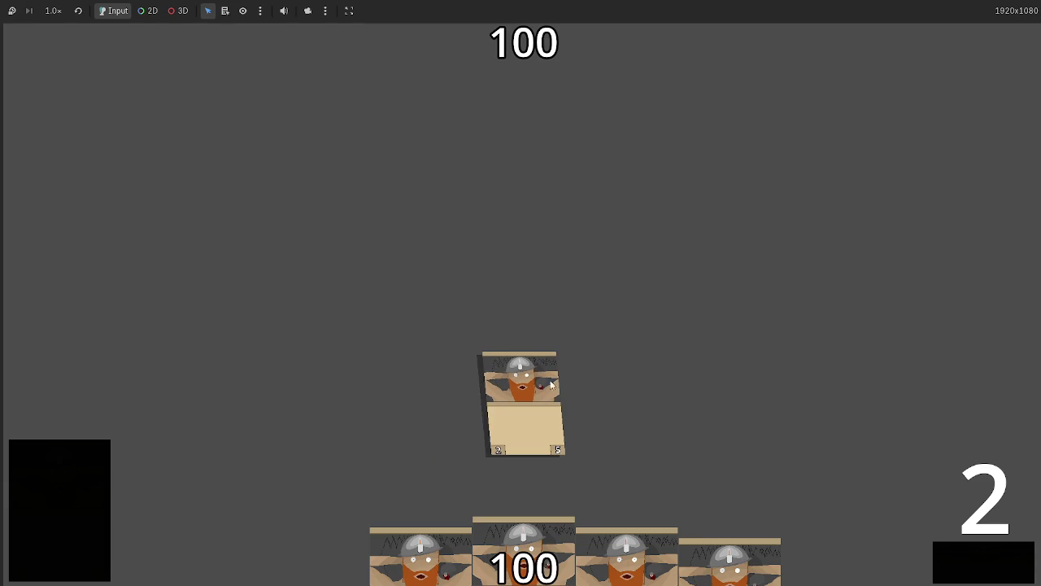
pyautogui.hotkey('alt', 'Tab')
pyautogui.hotkey('alt', 'Tab')
pyautogui.hotkey('alt', 'Tab')
pyautogui.hotkey('alt', 'Tab')
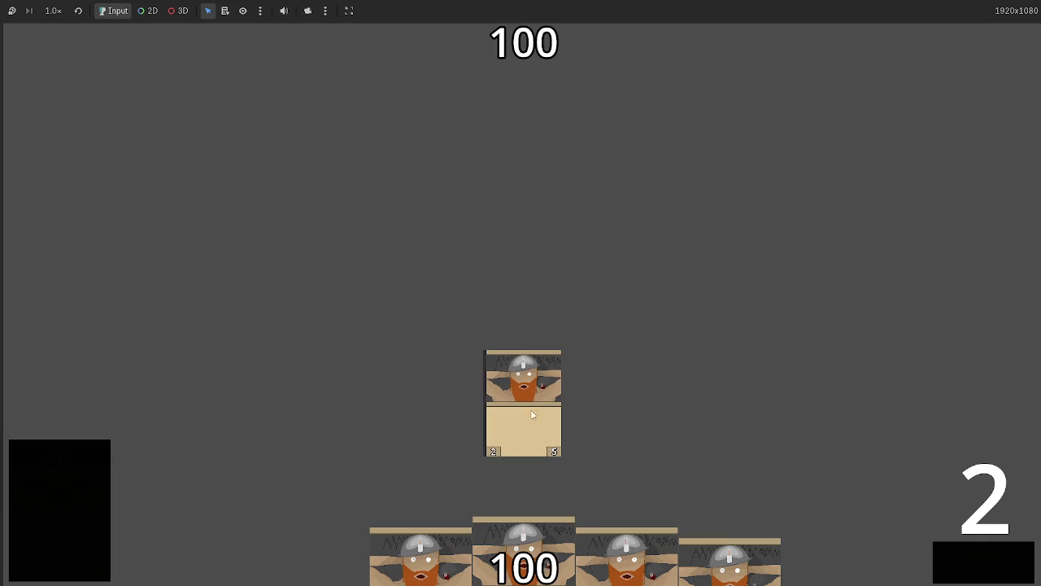
pyautogui.hotkey('alt', 'Tab')
pyautogui.hotkey('alt', 'Tab')
pyautogui.hotkey('alt', 'Tab')
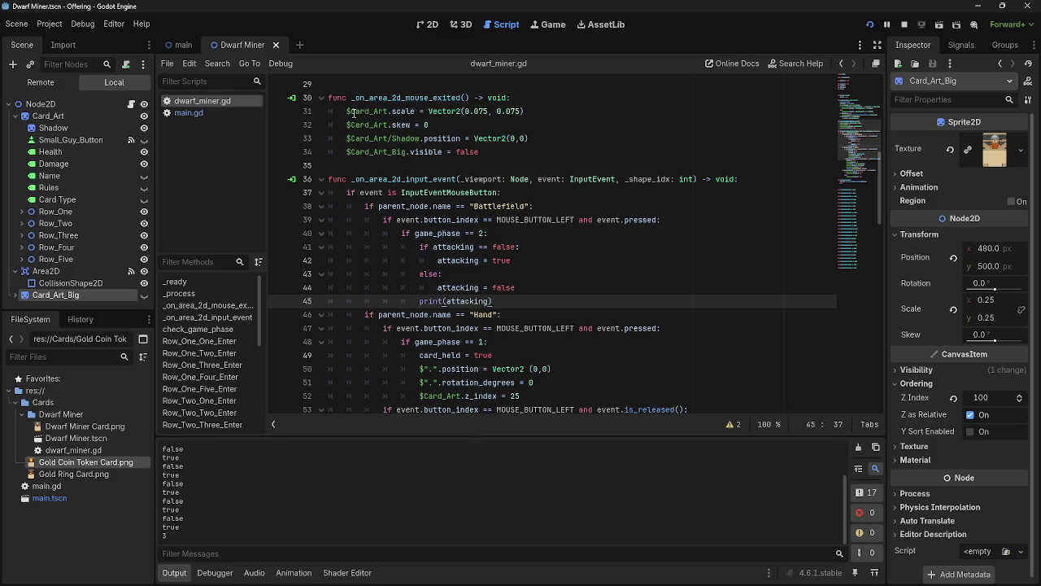
# In main.gd, add a '3 = Damage phase' line to the phase comments
pyautogui.click(187, 112)
pyautogui.scroll(6, 409, 212)
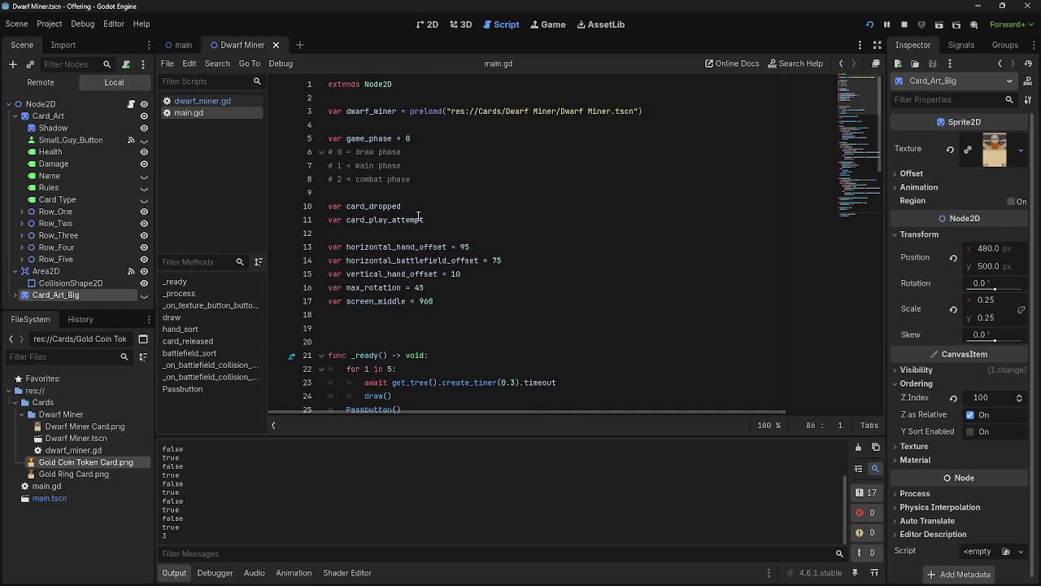
pyautogui.click(454, 184)
pyautogui.press('Return')
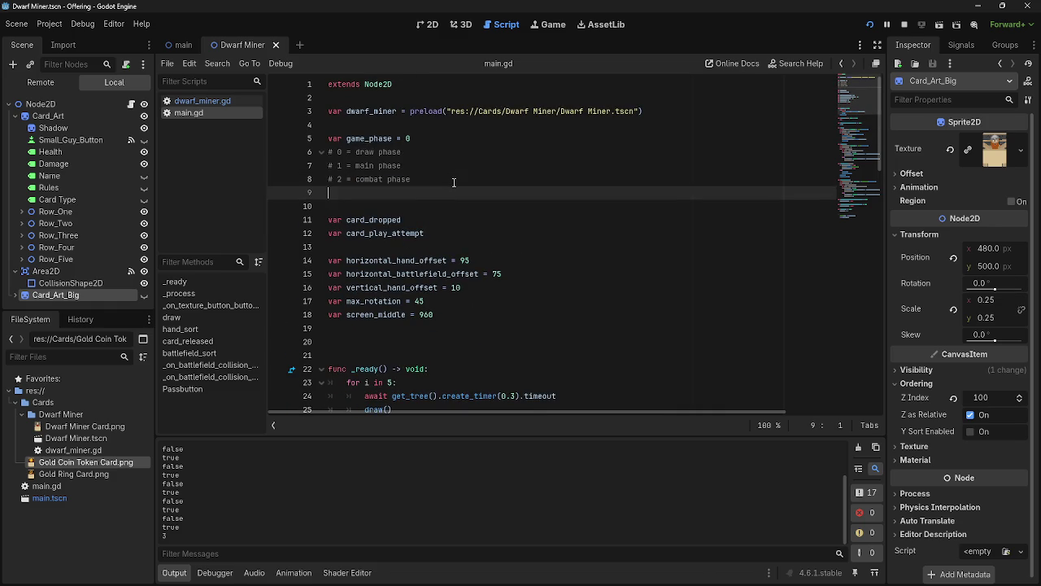
pyautogui.write('#3 = Da')
pyautogui.write('mage Phase')
pyautogui.press('Left')
pyautogui.press('Left')
pyautogui.press('Left')
pyautogui.press('BackSpace')
pyautogui.write('p')
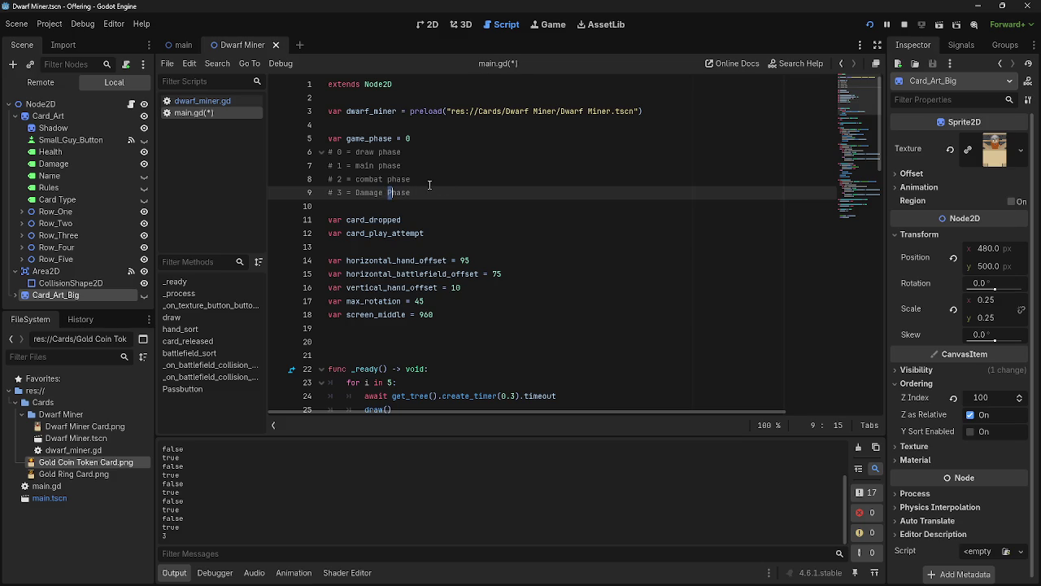
pyautogui.click(361, 194)
pyautogui.click(461, 193)
# In Passbutton, add 'if game_phase == 3:' calling deal_combat_damage() on the line below
pyautogui.scroll(-15, 465, 294)
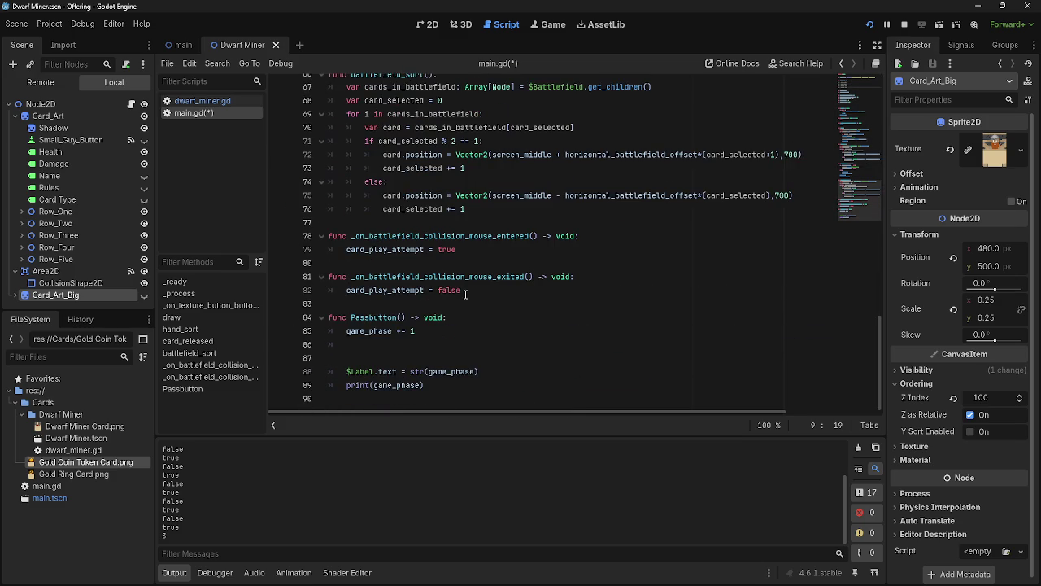
pyautogui.click(496, 347)
pyautogui.click(482, 356)
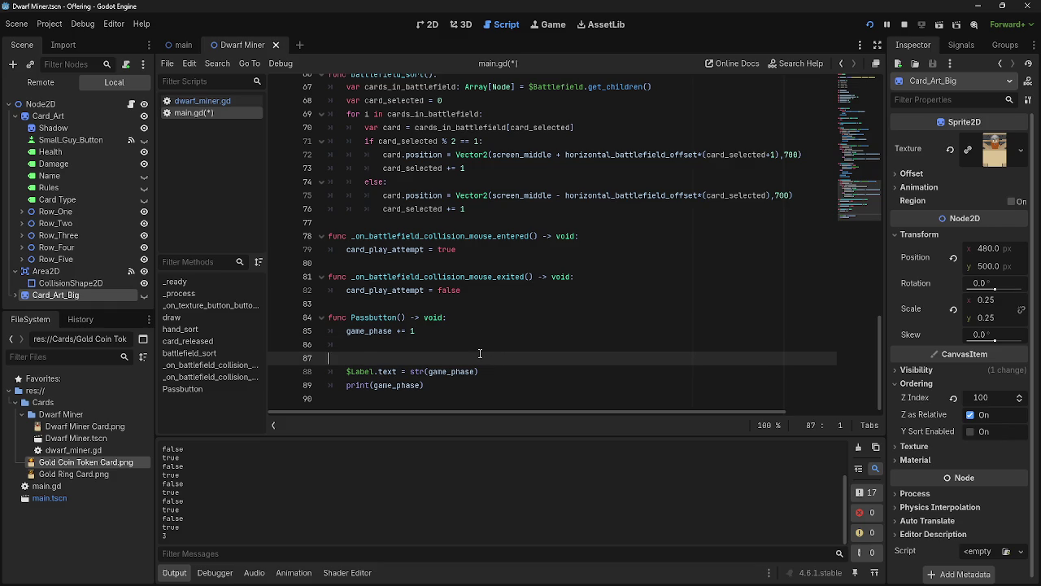
pyautogui.press('BackSpace')
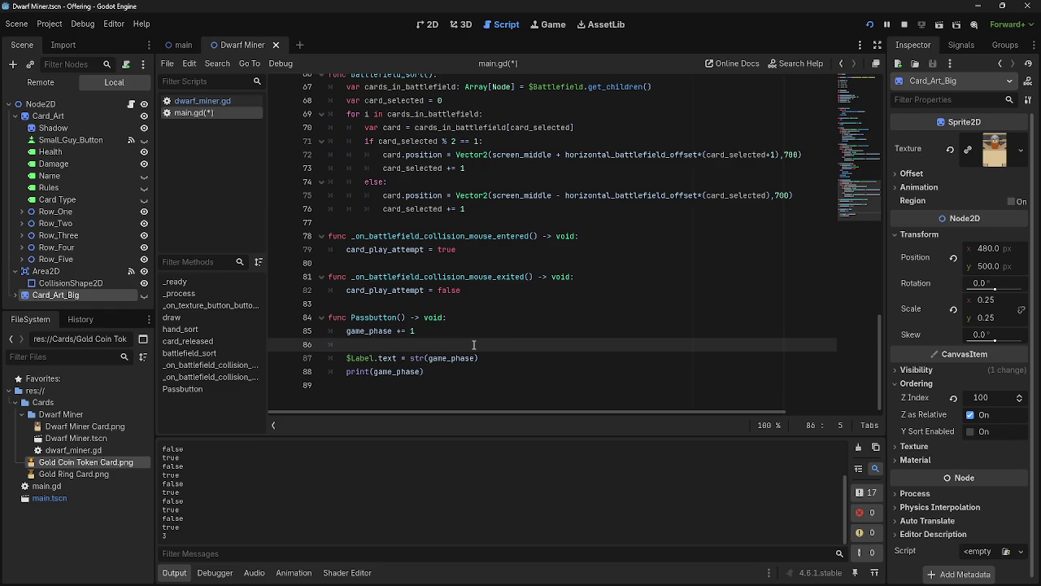
pyautogui.write('ifgame_')
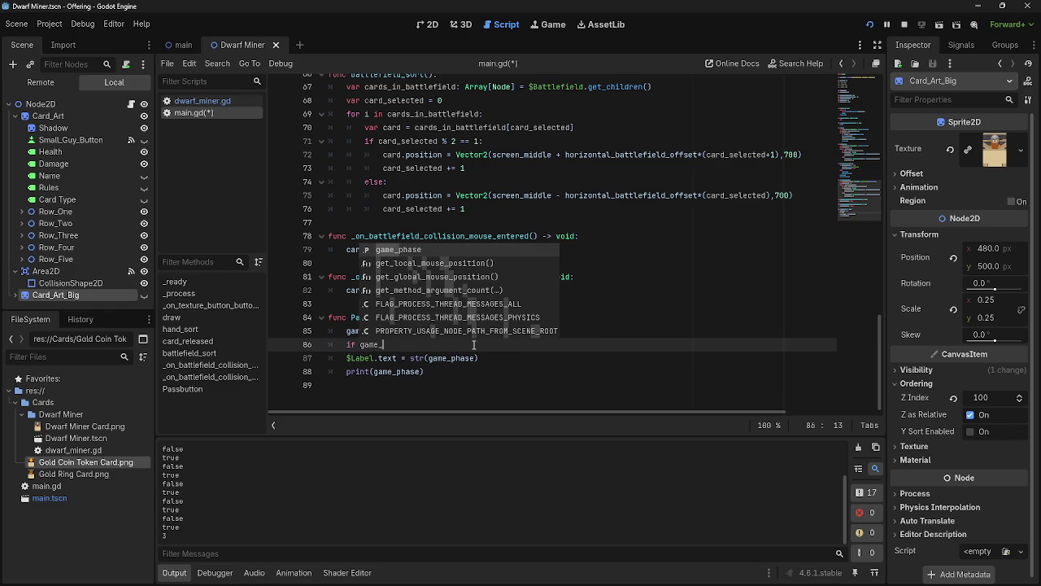
pyautogui.press('Return')
pyautogui.write('==')
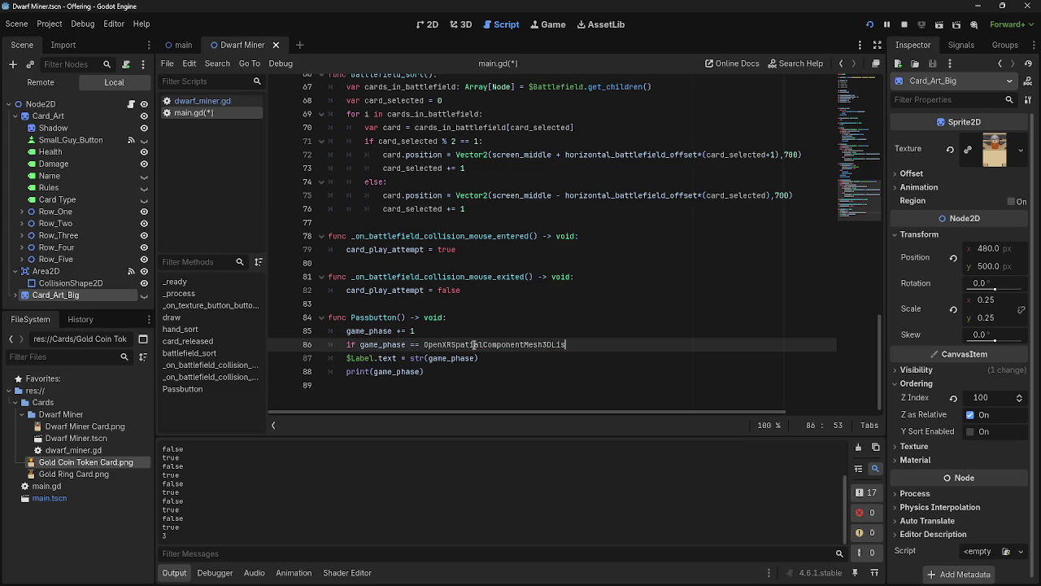
pyautogui.press('BackSpace')
pyautogui.press('BackSpace')
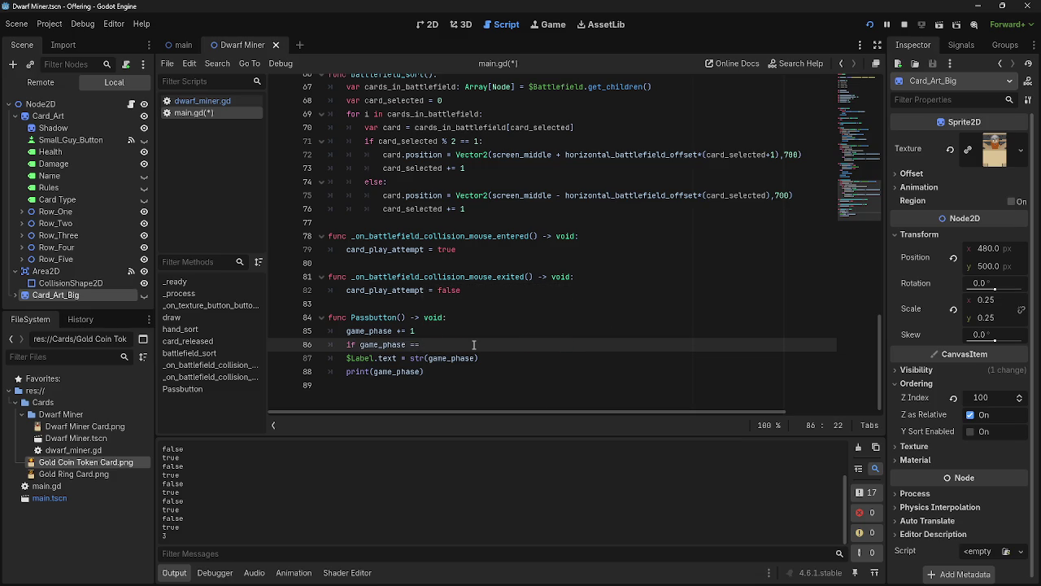
pyautogui.write('3:')
pyautogui.press('Return')
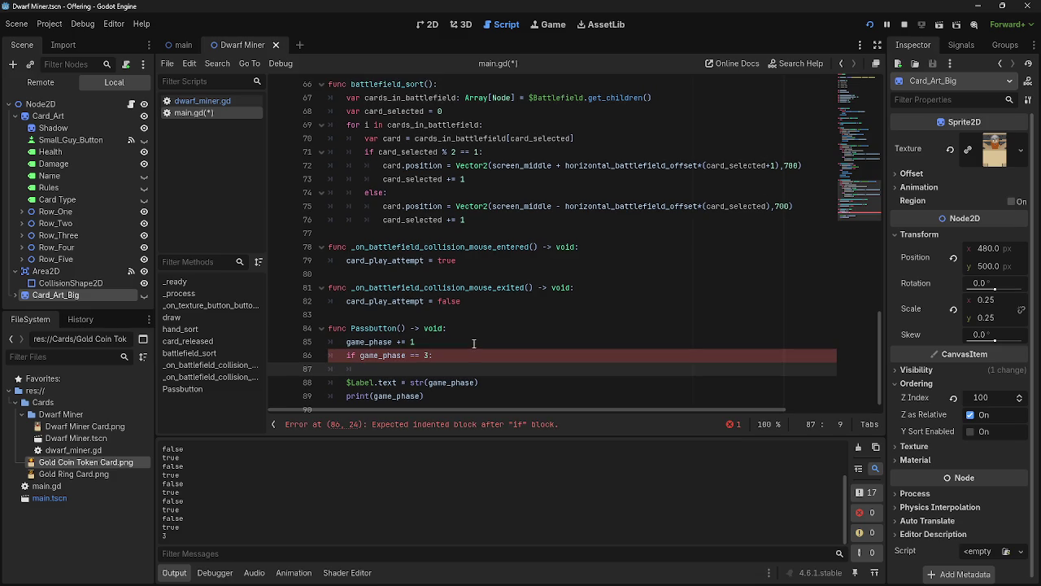
pyautogui.write('deal_')
pyautogui.write('com')
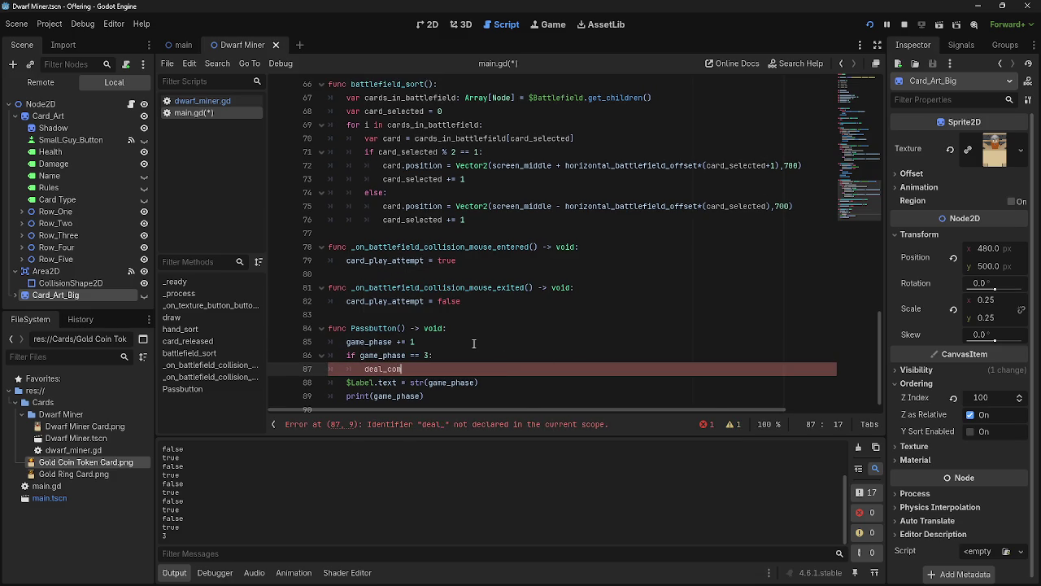
pyautogui.write('bat_da')
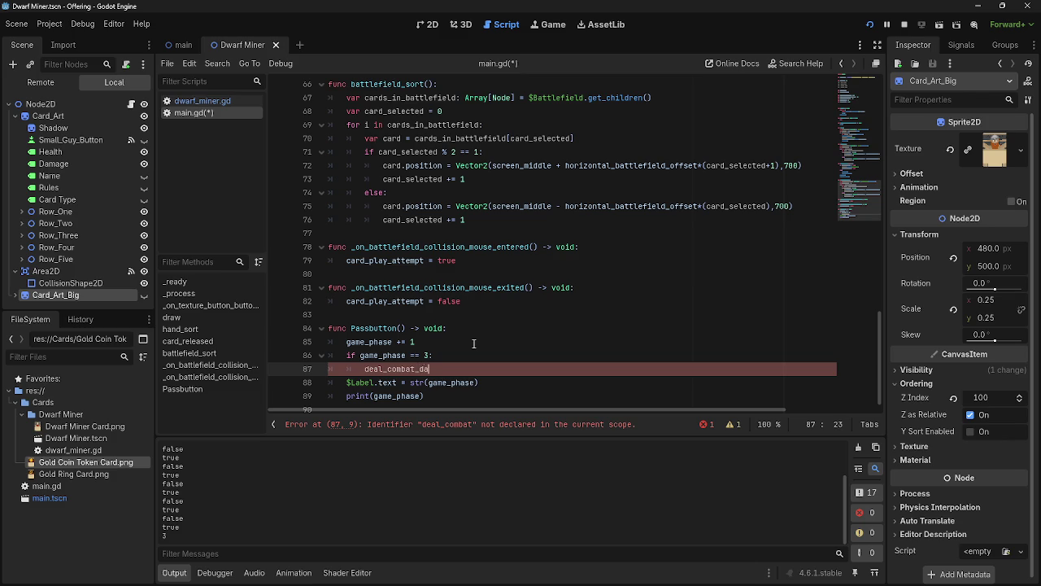
pyautogui.write('mage(')
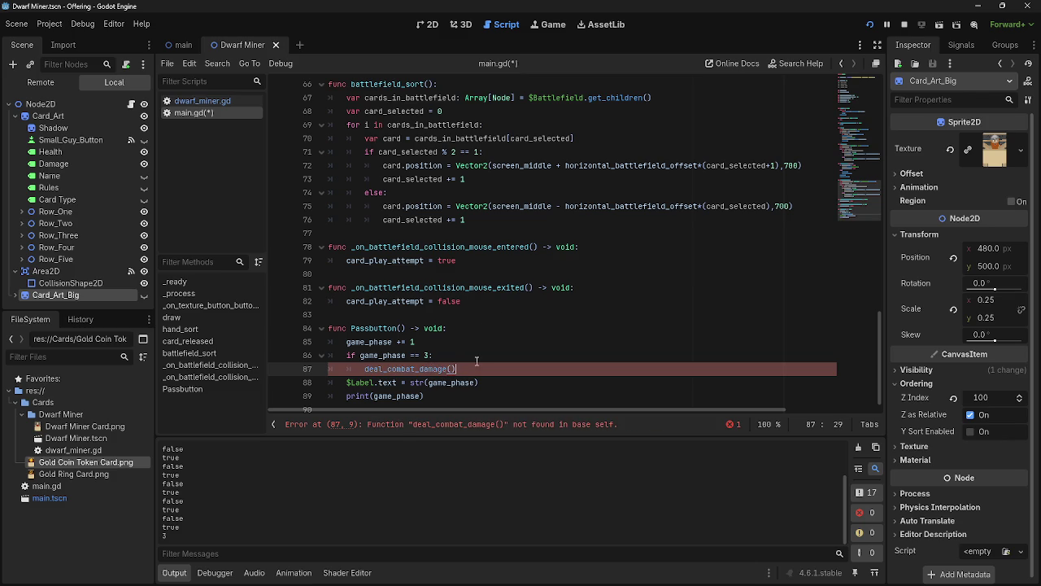
# Undo a stray paste on line 83 and indent the deal_combat_damage() call one more level
pyautogui.click(484, 316)
pyautogui.hotkey('ctrl', 'v')
pyautogui.hotkey('ctrl', 'z')
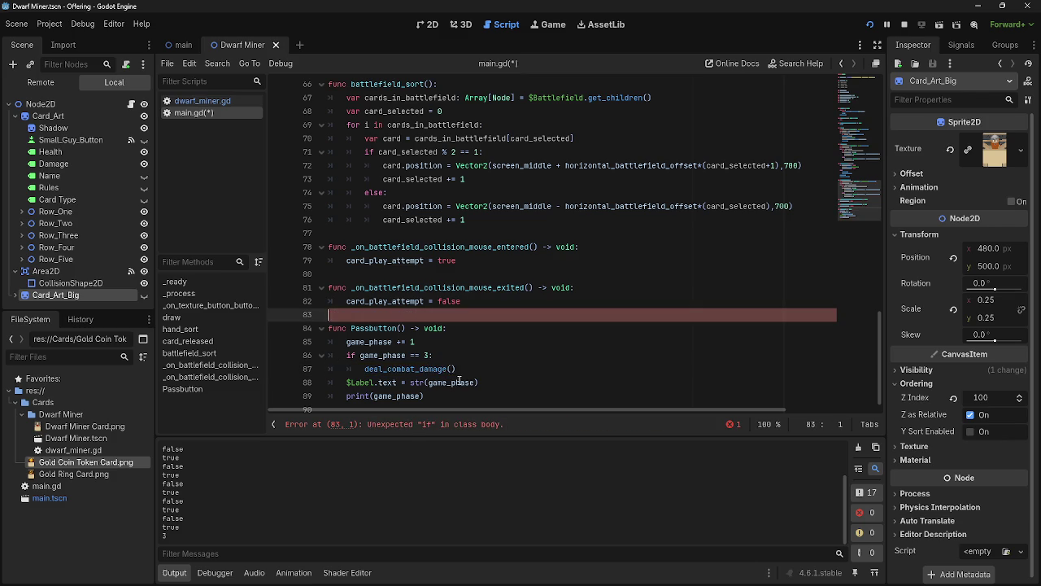
pyautogui.moveTo(456, 368); pyautogui.dragTo(354, 372)
pyautogui.hotkey('ctrl', 'c')
pyautogui.press('Tab')
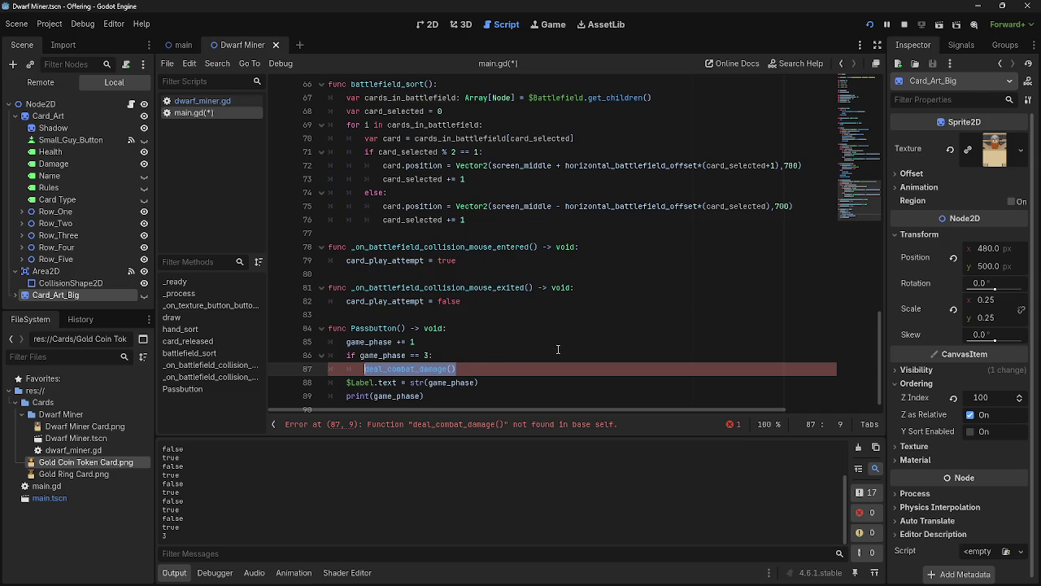
# Insert blank lines just above Passbutton to make room for a new function
pyautogui.scroll(8, 555, 346)
pyautogui.scroll(6, 551, 340)
pyautogui.scroll(-12, 551, 340)
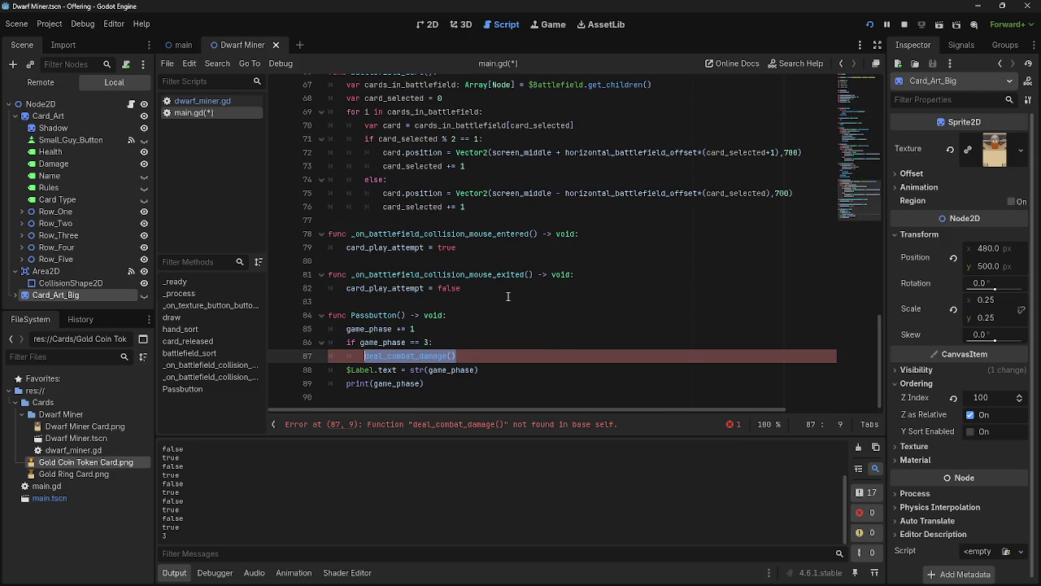
pyautogui.click(509, 299)
pyautogui.press('Return')
pyautogui.press('Return')
# Declare 'func deal_combat_damage():' above Passbutton with a pass placeholder body
pyautogui.click(461, 309)
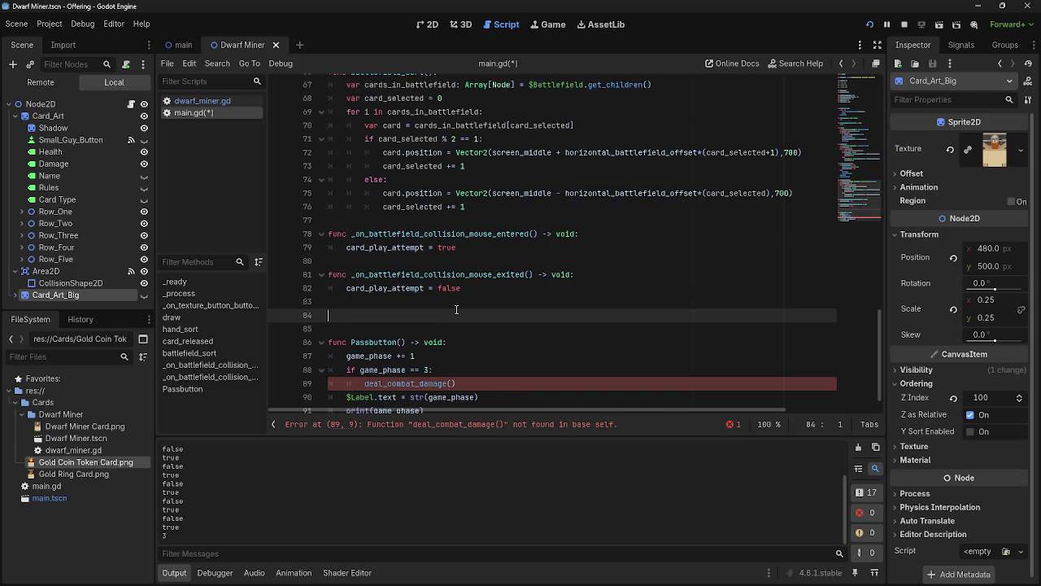
pyautogui.write('func')
pyautogui.hotkey('ctrl', 'v')
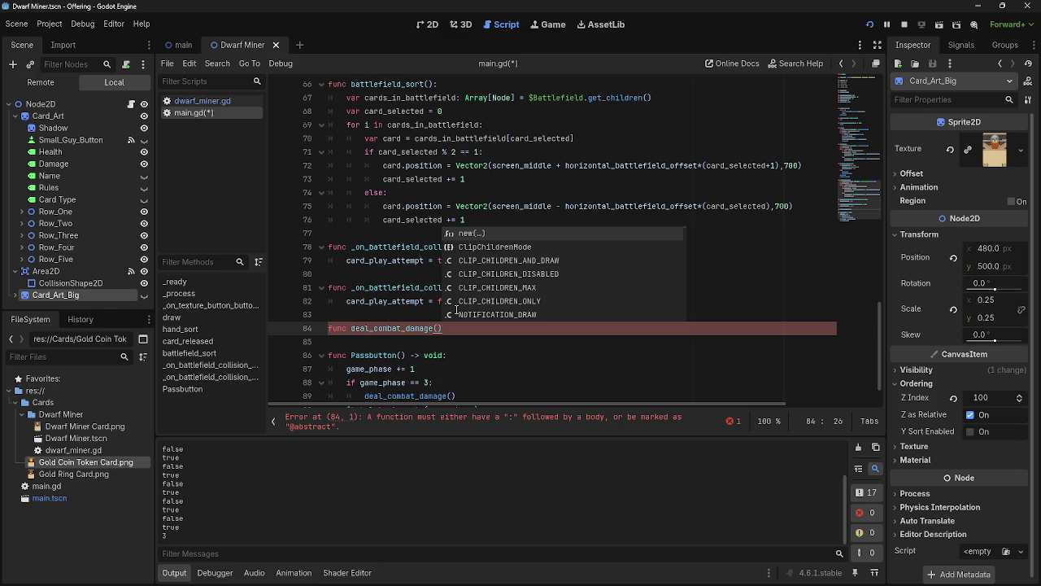
pyautogui.write(':')
pyautogui.press('Return')
pyautogui.write('pass')
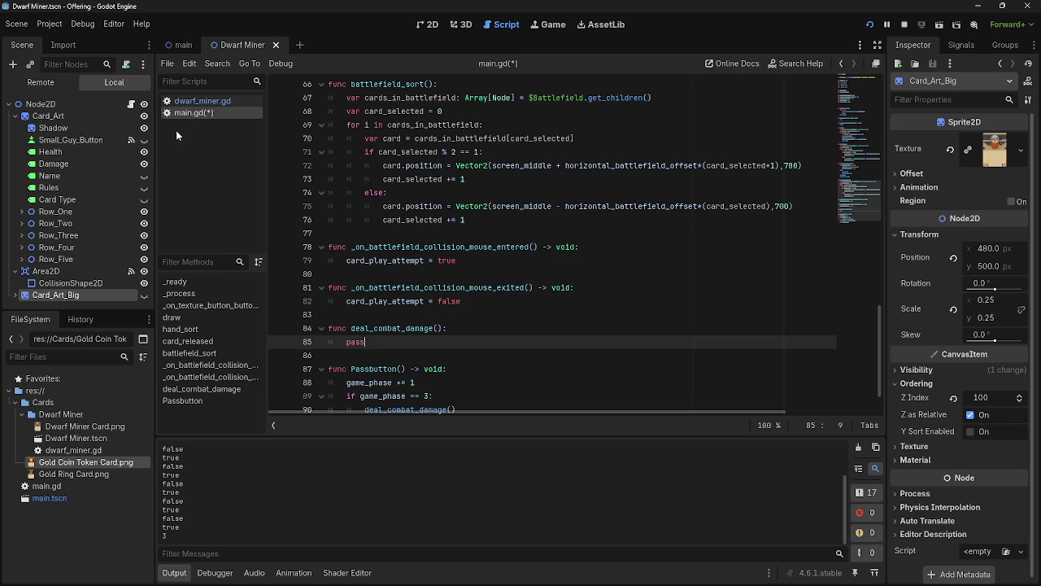
# Switch to the main scene and delete the pass placeholder, leaving the function body empty
pyautogui.click(180, 45)
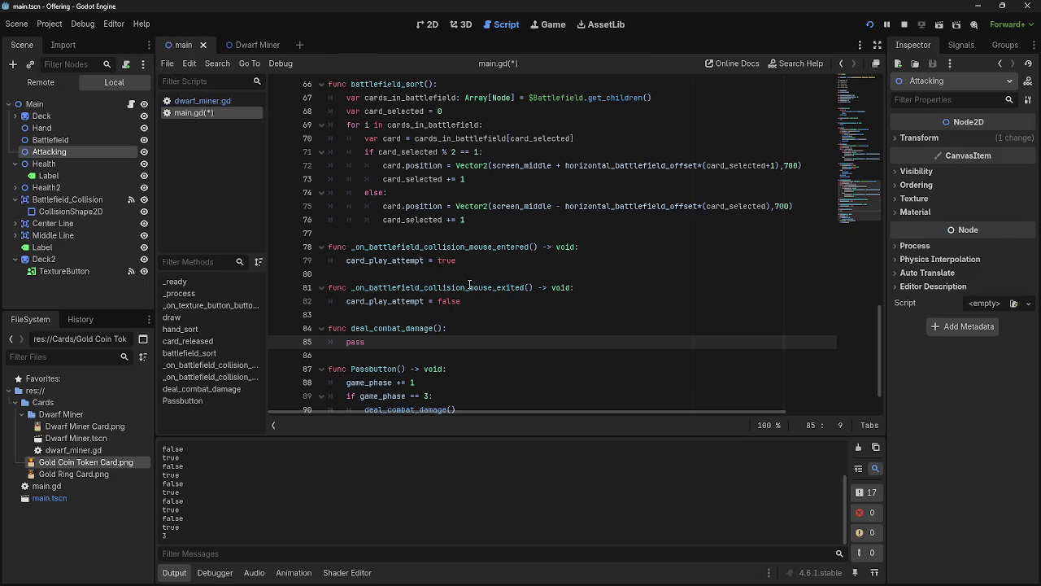
pyautogui.scroll(-2, 470, 268)
pyautogui.scroll(5, 470, 268)
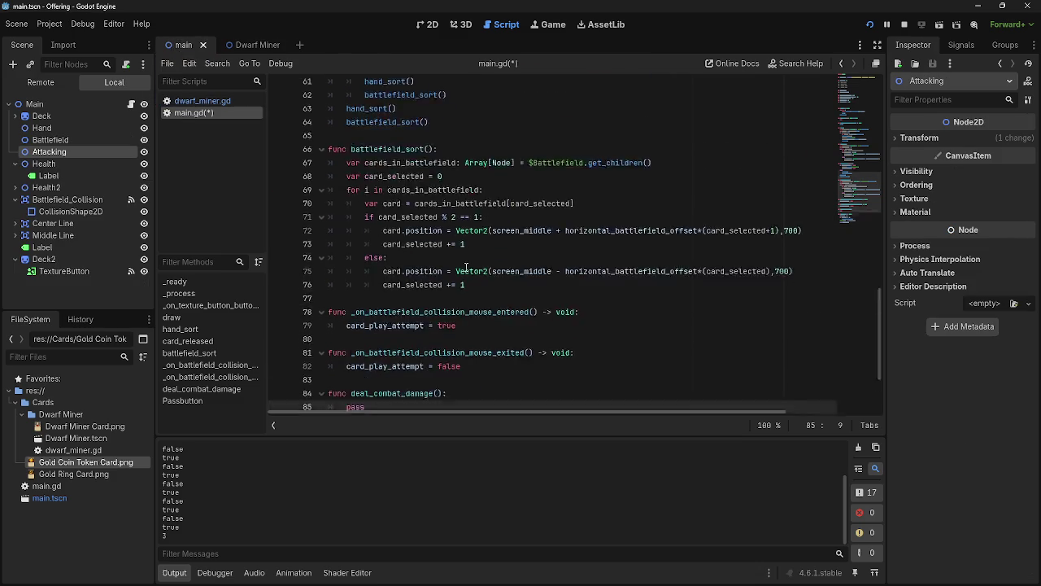
pyautogui.scroll(-5, 464, 269)
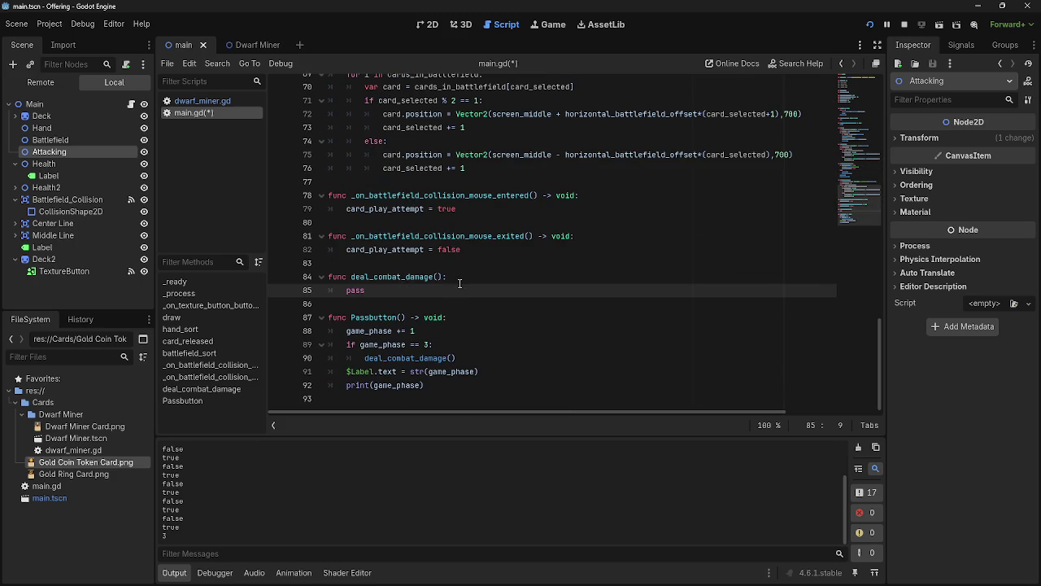
pyautogui.moveTo(374, 290); pyautogui.dragTo(347, 291)
pyautogui.scroll(2, 415, 291)
pyautogui.scroll(-2, 415, 291)
pyautogui.press('BackSpace')
pyautogui.moveTo(63, 140); pyautogui.dragTo(383, 301)
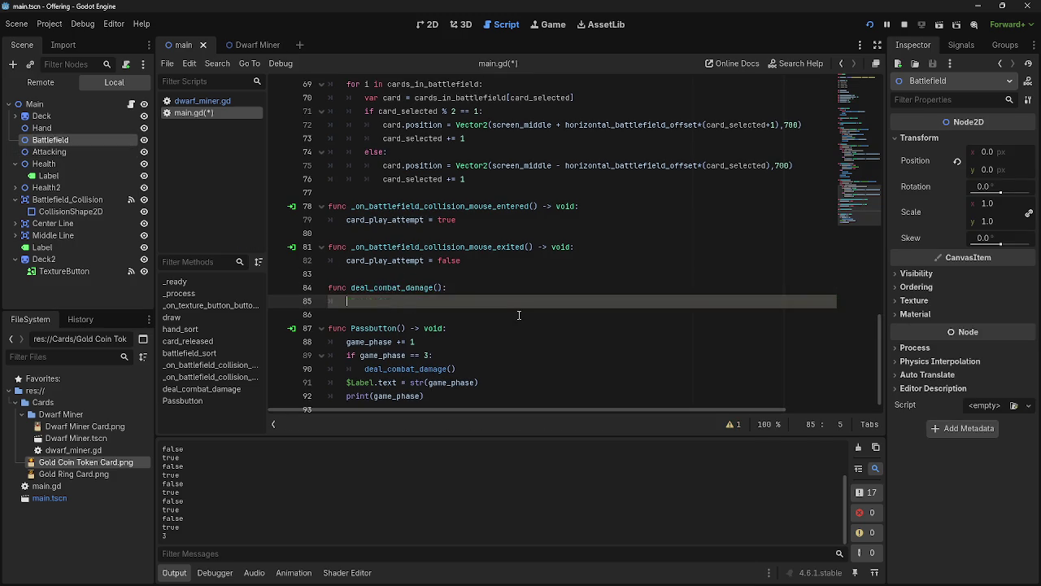
# Copy 'var cards_in_battlefield: Array[Node] = $Battlefield.get_children()' into deal_combat_damage's body
pyautogui.scroll(4, 519, 315)
pyautogui.scroll(2, 519, 315)
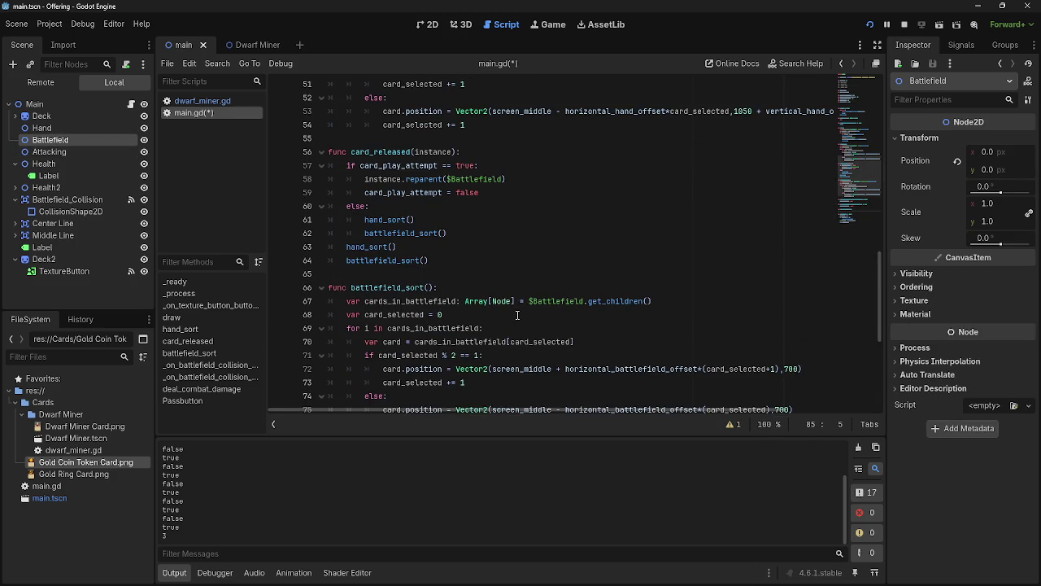
pyautogui.click(370, 301)
pyautogui.moveTo(349, 301); pyautogui.dragTo(677, 303)
pyautogui.hotkey('ctrl', 'c')
pyautogui.scroll(-6, 389, 298)
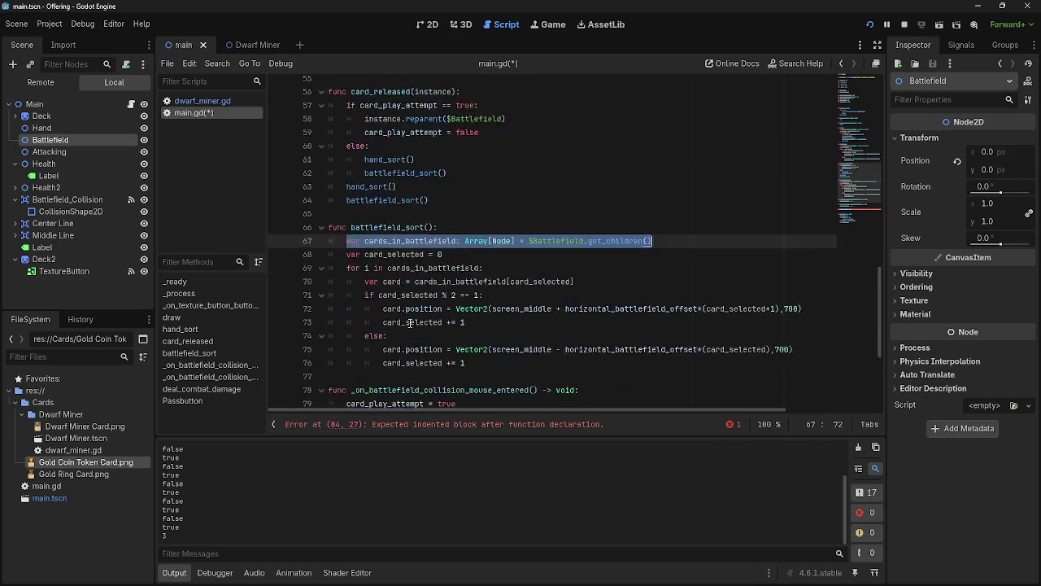
pyautogui.click(389, 299)
pyautogui.hotkey('ctrl', 'v')
pyautogui.press('Return')
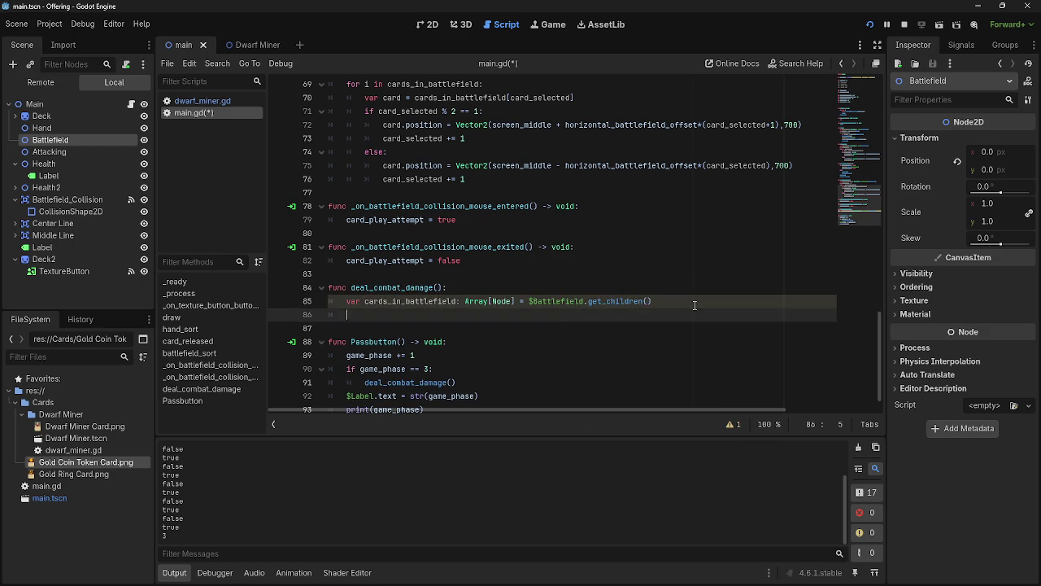
# Review the pasted cards_in_battlefield line, then select the Attacking node in the scene
pyautogui.moveTo(346, 301); pyautogui.dragTo(493, 301)
pyautogui.click(472, 301)
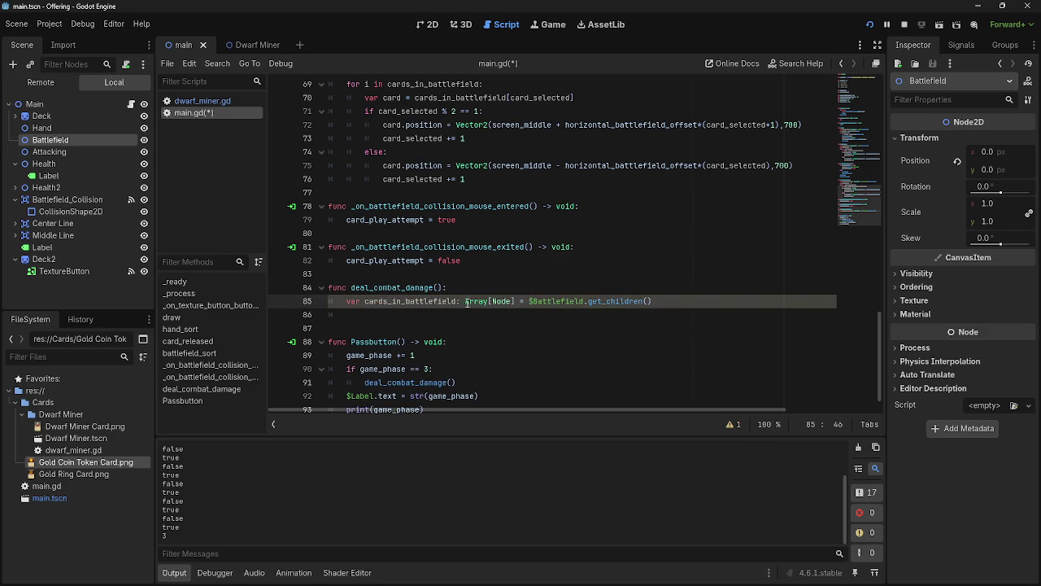
pyautogui.moveTo(529, 301); pyautogui.dragTo(665, 305)
pyautogui.click(665, 306)
pyautogui.hotkey('alt', 'Tab')
pyautogui.press('Escape')
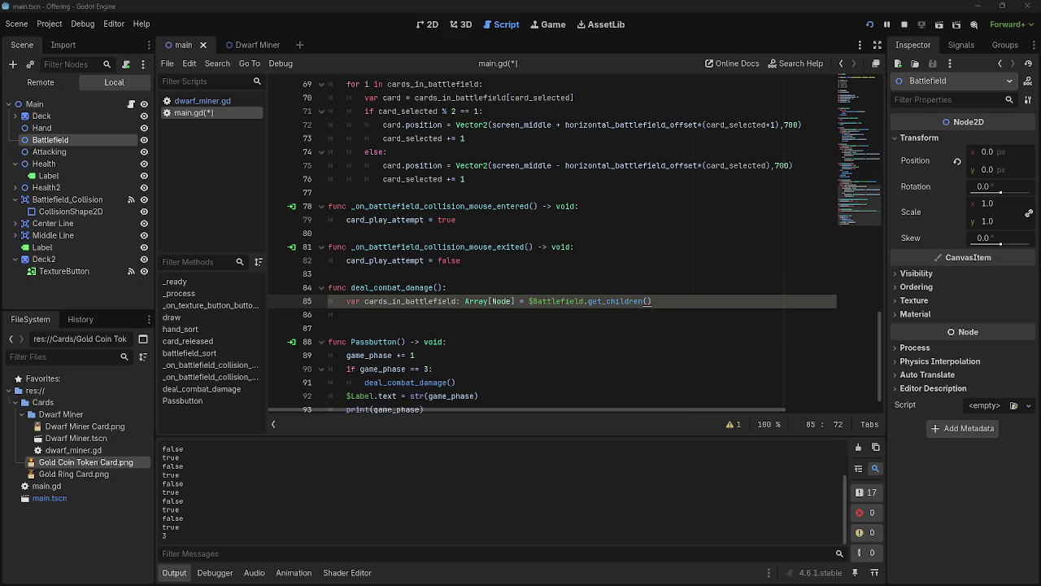
pyautogui.hotkey('alt', 'Tab')
pyautogui.hotkey('alt', 'Tab')
pyautogui.hotkey('alt', 'Tab')
pyautogui.click(495, 313)
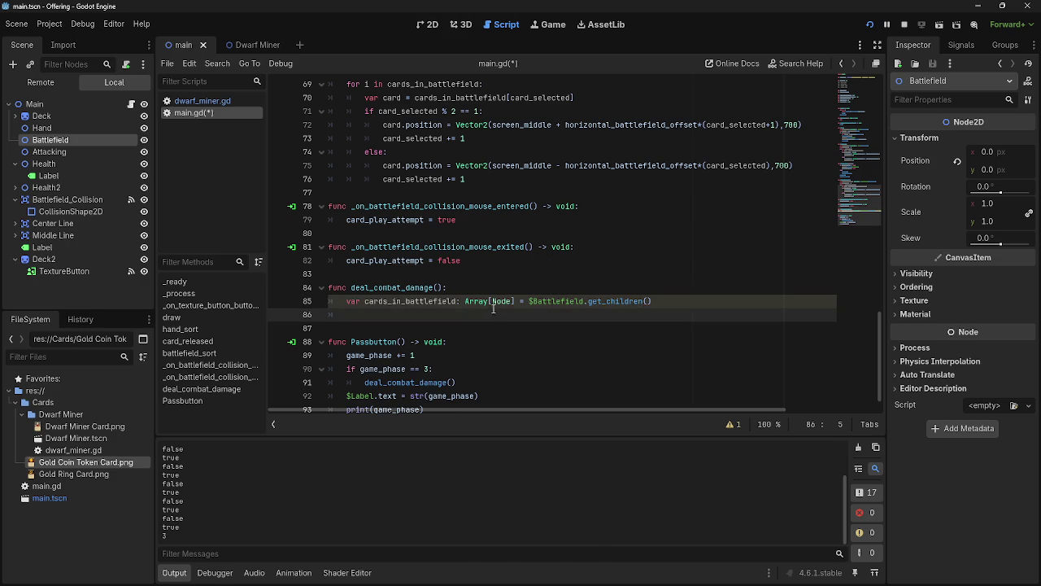
pyautogui.moveTo(487, 298)
pyautogui.moveTo(673, 301); pyautogui.dragTo(347, 301)
pyautogui.press('Down')
pyautogui.scroll(3, 366, 260)
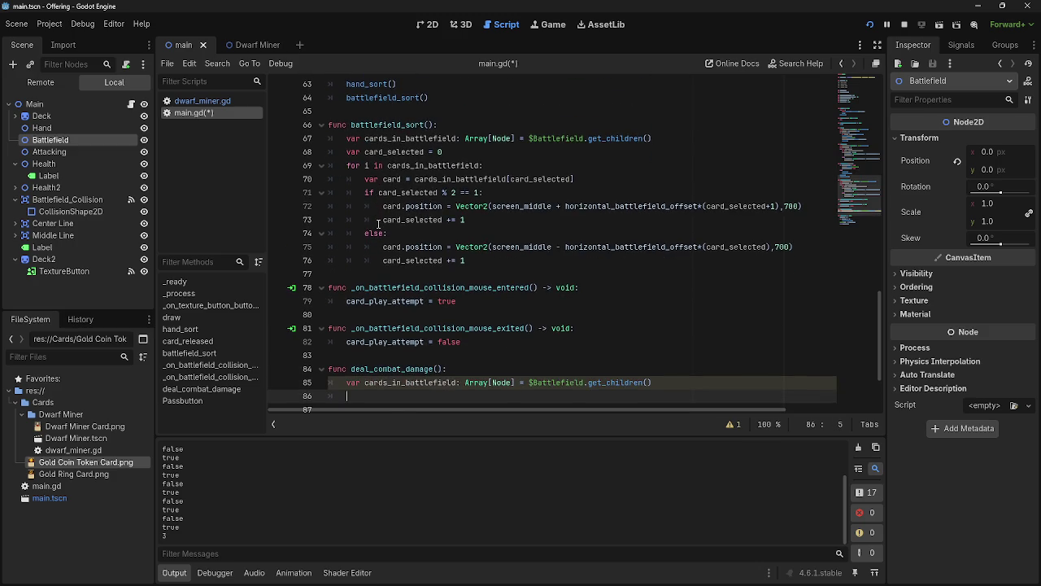
pyautogui.scroll(-3, 378, 228)
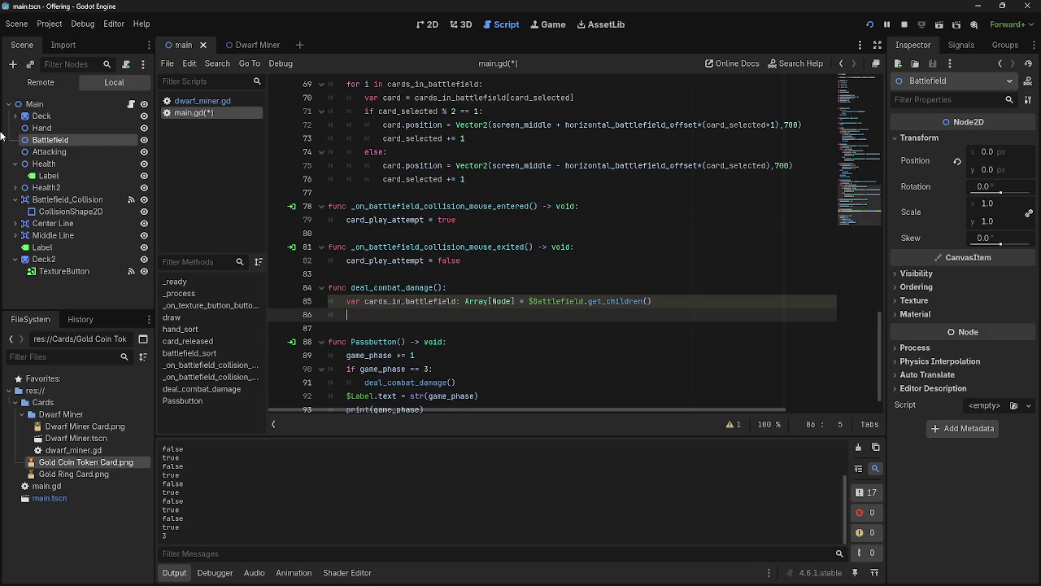
pyautogui.click(51, 151)
# Add a 'var card_selected = 0' counter line in deal_combat_damage
pyautogui.scroll(2, 392, 283)
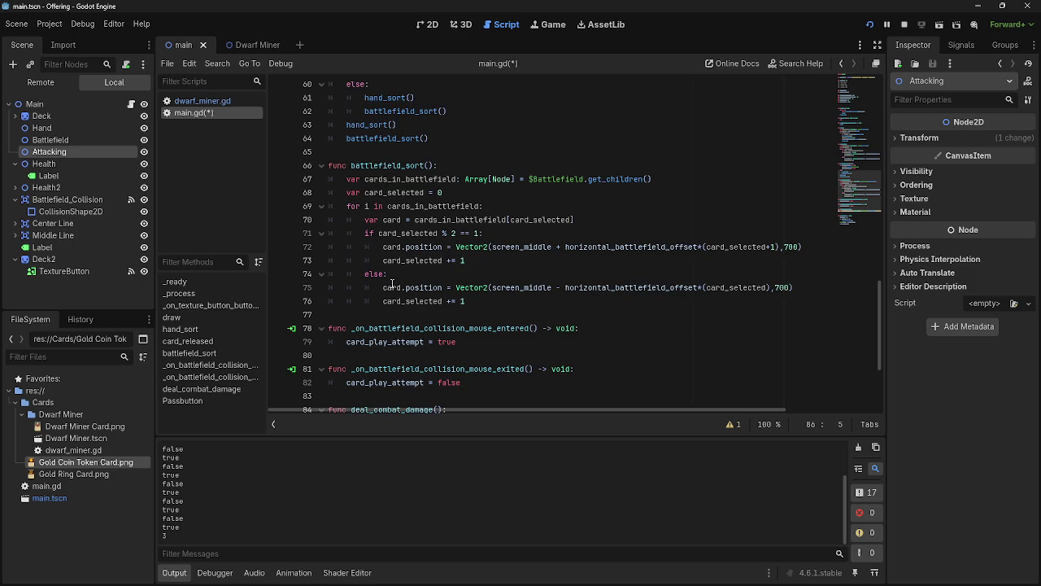
pyautogui.scroll(-1, 392, 284)
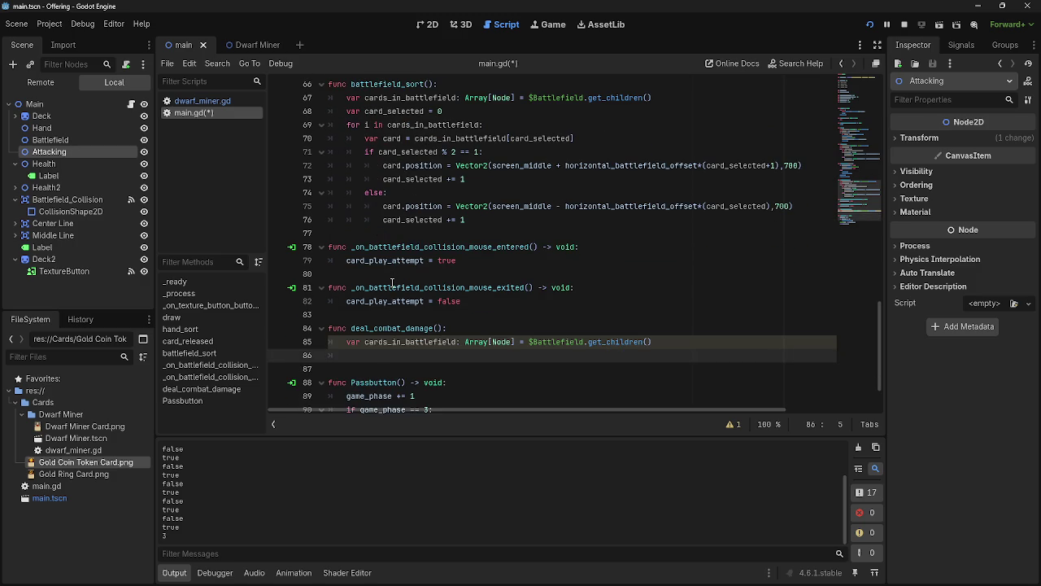
pyautogui.write('vaer')
pyautogui.press('BackSpace')
pyautogui.press('BackSpace')
pyautogui.write('r ')
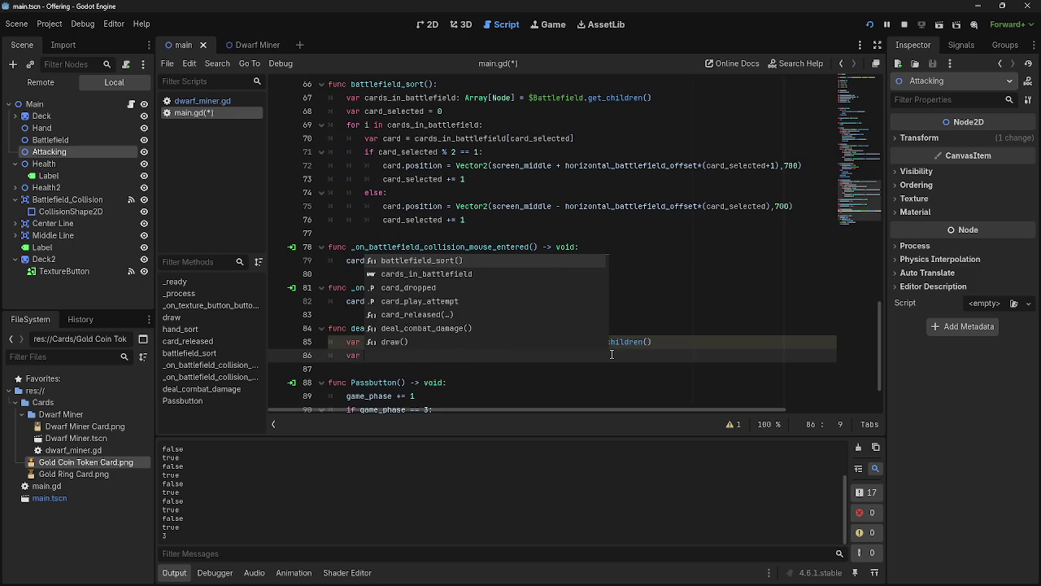
pyautogui.write('card_selected =')
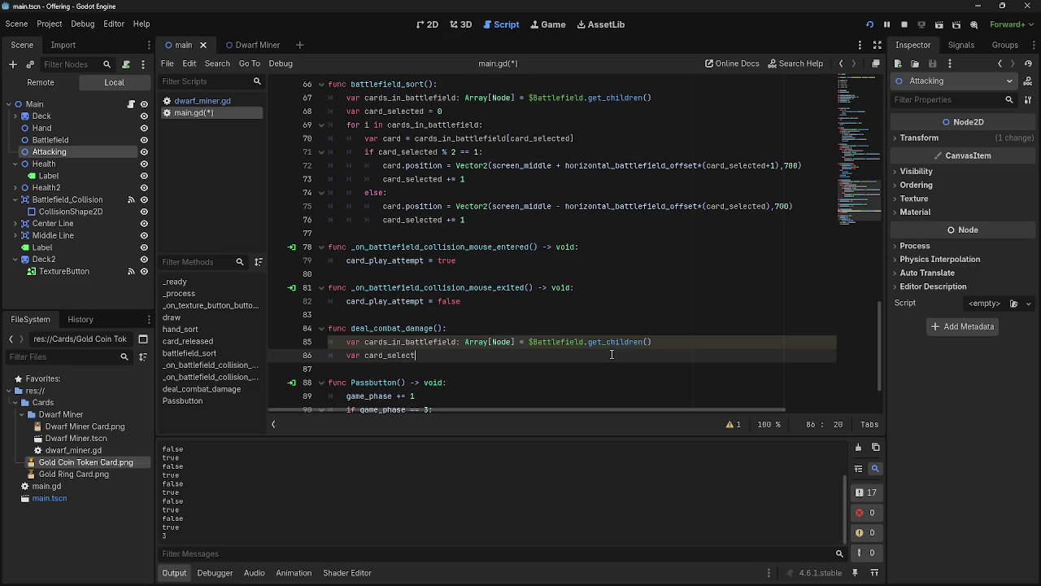
pyautogui.hotkey('ctrl', 'space')
pyautogui.press('Escape')
pyautogui.hotkey('ctrl', 'space')
pyautogui.write('0')
pyautogui.press('Return')
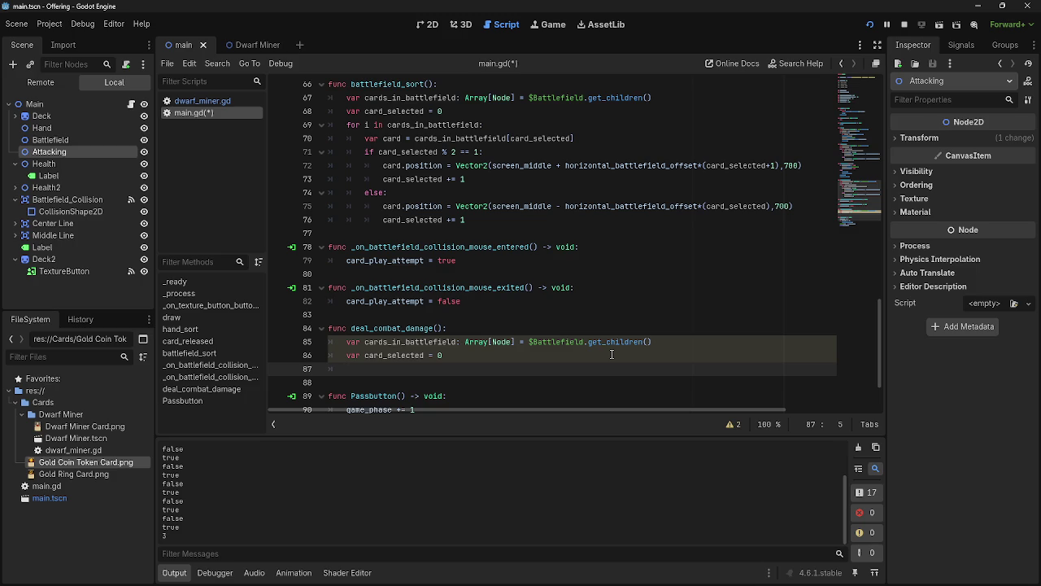
# Copy the for loop header from line 69 into deal_combat_damage, with blank lines for its body
pyautogui.scroll(1, 602, 349)
pyautogui.scroll(-1, 596, 345)
pyautogui.scroll(1, 558, 352)
pyautogui.scroll(-1, 554, 353)
pyautogui.scroll(1, 537, 346)
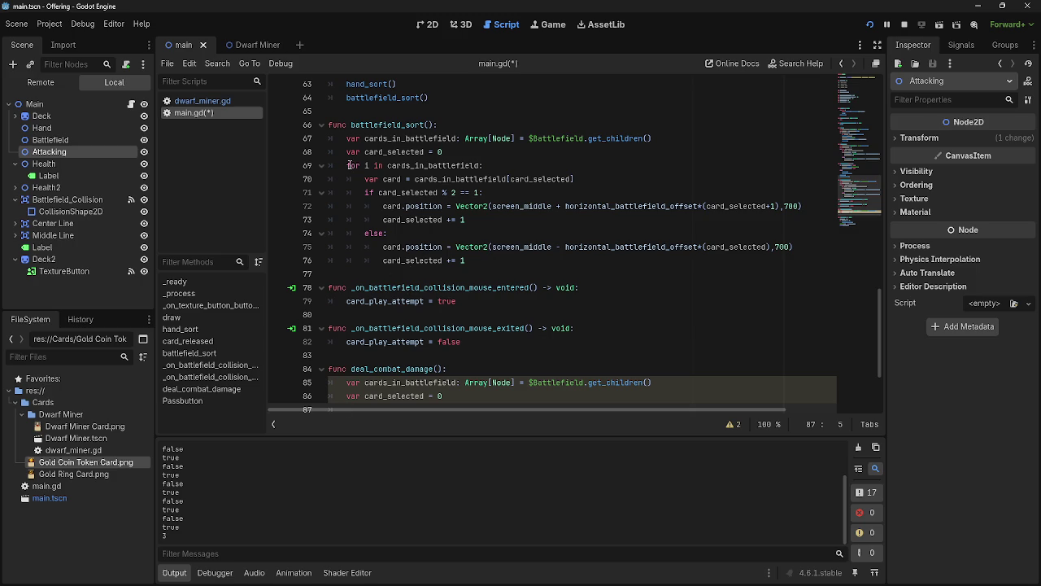
pyautogui.moveTo(347, 165); pyautogui.dragTo(492, 165)
pyautogui.hotkey('ctrl', 'c')
pyautogui.scroll(-2, 488, 325)
pyautogui.click(475, 328)
pyautogui.hotkey('ctrl', 'v')
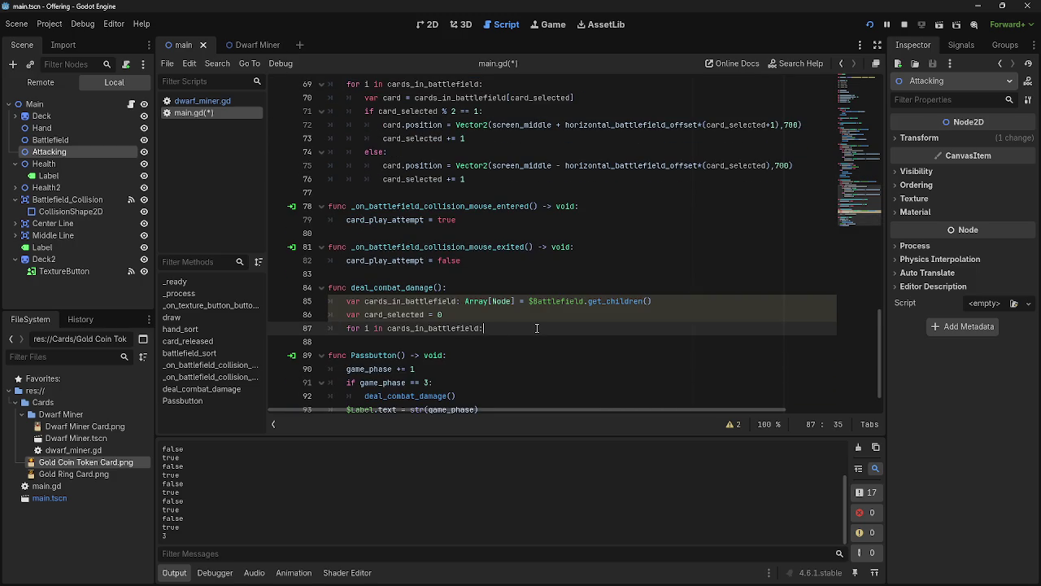
pyautogui.press('Return')
pyautogui.press('Return')
pyautogui.press('Return')
pyautogui.press('Up')
pyautogui.press('Up')
pyautogui.click(405, 361)
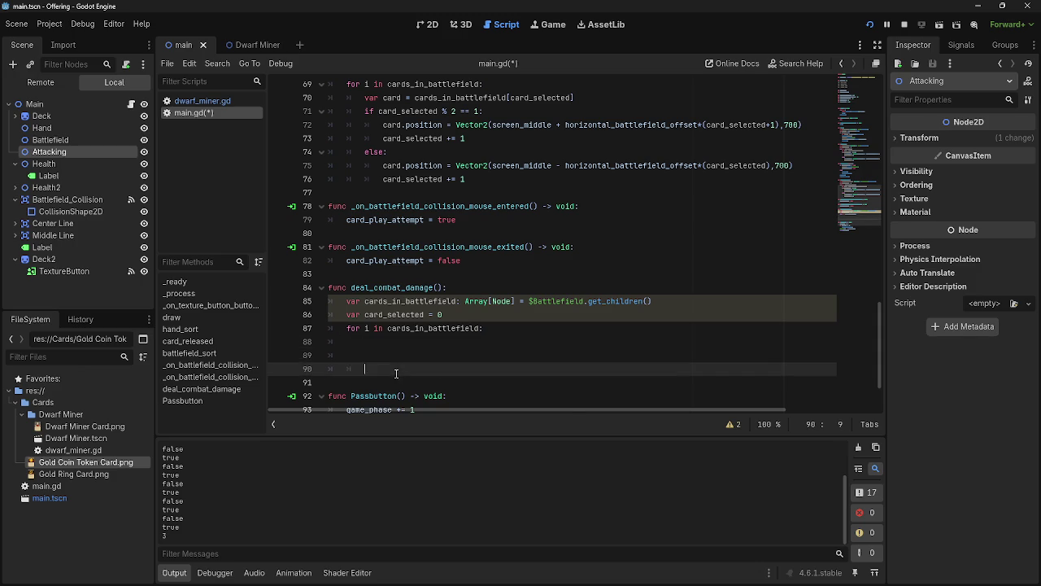
# Copy the card-fetching line from battlefield_sort into the loop and indent it under the for
pyautogui.scroll(5, 397, 373)
pyautogui.click(440, 207)
pyautogui.scroll(-1, 440, 281)
pyautogui.scroll(-3, 441, 281)
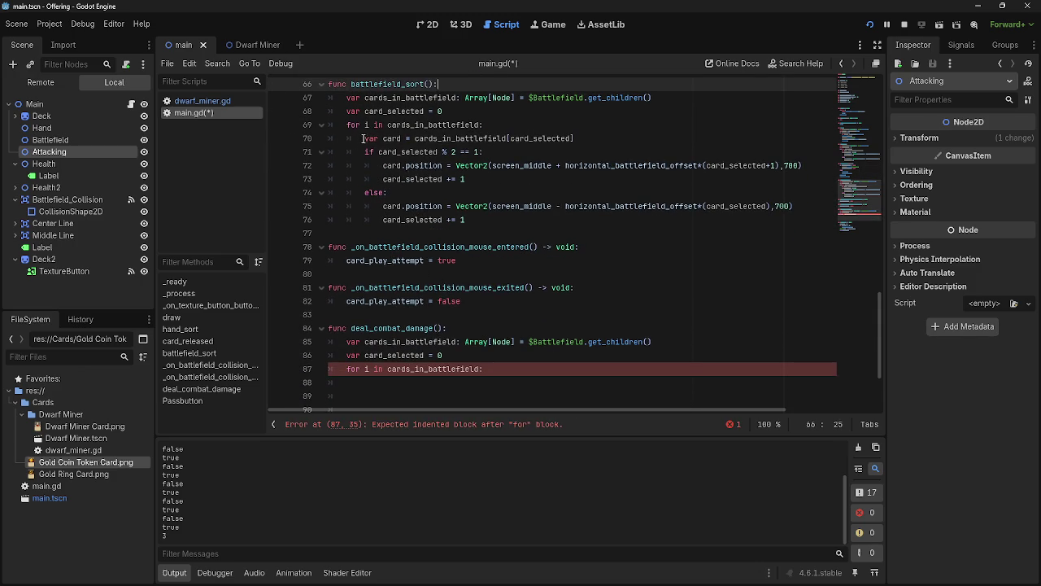
pyautogui.moveTo(363, 139); pyautogui.dragTo(594, 136)
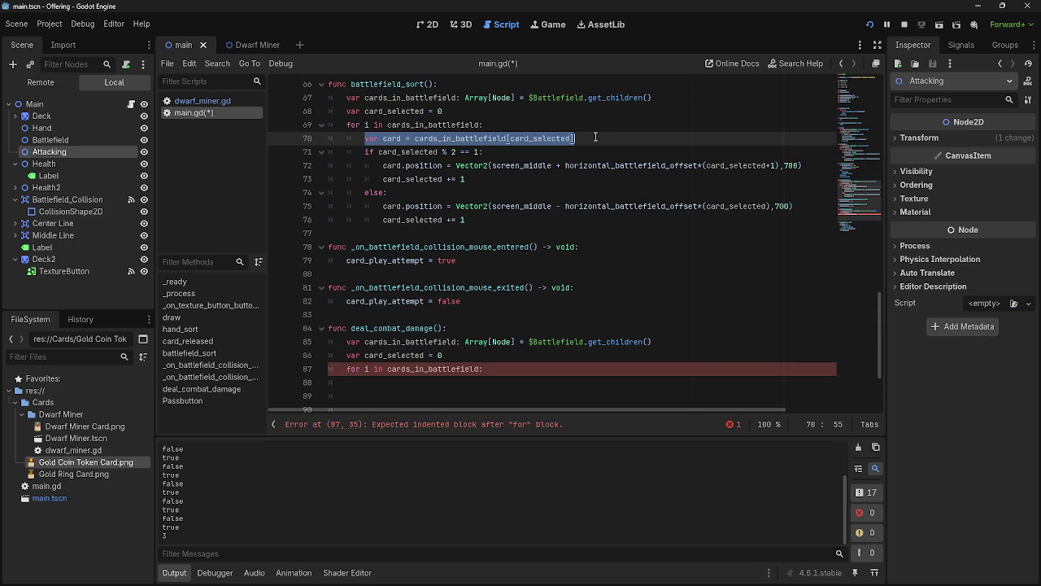
pyautogui.hotkey('ctrl', 'c')
pyautogui.click(431, 376)
pyautogui.hotkey('ctrl', 'v')
pyautogui.click(340, 383)
pyautogui.press('Tab')
pyautogui.press('End')
pyautogui.scroll(-1, 455, 195)
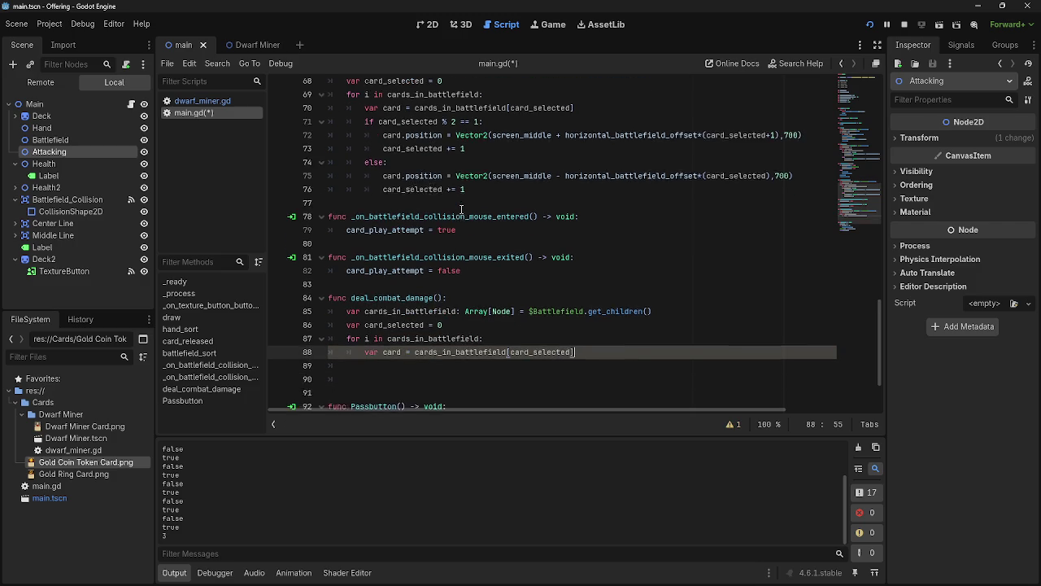
pyautogui.scroll(-1, 461, 209)
pyautogui.click(493, 369)
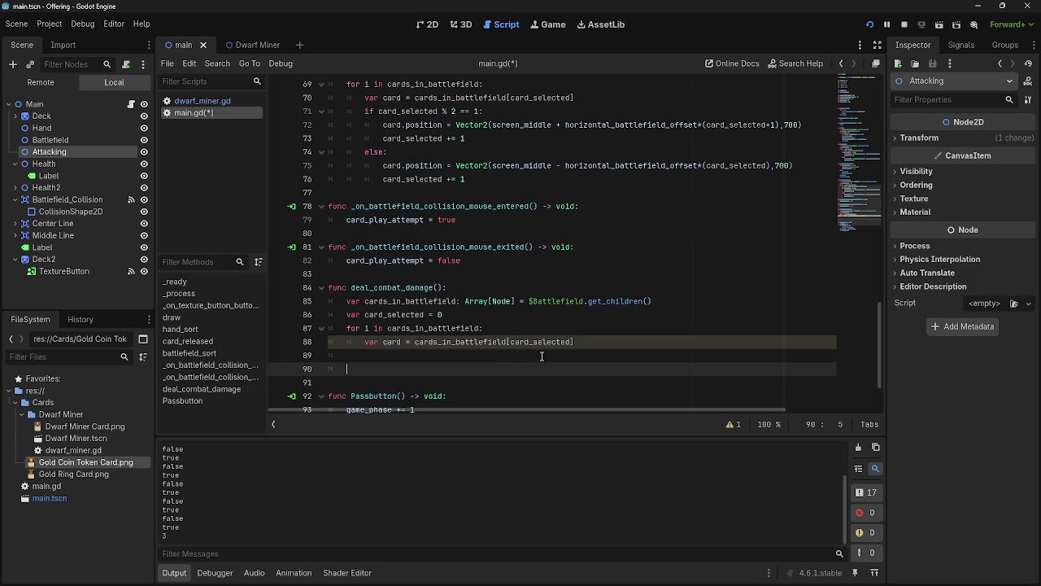
pyautogui.click(538, 358)
pyautogui.tripleClick(597, 344)
pyautogui.click(550, 360)
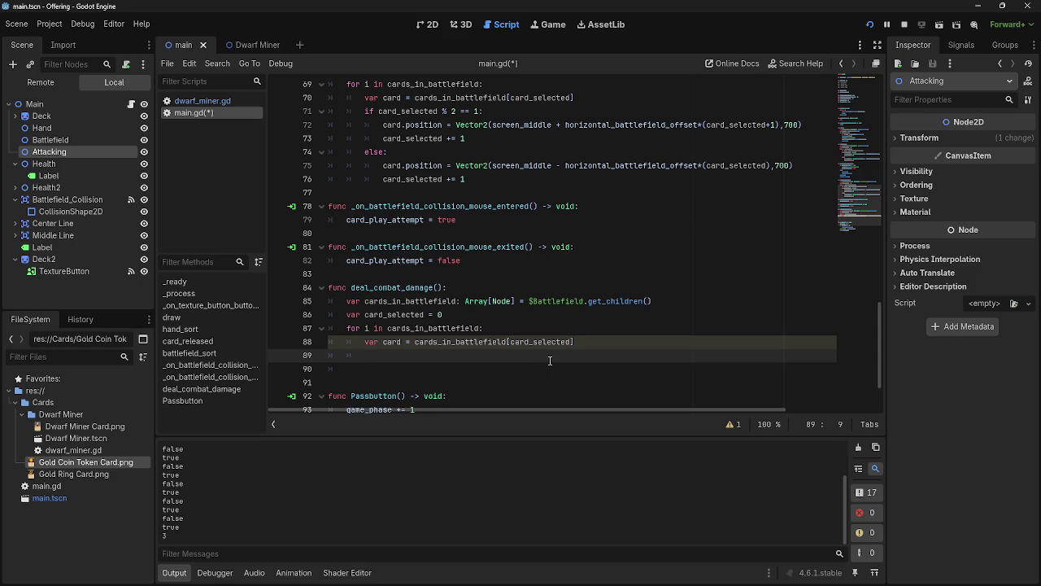
# Begin the check 'if card_is_attacking == true:' inside the loop
pyautogui.write('if v')
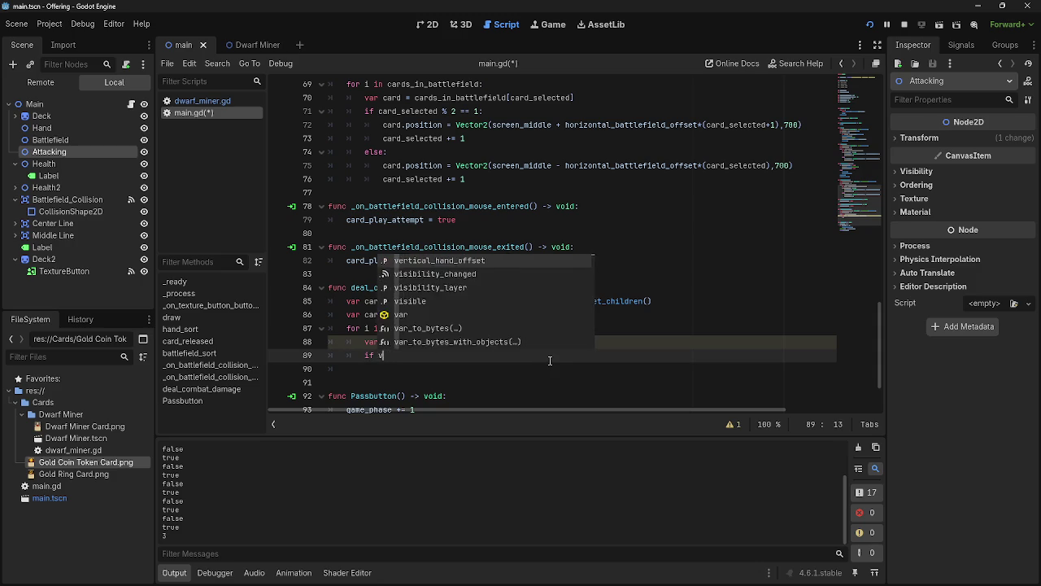
pyautogui.write('ar')
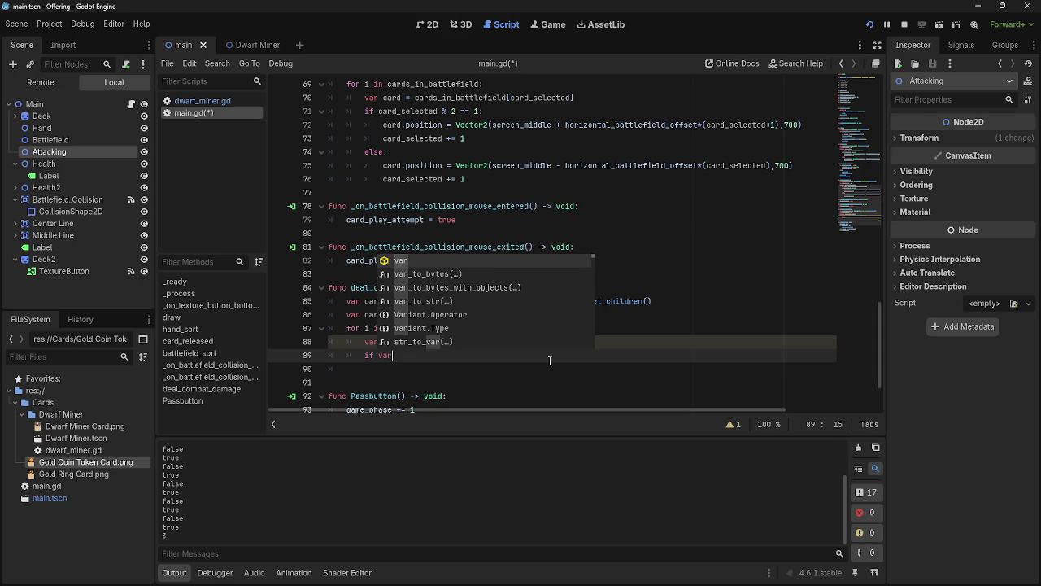
pyautogui.press('BackSpace')
pyautogui.press('BackSpace')
pyautogui.press('BackSpace')
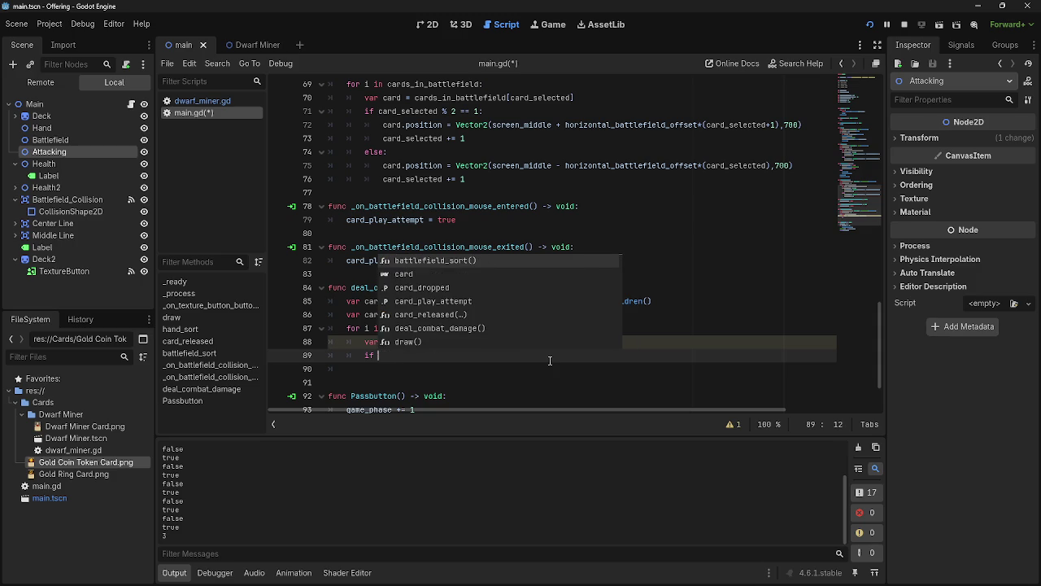
pyautogui.write('card')
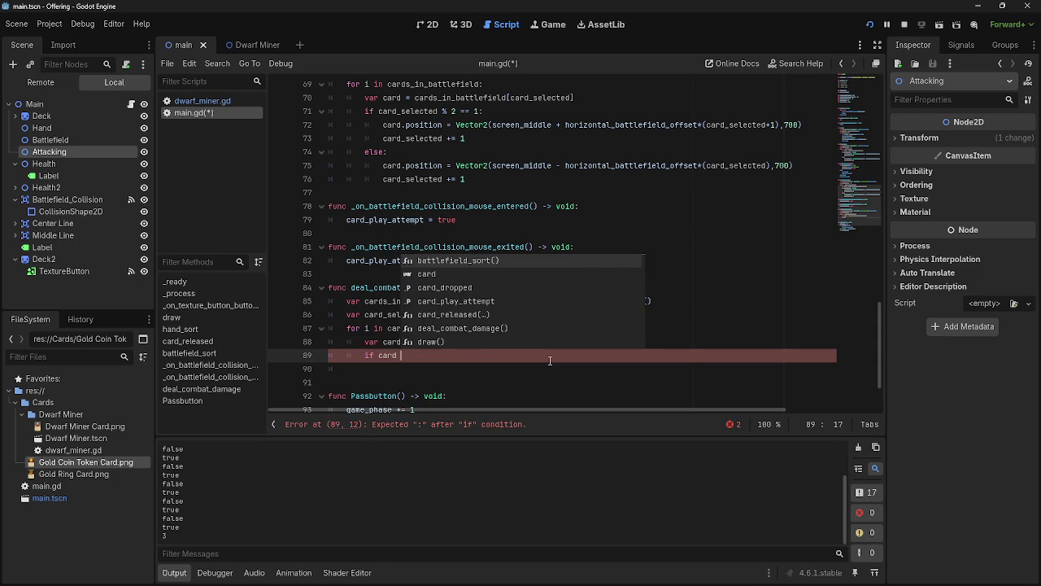
pyautogui.press('BackSpace')
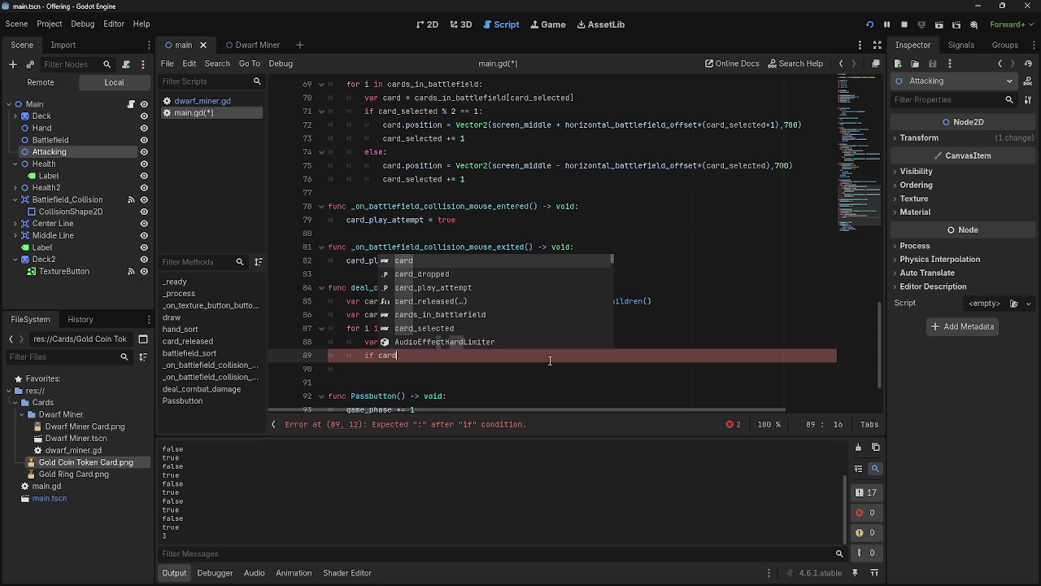
pyautogui.press('Escape')
pyautogui.hotkey('ctrl', 'shift', 'Return')
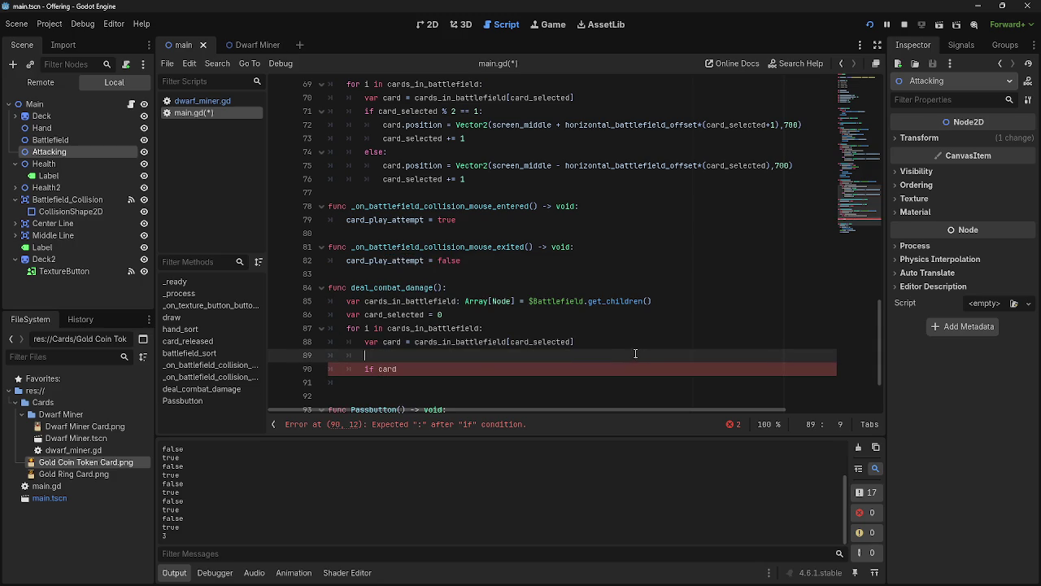
pyautogui.click(411, 371)
pyautogui.write('_is_attacking == true:')
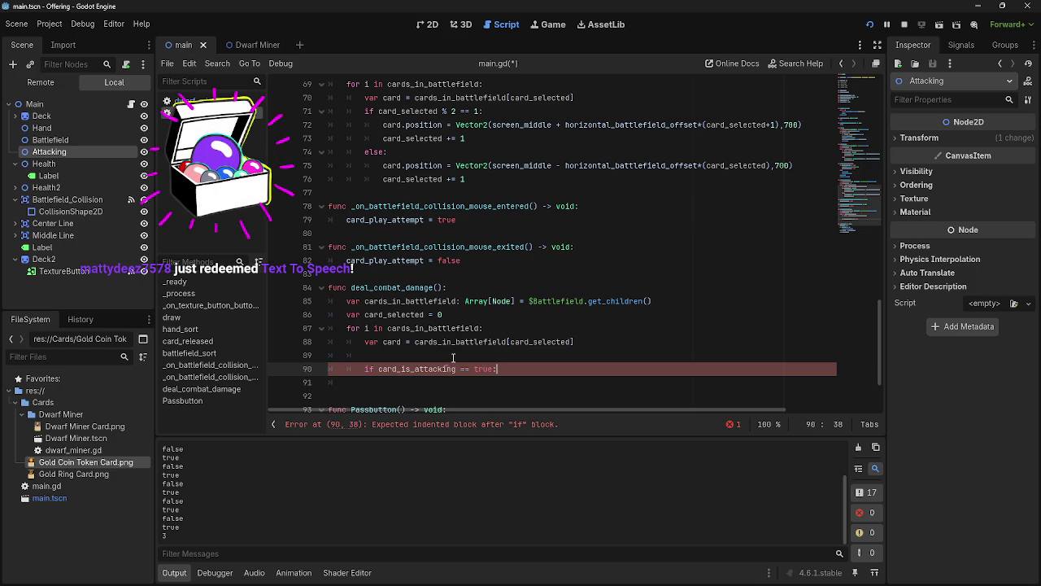
# Declare 'var card_is_attacking' on the empty line above the if check
pyautogui.click(459, 386)
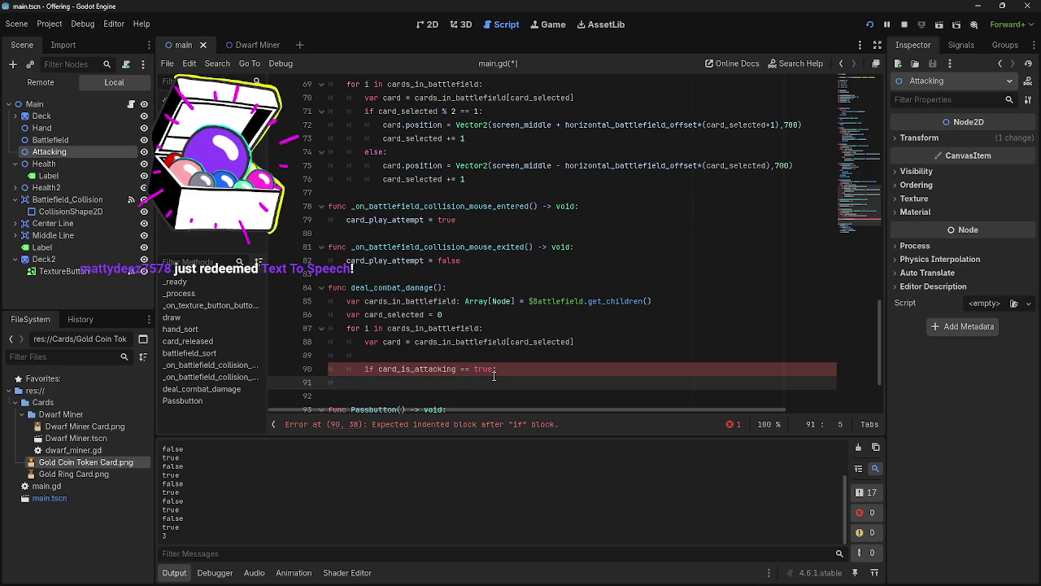
pyautogui.scroll(1, 610, 362)
pyautogui.scroll(-1, 610, 362)
pyautogui.click(601, 357)
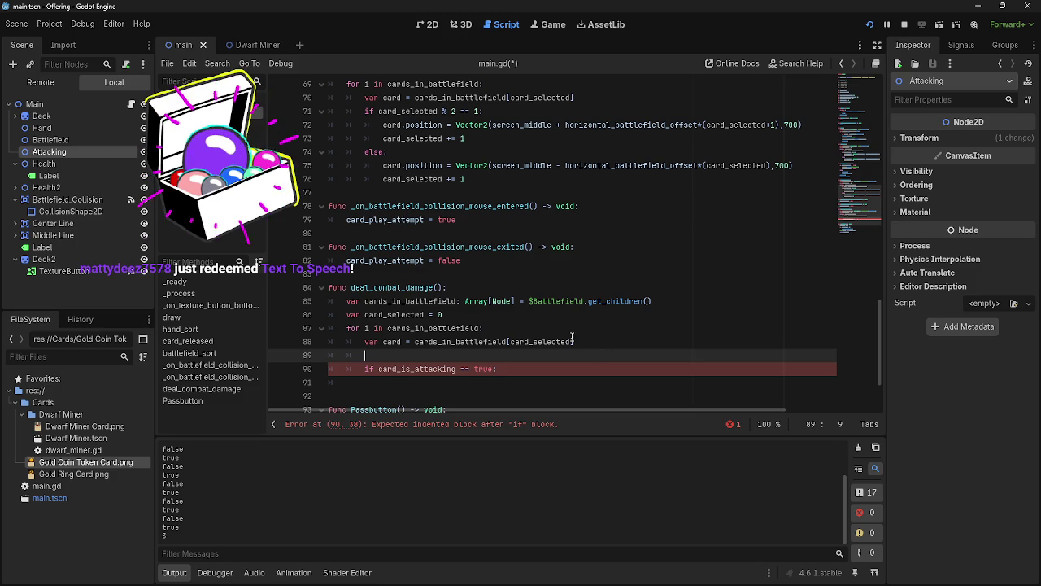
pyautogui.click(635, 342)
pyautogui.press('Down')
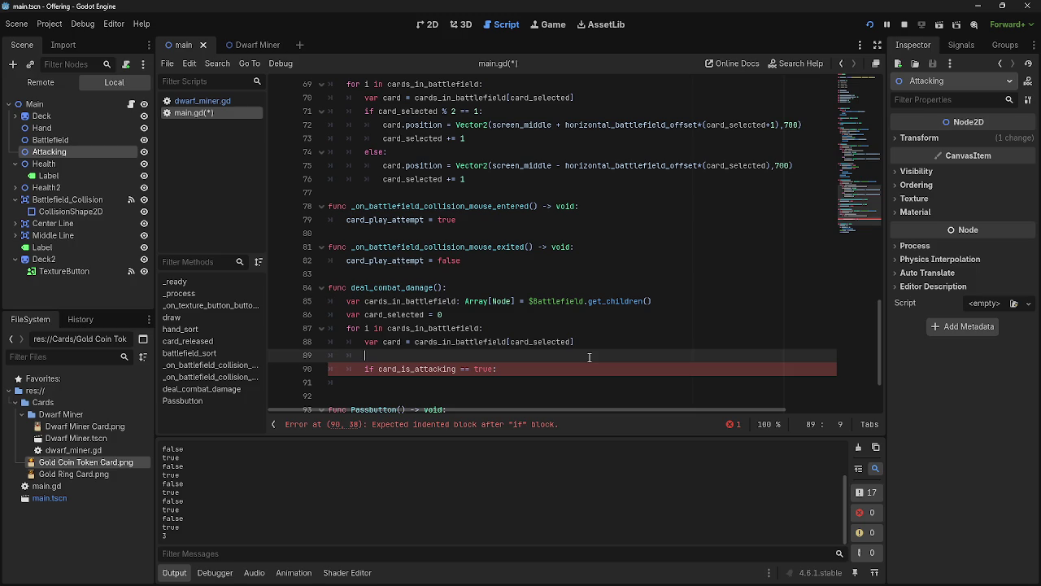
pyautogui.write('va')
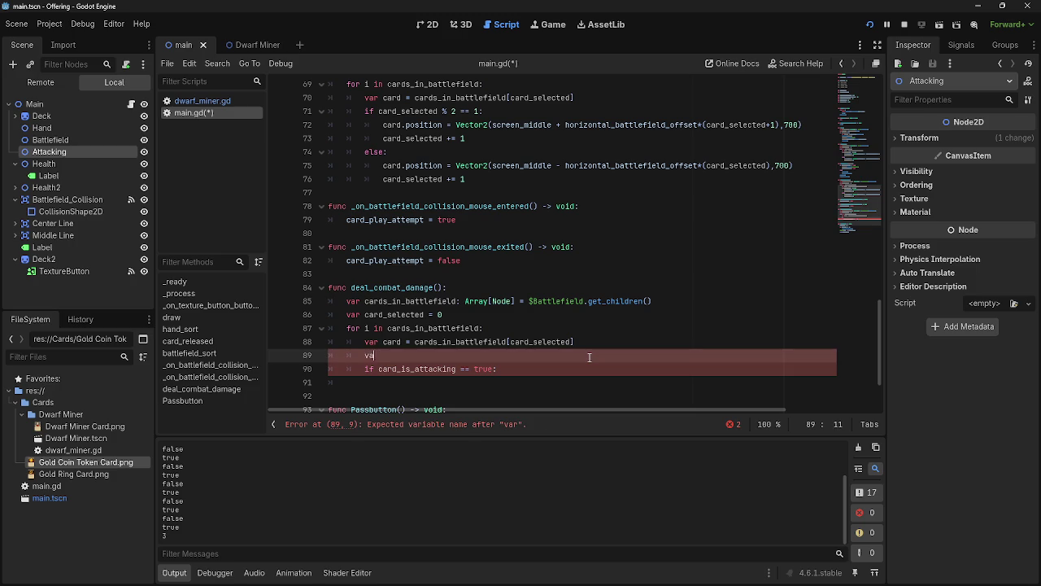
pyautogui.write('rr ca')
pyautogui.press('BackSpace')
pyautogui.write('rd_is_attacking')
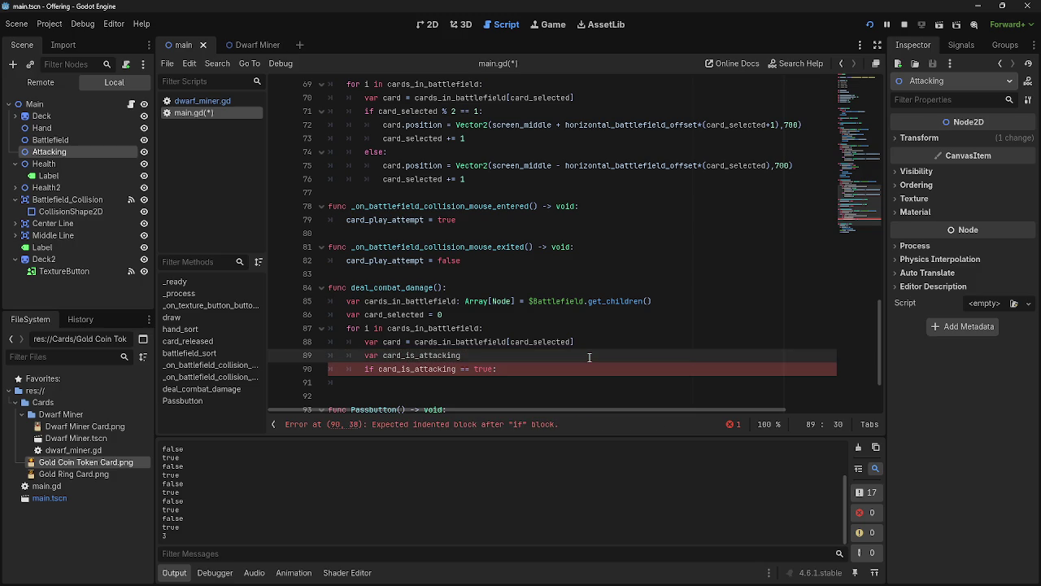
# Add blank lines around the card_is_attacking declaration, then remove the extra one above it
pyautogui.click(621, 342)
pyautogui.press('Return')
pyautogui.click(596, 369)
pyautogui.press('Return')
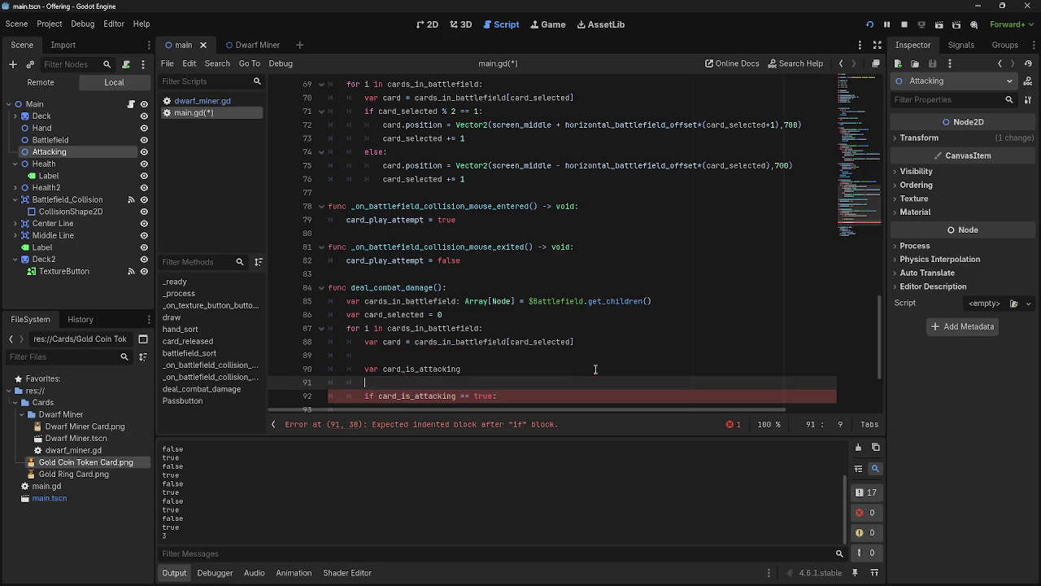
pyautogui.scroll(-1, 582, 360)
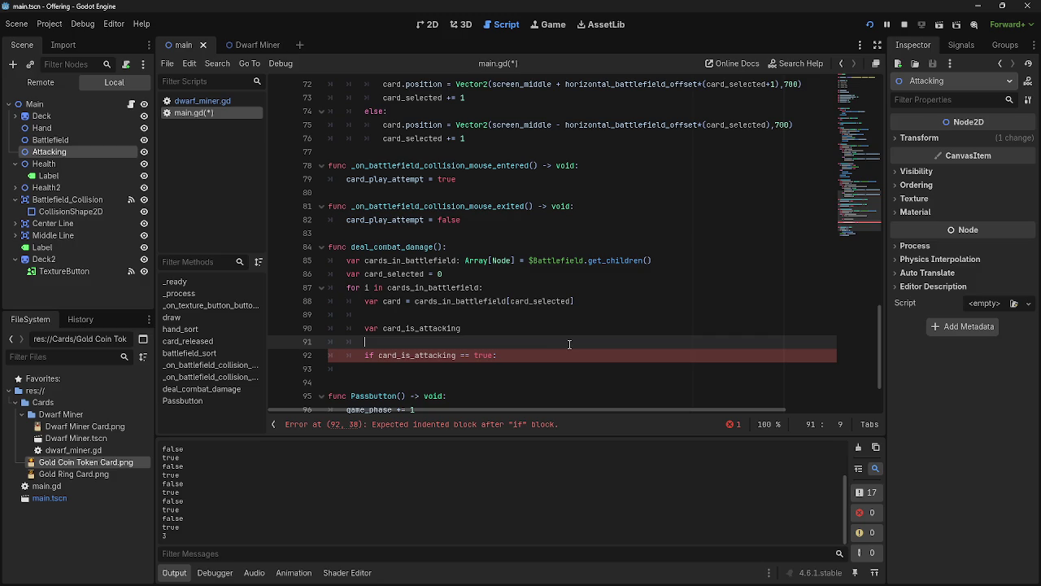
pyautogui.click(571, 325)
pyautogui.press('Up')
pyautogui.click(553, 339)
pyautogui.press('Up')
pyautogui.press('Up')
pyautogui.press('BackSpace')
pyautogui.press('BackSpace')
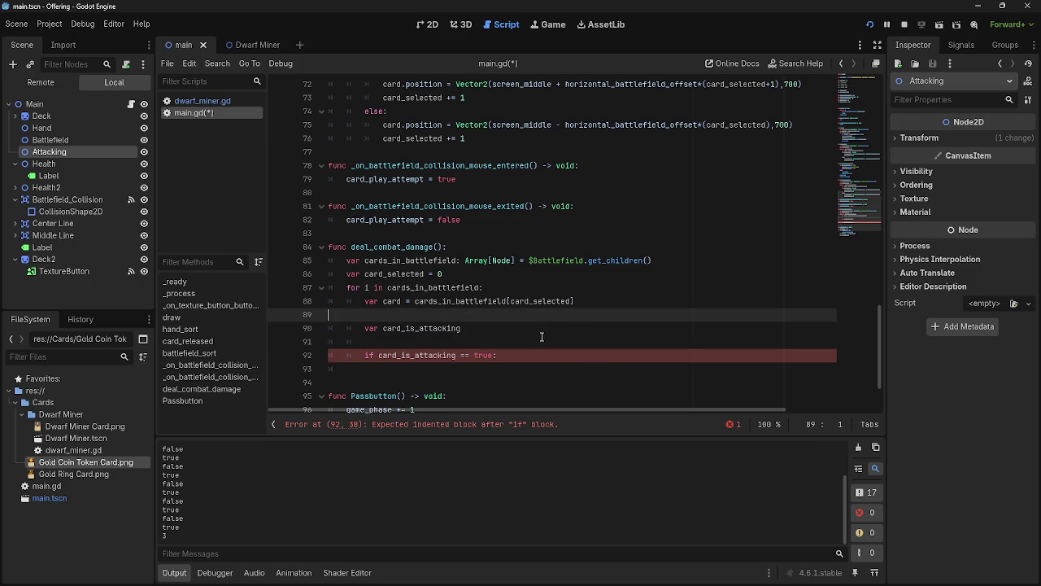
# Look over the card assignment on line 88 and the lines around the if check
pyautogui.click(540, 328)
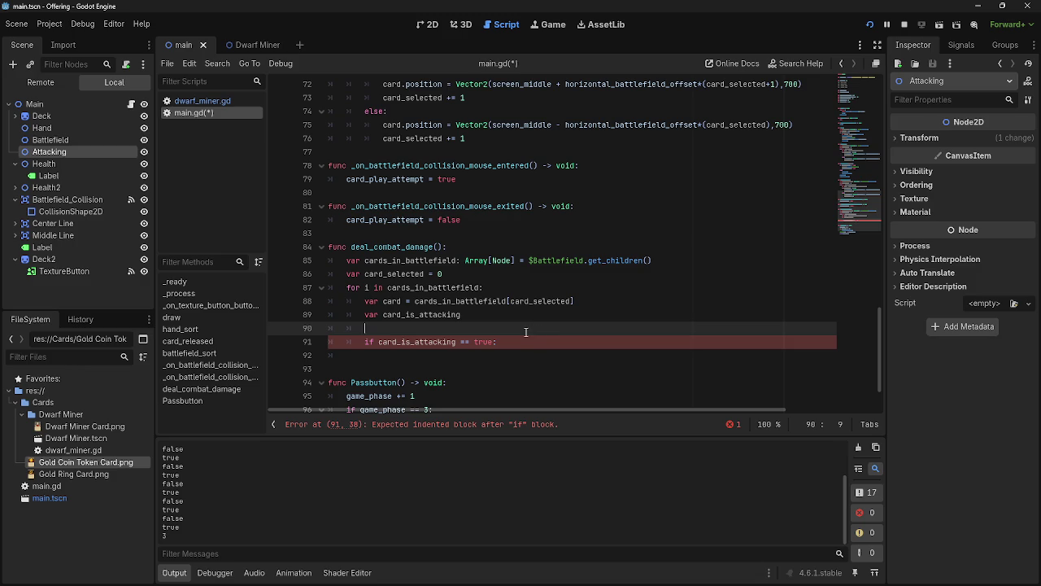
pyautogui.moveTo(452, 342)
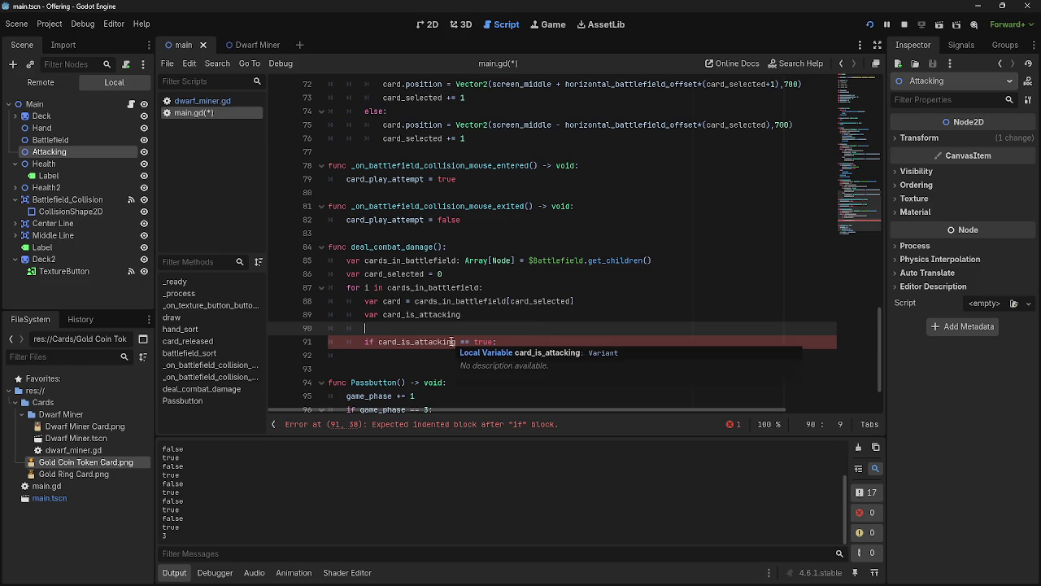
pyautogui.moveTo(383, 301); pyautogui.dragTo(582, 302)
pyautogui.click(582, 302)
pyautogui.click(458, 316)
pyautogui.click(431, 342)
pyautogui.click(432, 329)
pyautogui.scroll(5, 502, 352)
pyautogui.scroll(-5, 502, 353)
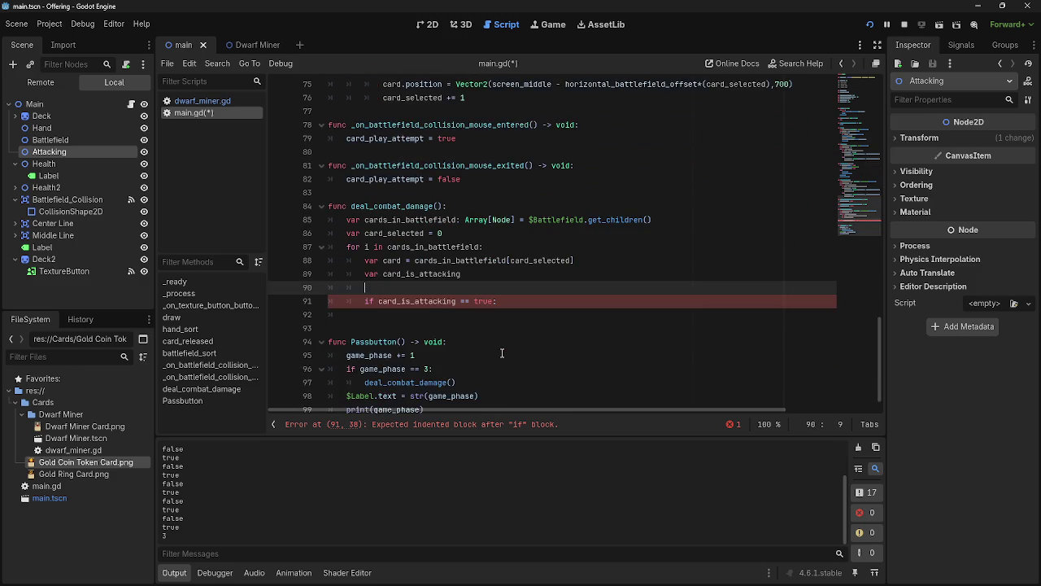
# Type card.attacking on line 90 below the card_is_attacking declaration
pyautogui.scroll(1, 502, 352)
pyautogui.scroll(15, 502, 352)
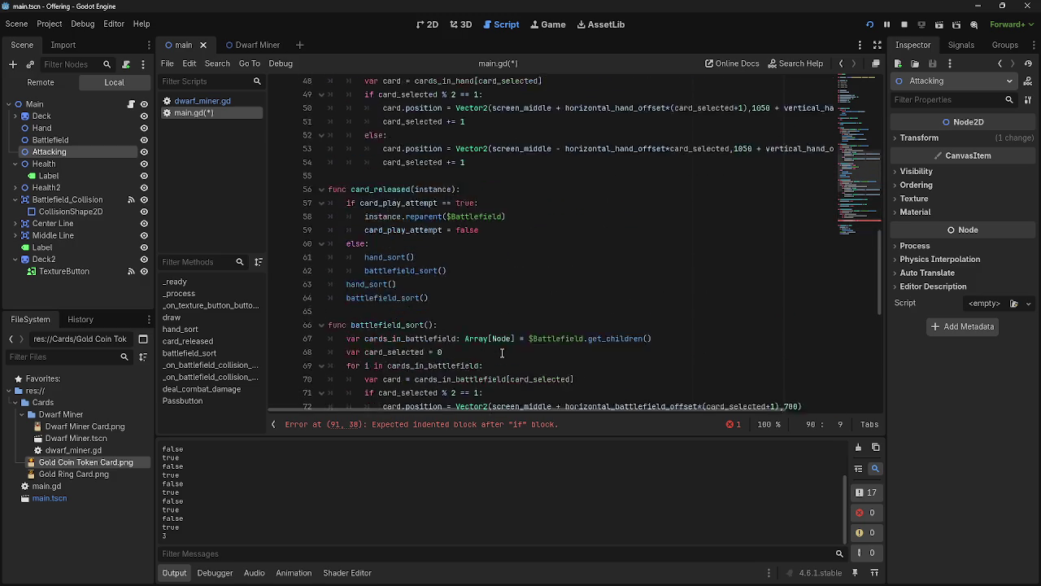
pyautogui.scroll(4, 502, 352)
pyautogui.scroll(-12, 502, 352)
pyautogui.scroll(-6, 502, 352)
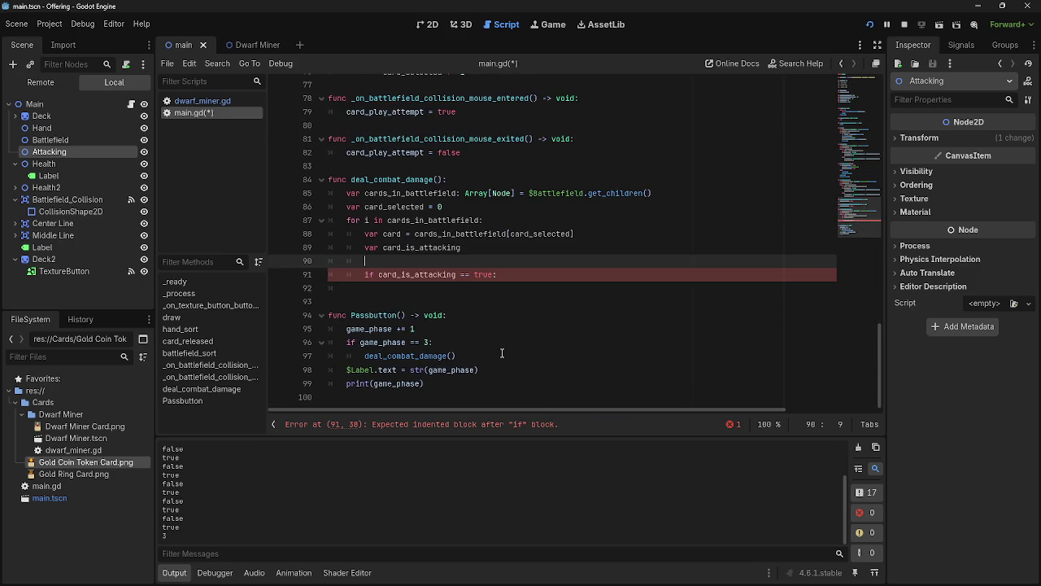
pyautogui.scroll(3, 502, 352)
pyautogui.hotkey('alt', 'Tab')
pyautogui.press('Tab')
pyautogui.press('Tab')
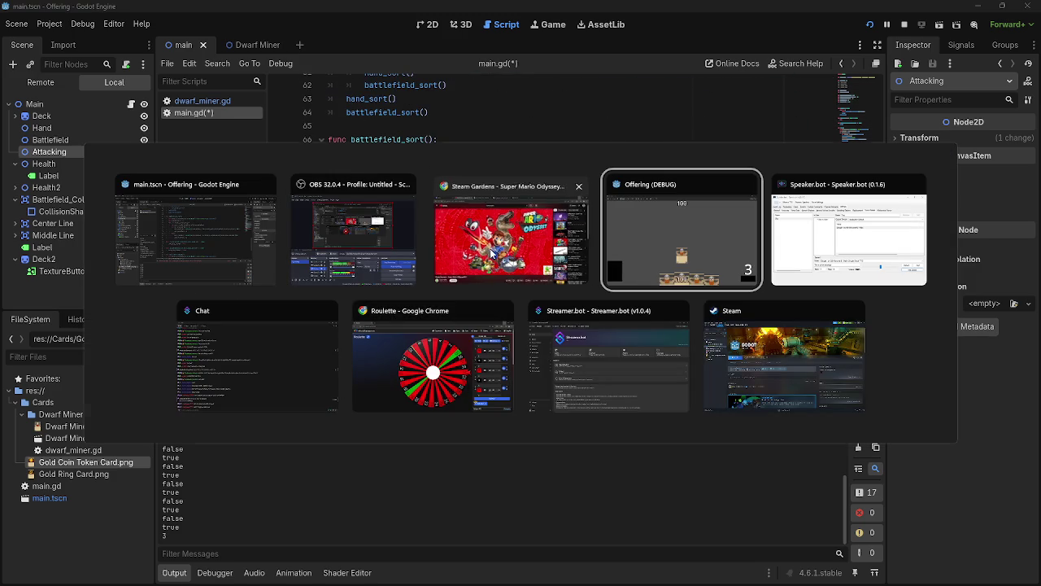
pyautogui.press('Escape')
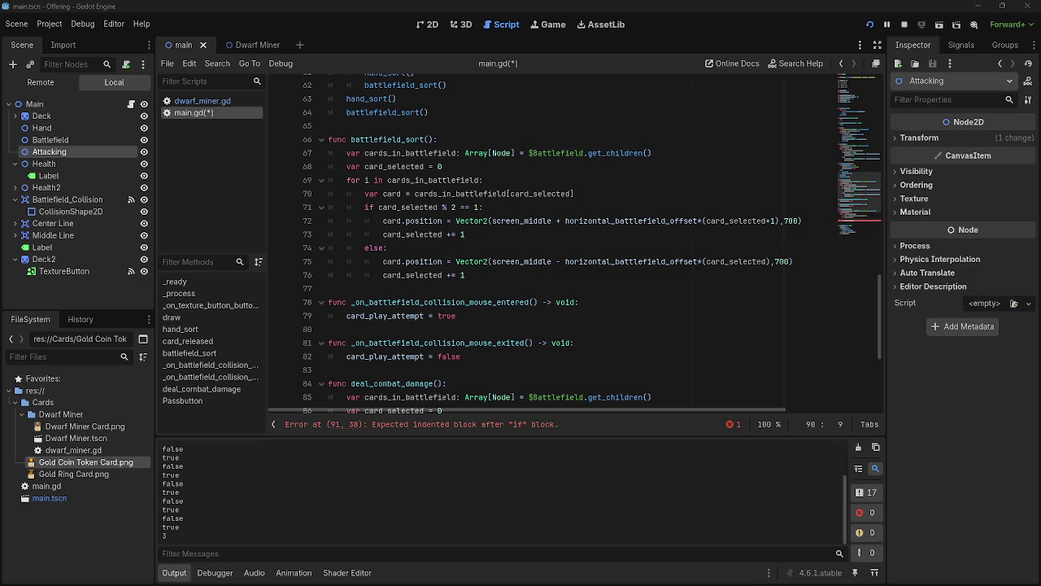
pyautogui.scroll(-4, 483, 351)
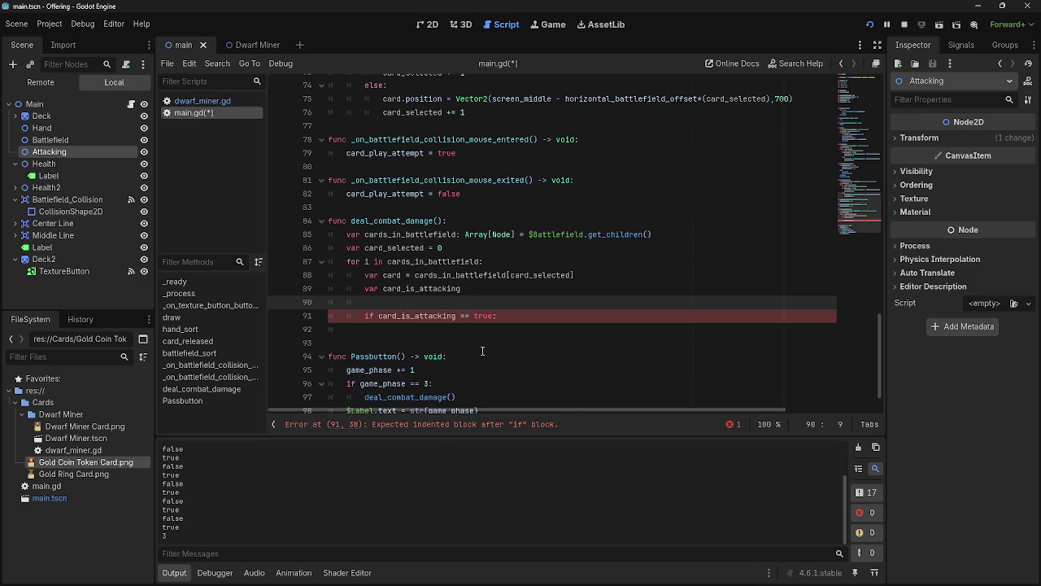
pyautogui.write('card.')
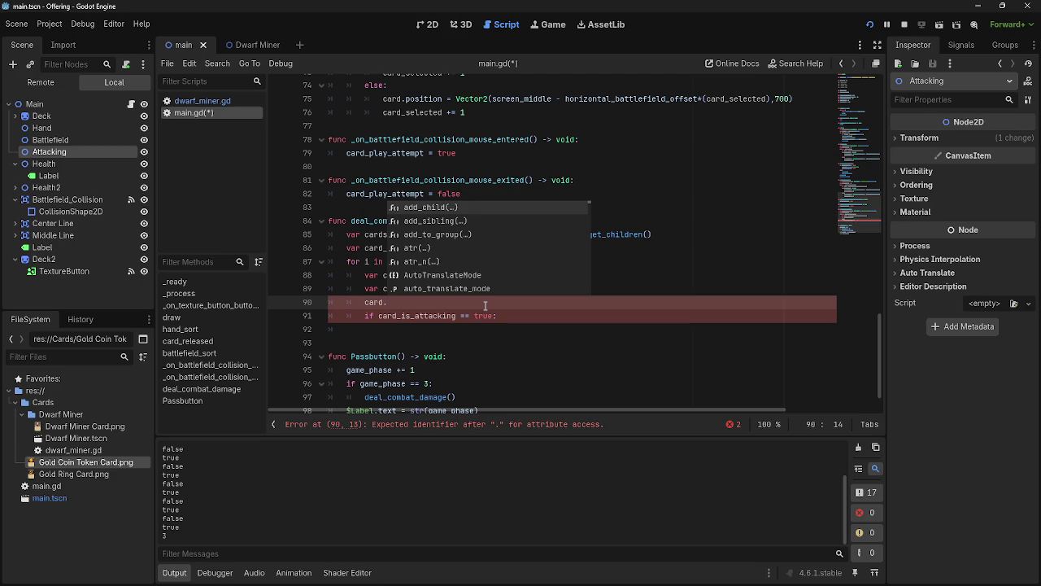
pyautogui.write('attacking')
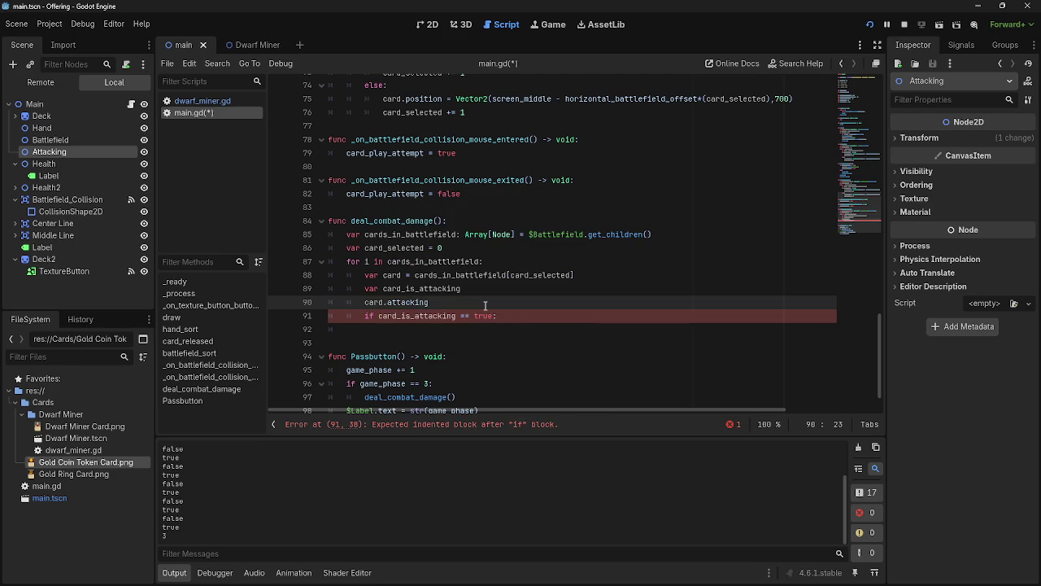
pyautogui.press('Return')
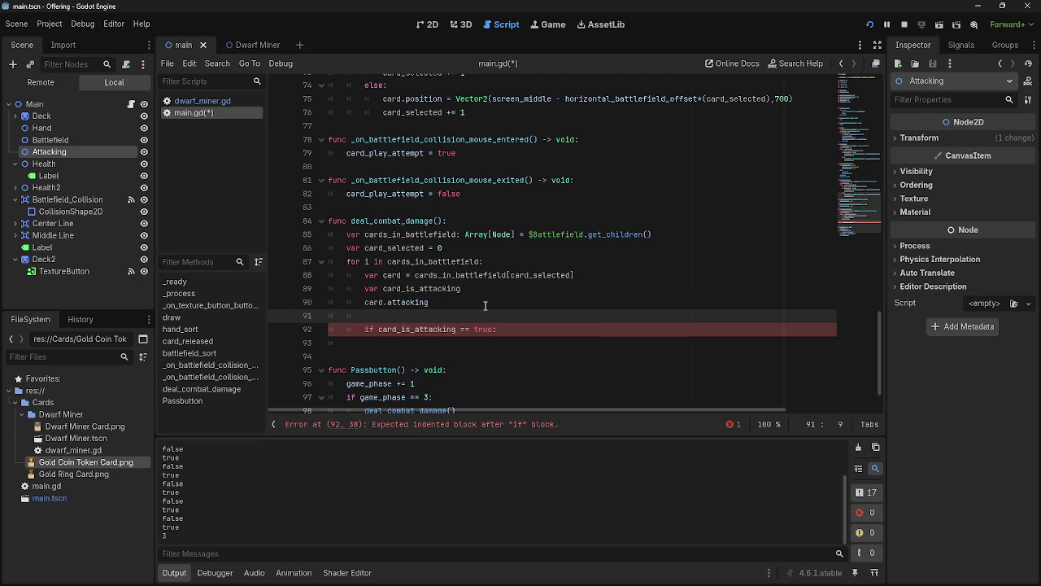
# Make line 89 read 'var card_is_attacking = card.attacking', removing the leftover and empty lines
pyautogui.doubleClick(454, 301)
pyautogui.moveTo(446, 302); pyautogui.dragTo(360, 306)
pyautogui.hotkey('ctrl', 'c')
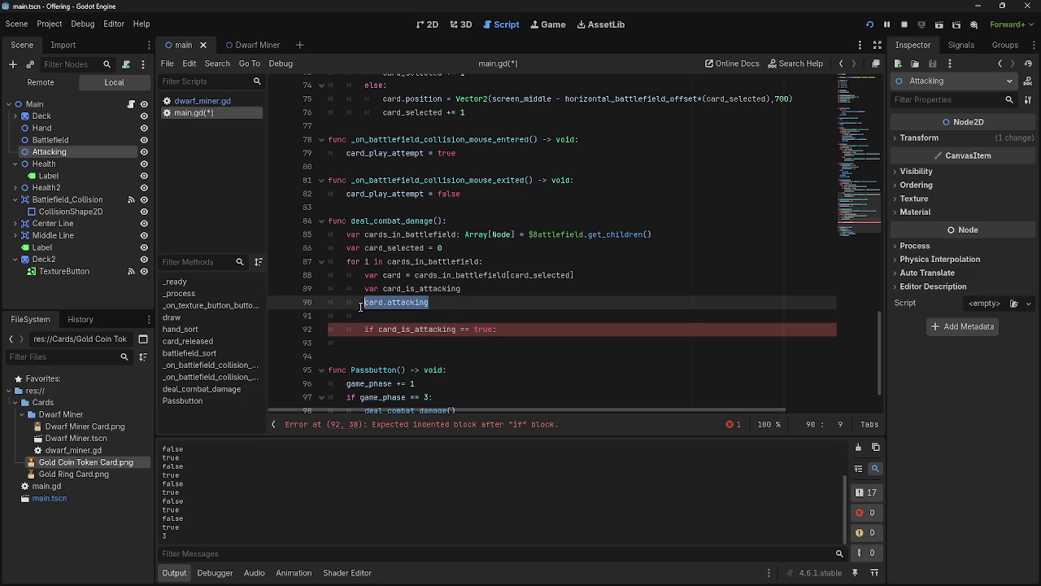
pyautogui.click(504, 291)
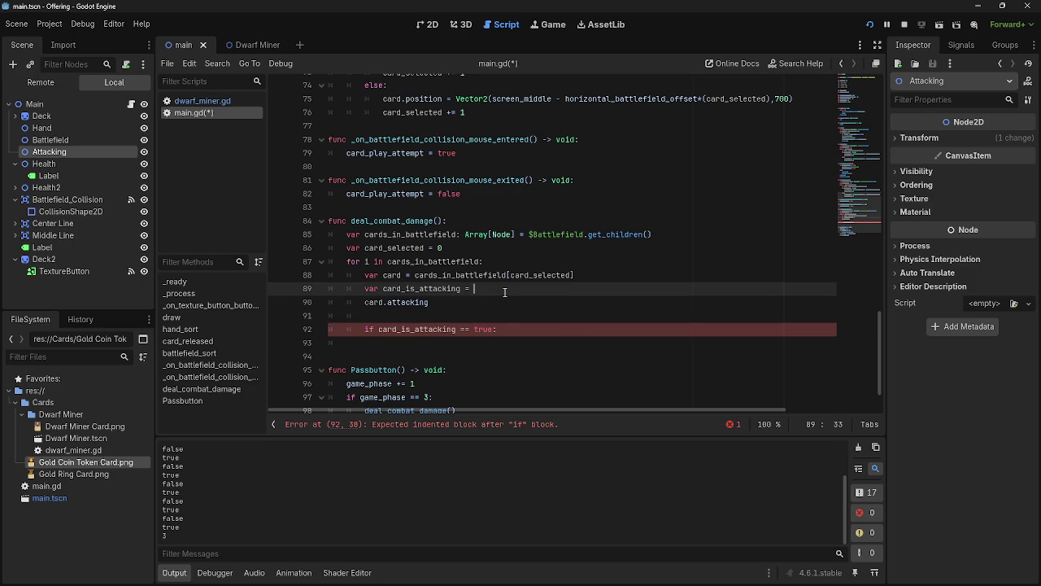
pyautogui.hotkey('ctrl', 'v')
pyautogui.press('Escape')
pyautogui.press('Down')
pyautogui.hotkey('shift', 'Home')
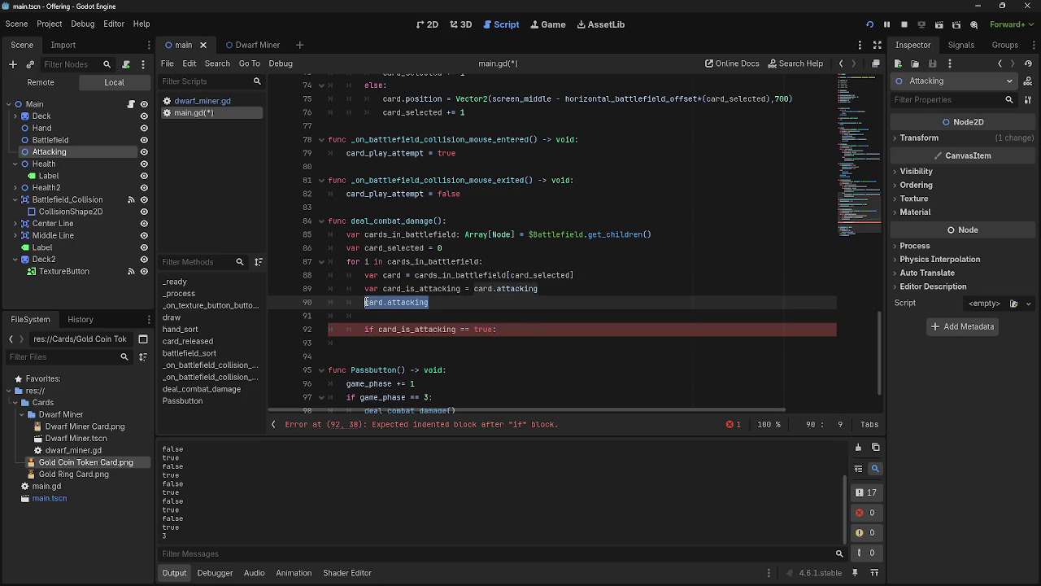
pyautogui.press('BackSpace')
pyautogui.press('BackSpace')
pyautogui.press('BackSpace')
pyautogui.press('Down')
pyautogui.press('BackSpace')
pyautogui.click(525, 302)
pyautogui.press('Return')
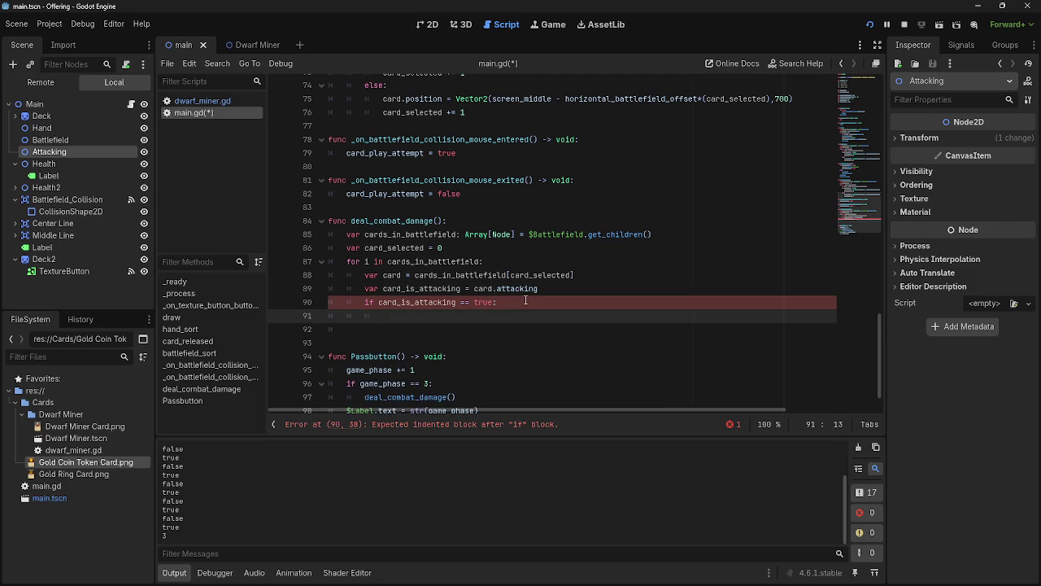
# Write print("card is attacking") in the if block, fixing the quotes, and stop the running game
pyautogui.write('print(ca')
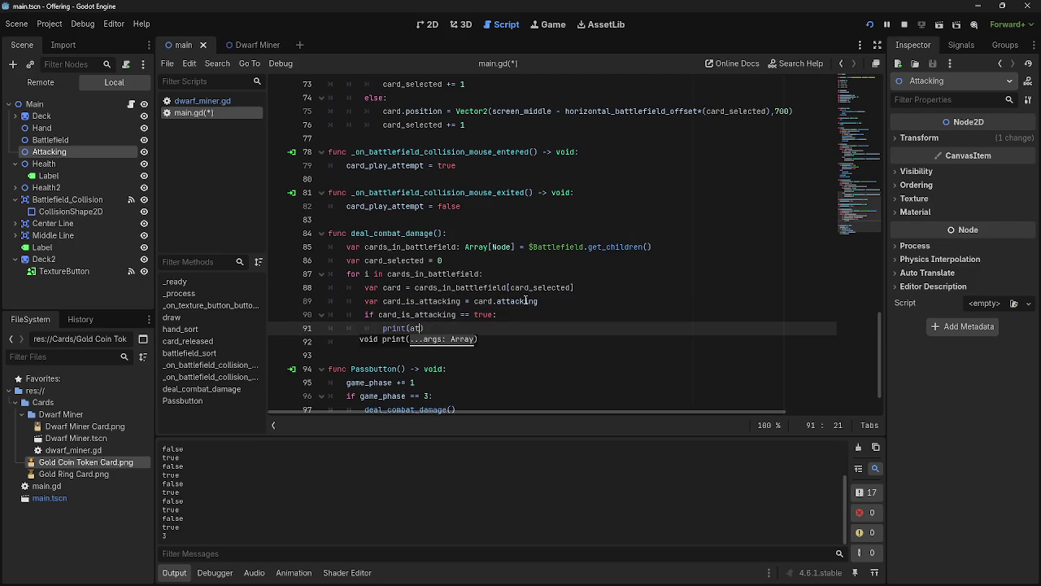
pyautogui.write('rd is attacking')
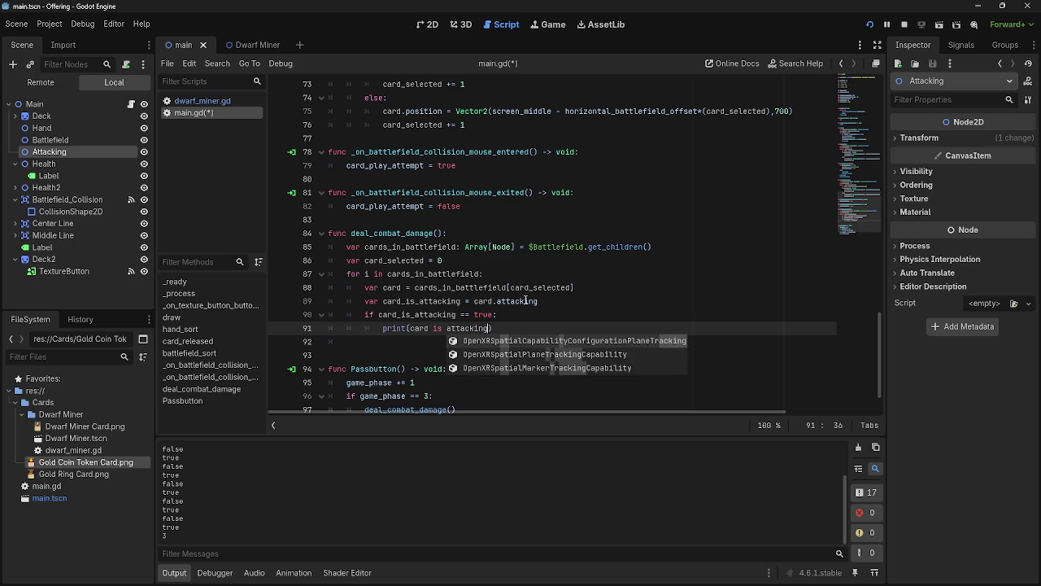
pyautogui.write('"')
pyautogui.hotkey('ctrl', 'Left')
pyautogui.hotkey('ctrl', 'Left')
pyautogui.hotkey('ctrl', 'Left')
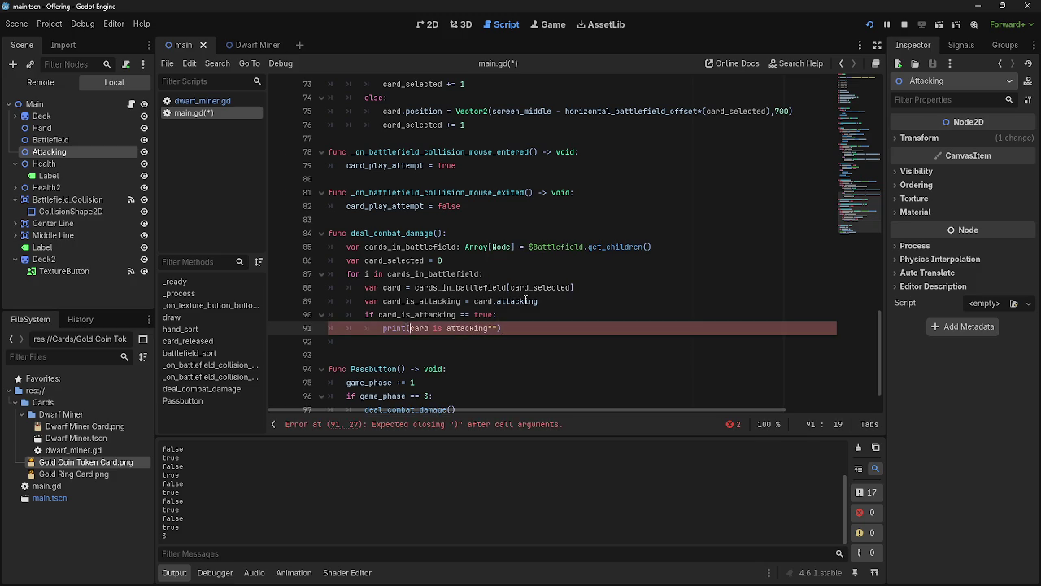
pyautogui.write('"')
pyautogui.click(498, 328)
pyautogui.press('Delete')
pyautogui.press('BackSpace')
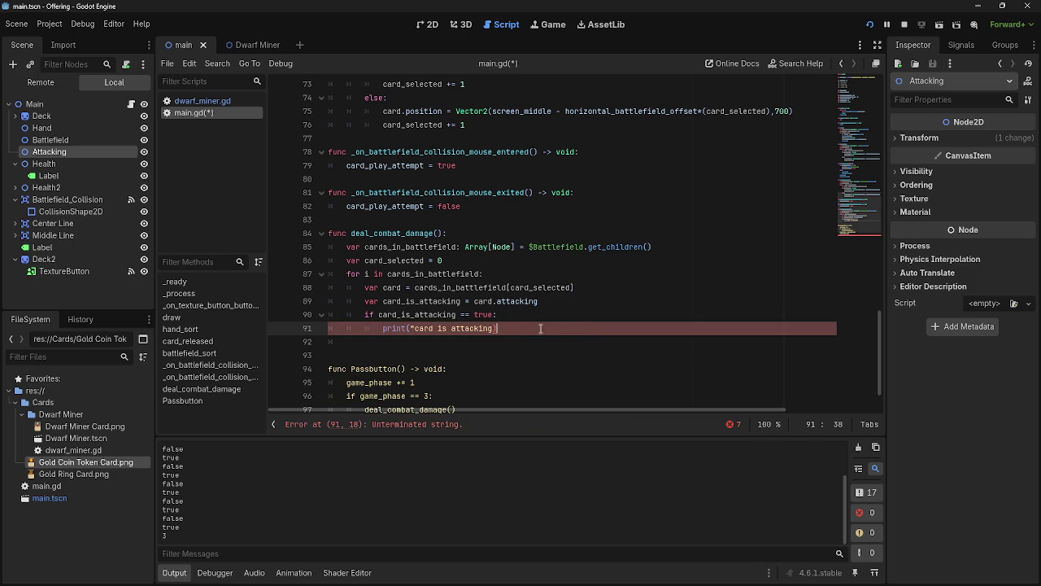
pyautogui.click(494, 328)
pyautogui.write('"')
pyautogui.press('End')
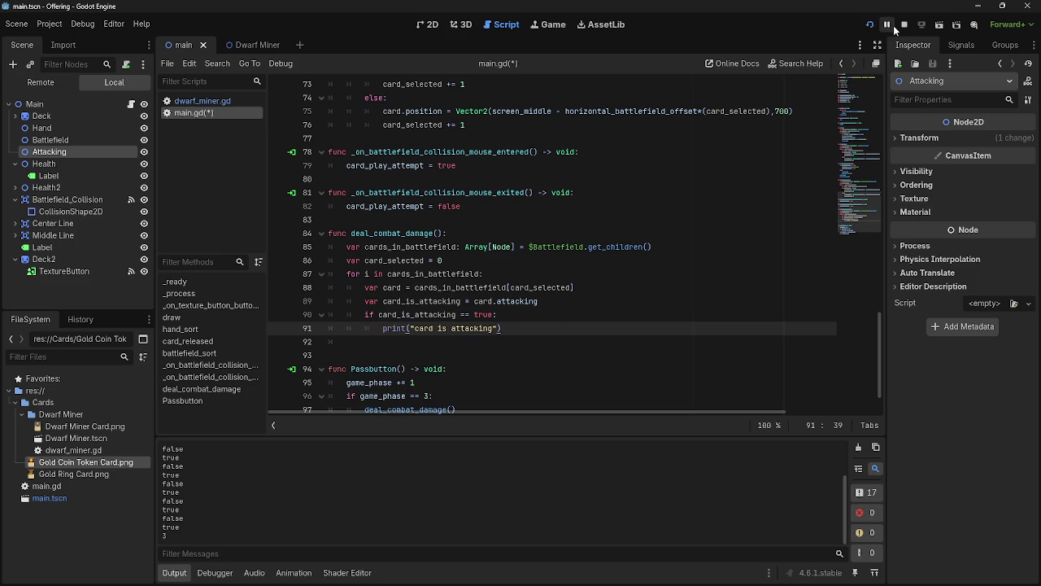
pyautogui.click(903, 24)
# Run the game, play a hand card onto the battlefield, pass twice, and return to the editor
pyautogui.click(875, 27)
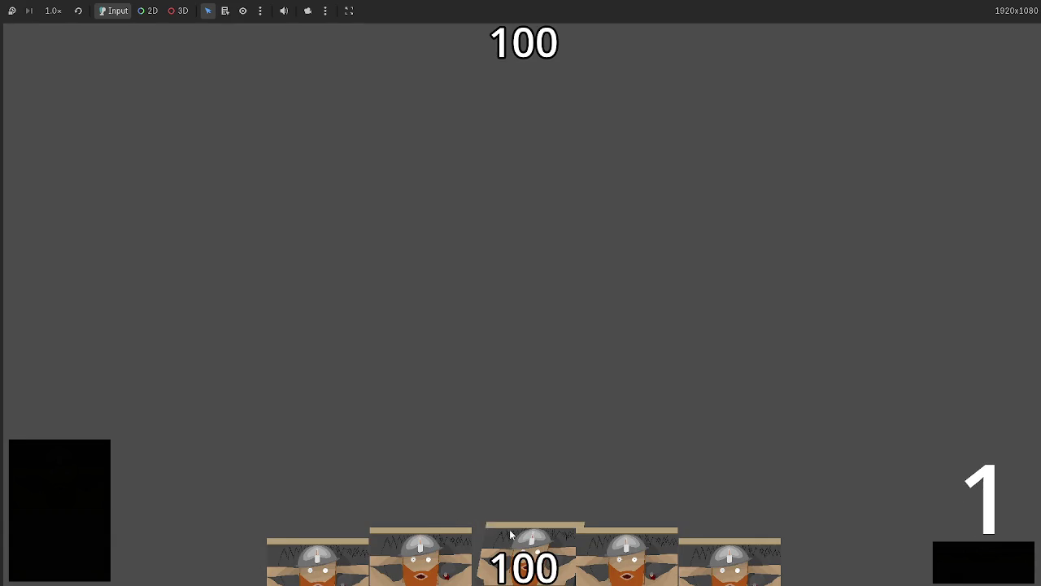
pyautogui.moveTo(510, 529)
pyautogui.mouseDown()
pyautogui.moveTo(501, 334)
pyautogui.moveTo(520, 286)
pyautogui.moveTo(534, 288)
pyautogui.mouseUp()
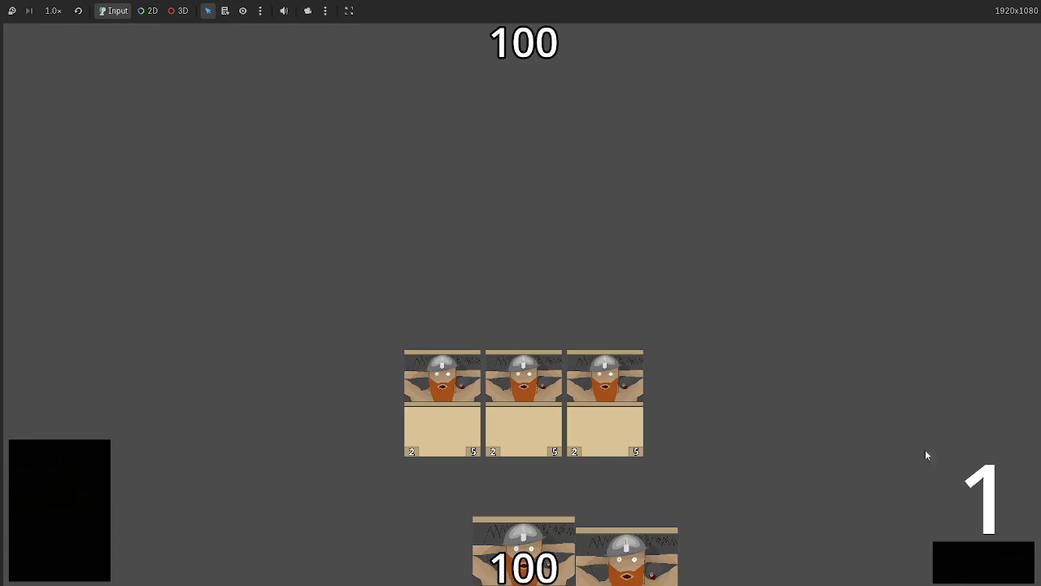
pyautogui.click(963, 573)
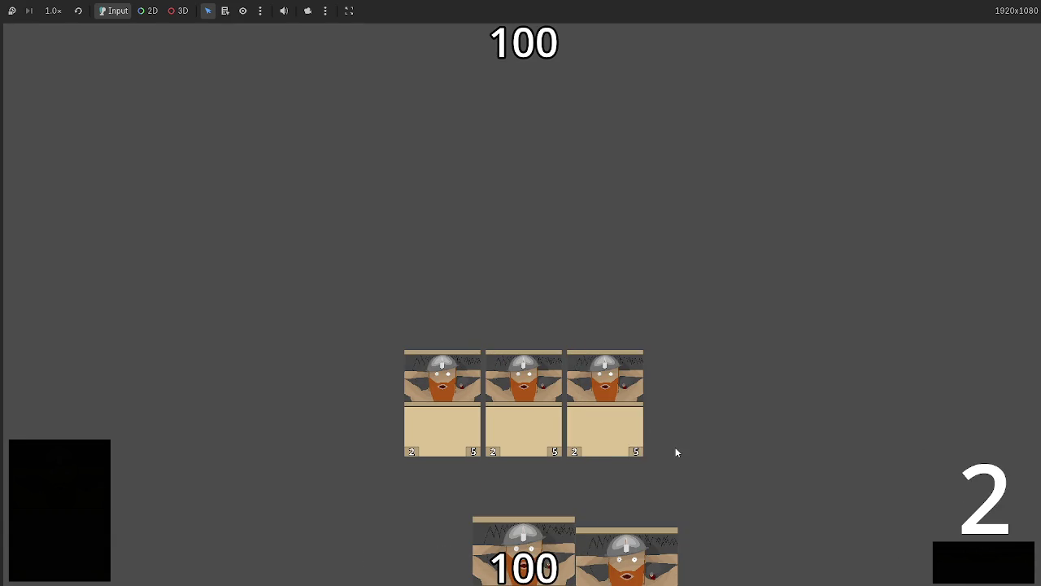
pyautogui.click(976, 563)
pyautogui.hotkey('alt', 'Tab')
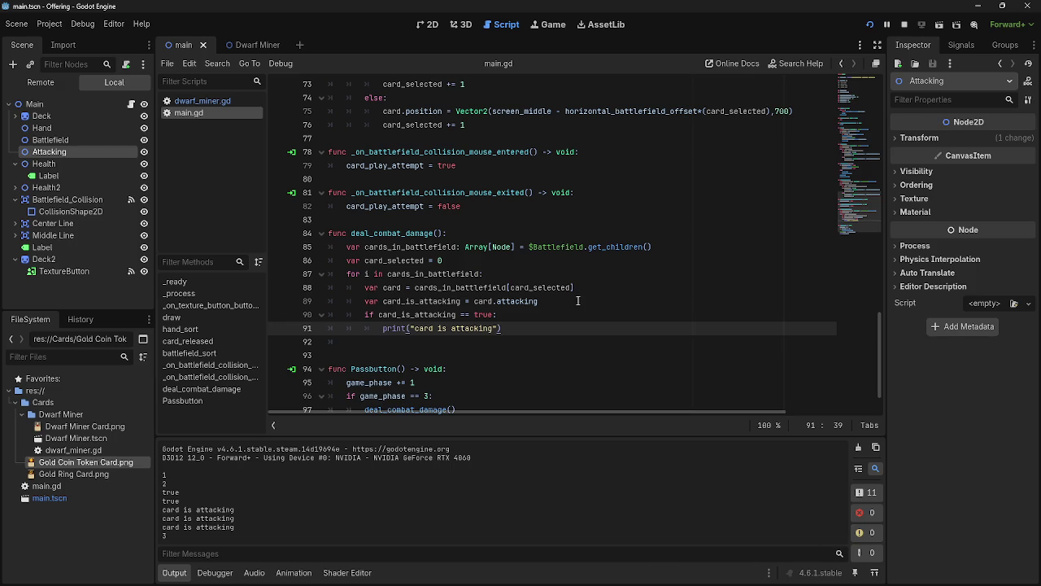
# Check the attacking property in dwarf_miner.gd, then return to main.gd
pyautogui.moveTo(360, 302); pyautogui.dragTo(539, 301)
pyautogui.doubleClick(484, 302)
pyautogui.doubleClick(519, 303)
pyautogui.click(519, 303)
pyautogui.press('Right')
pyautogui.click(195, 100)
pyautogui.scroll(10, 505, 244)
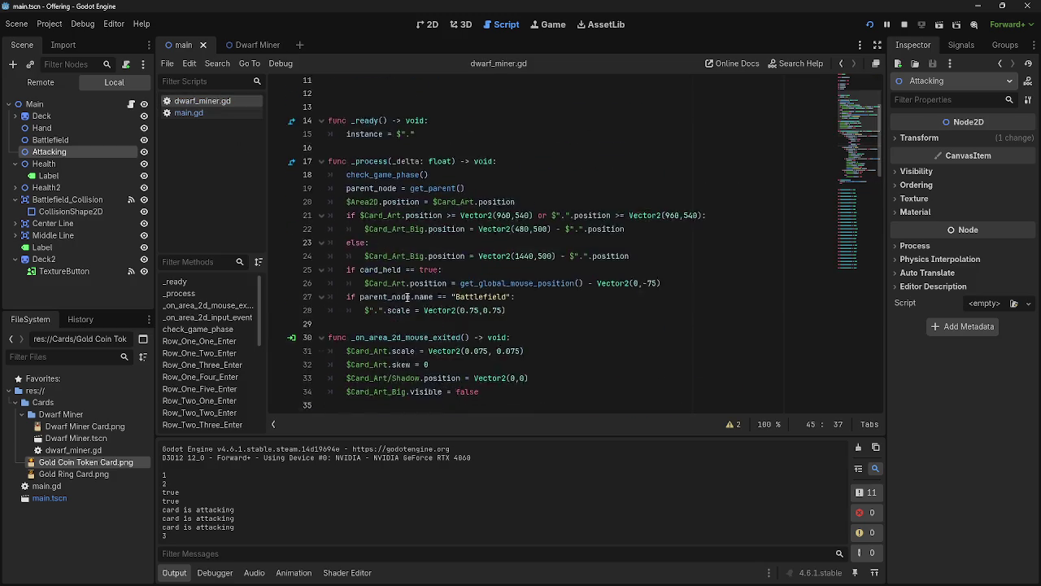
pyautogui.click(188, 112)
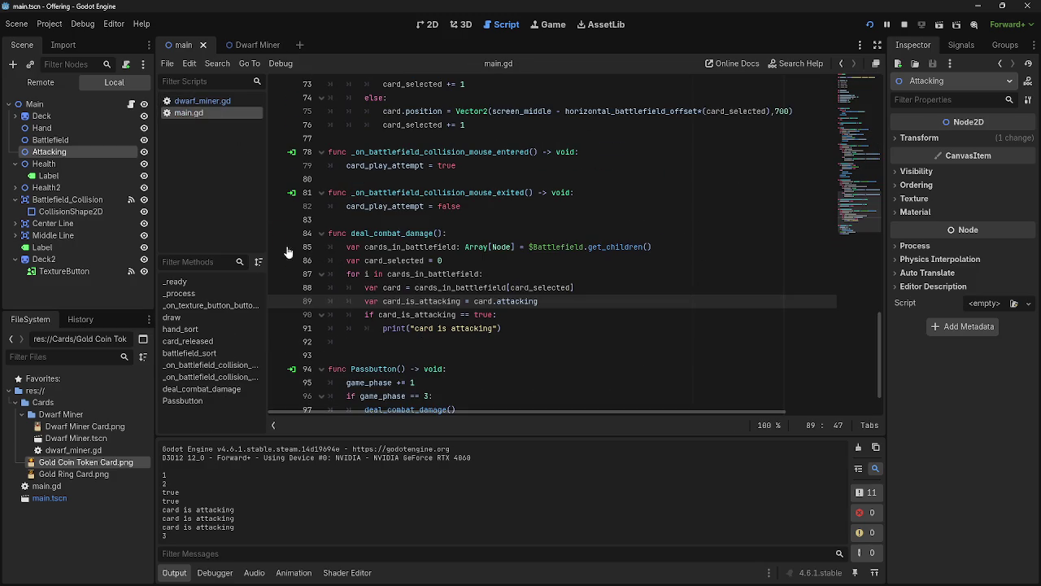
# Insert an empty line after line 89 and select its '= card.attacking' assignment
pyautogui.click(365, 314)
pyautogui.moveTo(365, 314); pyautogui.dragTo(498, 314)
pyautogui.click(556, 301)
pyautogui.press('Return')
pyautogui.moveTo(556, 300); pyautogui.dragTo(466, 302)
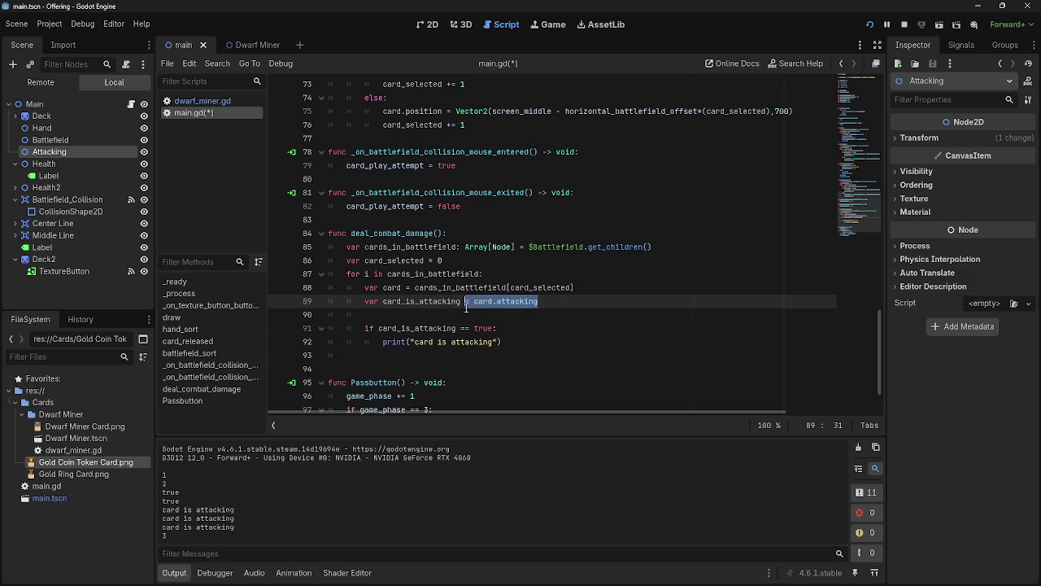
pyautogui.click(466, 303)
pyautogui.moveTo(467, 303); pyautogui.dragTo(539, 303)
pyautogui.click(539, 302)
pyautogui.click(550, 316)
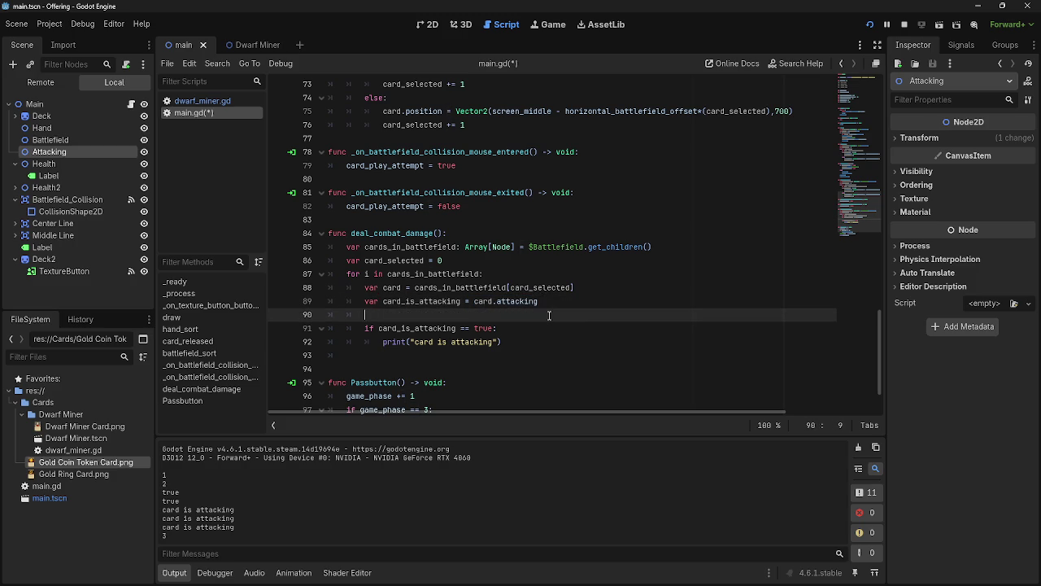
# Make the if condition test card.attacking directly, drop the leftover '=', and relaunch the game
pyautogui.moveTo(547, 303)
pyautogui.mouseDown()
pyautogui.moveTo(474, 303)
pyautogui.moveTo(423, 329)
pyautogui.moveTo(379, 328)
pyautogui.mouseUp()
pyautogui.moveTo(521, 329); pyautogui.dragTo(443, 329)
pyautogui.hotkey('ctrl', 'x')
pyautogui.click(504, 304)
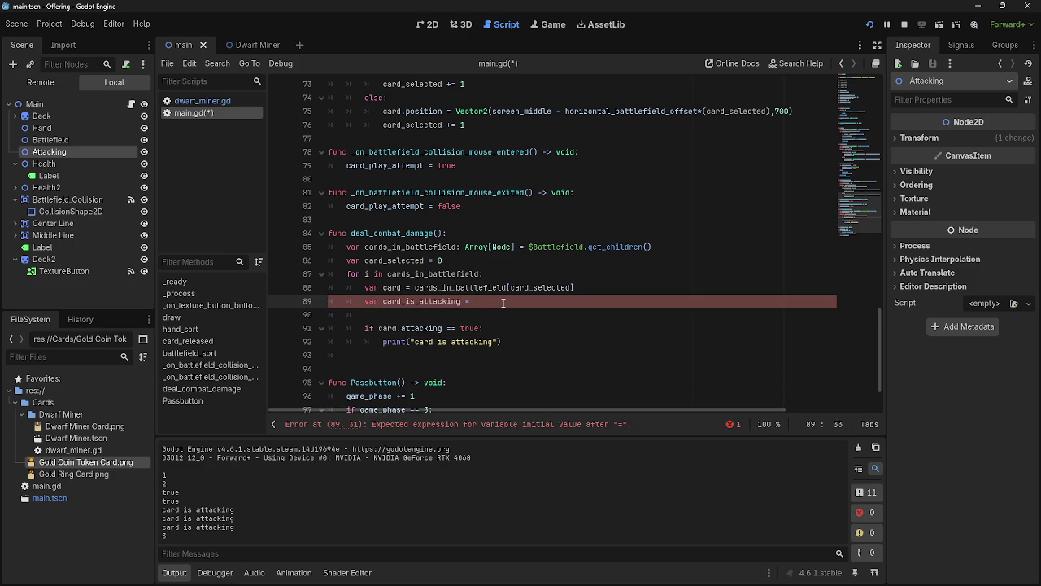
pyautogui.click(501, 315)
pyautogui.press('BackSpace')
pyautogui.press('BackSpace')
pyautogui.press('BackSpace')
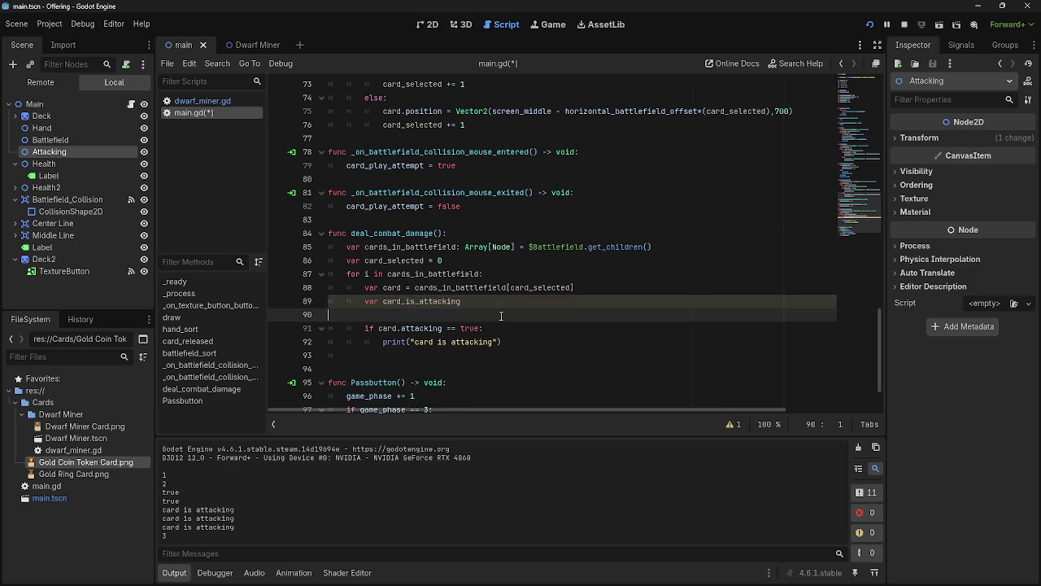
pyautogui.click(568, 330)
pyautogui.click(881, 26)
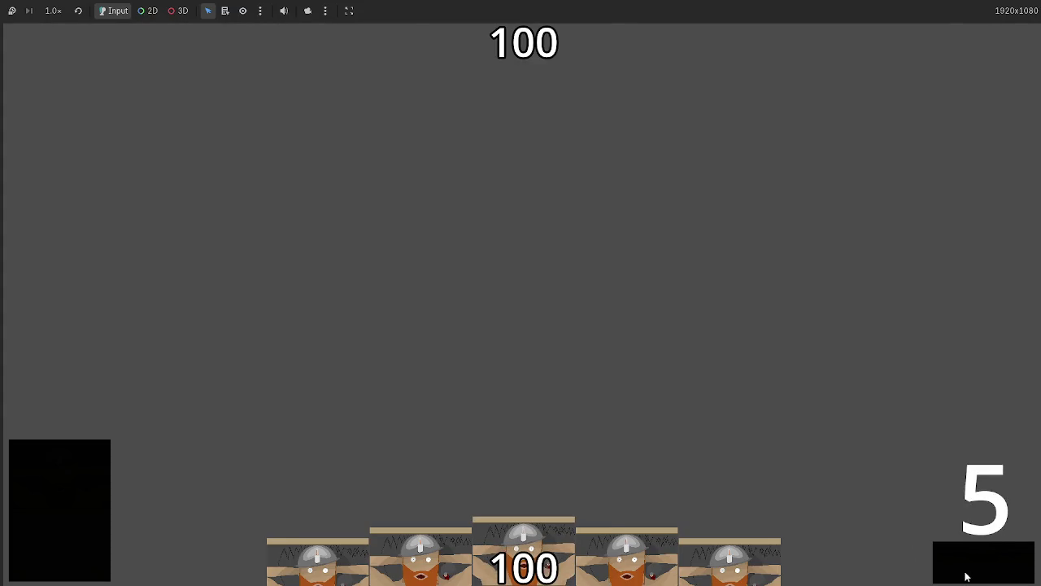
# Stop and rerun the game, play a Dwarf Miner onto the battlefield, and pass twice
pyautogui.press('F8')
pyautogui.click(870, 24)
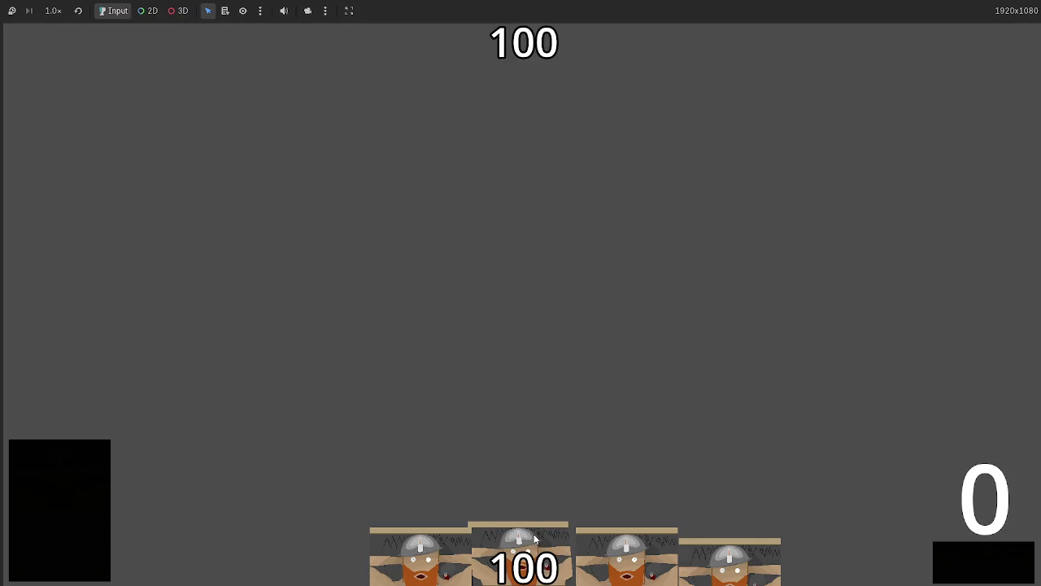
pyautogui.moveTo(533, 529); pyautogui.dragTo(533, 275)
pyautogui.click(1007, 572)
pyautogui.click(1006, 572)
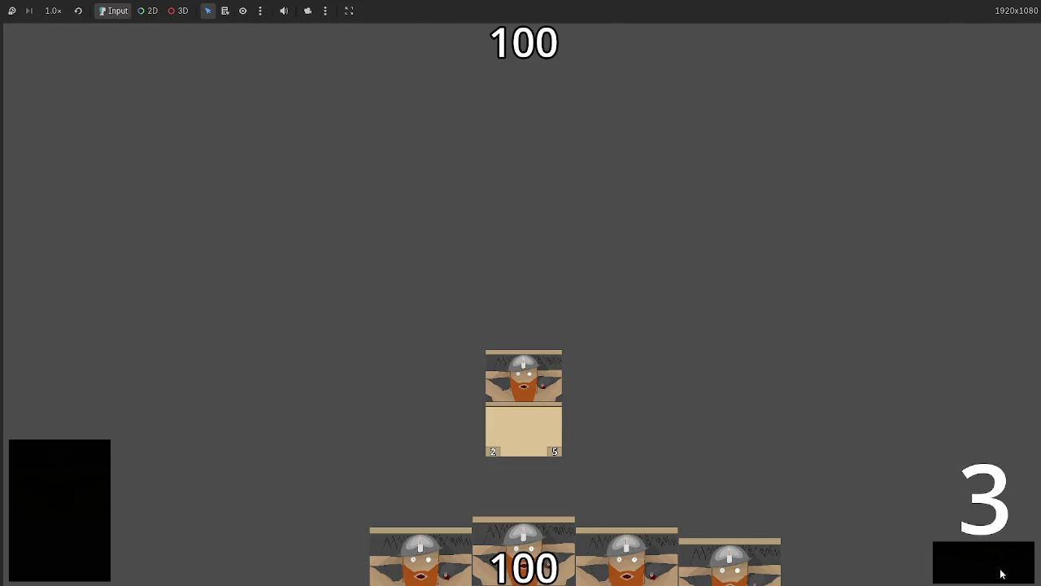
pyautogui.click(1006, 572)
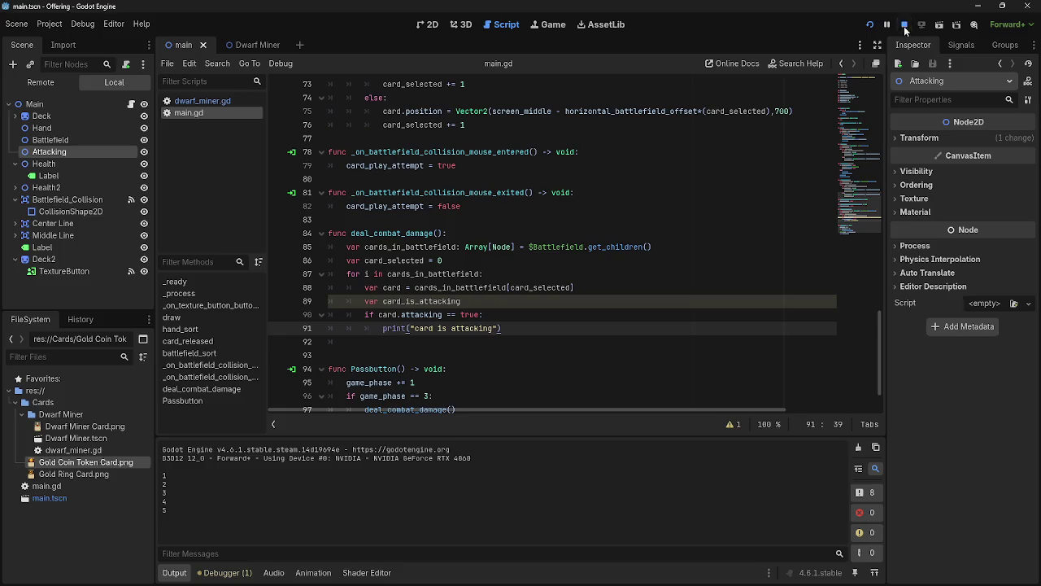